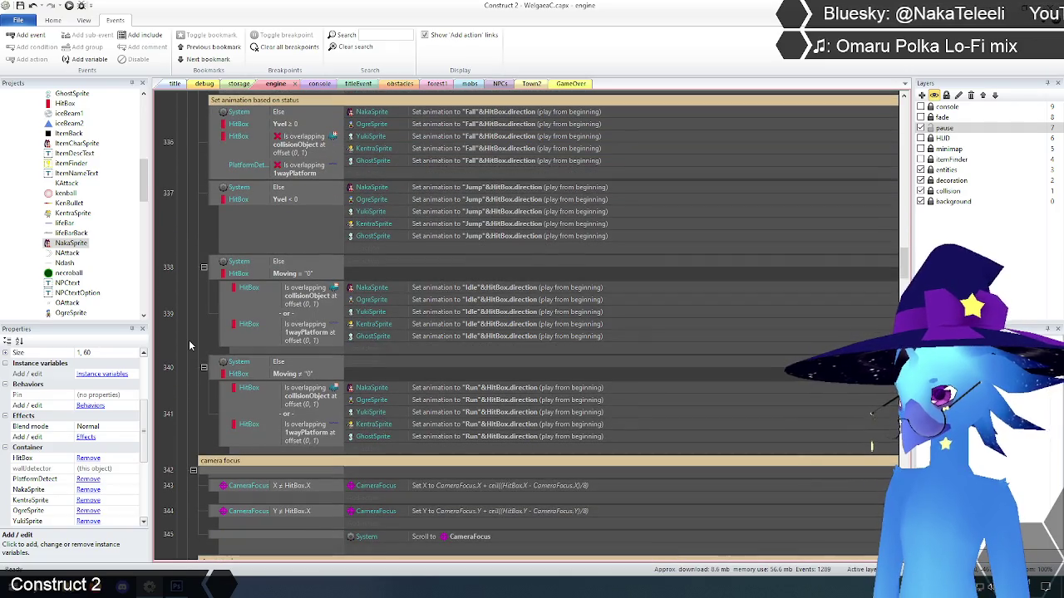
- Switch to the title layout and run the game in a Chrome preview
scroll(190, 346, "up", 1)
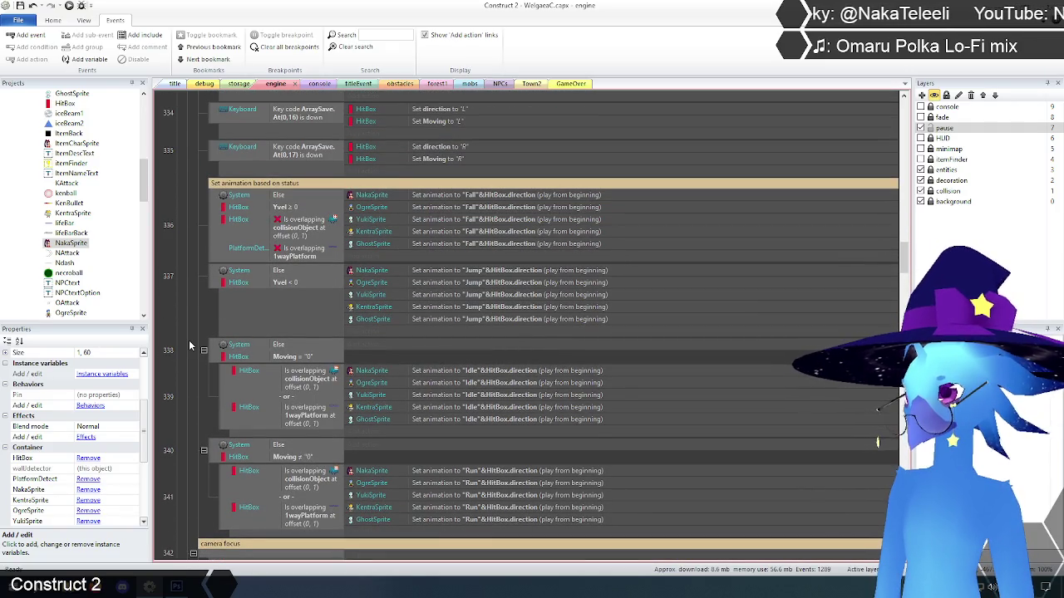
scroll(190, 346, "down", 1)
scroll(189, 346, "up", 1)
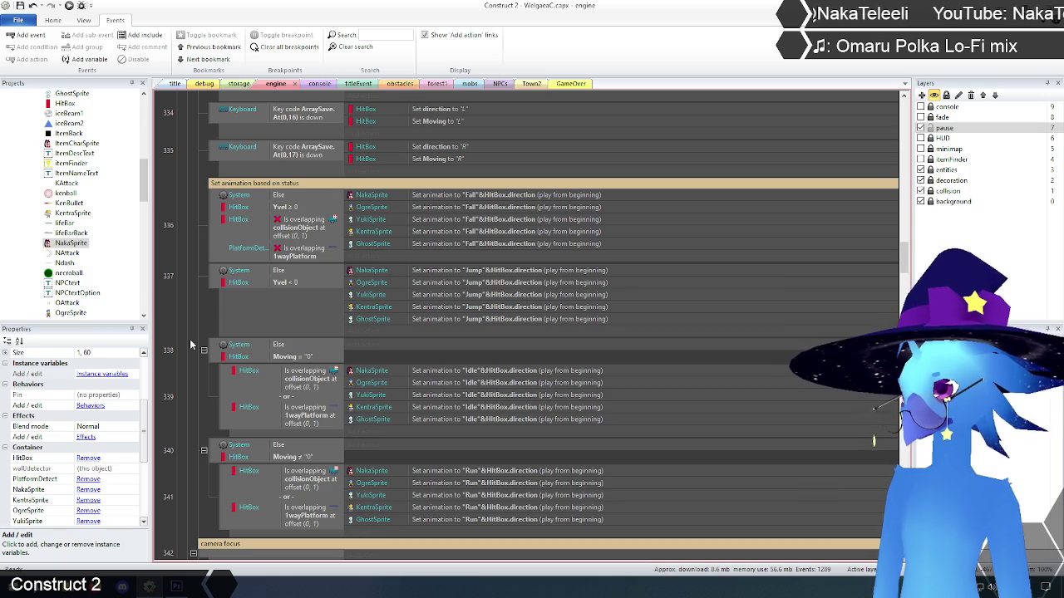
scroll(191, 344, "up", 3)
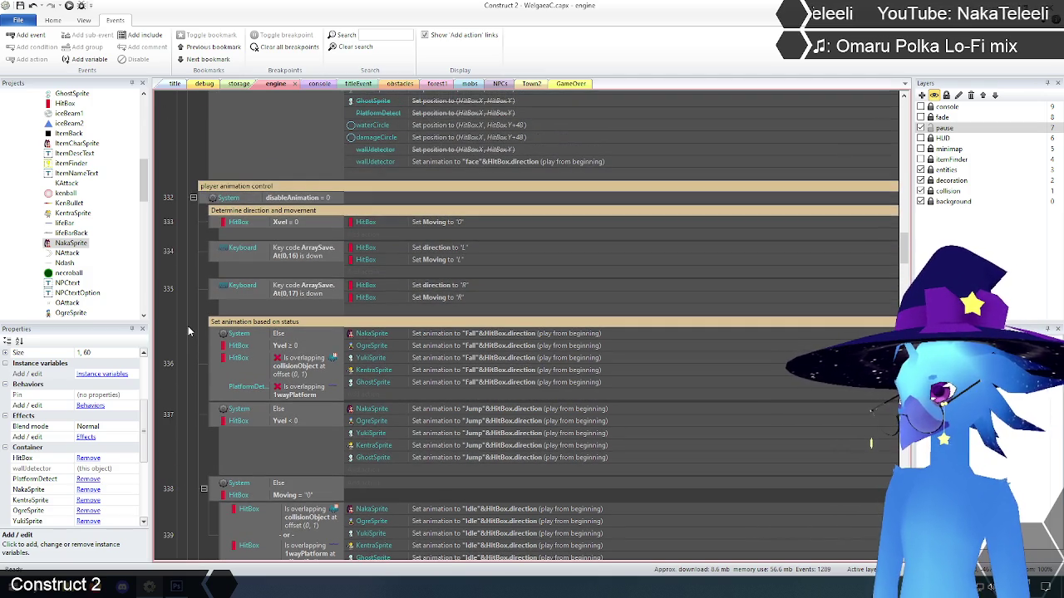
scroll(188, 330, "down", 2)
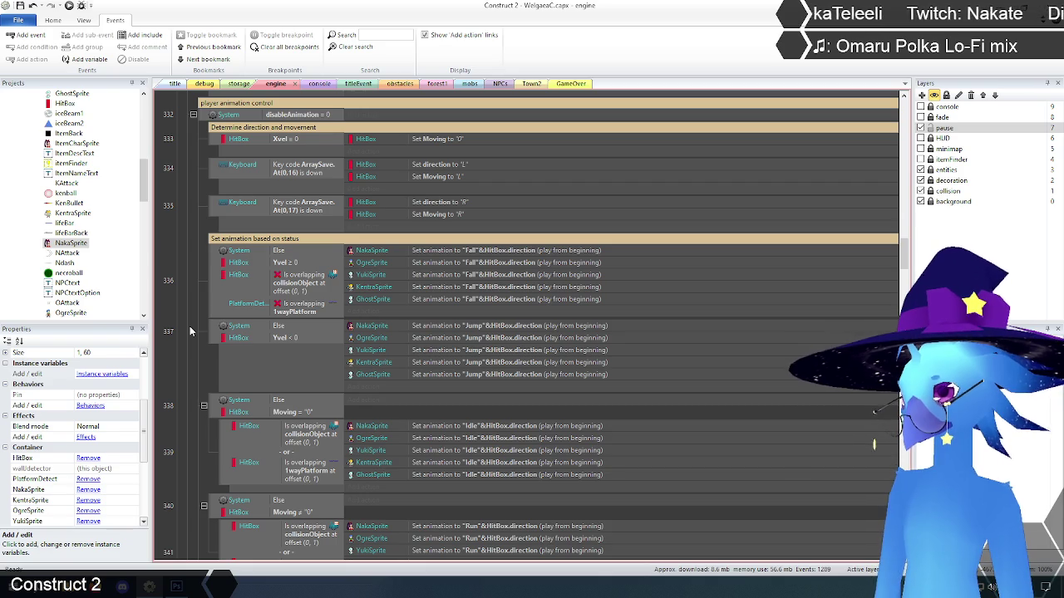
scroll(189, 330, "down", 1)
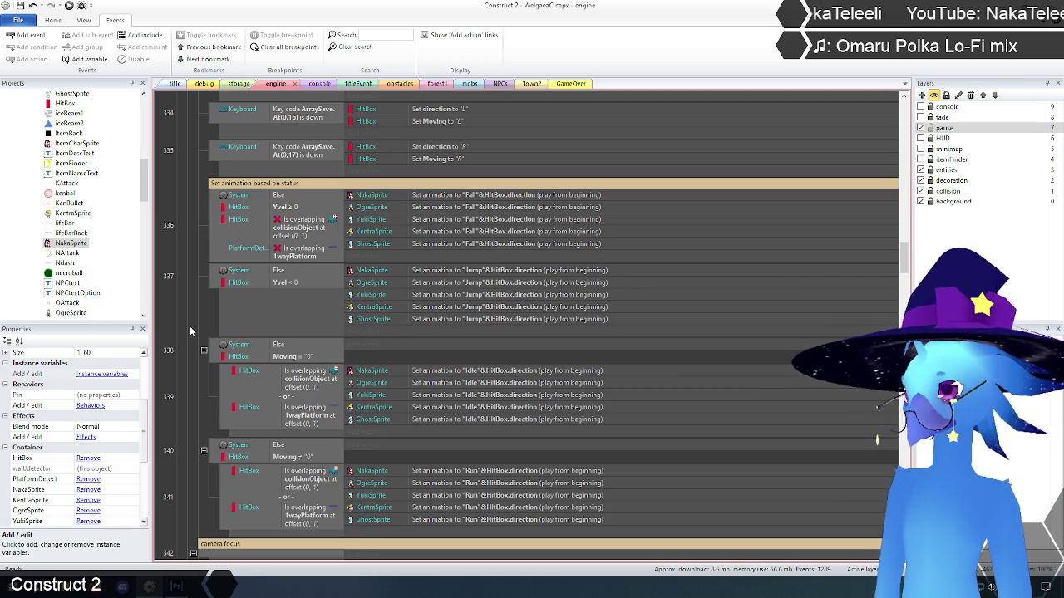
scroll(226, 411, "up", 5)
scroll(229, 418, "down", 1)
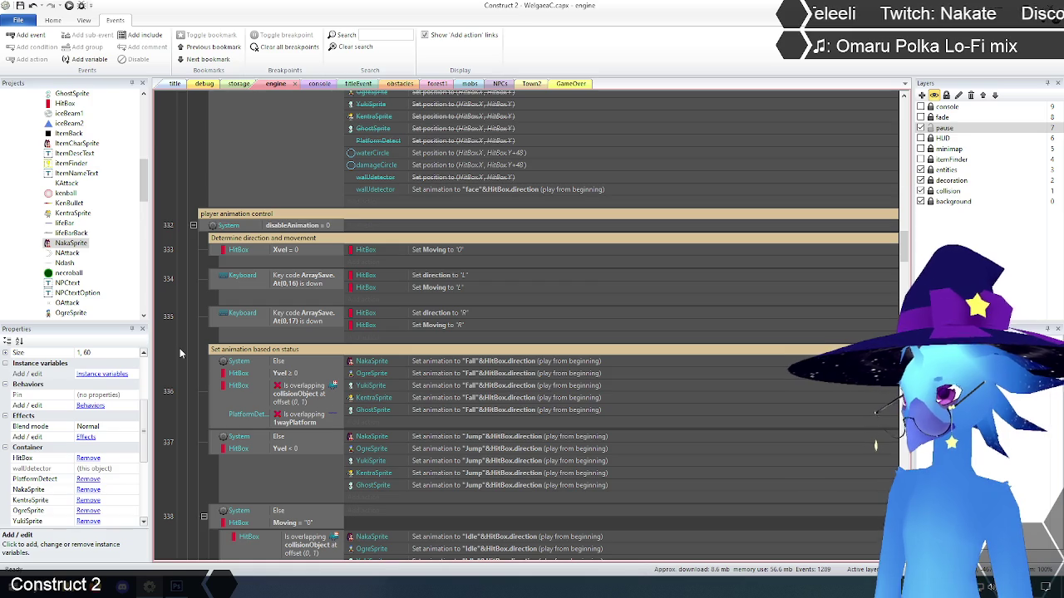
left_click(176, 83)
left_click(69, 6)
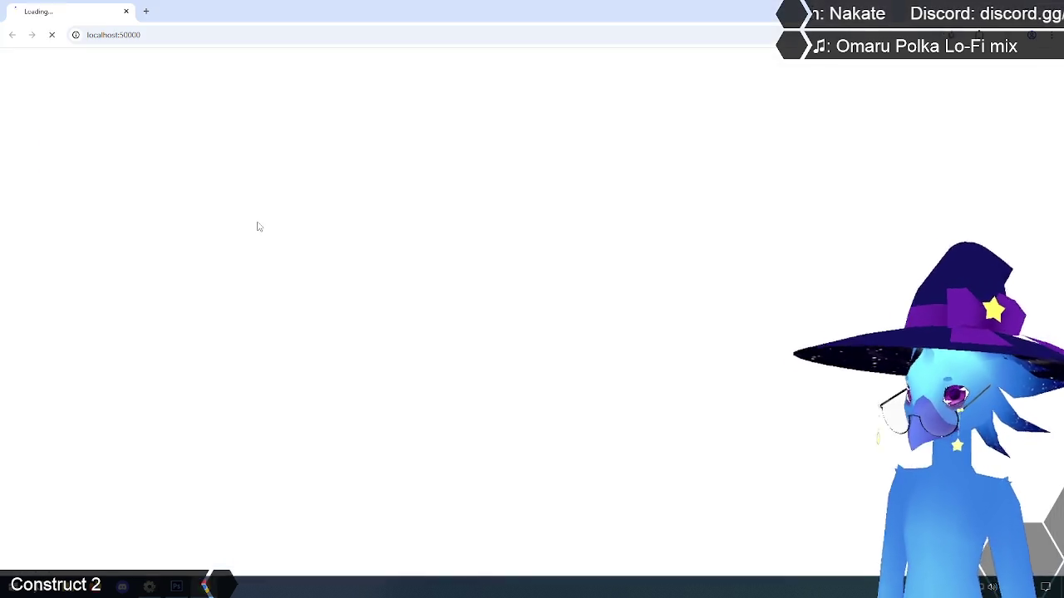
- Start a game and walk the player left and right through the village, jumping once
key("Return")
key("Return")
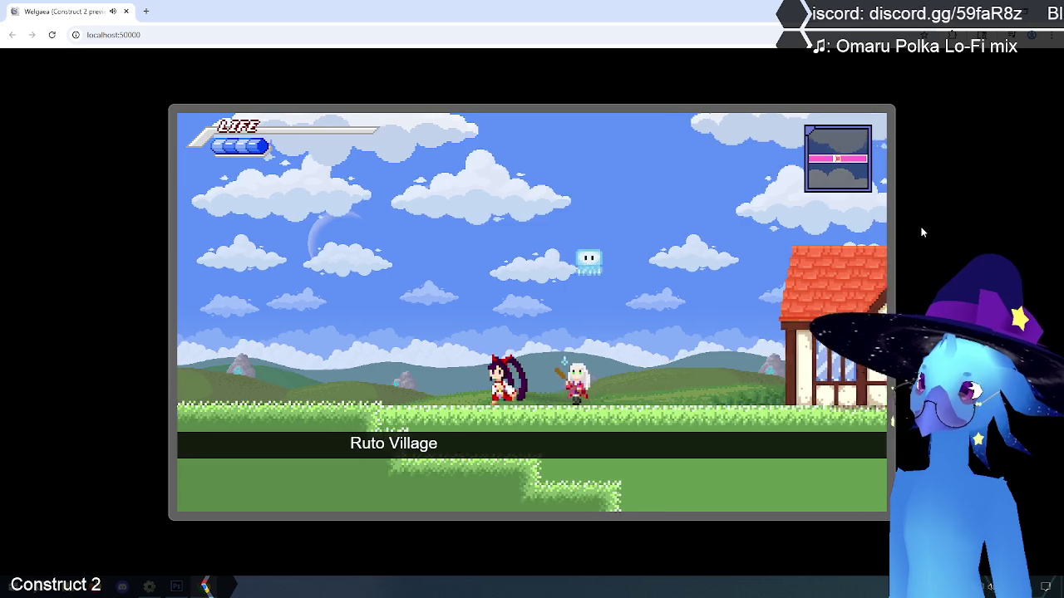
key("Right")
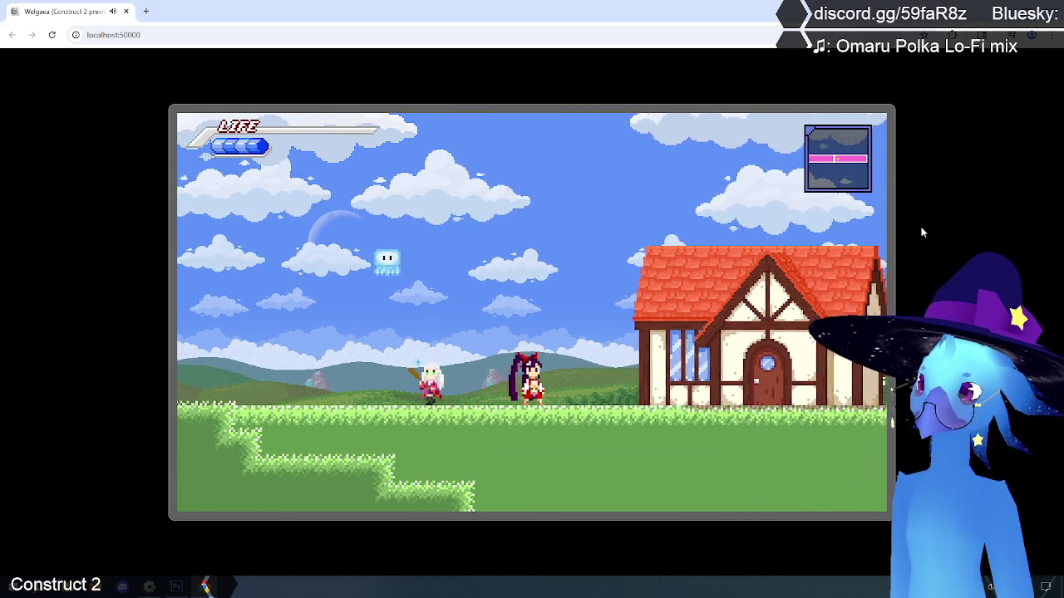
key("Right")
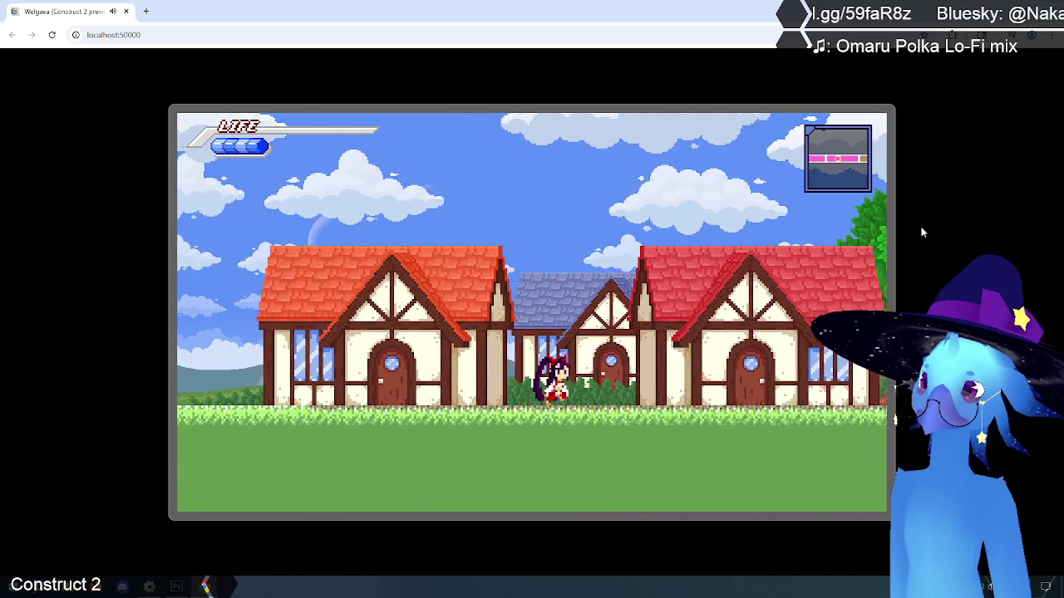
key("Right")
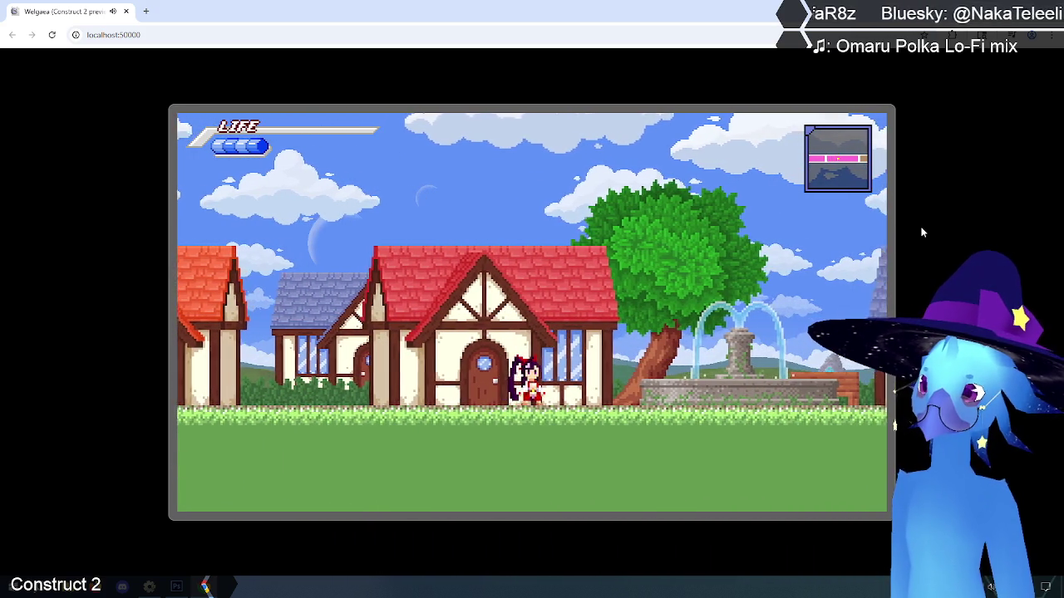
key("Left")
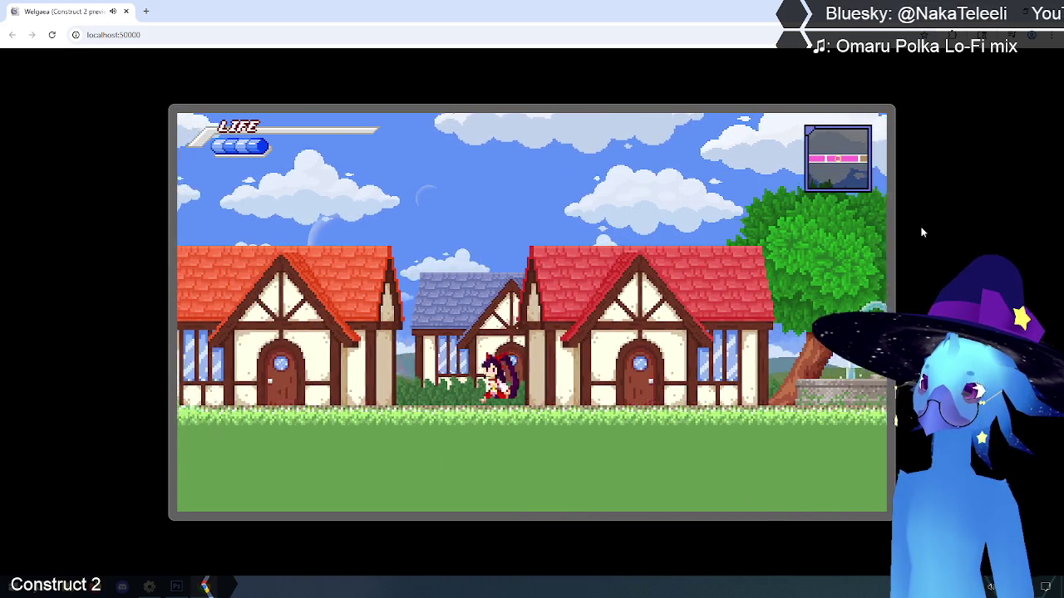
key("Right")
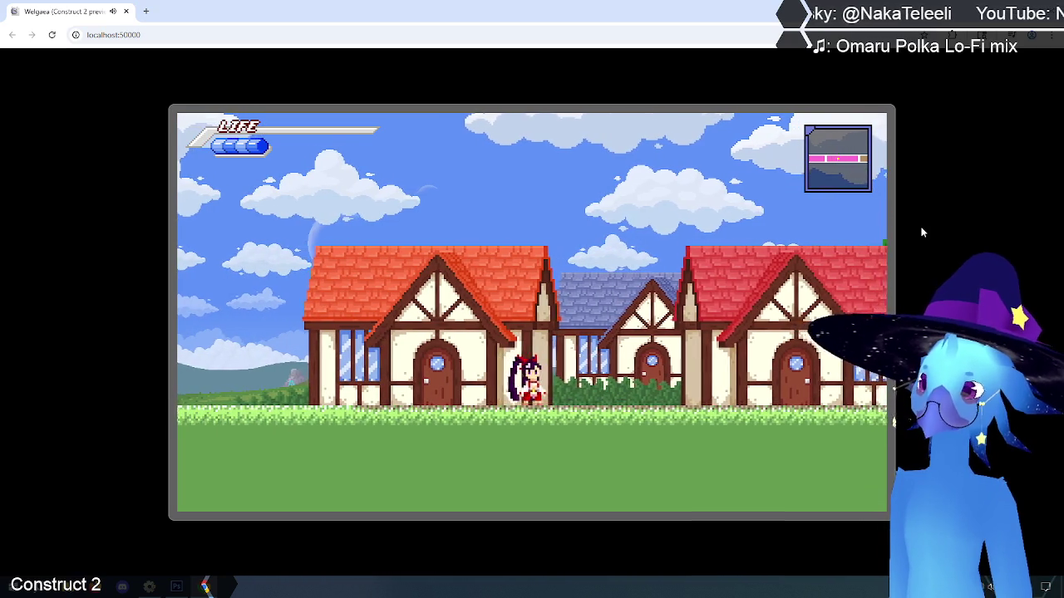
key("Left")
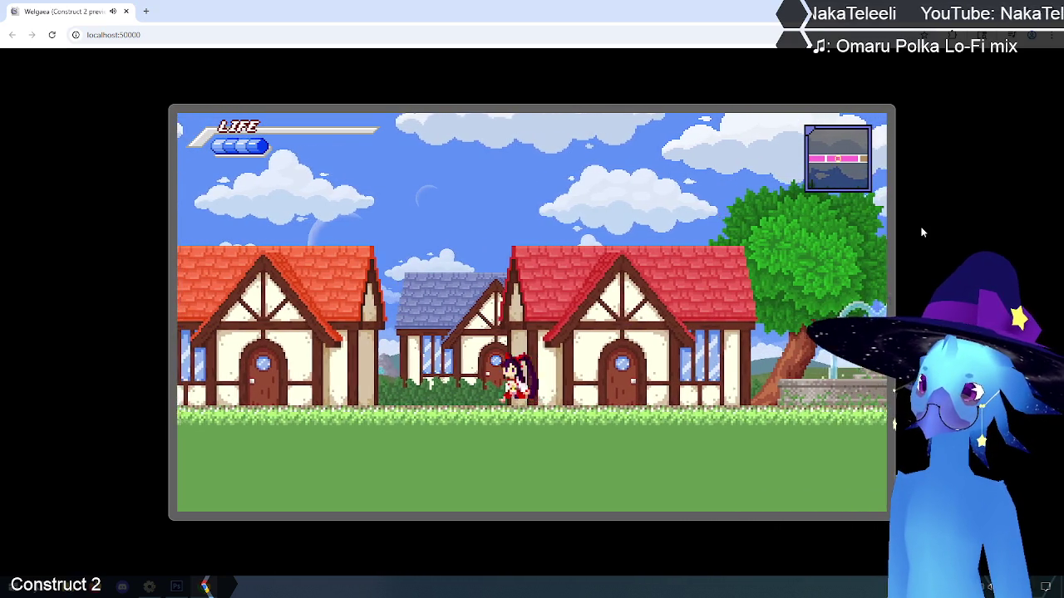
key("Left")
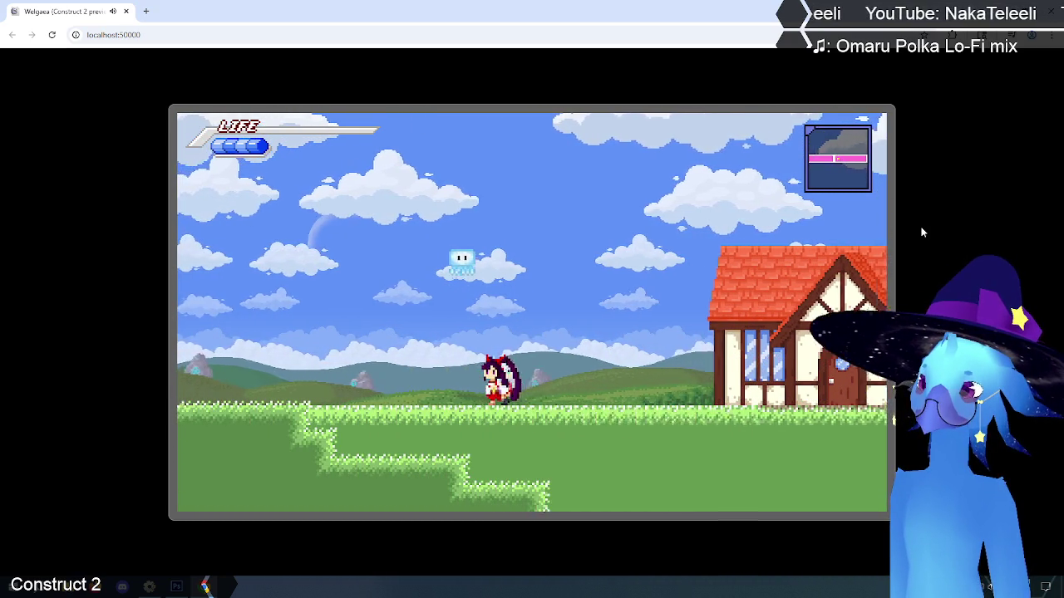
key("Right")
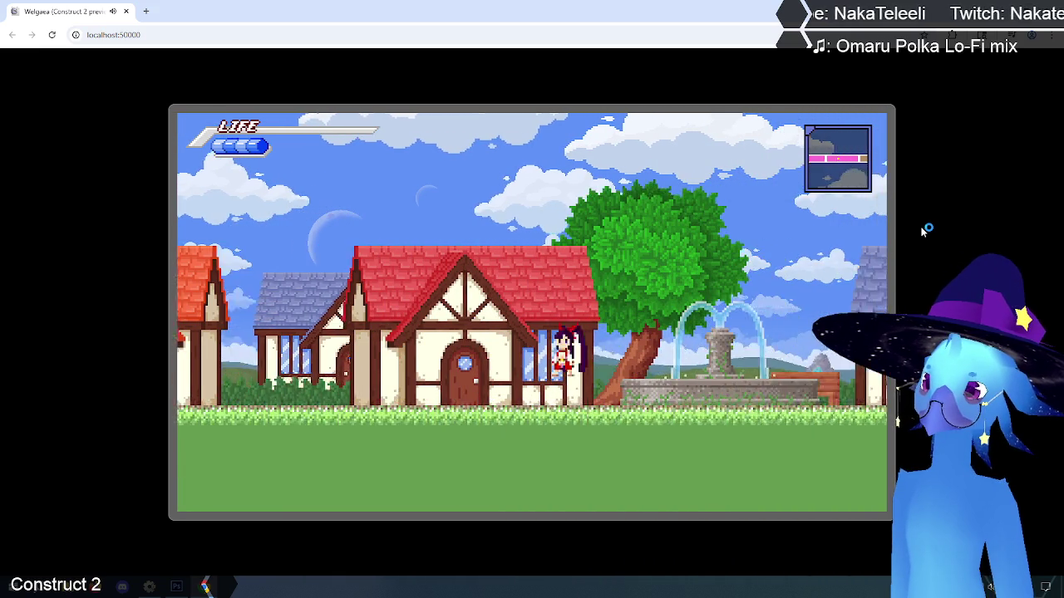
key("Up")
key("Up")
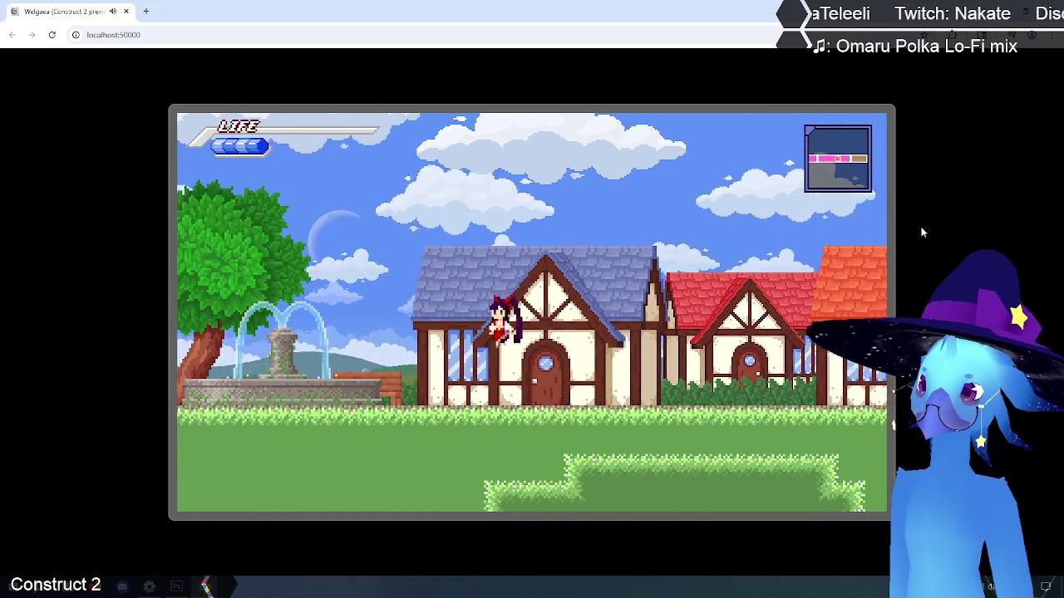
key("Left")
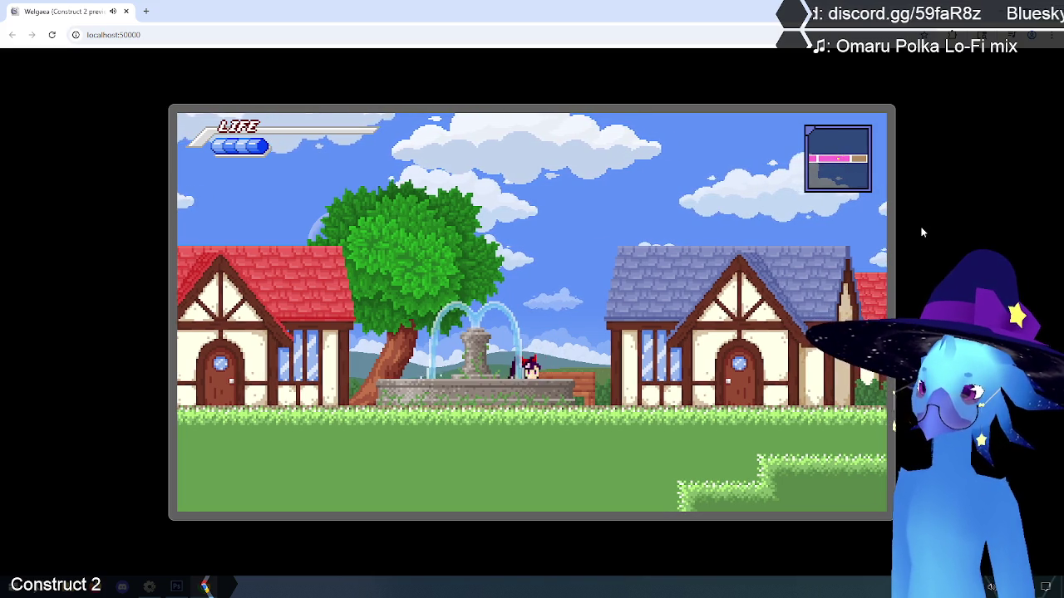
- Jump around the fountain while changing direction, then run right past the houses
key("Up")
key("Left")
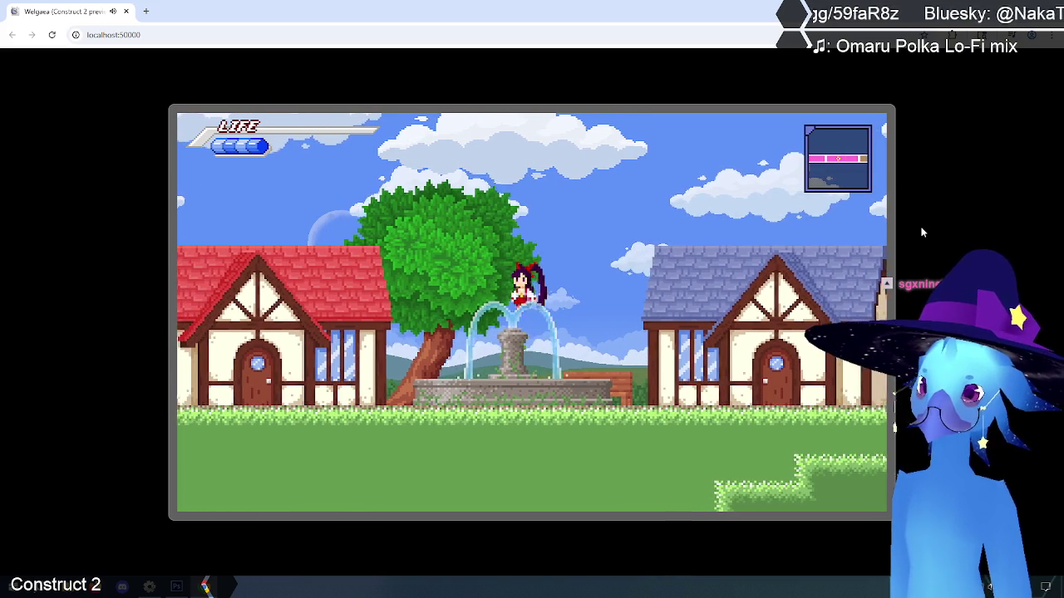
key("Left")
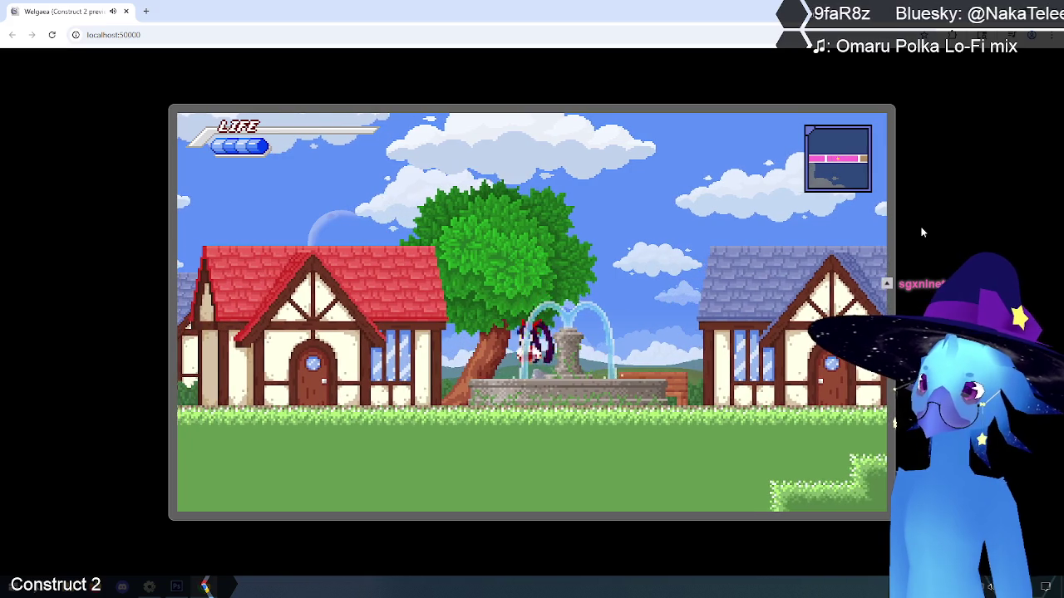
key("Up")
key("Up")
key("Right")
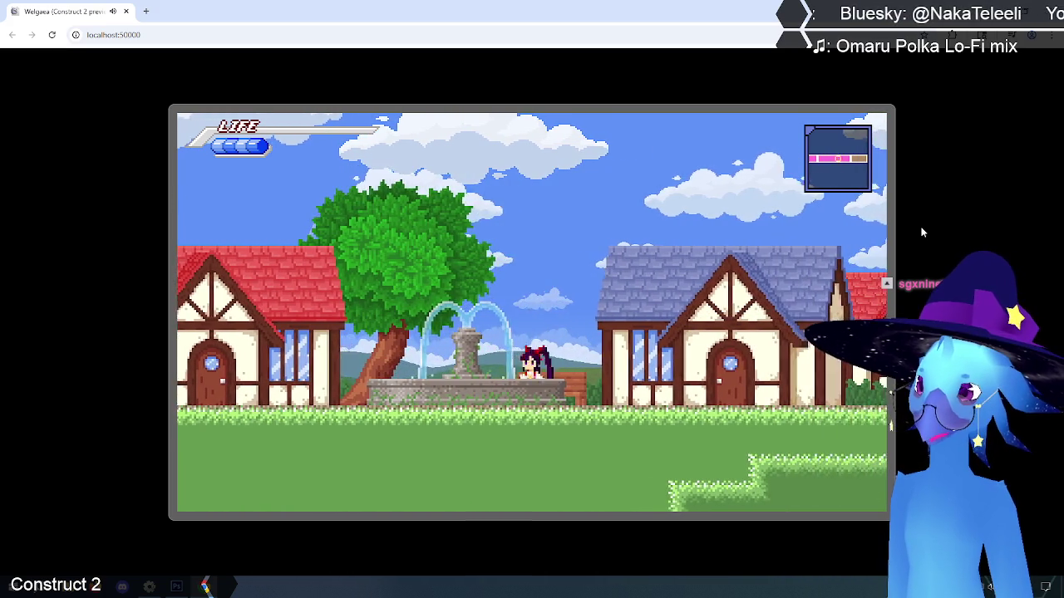
key("Up")
key("Right")
key("Up")
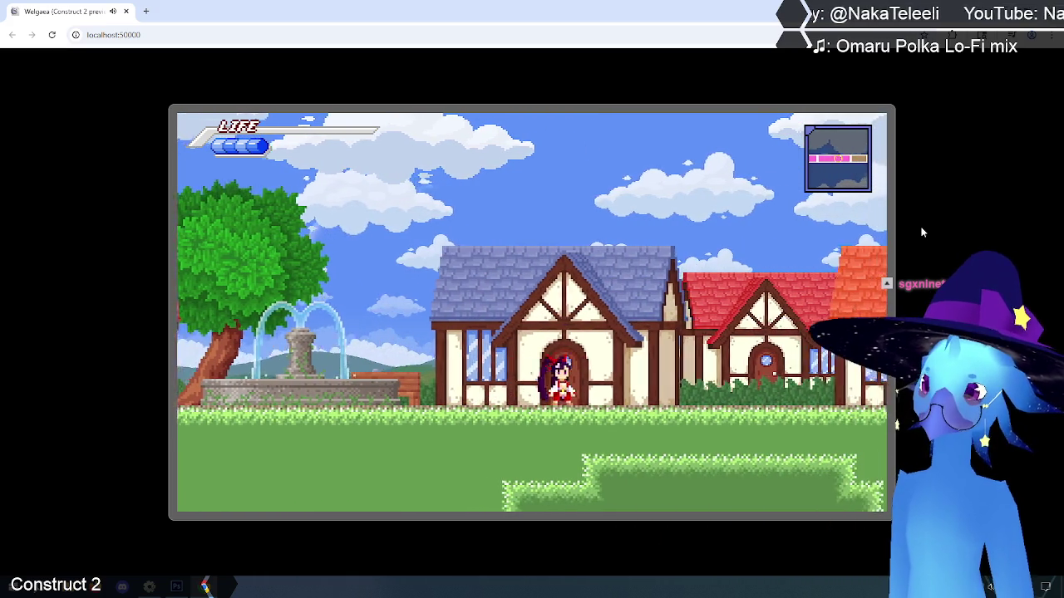
key("Right")
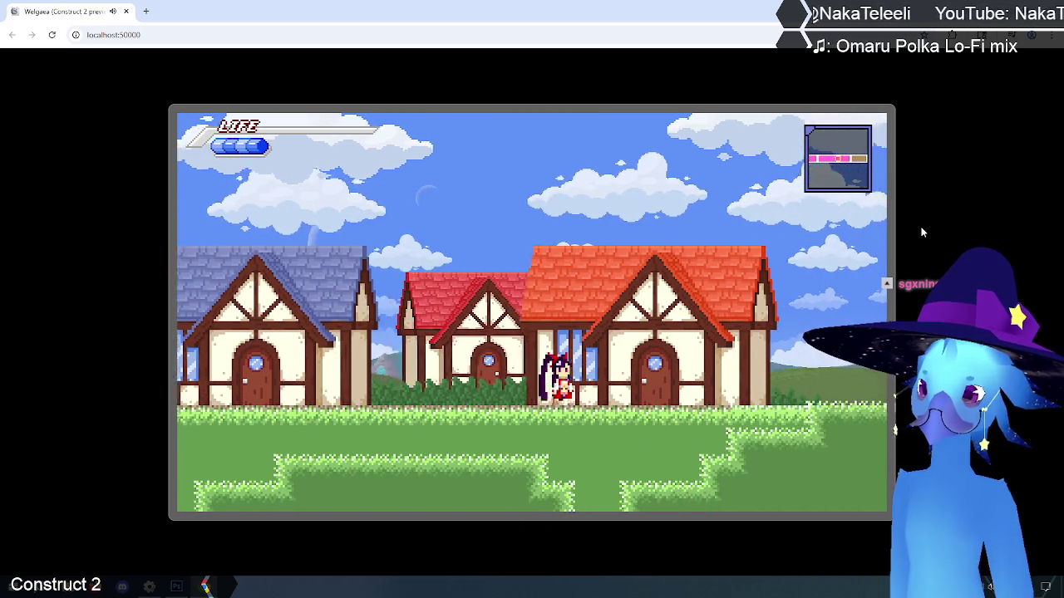
- Run right into Tallon Cave and jump on and off the wooden platform
key("Right")
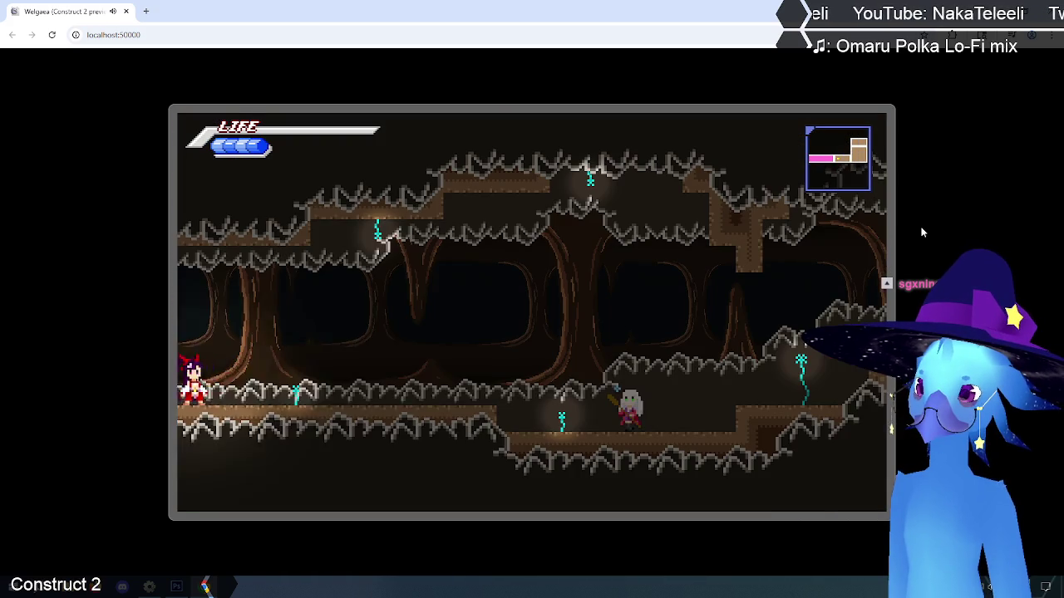
key("Right")
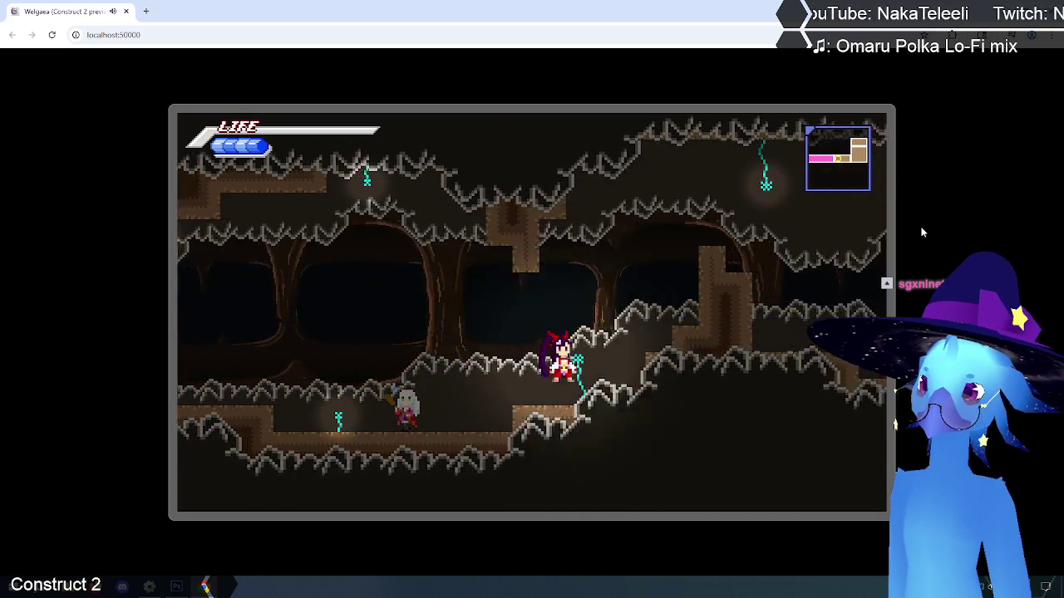
key("Right")
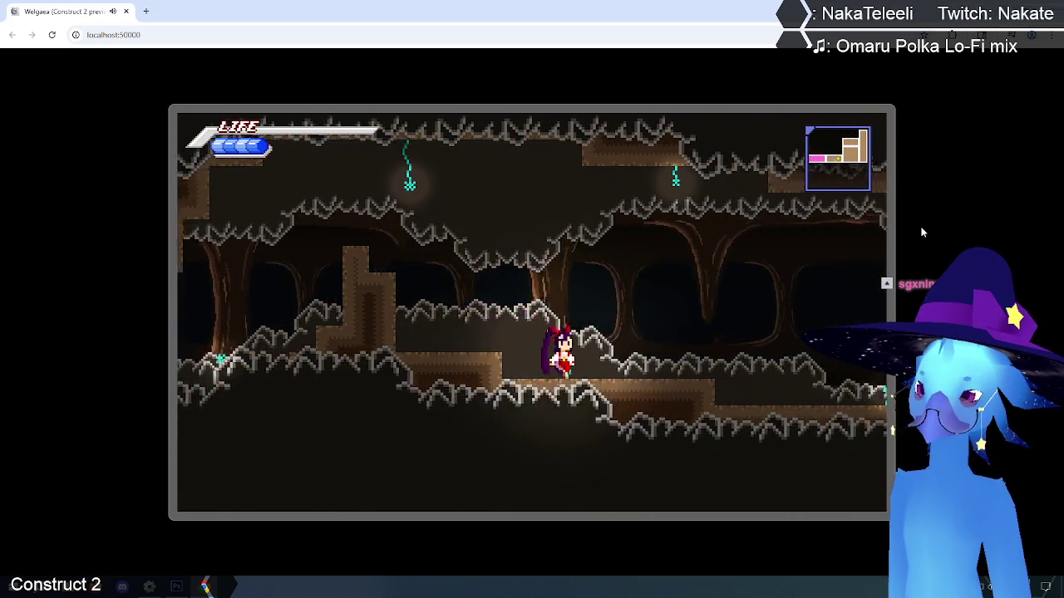
key("Right")
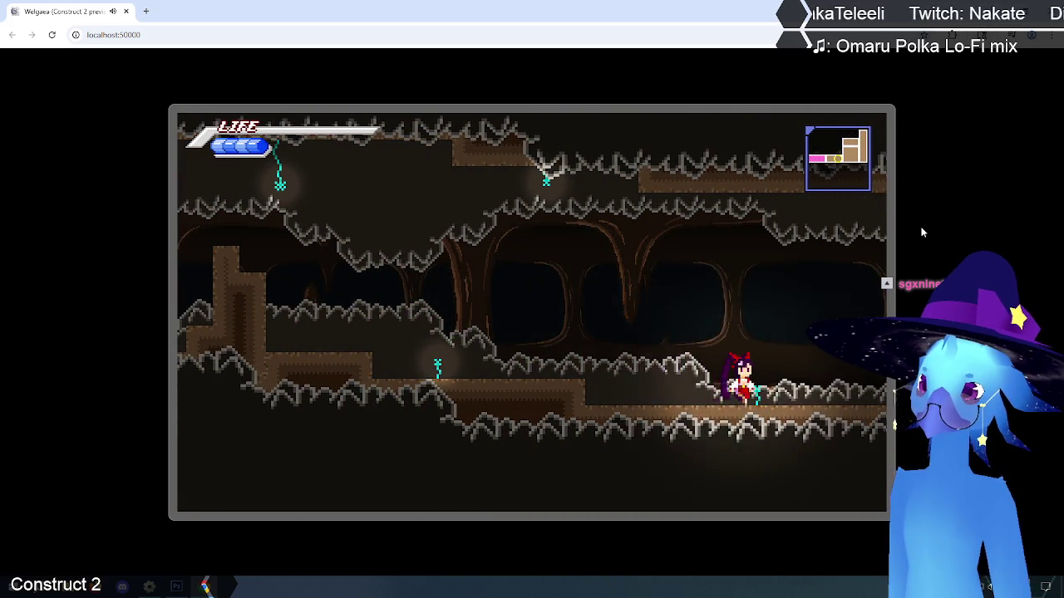
key("Right")
key("Up")
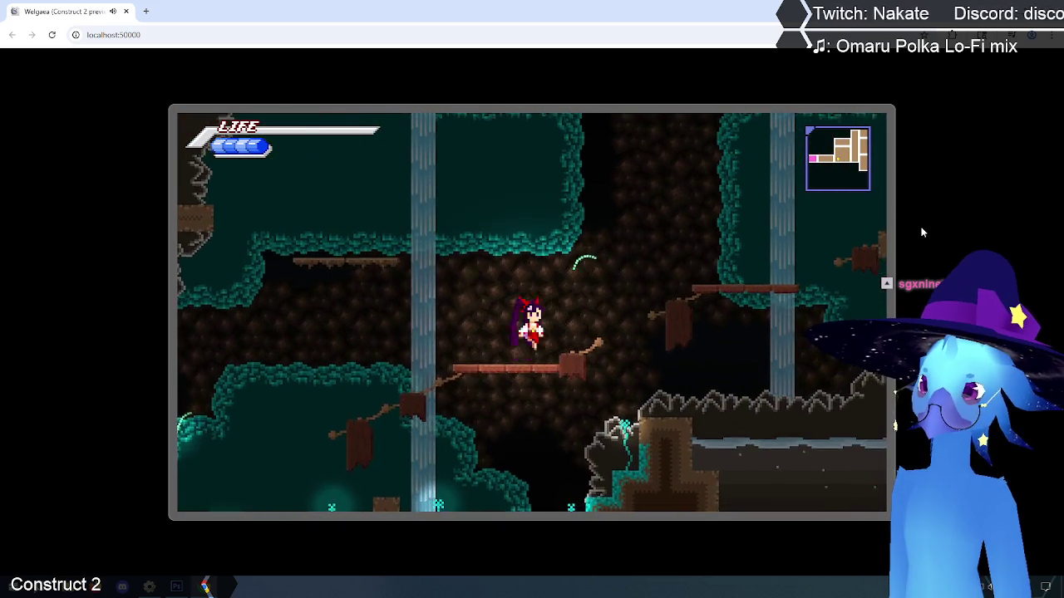
key("Down")
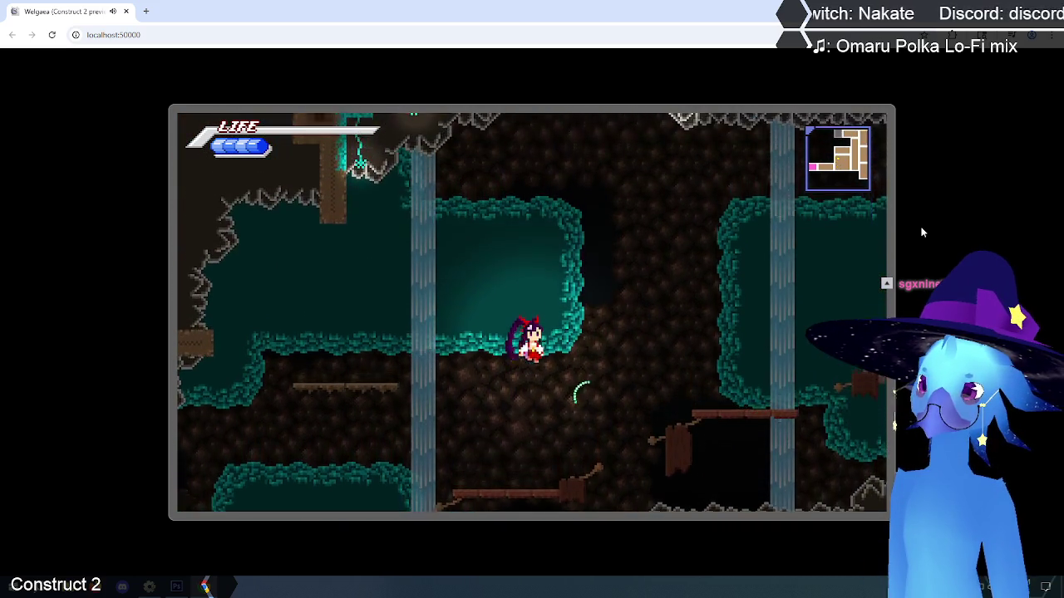
key("Up")
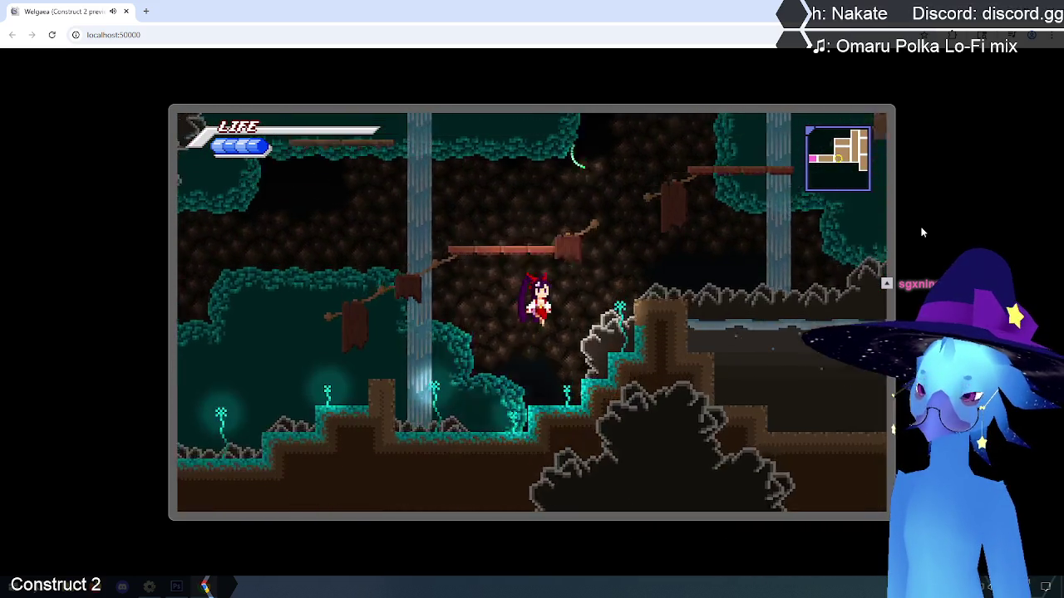
key("Up")
key("Up")
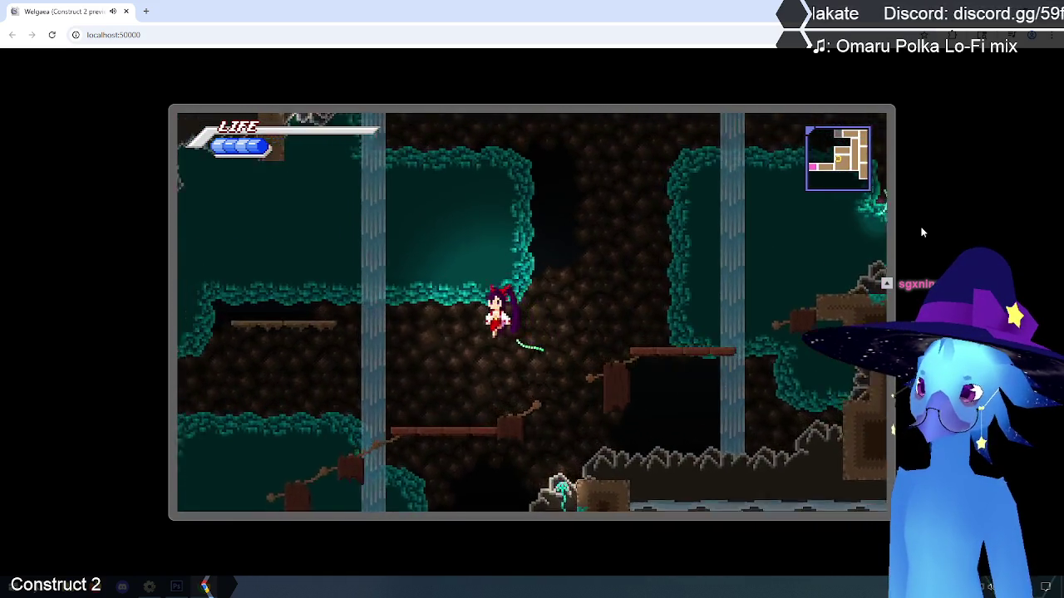
key("Left")
key("Up")
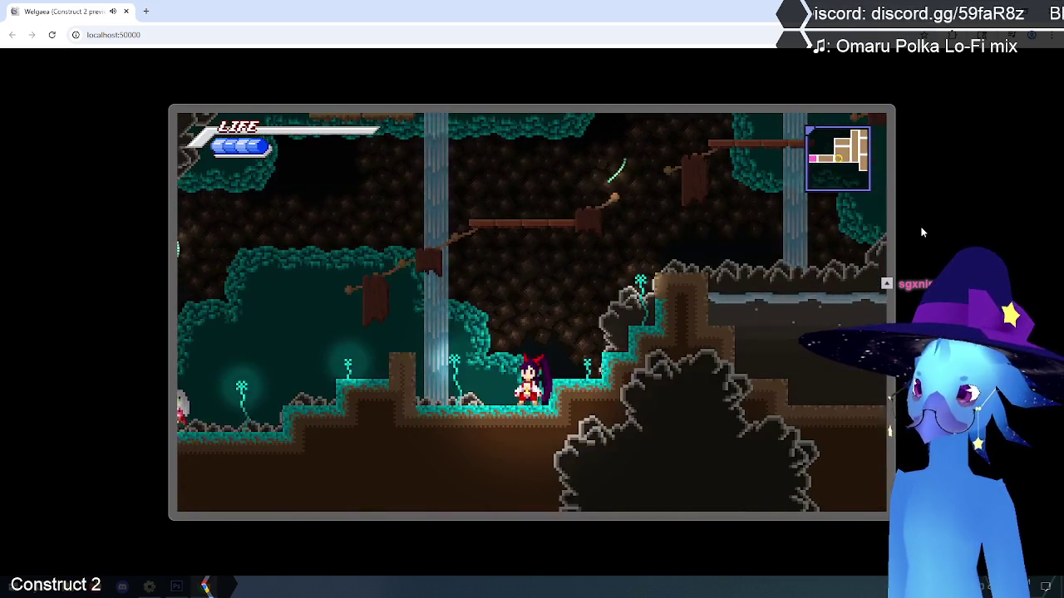
- End the game from the pause menu and choose Quit on the title screen
key("Escape")
key("Down")
key("Return")
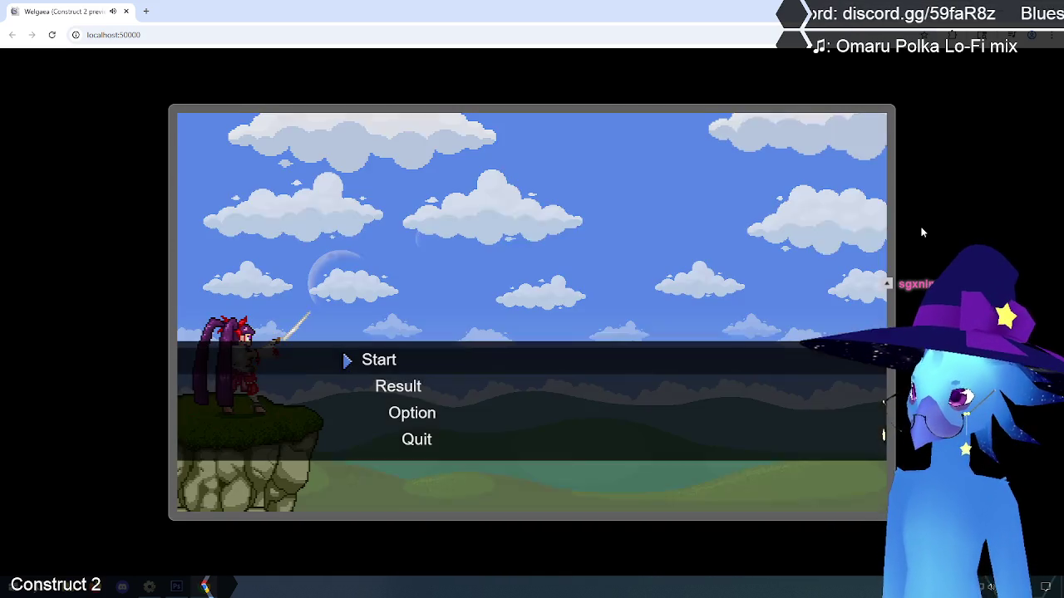
key("Down")
key("Down")
key("Down")
key("Return")
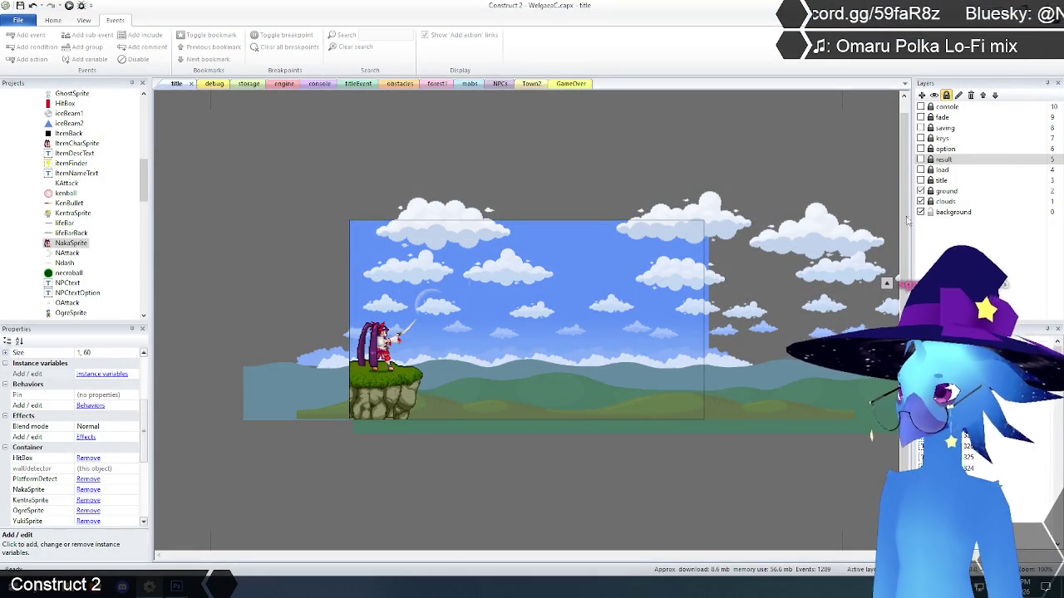
- Show the engine event sheet and scroll through the player animation events around 332–341
left_click(284, 85)
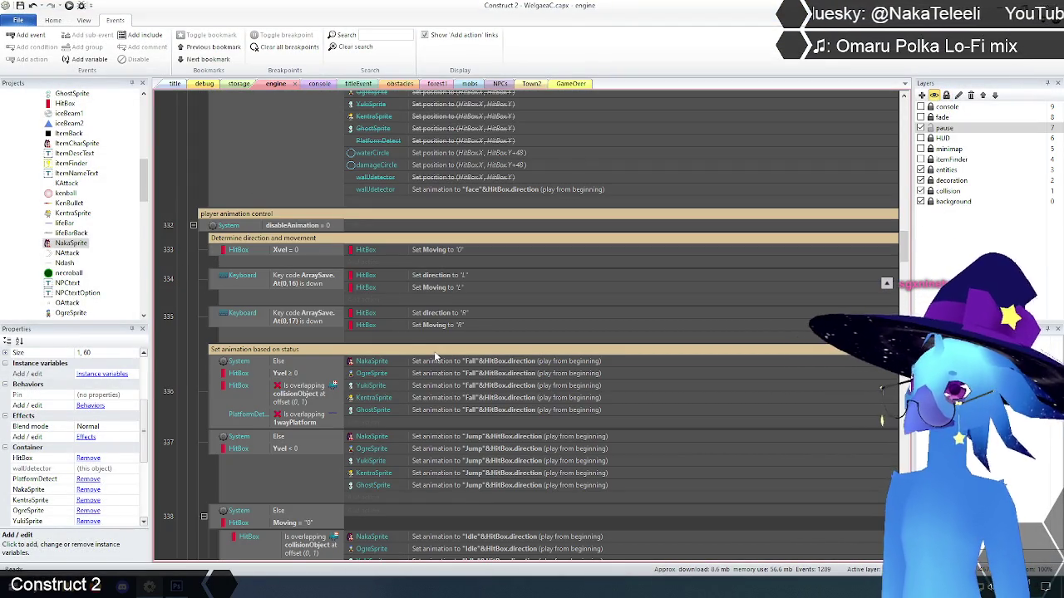
scroll(429, 353, "down", 5)
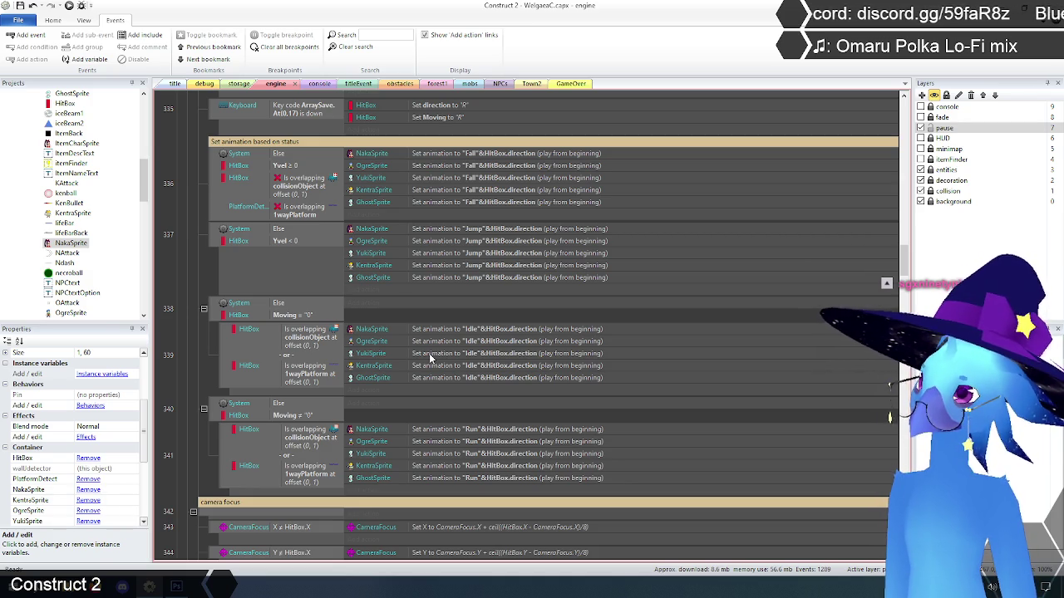
scroll(430, 357, "up", 2)
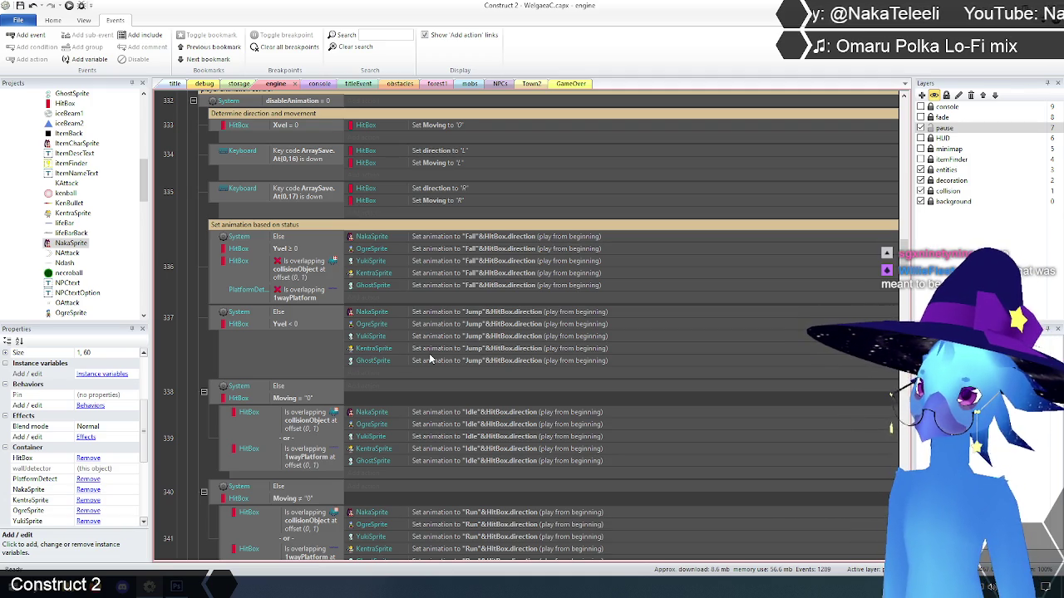
scroll(423, 359, "up", 2)
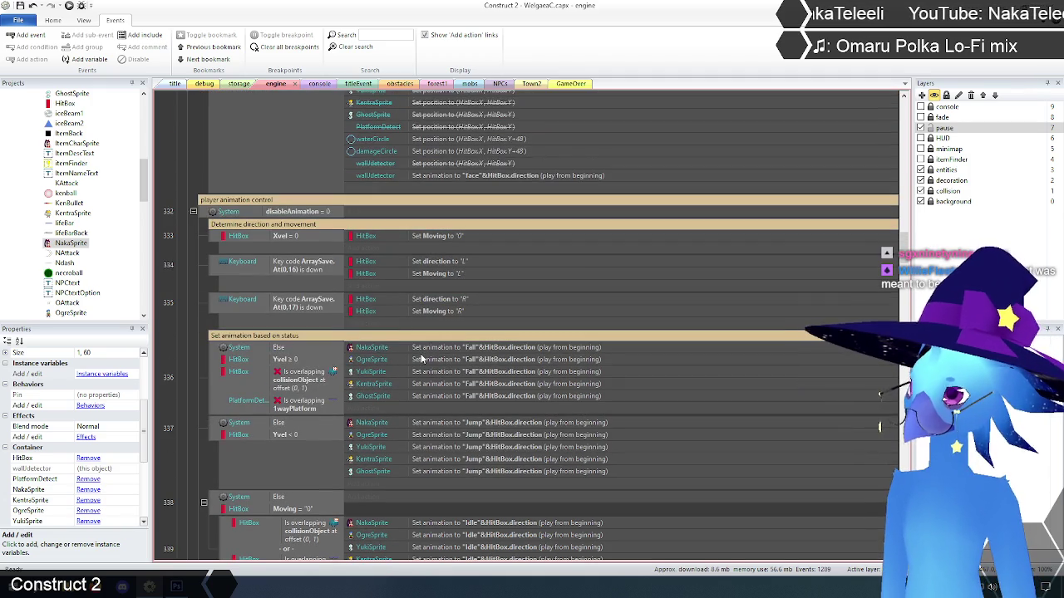
scroll(421, 359, "up", 2)
type("platformdetect")
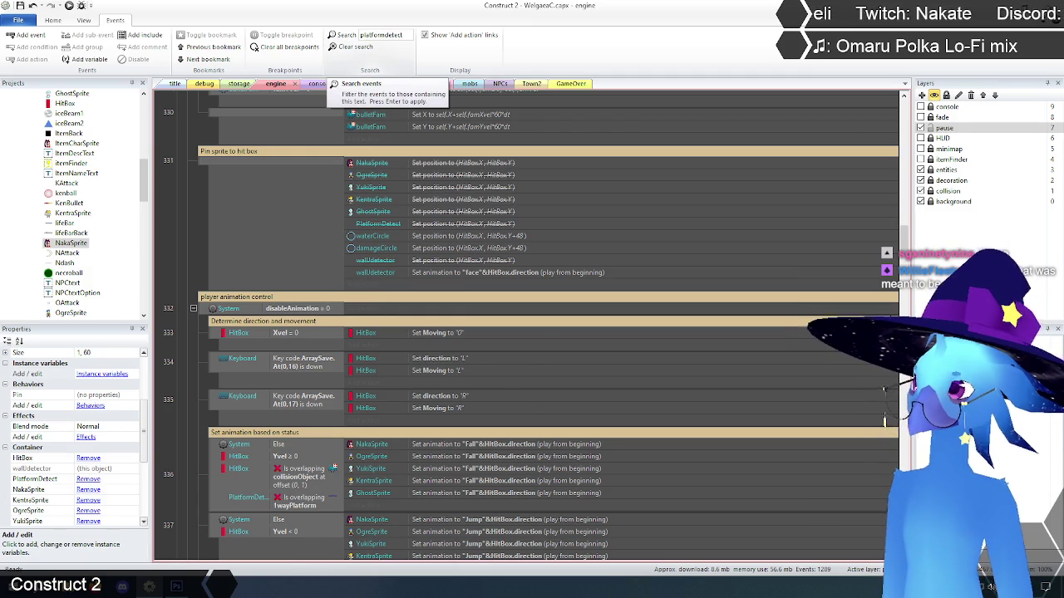
- Filter events by platformdetect and re-enable the PlatformDetect Y action in event 33
key("Return")
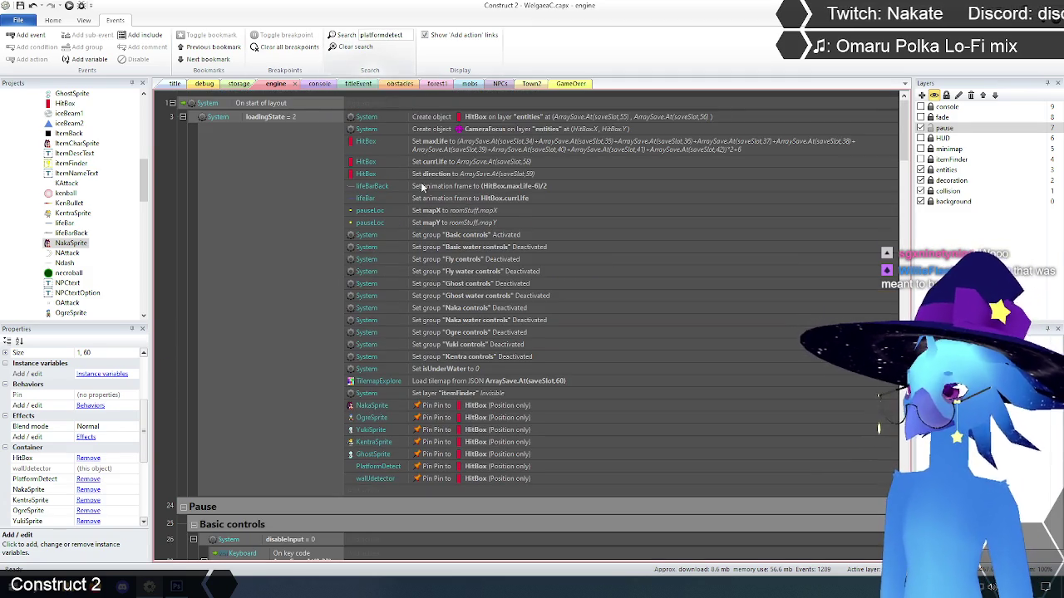
scroll(436, 191, "down", 5)
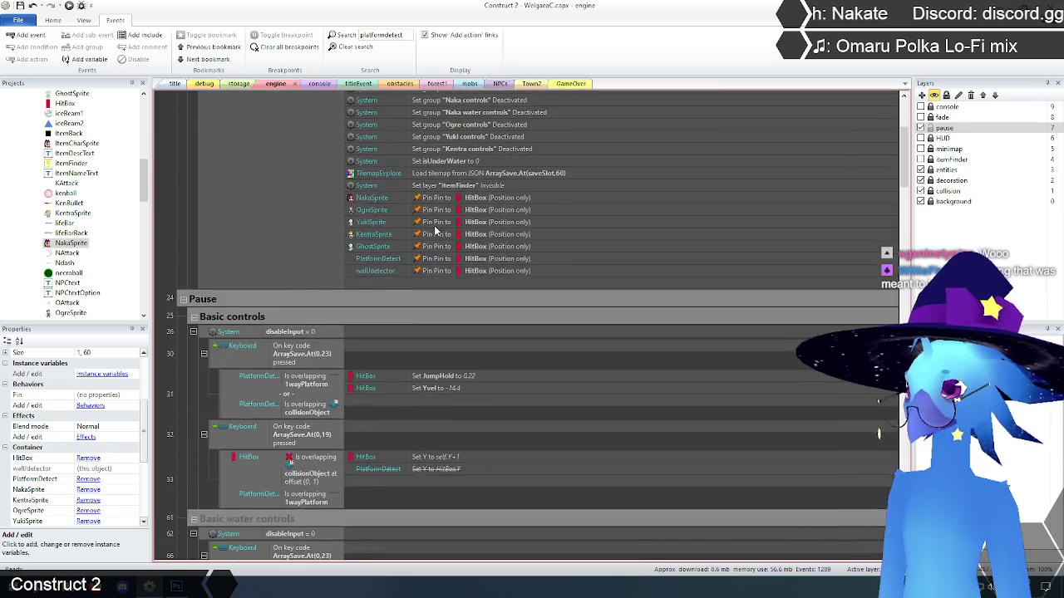
left_click(424, 386)
right_click(420, 388)
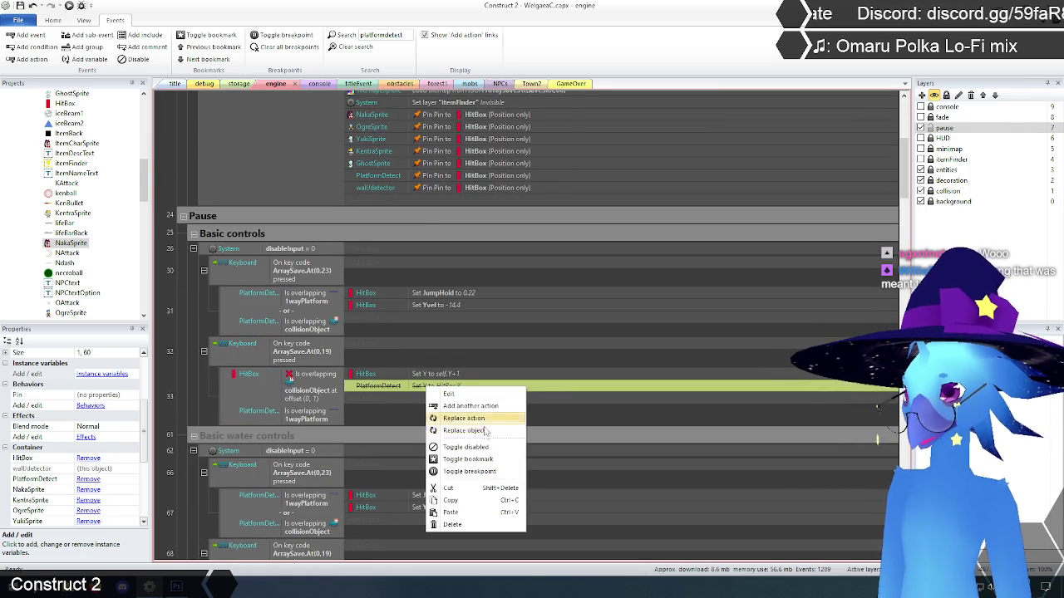
left_click(465, 446)
scroll(509, 409, "down", 2)
scroll(509, 409, "down", 3)
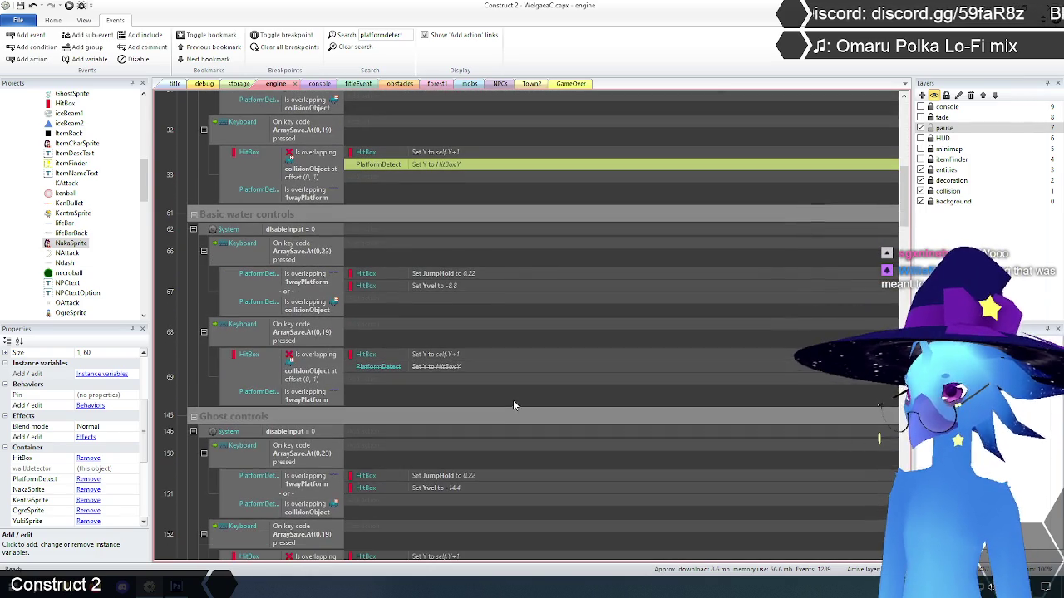
- Re-enable the disabled PlatformDetect actions in events 69, 153 and 175
left_click(432, 369)
right_click(432, 369)
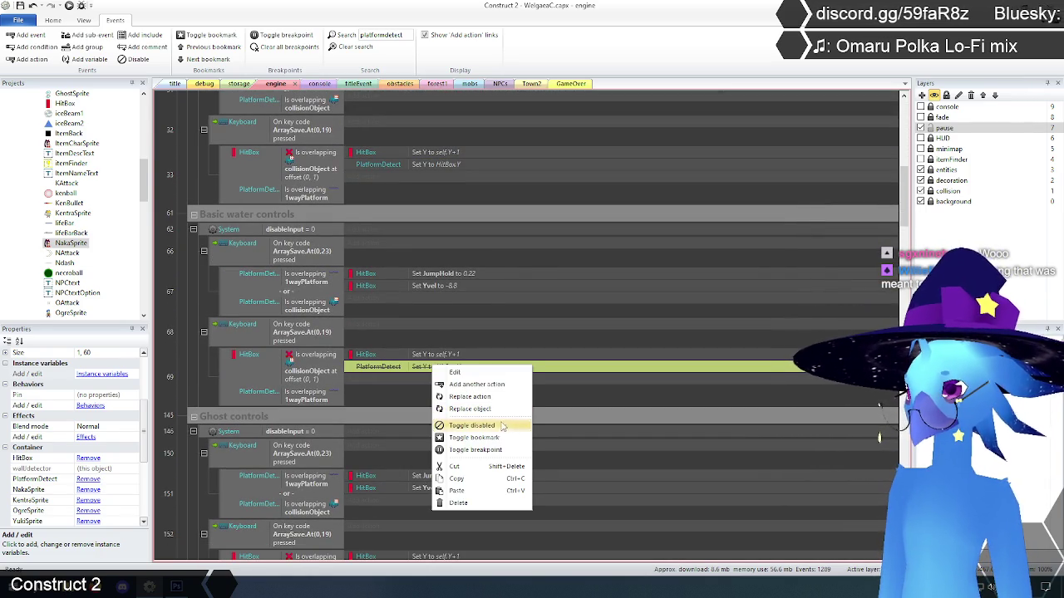
left_click(496, 427)
scroll(524, 261, "down", 6)
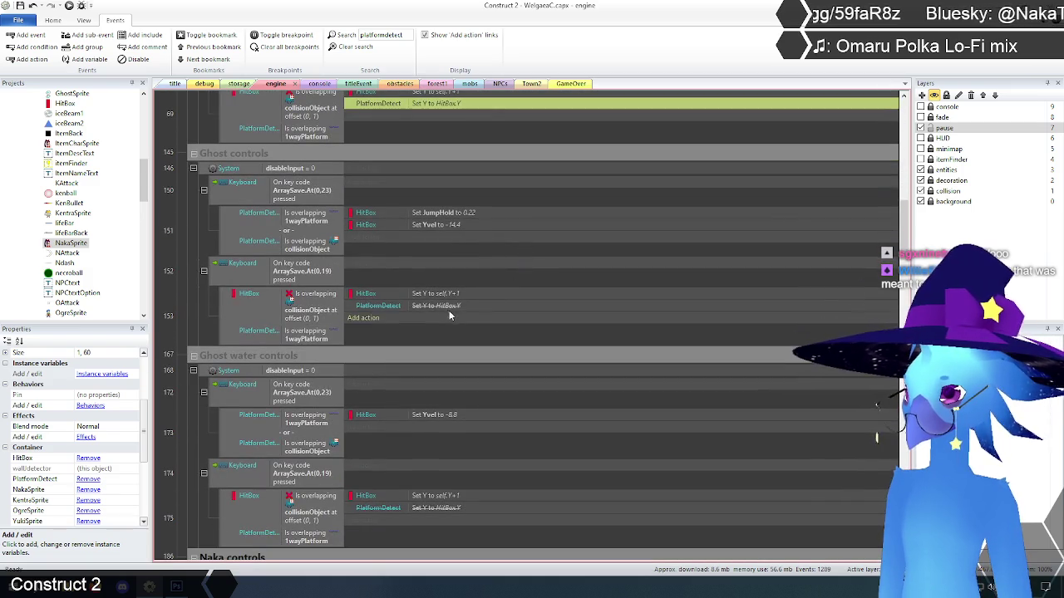
left_click(438, 306)
right_click(438, 306)
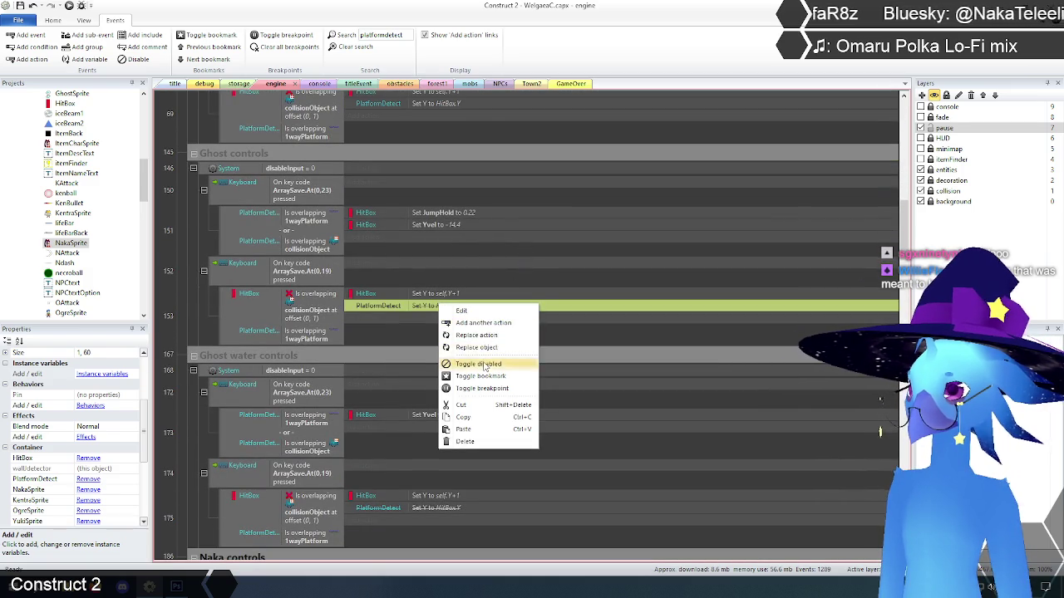
left_click(466, 364)
scroll(551, 324, "down", 4)
right_click(425, 314)
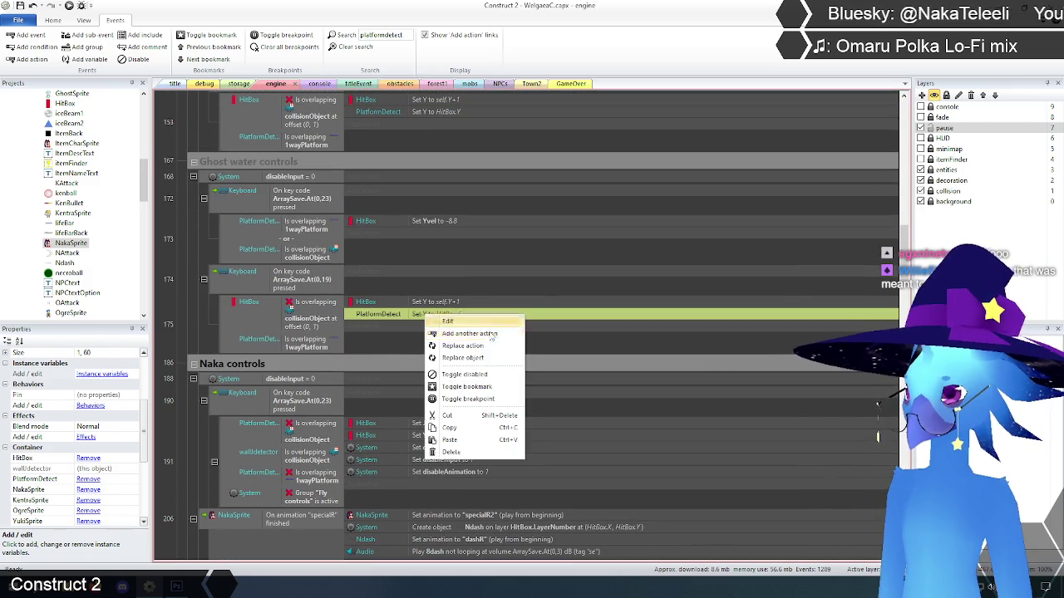
left_click(465, 375)
- Re-enable the disabled PlatformDetect actions in events 207, 209 and 212
scroll(534, 350, "down", 2)
scroll(533, 349, "down", 1)
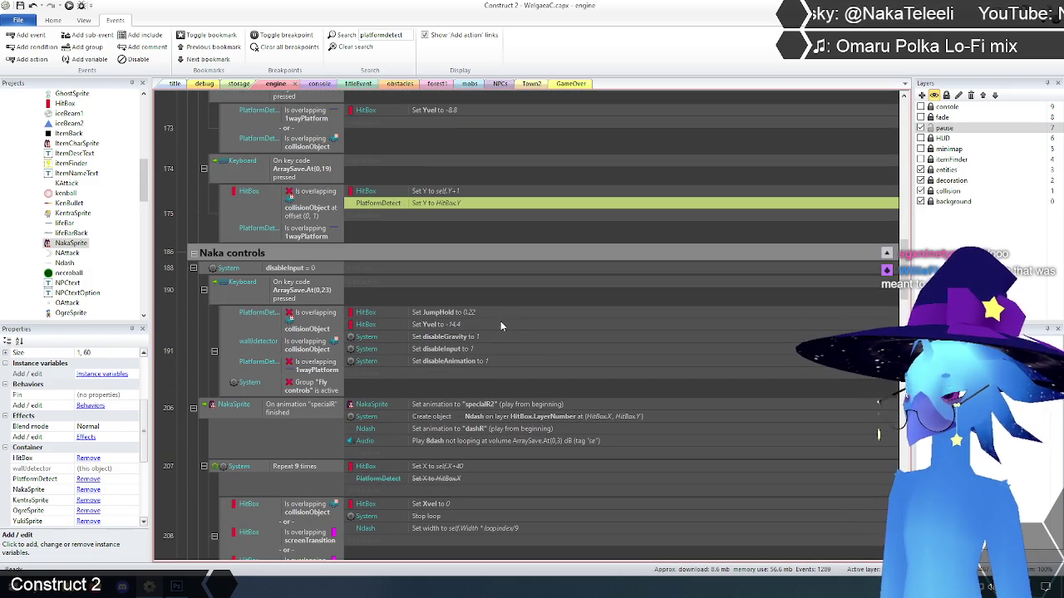
scroll(503, 320, "down", 3)
right_click(444, 368)
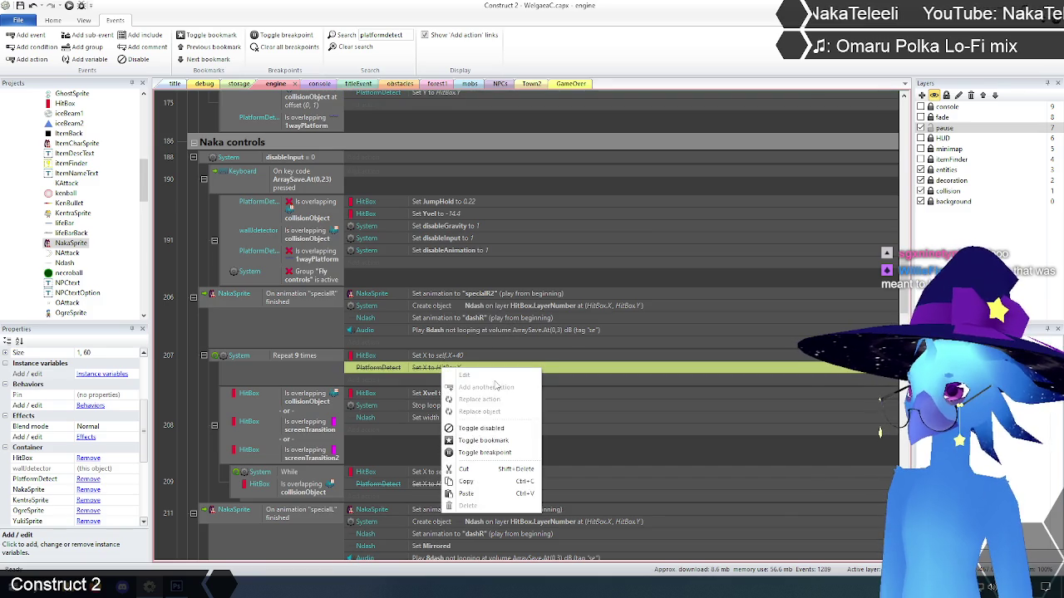
left_click(499, 428)
scroll(499, 343, "down", 4)
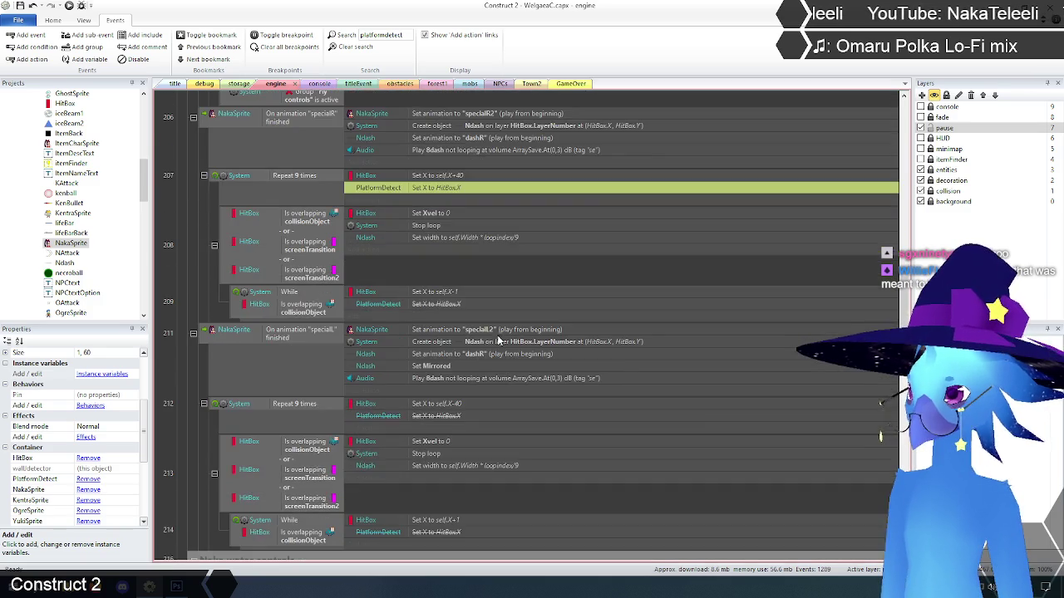
left_click(442, 306)
right_click(442, 307)
left_click(491, 364)
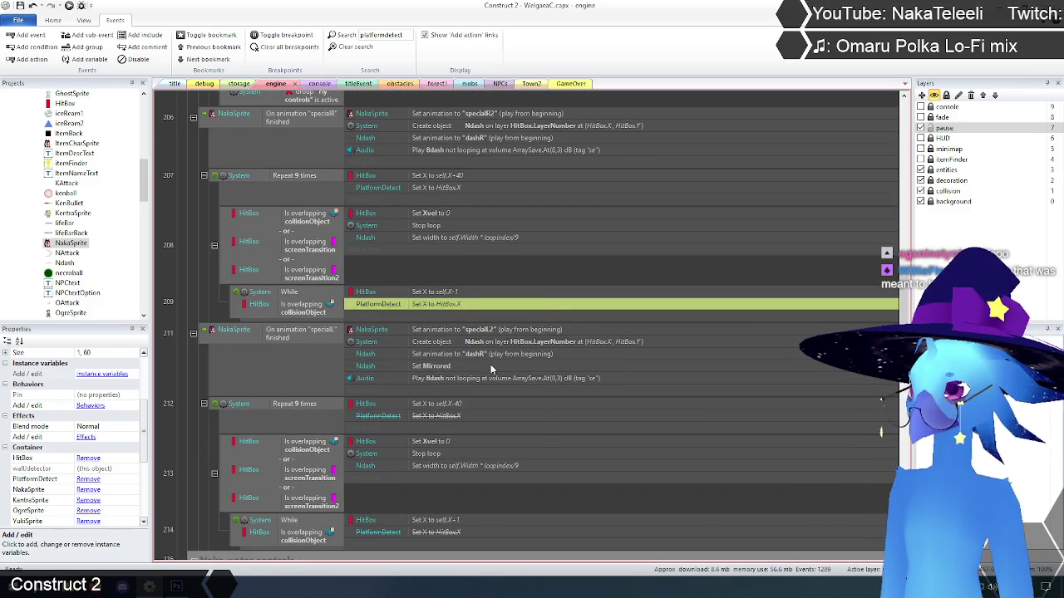
scroll(491, 364, "down", 2)
left_click(440, 320)
right_click(440, 320)
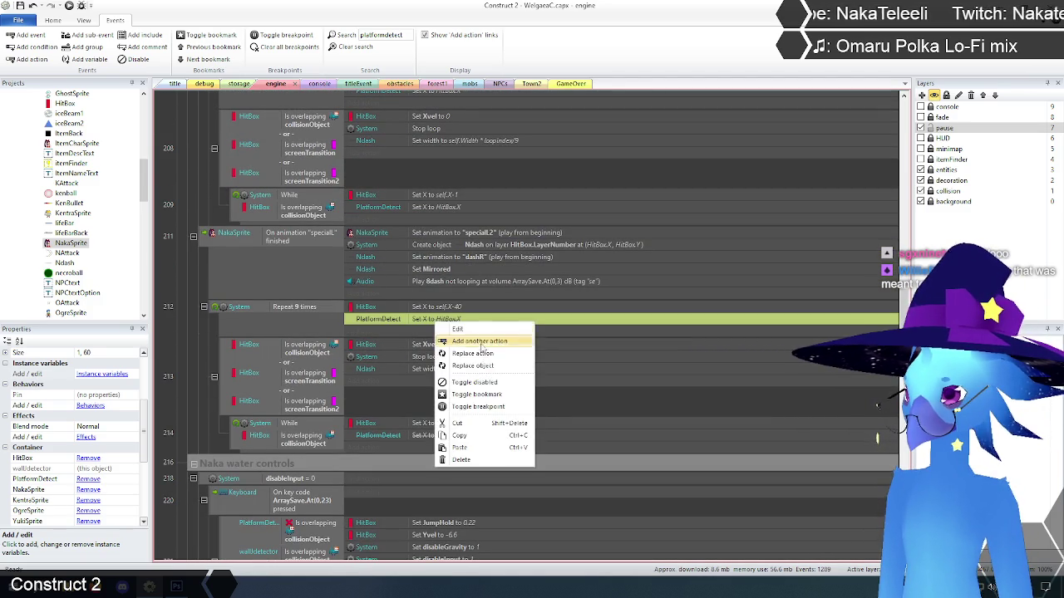
left_click(486, 380)
- Re-enable the disabled PlatformDetect actions in events 214, 294 and 295
scroll(501, 314, "down", 2)
left_click(427, 339)
right_click(426, 339)
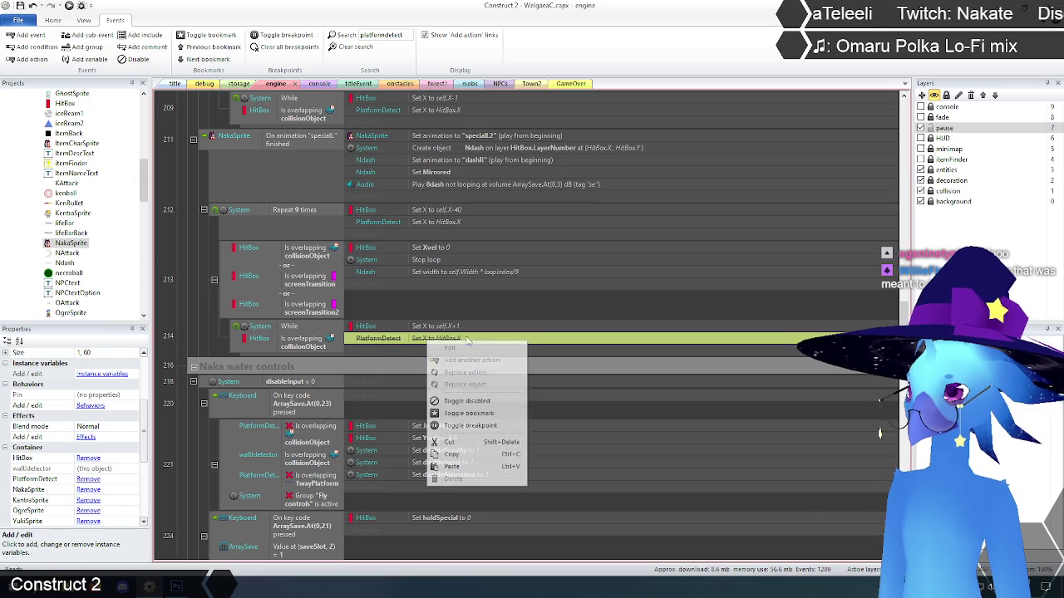
left_click(473, 399)
scroll(502, 316, "down", 10)
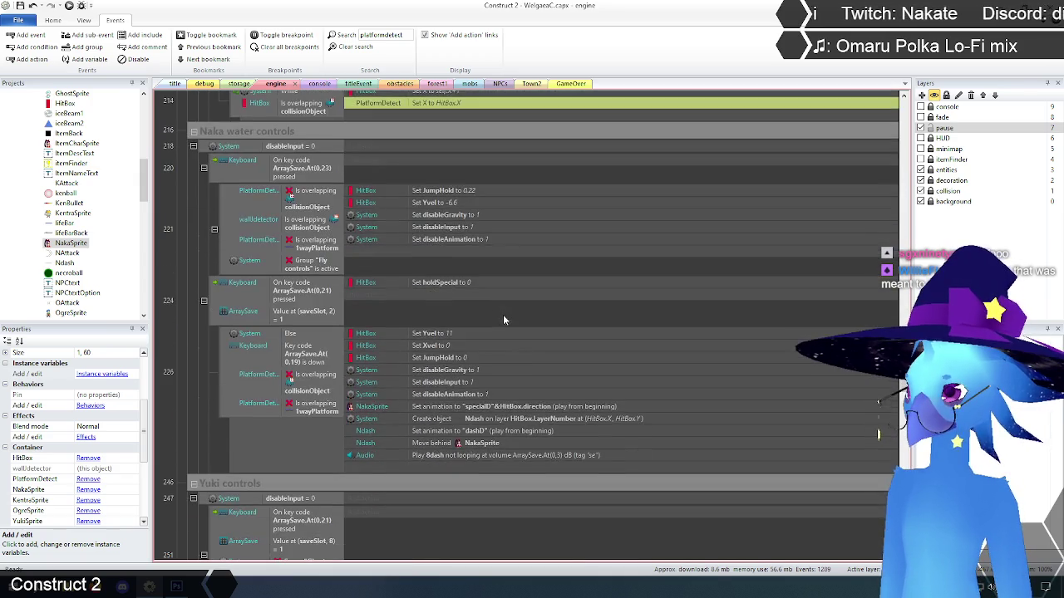
scroll(503, 316, "down", 7)
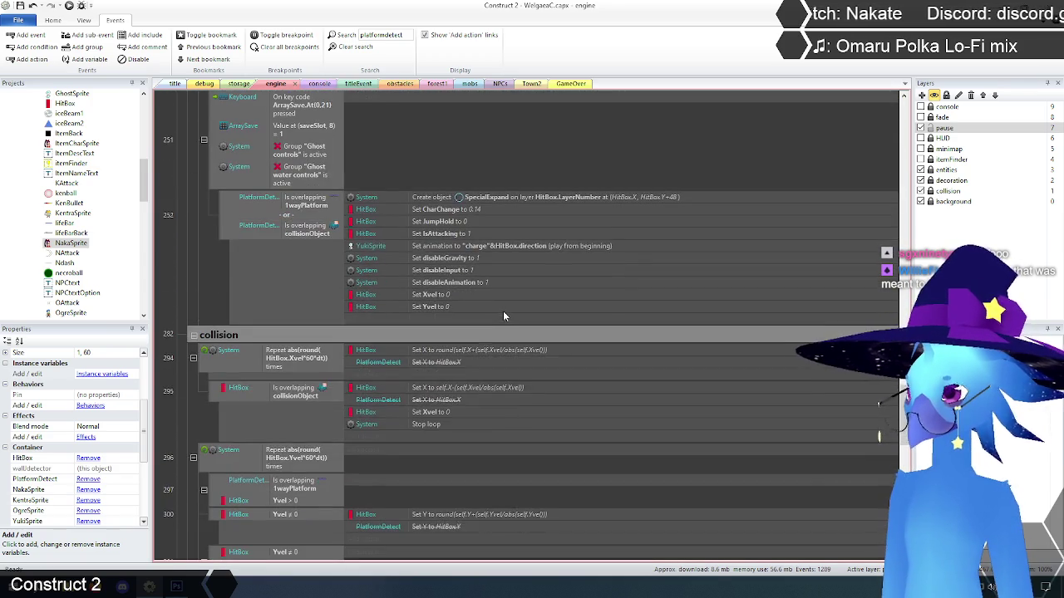
right_click(431, 279)
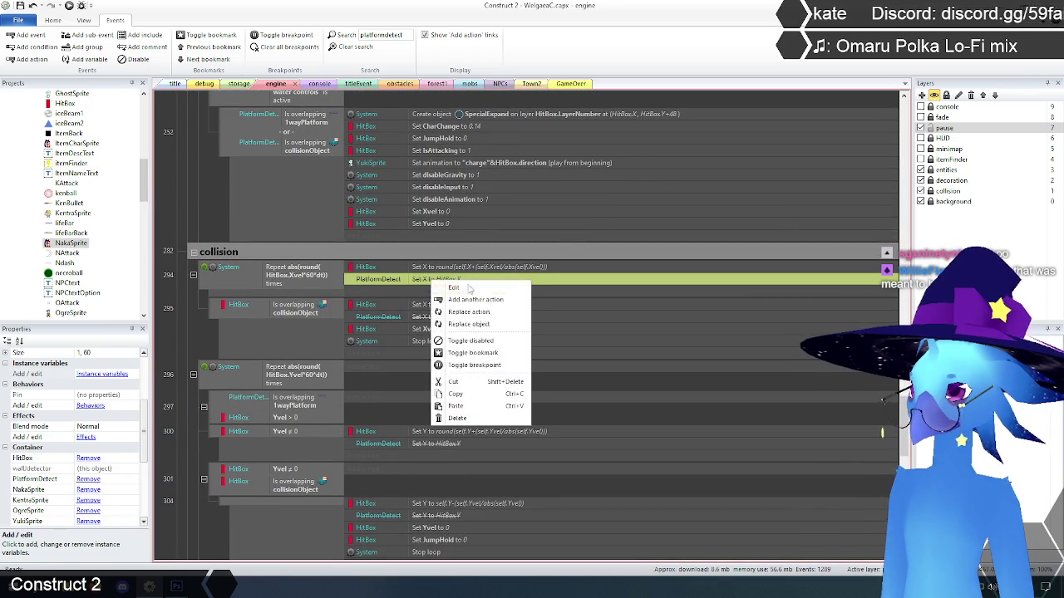
left_click(484, 342)
scroll(484, 328, "down", 3)
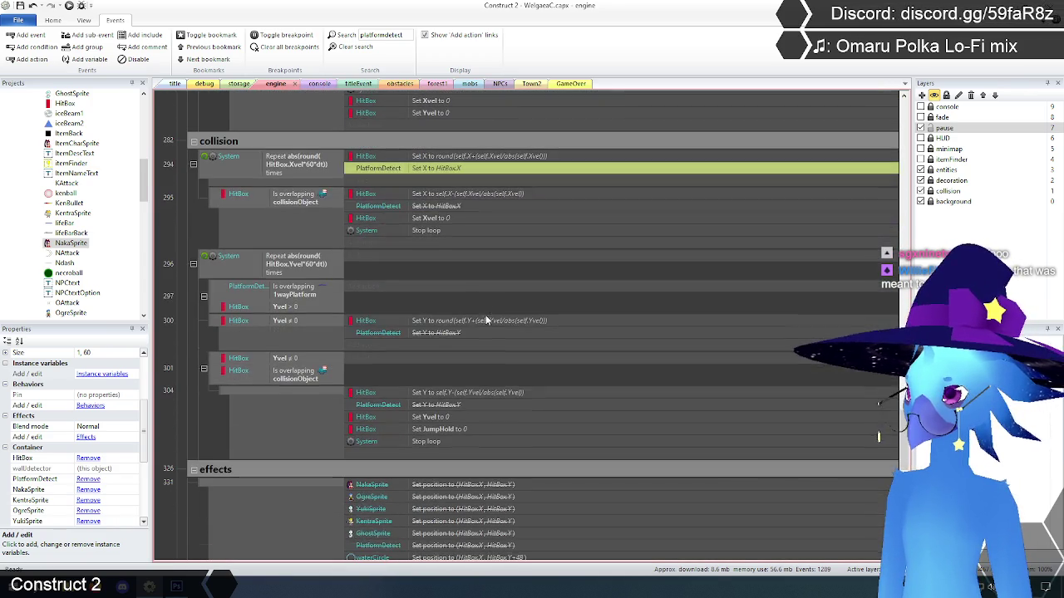
left_click(431, 209)
right_click(431, 210)
left_click(491, 271)
scroll(486, 269, "down", 2)
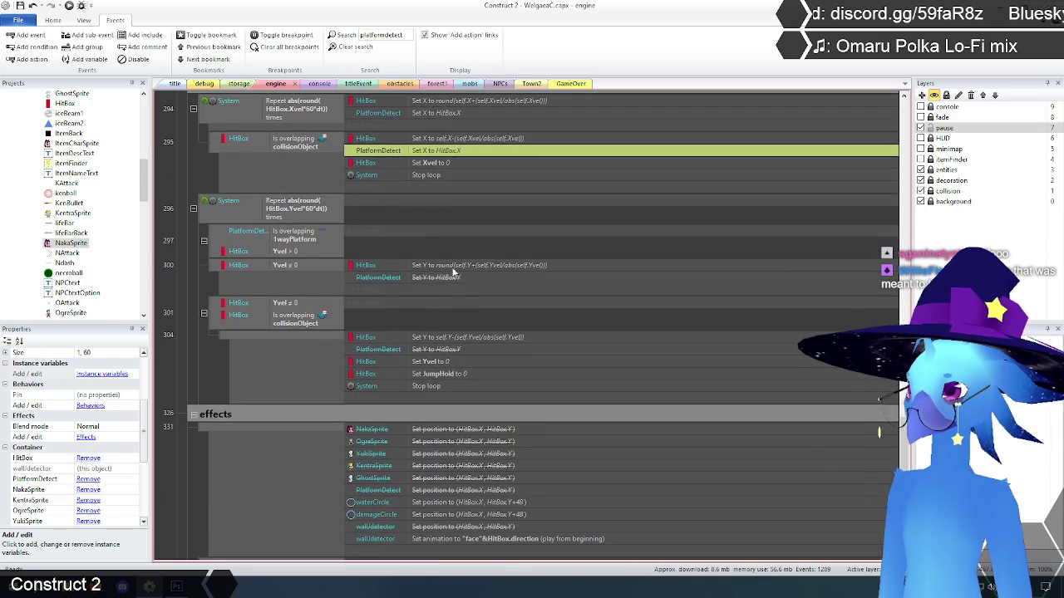
- Re-enable the PlatformDetect actions in events 300 and 304, then return to the title layout
left_click(429, 275)
right_click(429, 275)
left_click(469, 336)
scroll(490, 308, "down", 3)
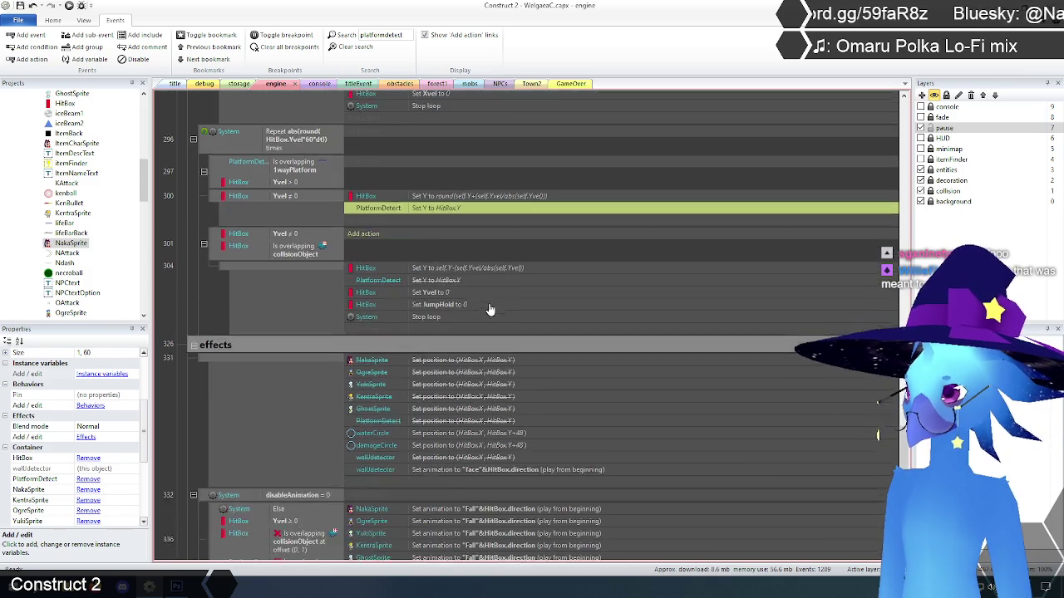
left_click(436, 268)
right_click(437, 267)
left_click(491, 327)
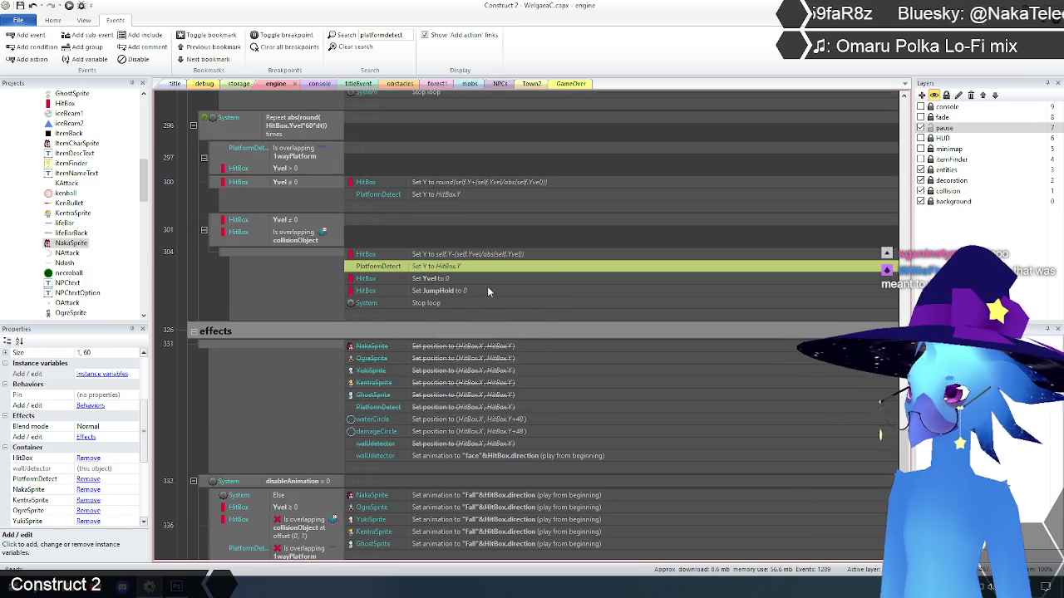
scroll(487, 280, "down", 3)
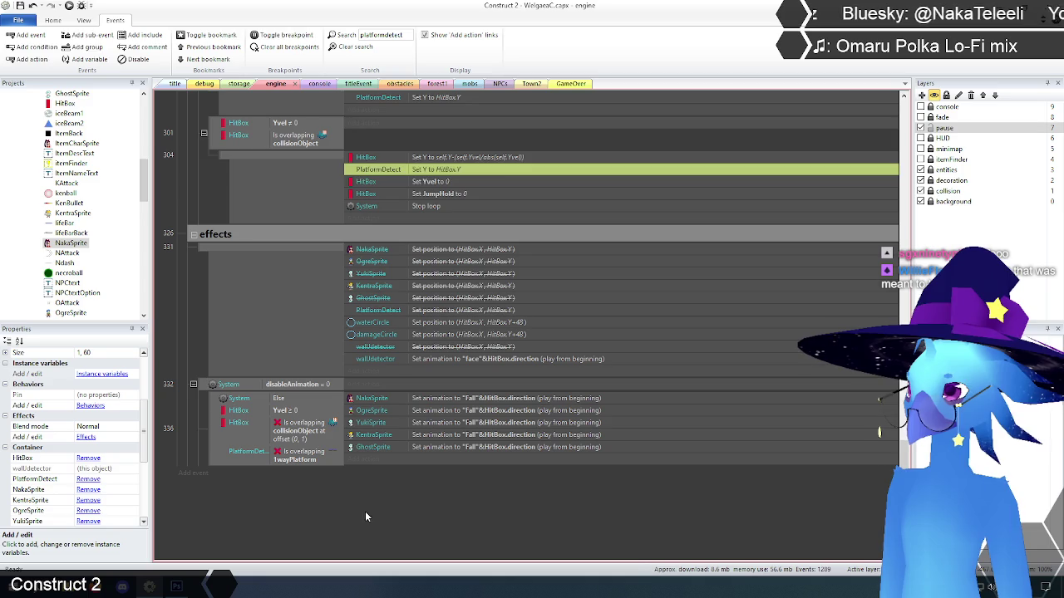
left_click(174, 84)
left_click(70, 6)
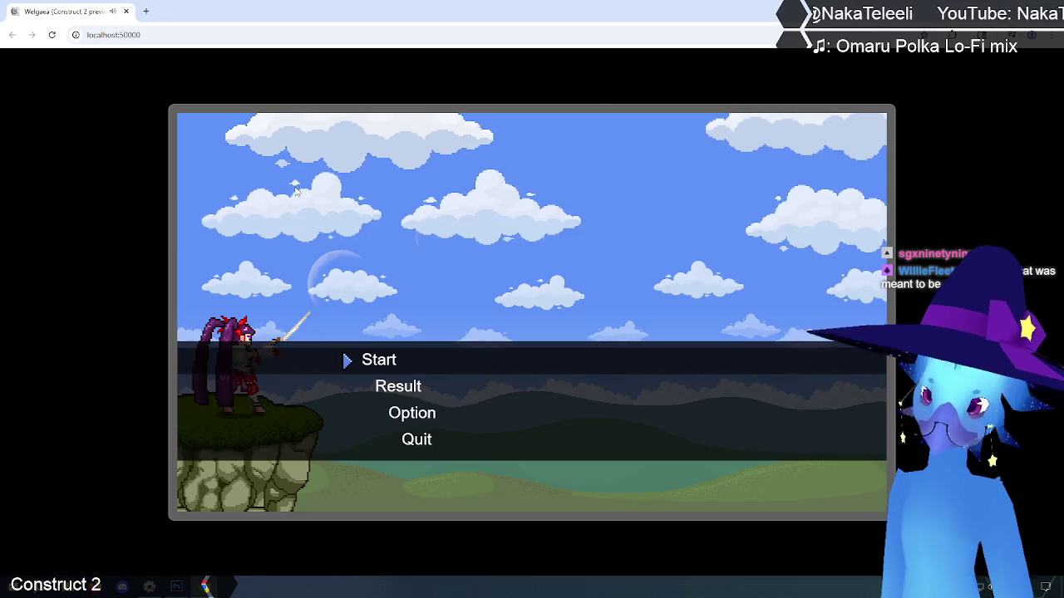
key("Return")
key("Return")
key("Right")
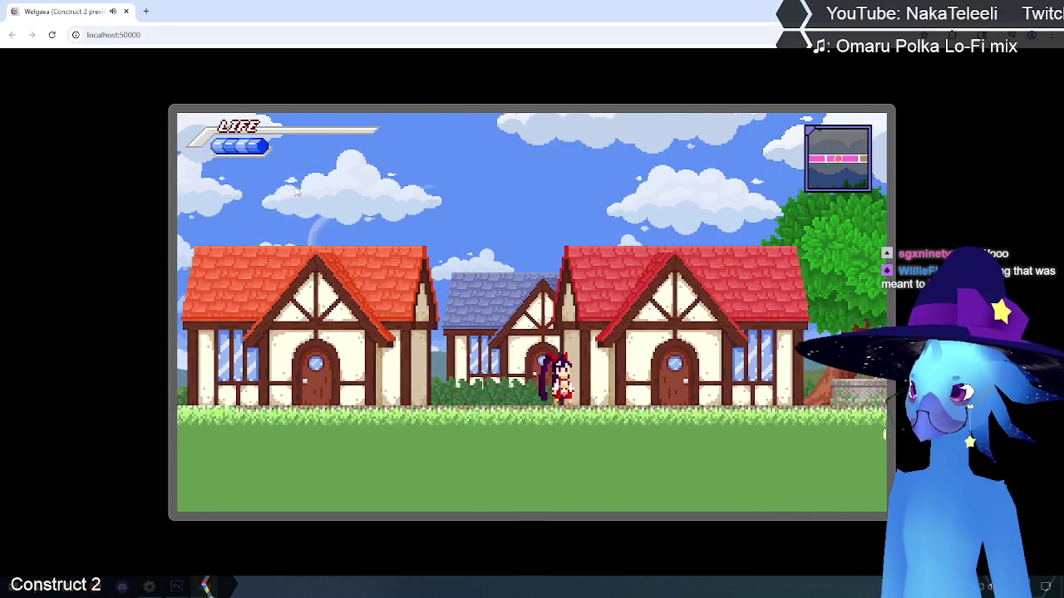
key("Up")
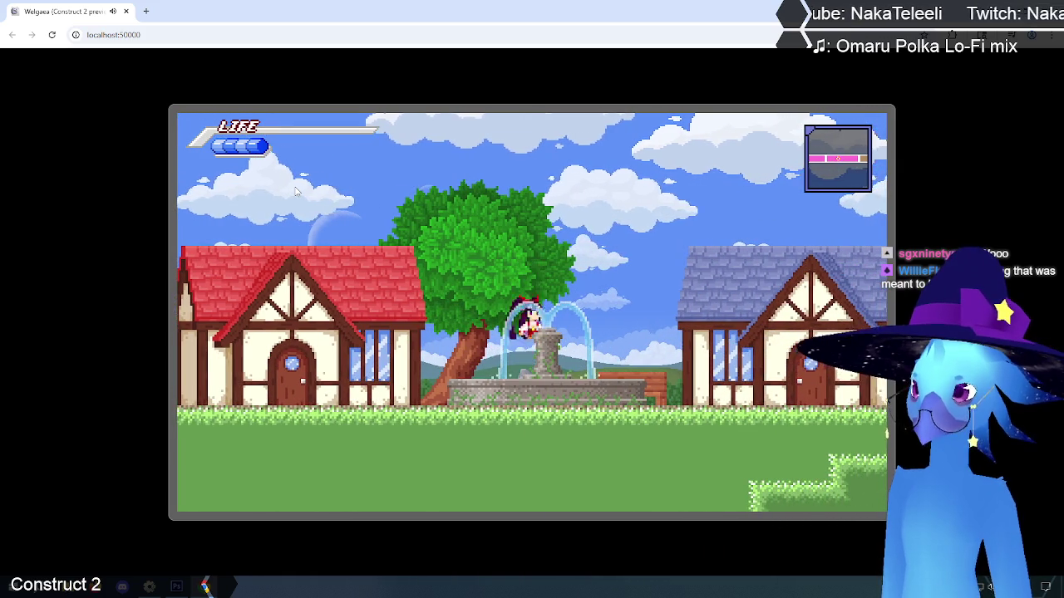
key("Left")
key("Up")
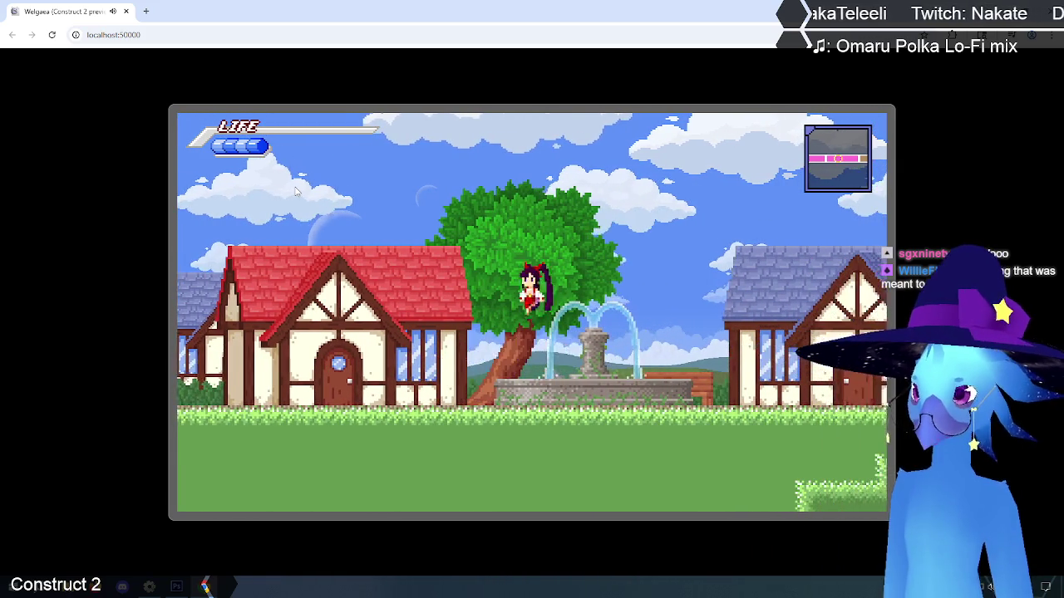
key("Up")
key("Up")
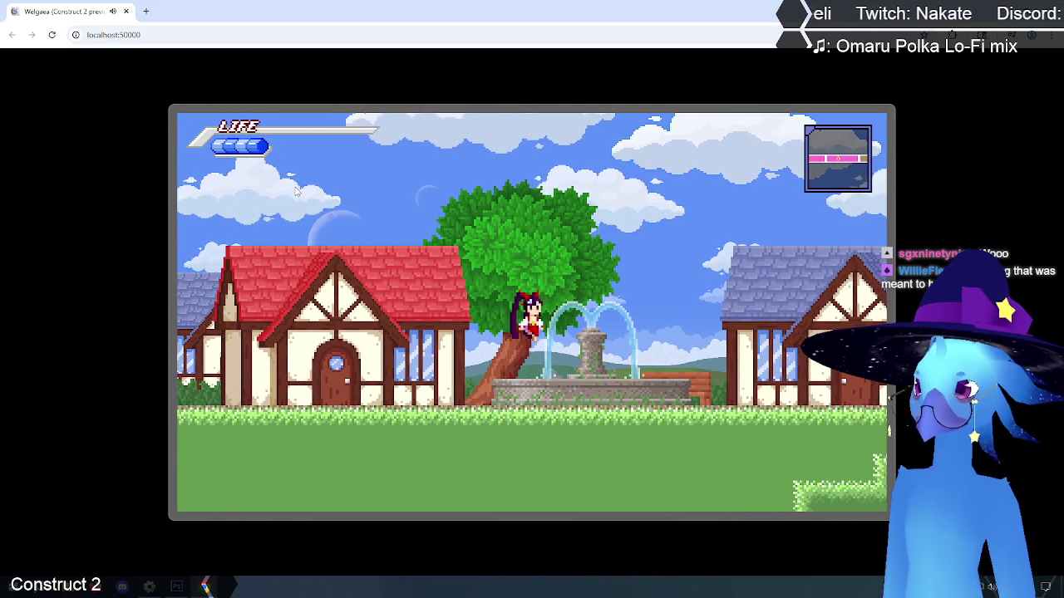
key("Left")
key("Up")
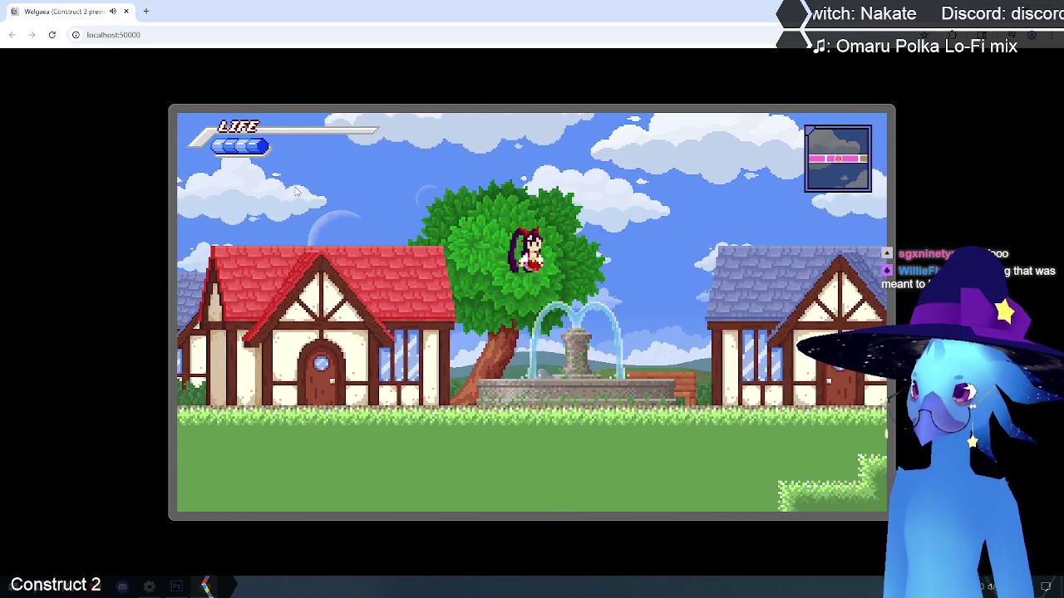
key("Left")
key("Left")
key("Up")
key("Up")
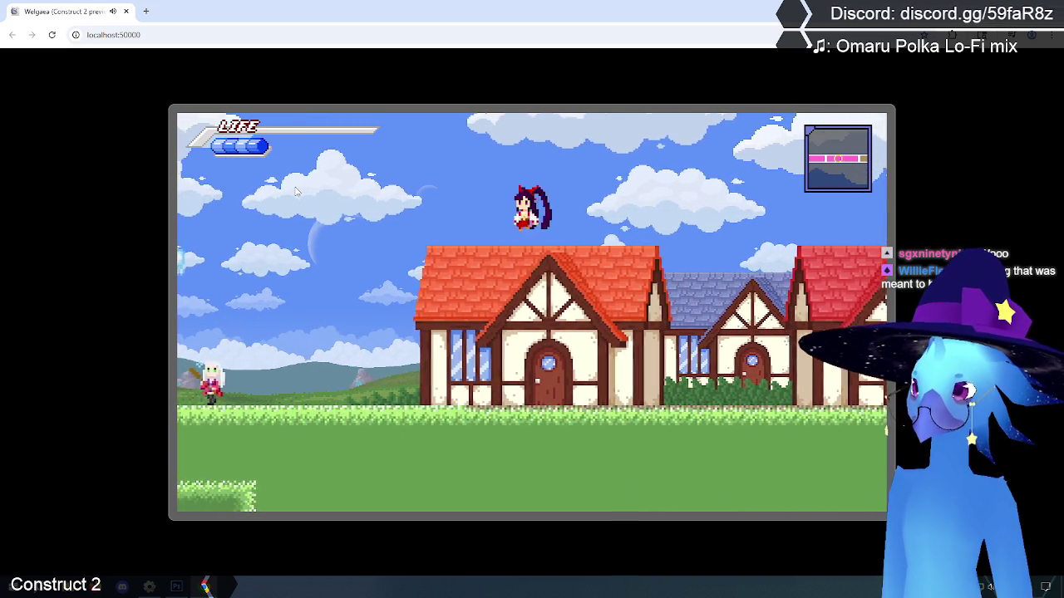
key("Escape")
key("Down")
key("Return")
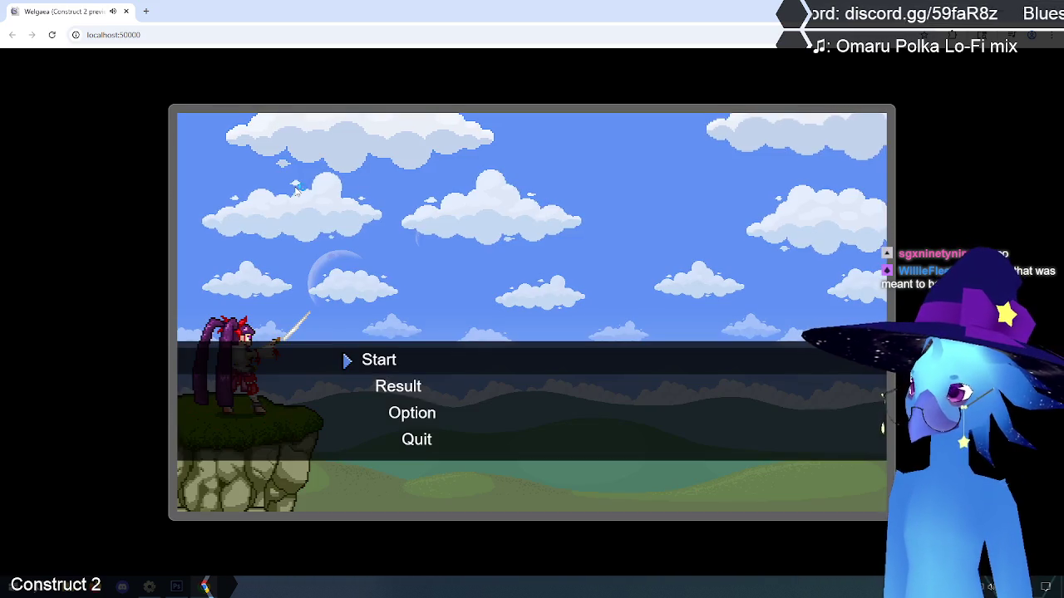
key("Down")
key("Down")
key("Down")
key("Return")
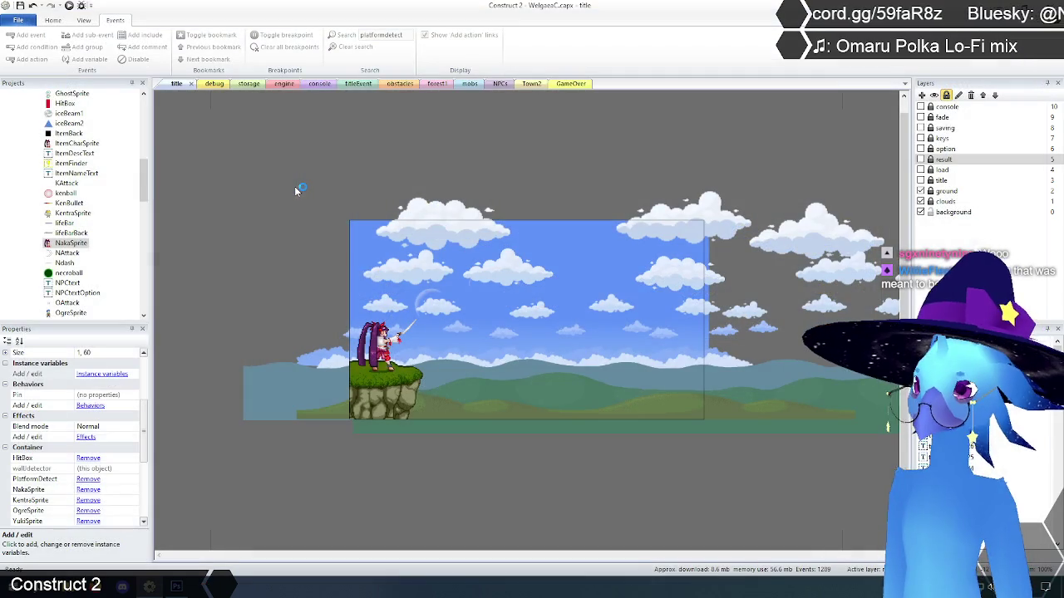
- Show the engine event sheet with the platformdetect search cleared so every event is listed
left_click(279, 84)
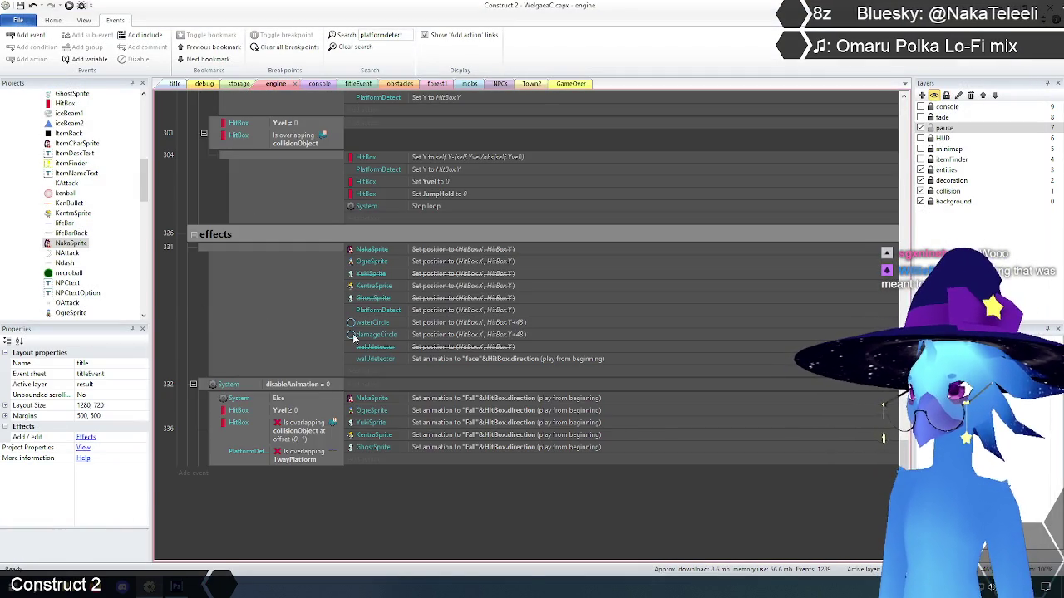
scroll(335, 331, "up", 2)
scroll(407, 347, "down", 2)
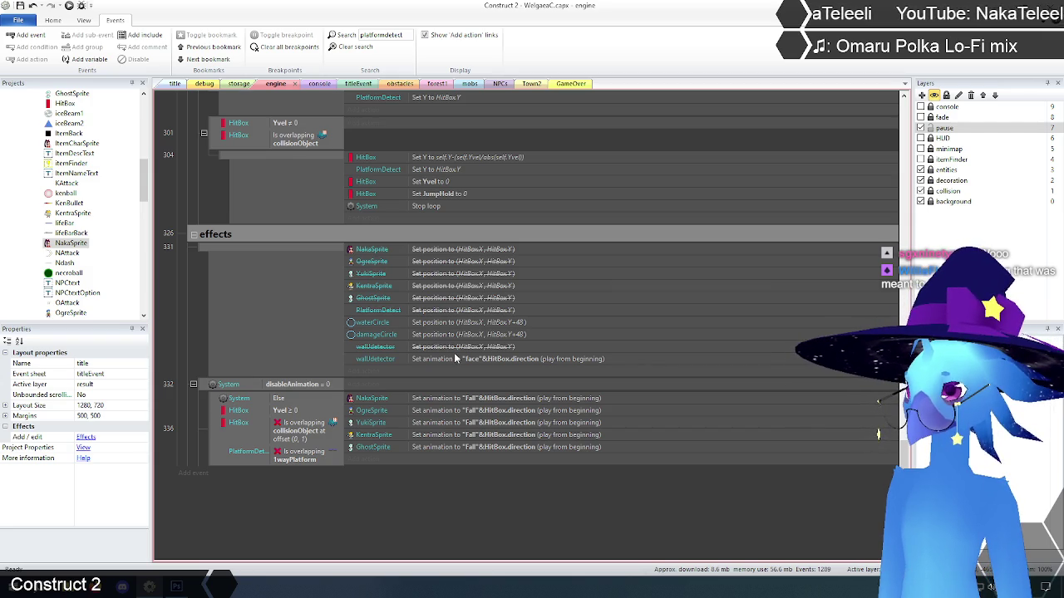
left_click(353, 46)
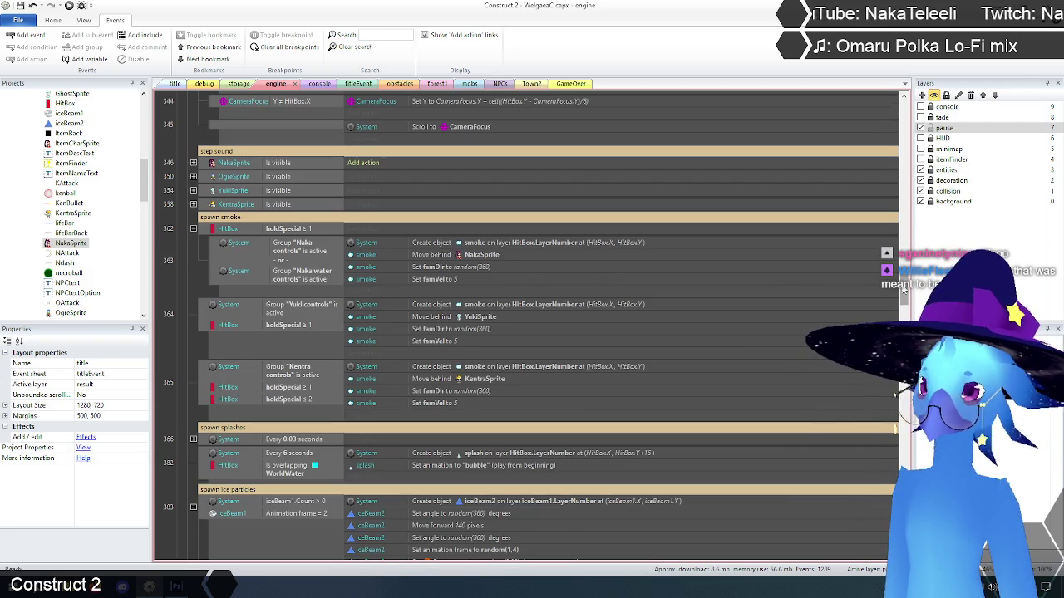
- Scroll to the player animation control event 332 and collapse it
scroll(903, 289, "down", 10)
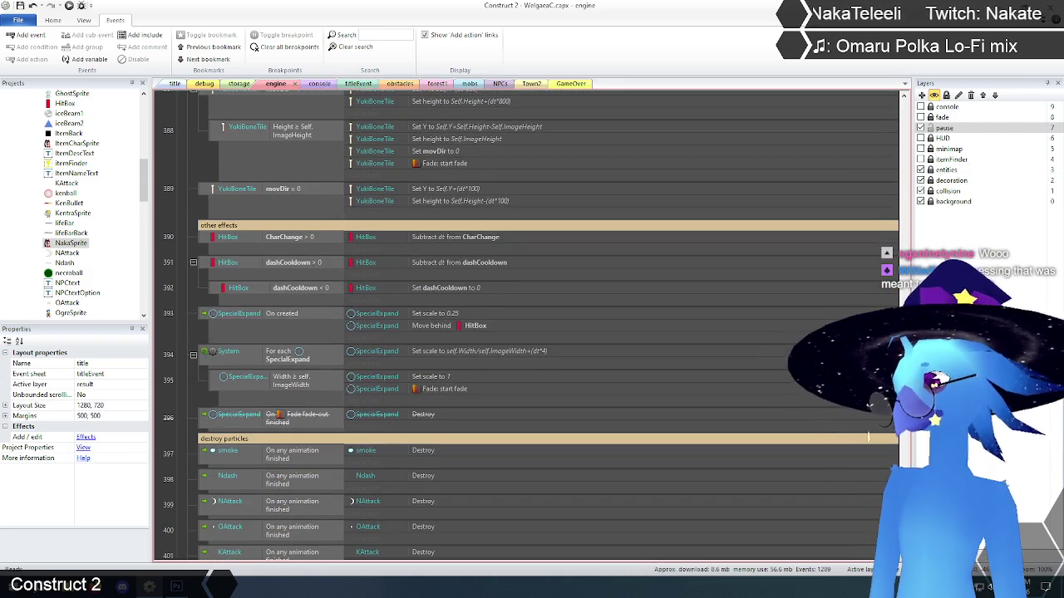
scroll(868, 435, "down", 5)
scroll(870, 436, "down", 15)
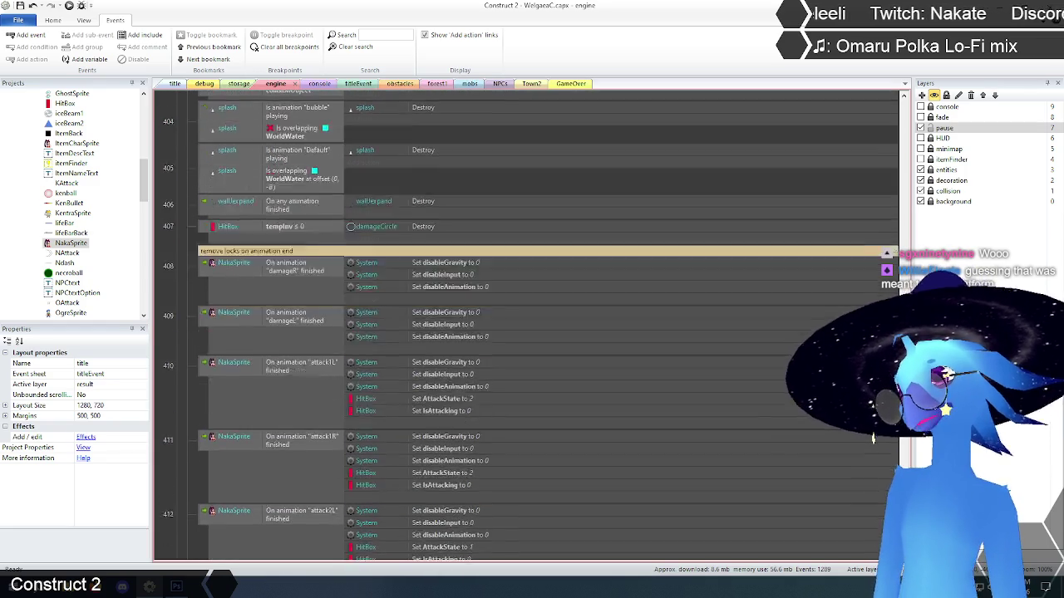
scroll(873, 446, "up", 20)
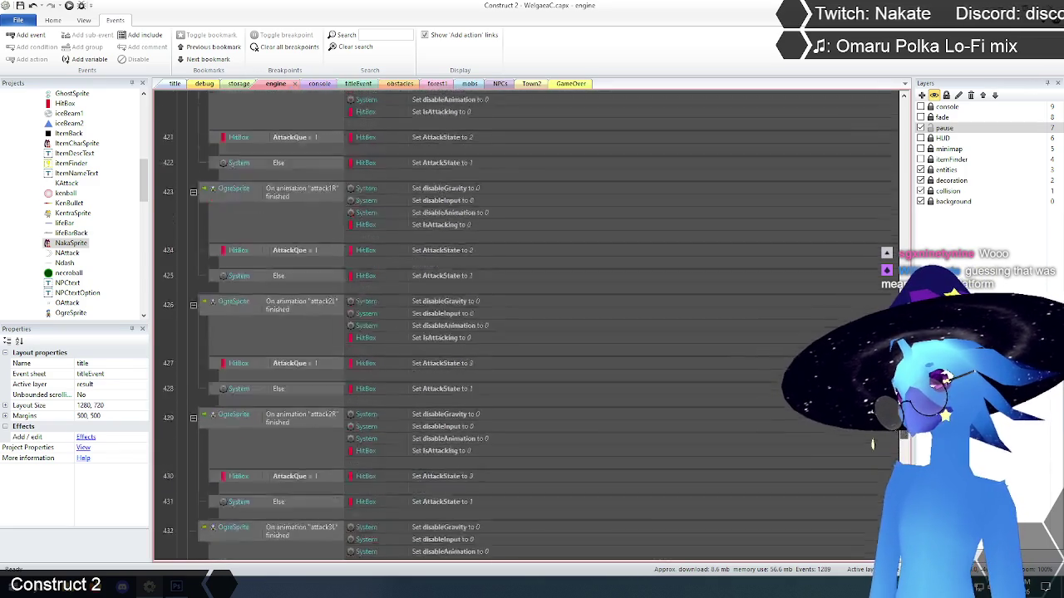
scroll(875, 446, "up", 15)
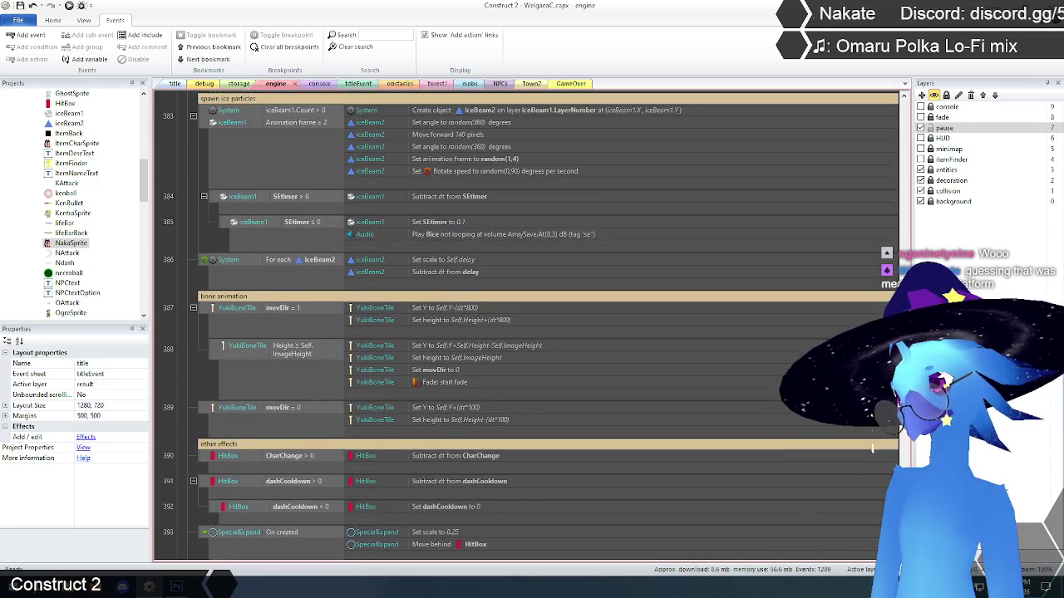
scroll(873, 447, "up", 10)
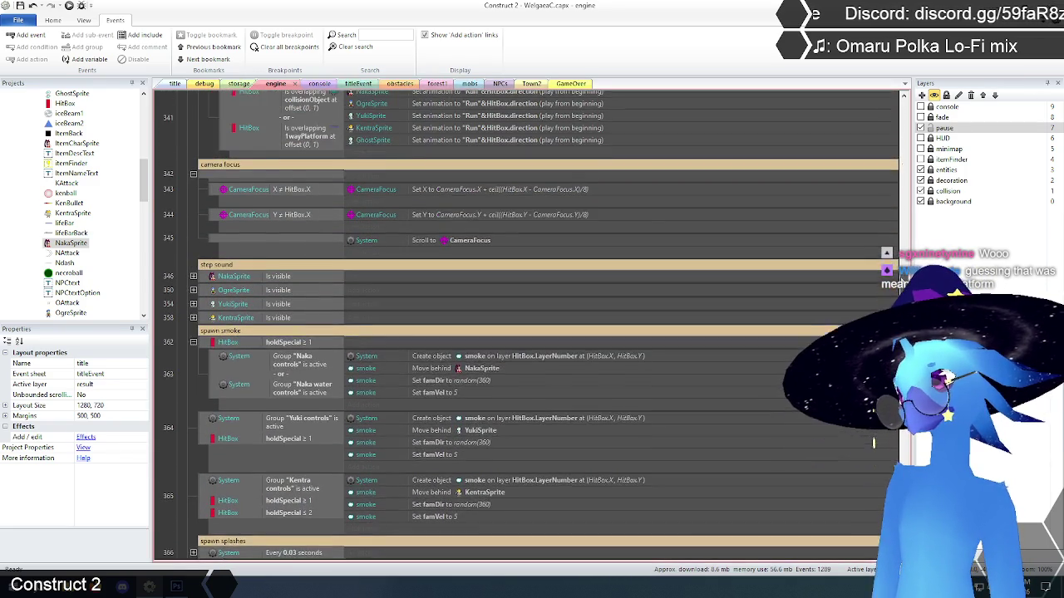
scroll(870, 449, "up", 2)
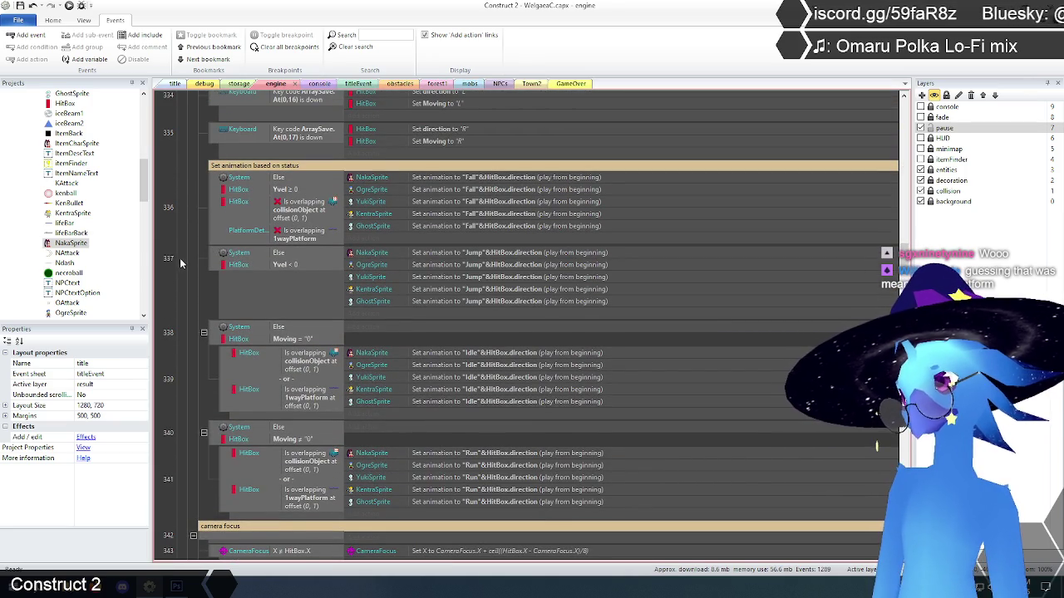
scroll(191, 265, "up", 10)
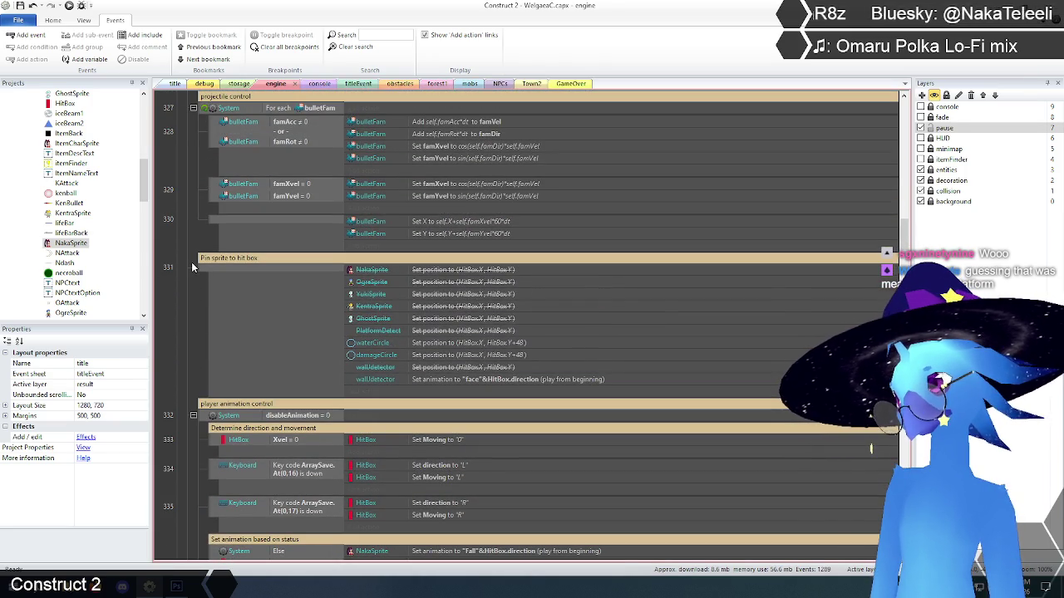
scroll(191, 266, "up", 3)
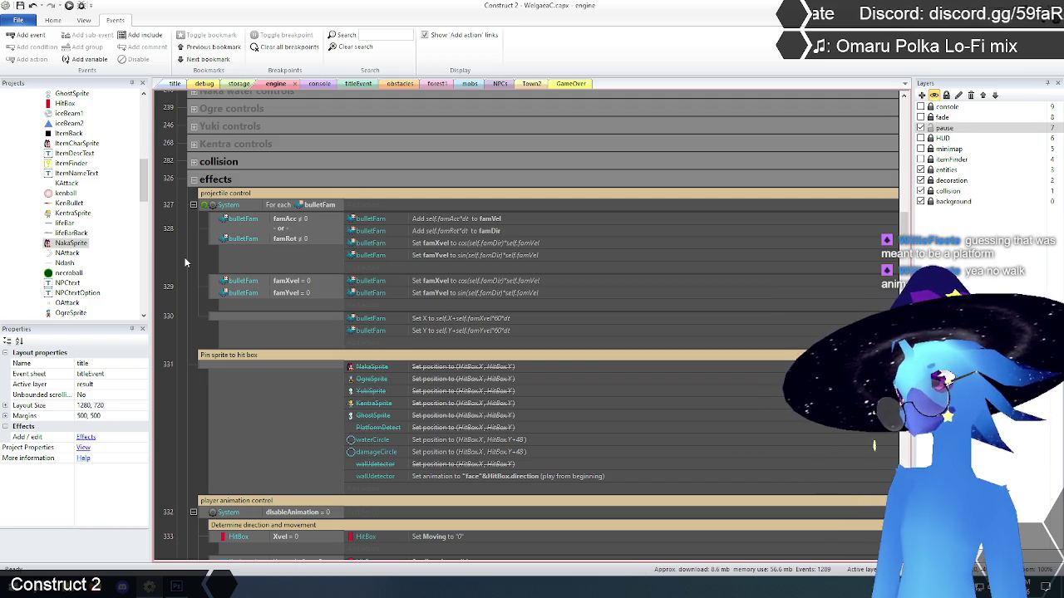
scroll(185, 263, "down", 2)
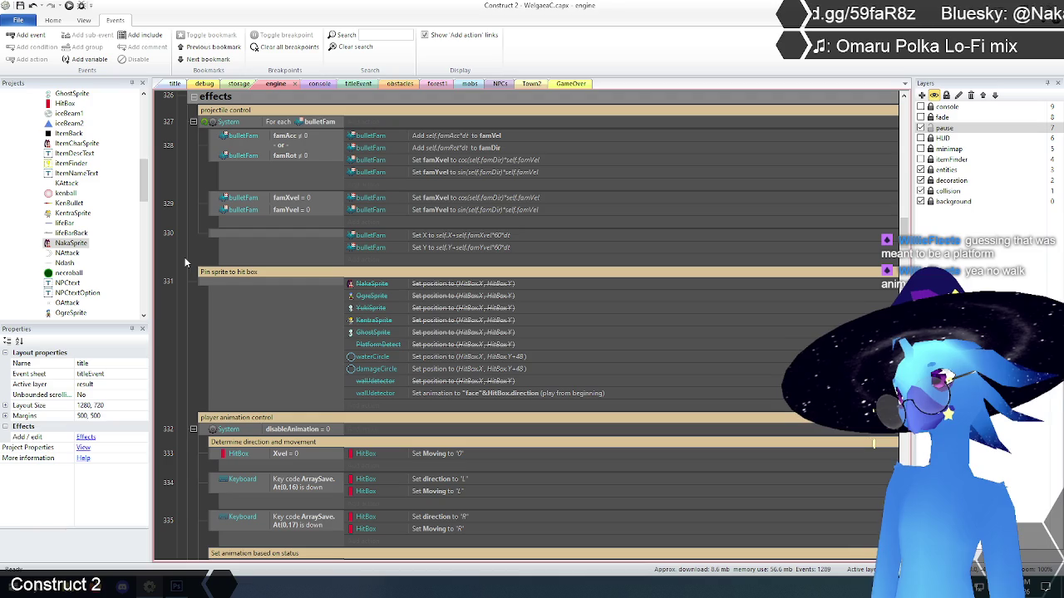
scroll(185, 263, "up", 2)
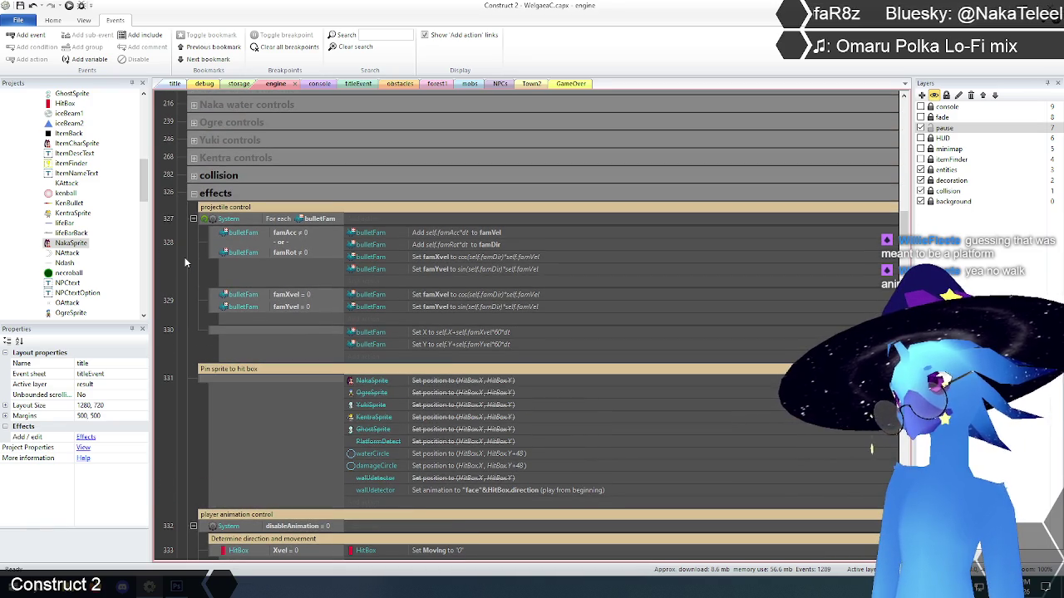
scroll(186, 262, "down", 1)
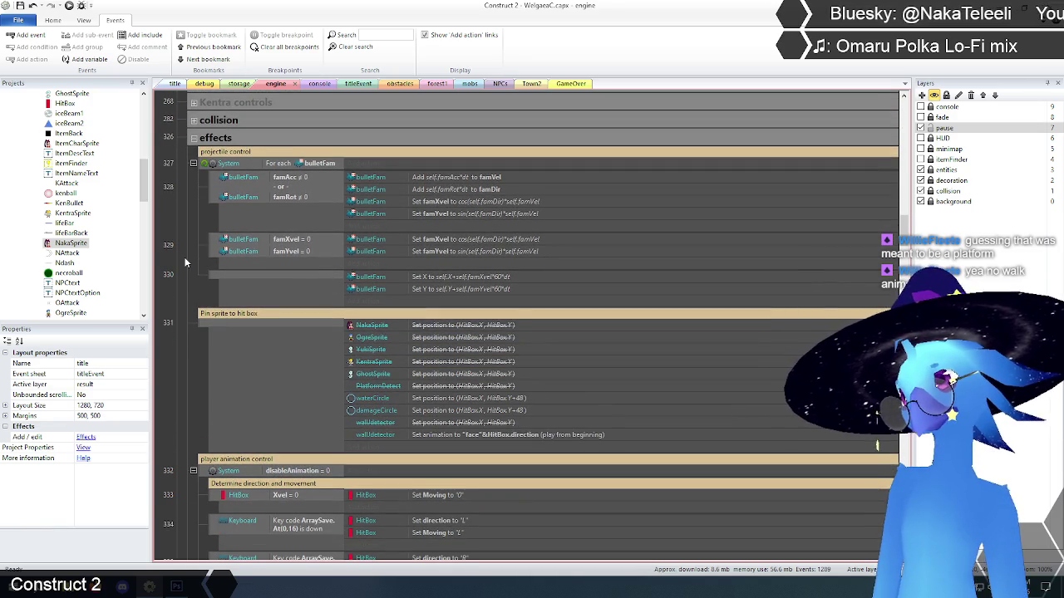
scroll(185, 262, "up", 3)
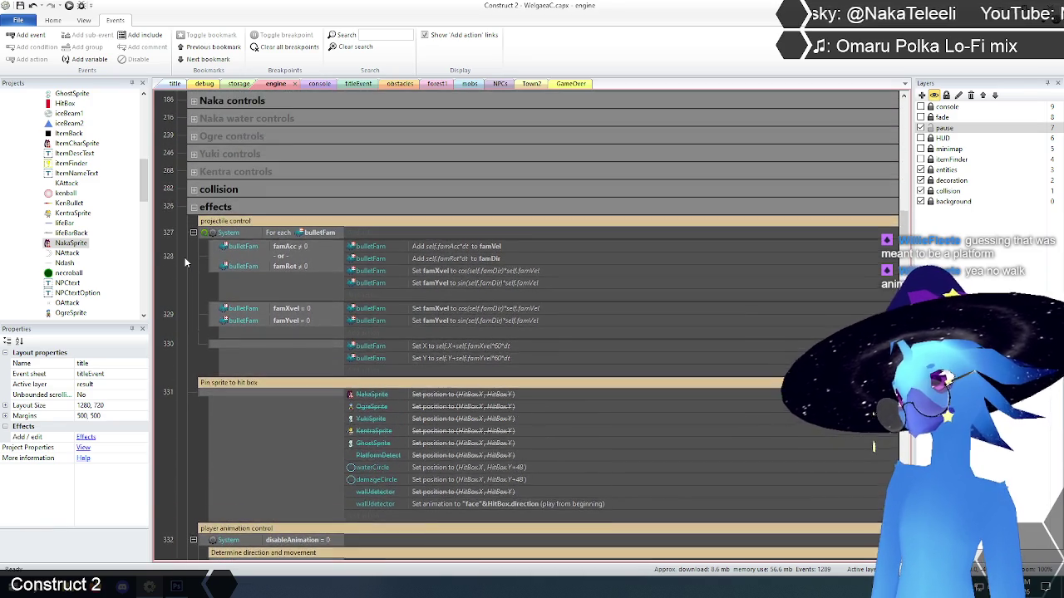
scroll(186, 263, "down", 4)
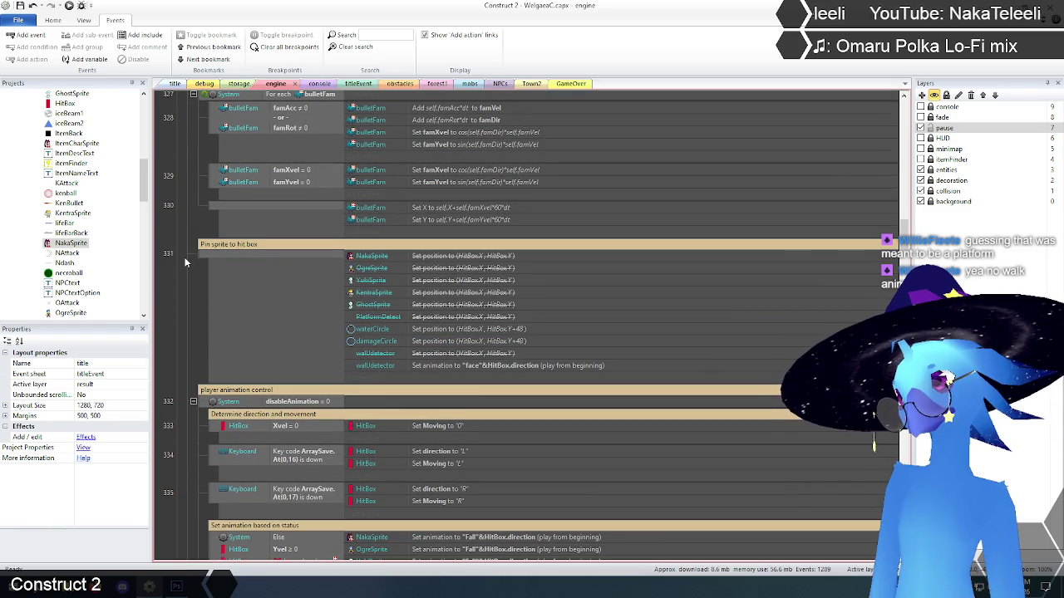
scroll(185, 262, "down", 2)
scroll(185, 294, "down", 8)
scroll(199, 284, "up", 7)
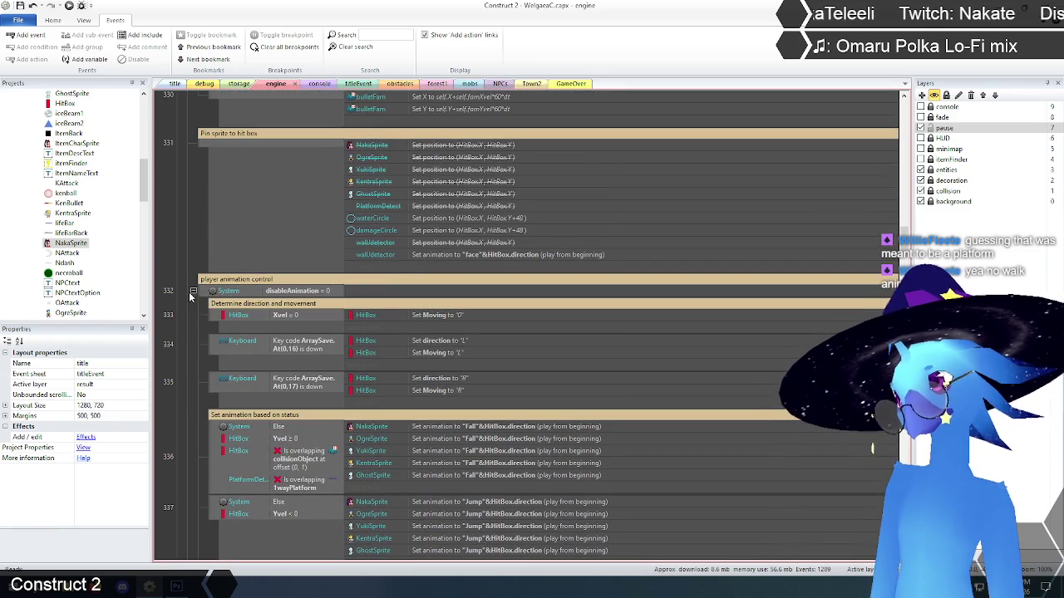
left_click(193, 291)
- Drag the disableAnimation = 0 event up under the Kentra controls group, then return to the title layout
scroll(192, 270, "up", 4)
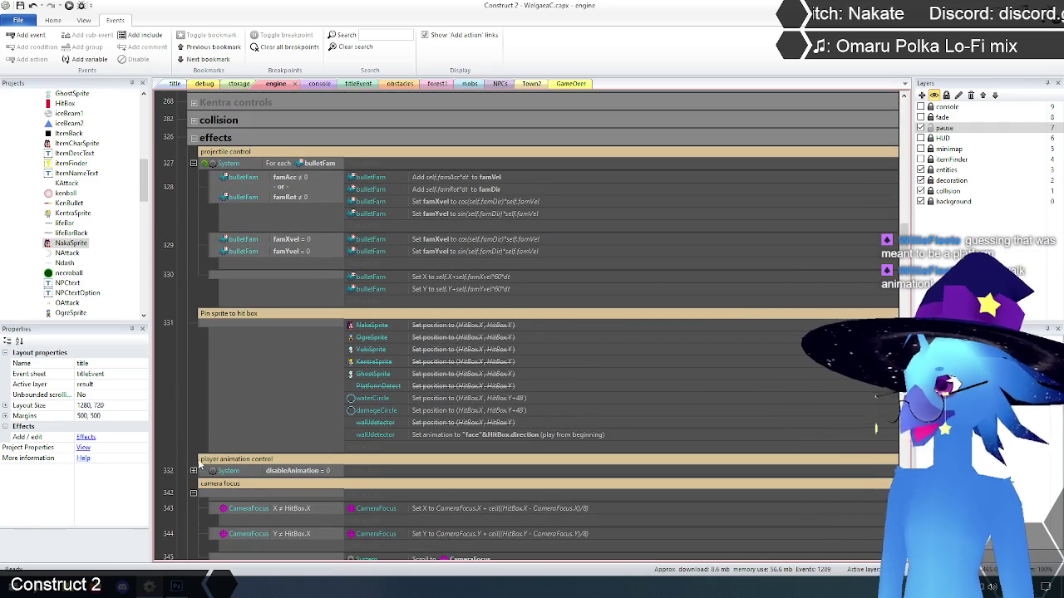
left_click(208, 471)
mouse_move(214, 332)
left_mouse_down()
mouse_move(239, 199)
mouse_move(231, 113)
left_mouse_up()
left_click(176, 143)
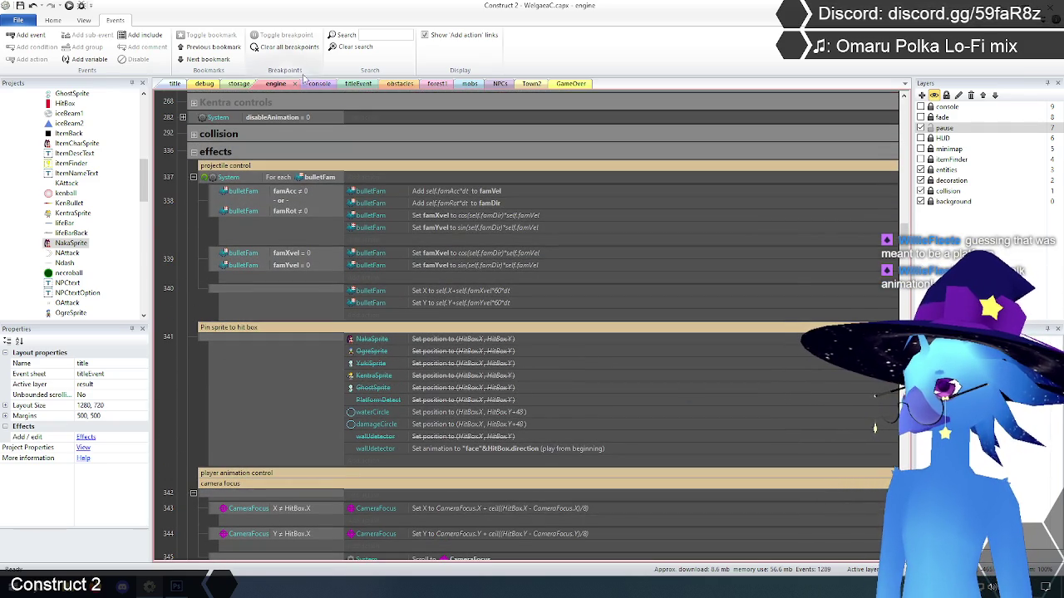
left_click(175, 84)
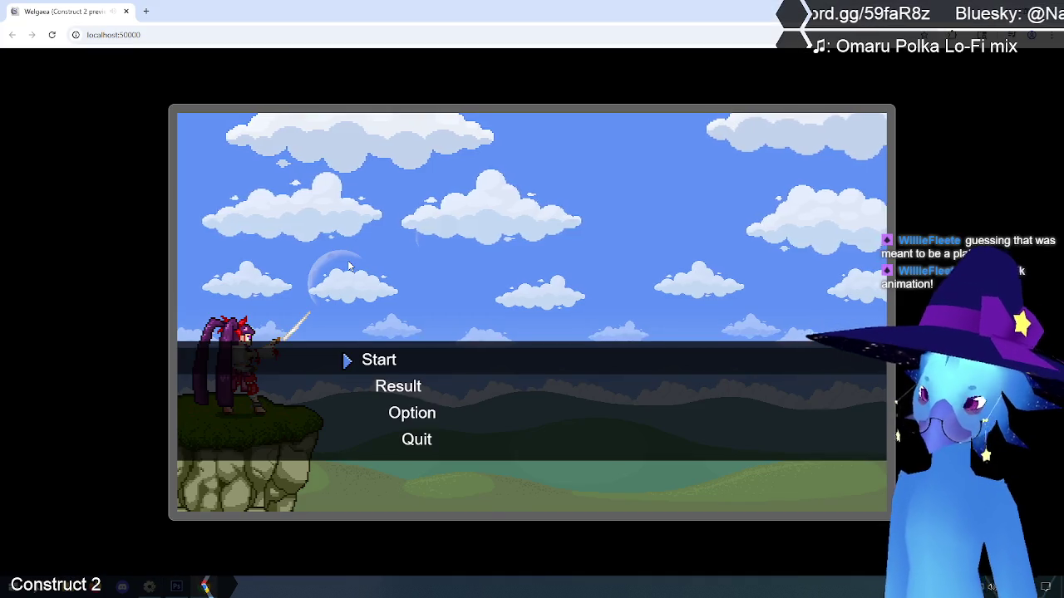
- Start a brief Ruto Village test game, end it, quit the preview and reopen the engine sheet
key("Return")
key("Return")
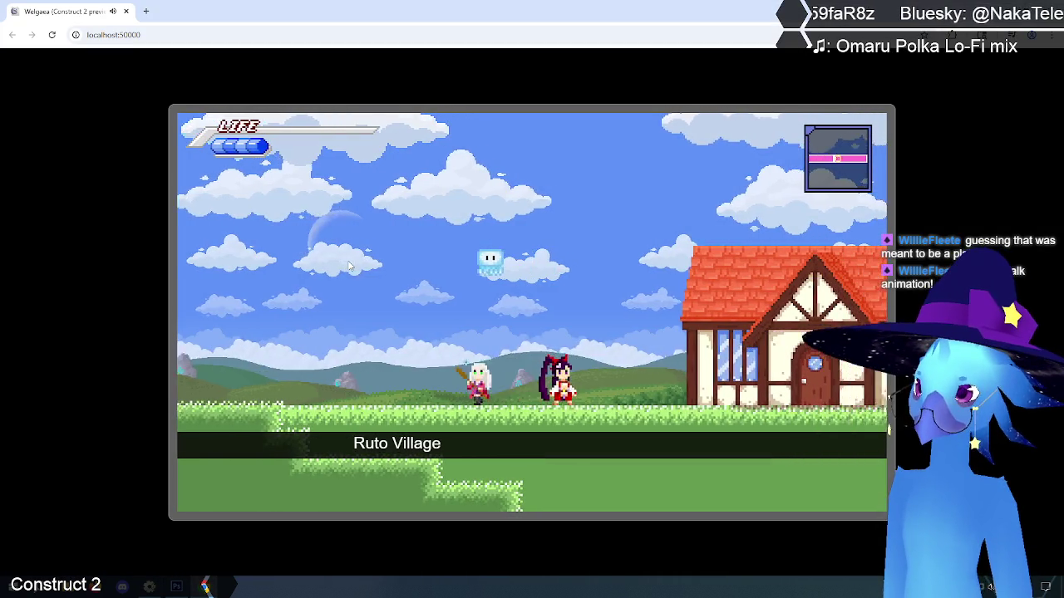
key("Escape")
key("Down")
key("Return")
key("Down")
key("Down")
key("Down")
key("Return")
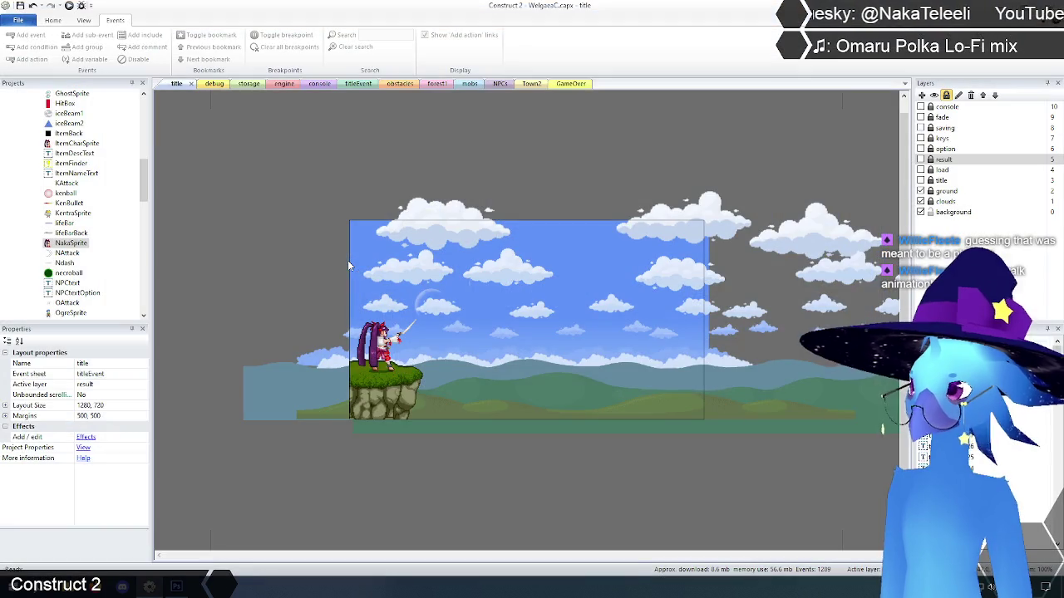
left_click(283, 84)
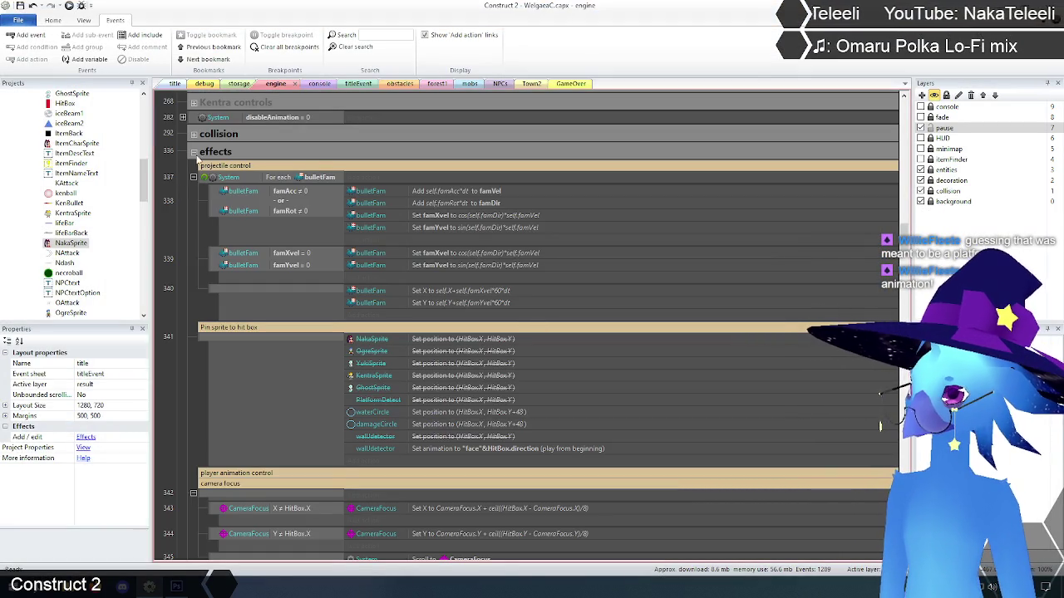
- Drag the System disableAnimation = 0 event into the player animation control group
left_click(193, 121)
left_click_drag(192, 120, 223, 486)
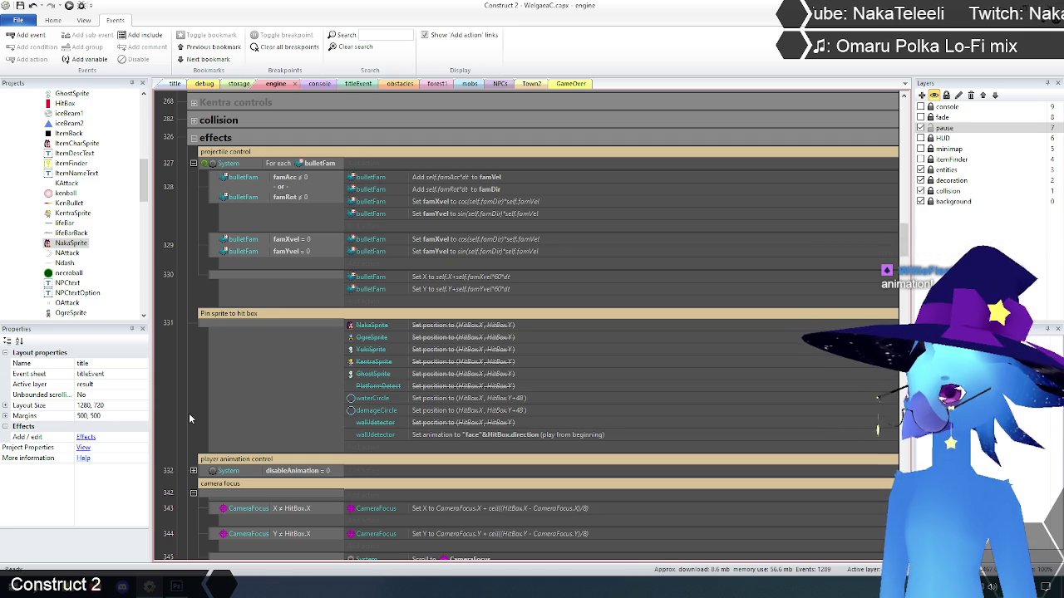
scroll(188, 397, "down", 3)
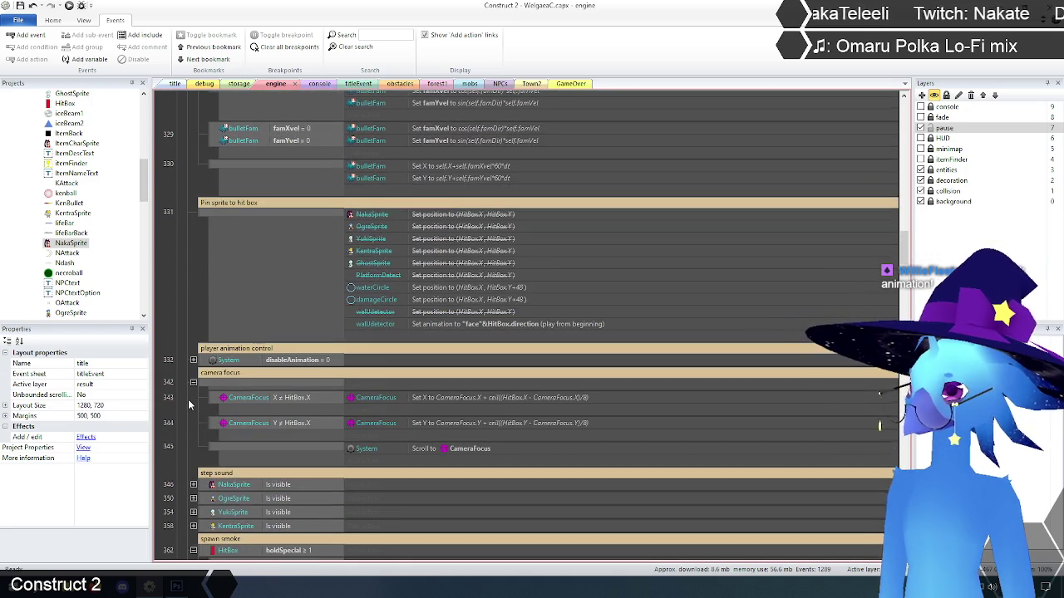
scroll(188, 399, "down", 3)
scroll(190, 401, "down", 8)
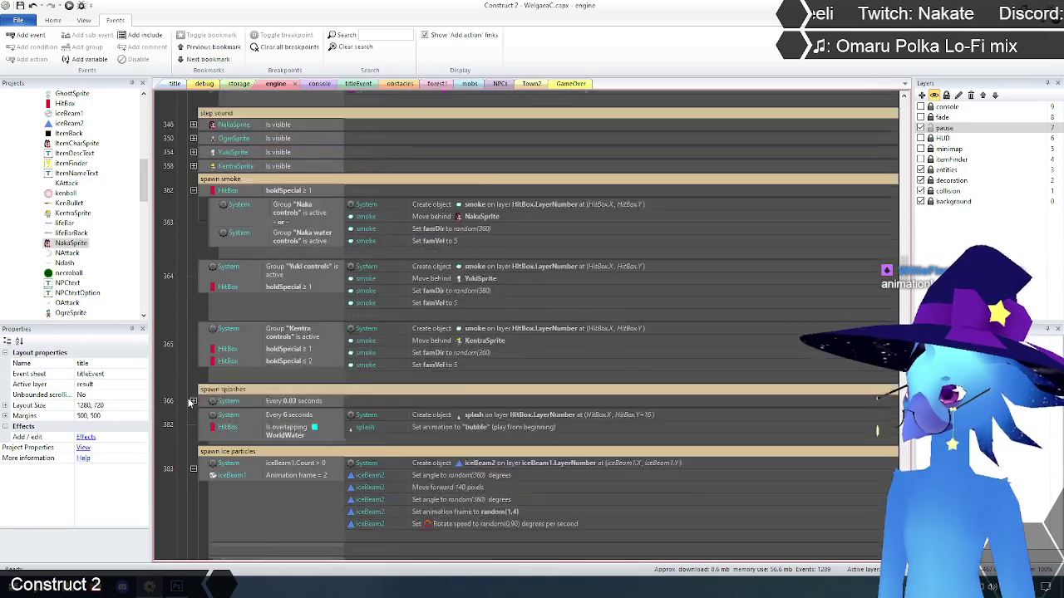
scroll(189, 401, "down", 10)
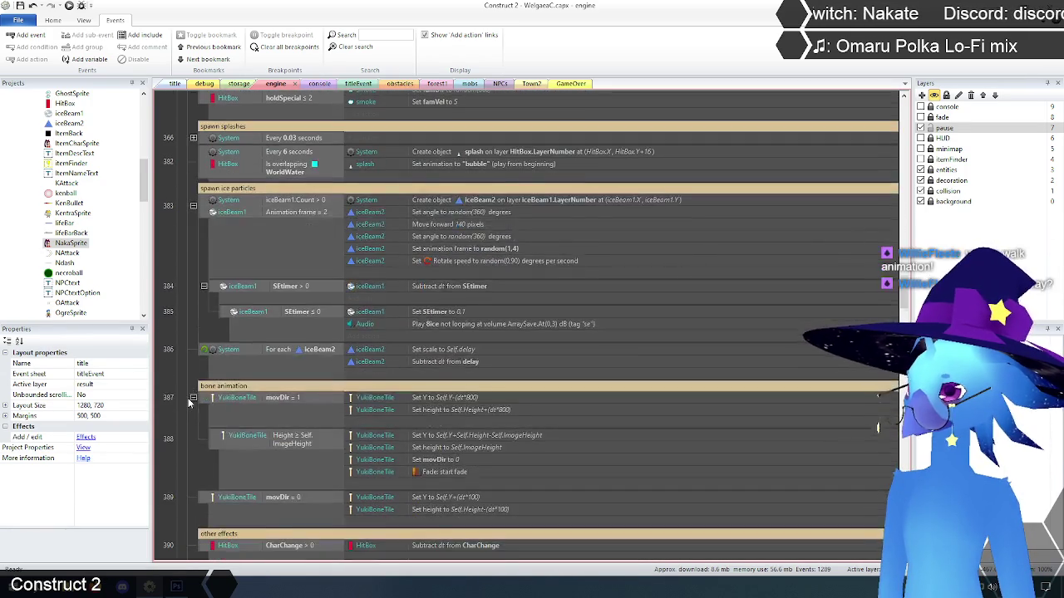
scroll(188, 398, "down", 7)
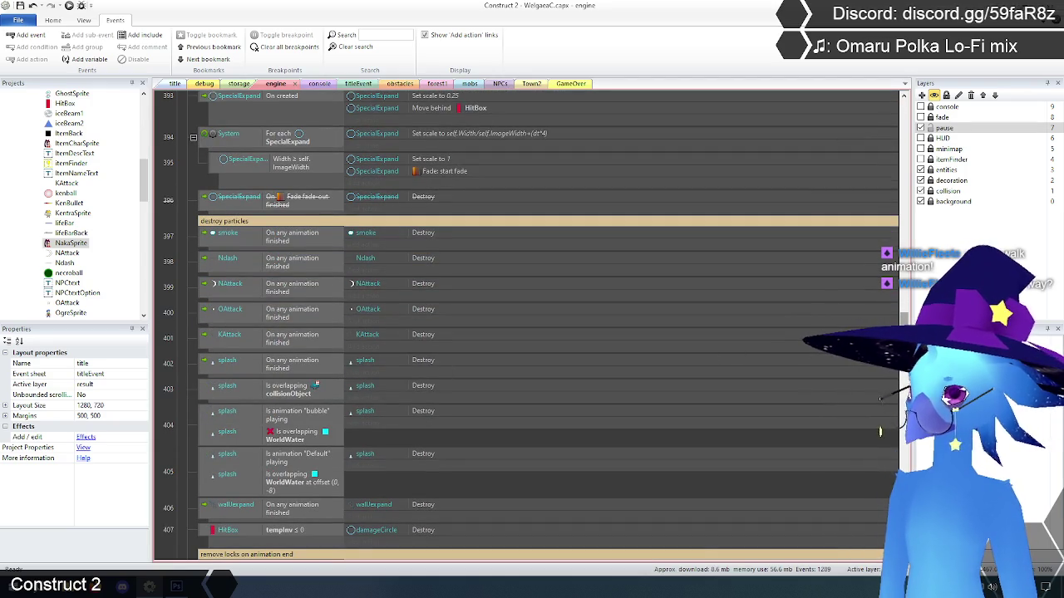
scroll(712, 358, "down", 6)
scroll(884, 472, "down", 15)
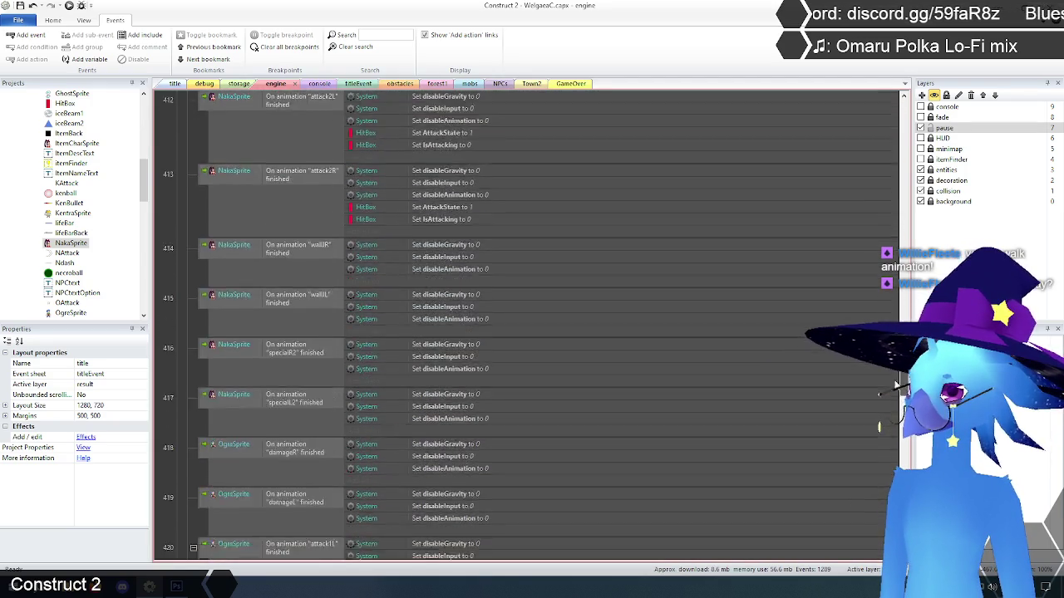
scroll(881, 482, "down", 15)
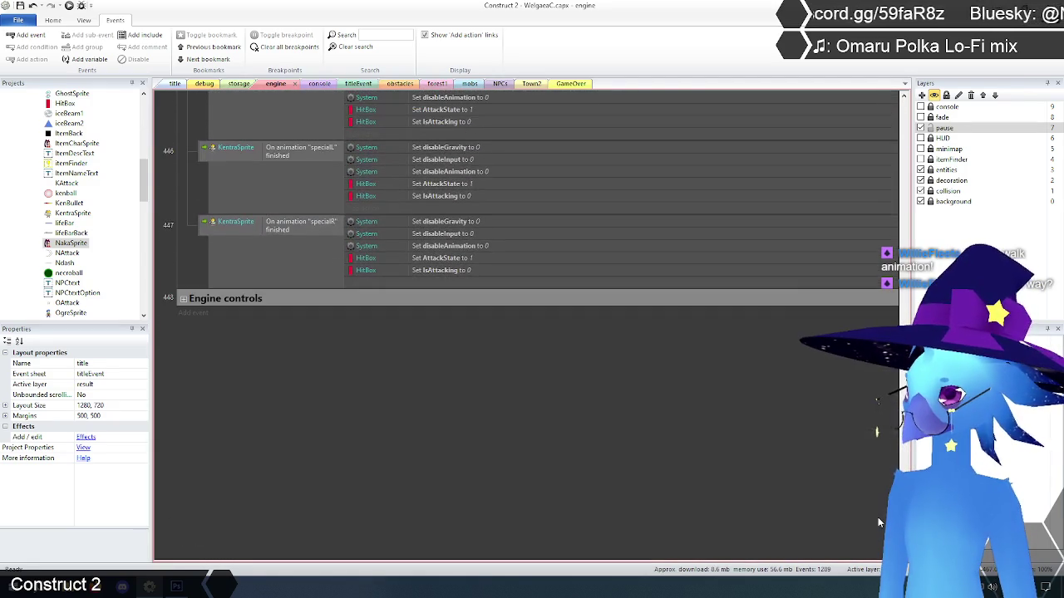
scroll(878, 517, "up", 4)
scroll(873, 489, "up", 20)
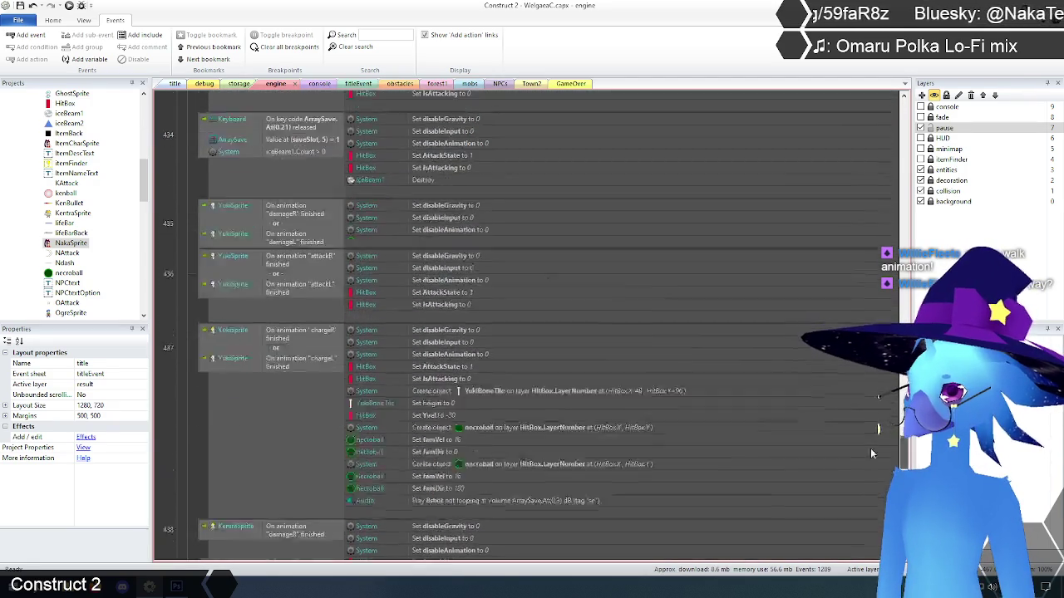
scroll(860, 215, "up", 5)
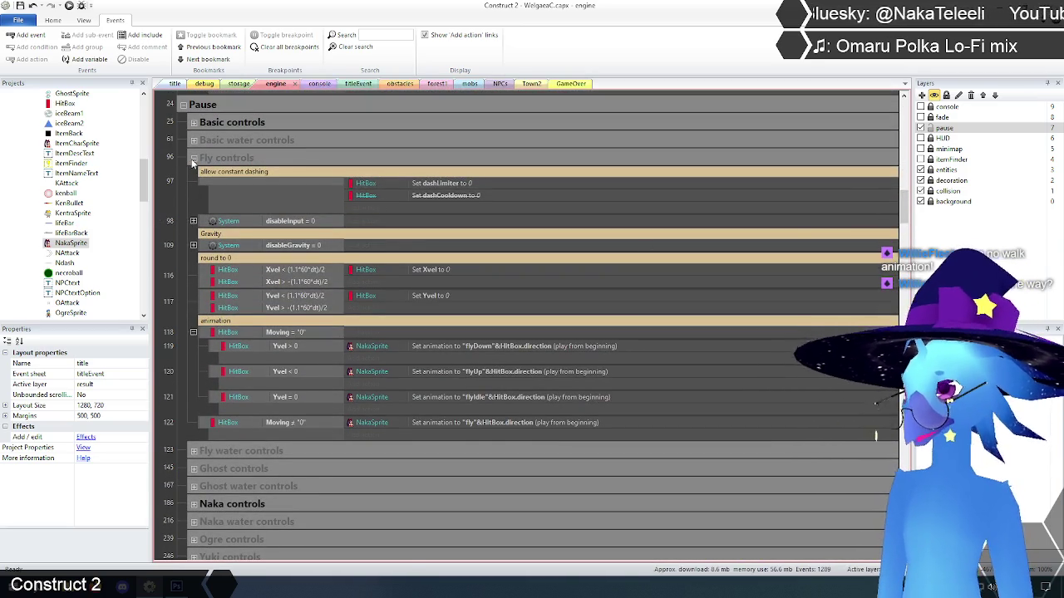
- Collapse the Fly controls group on the engine sheet
left_click(193, 158)
scroll(178, 184, "down", 4)
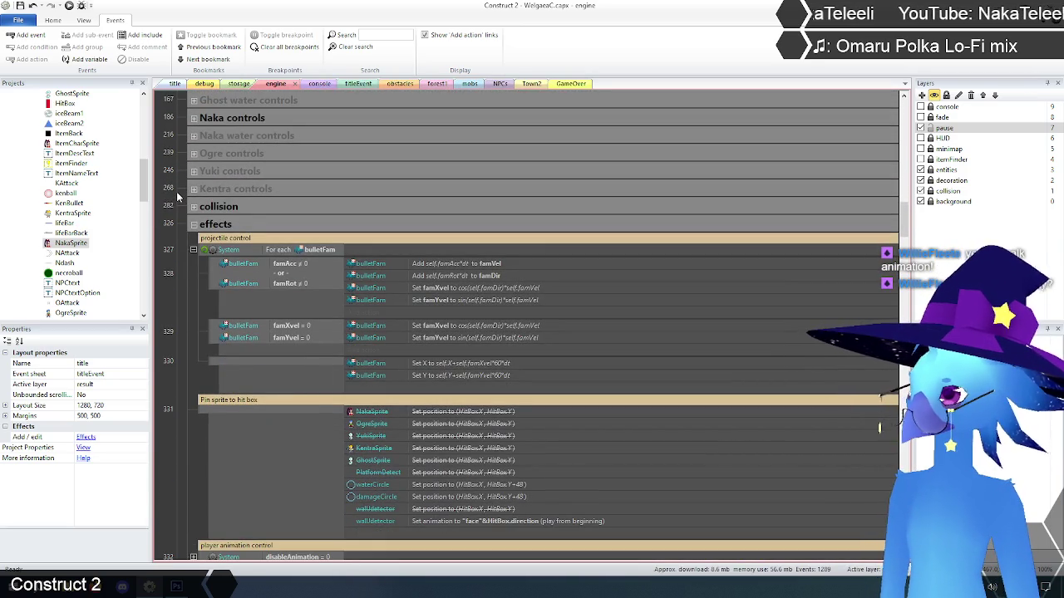
scroll(176, 192, "down", 10)
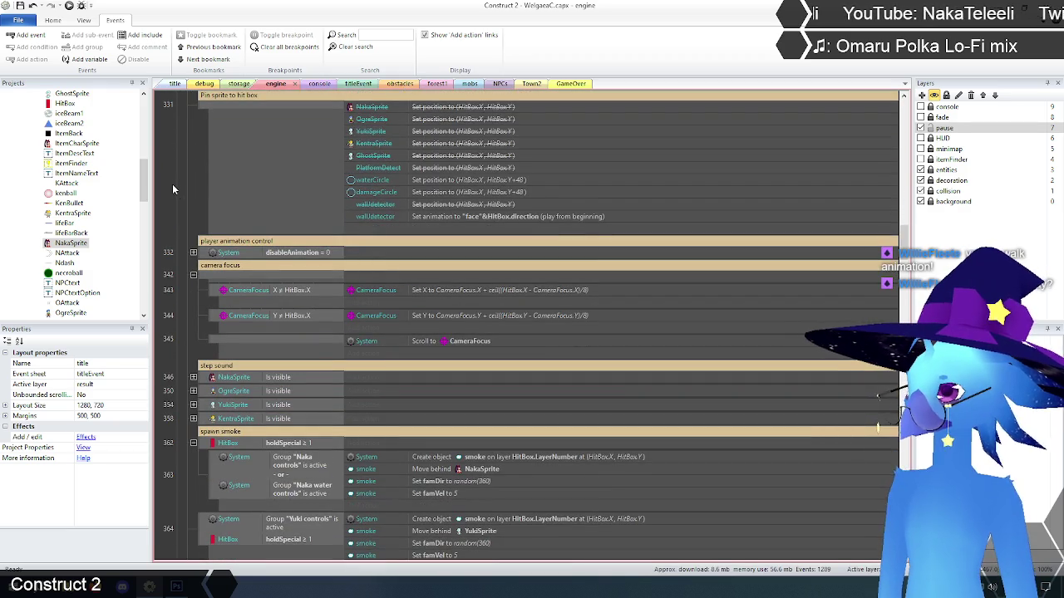
scroll(172, 189, "up", 12)
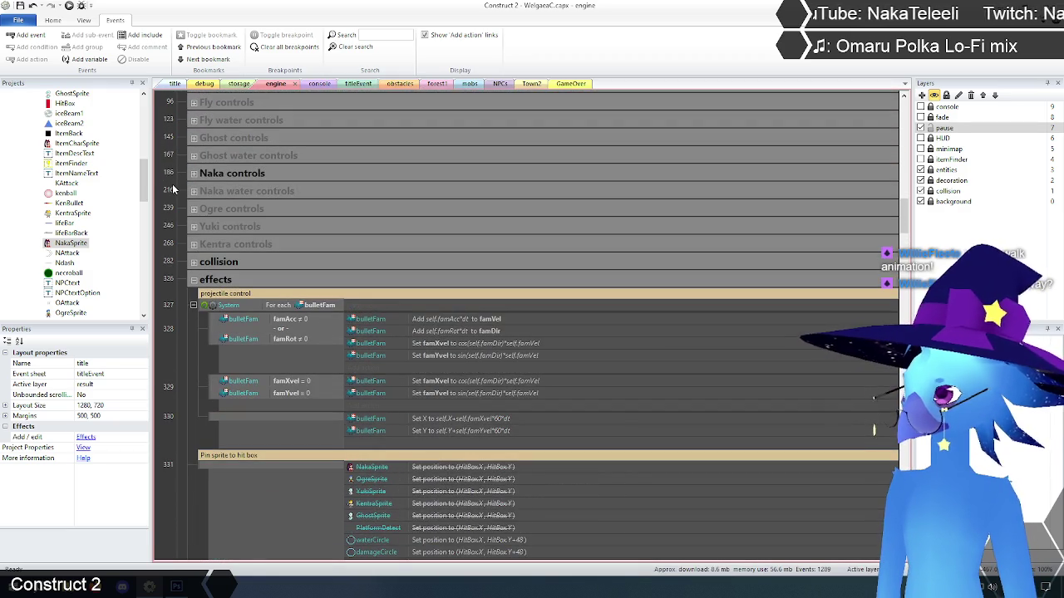
scroll(173, 188, "up", 3)
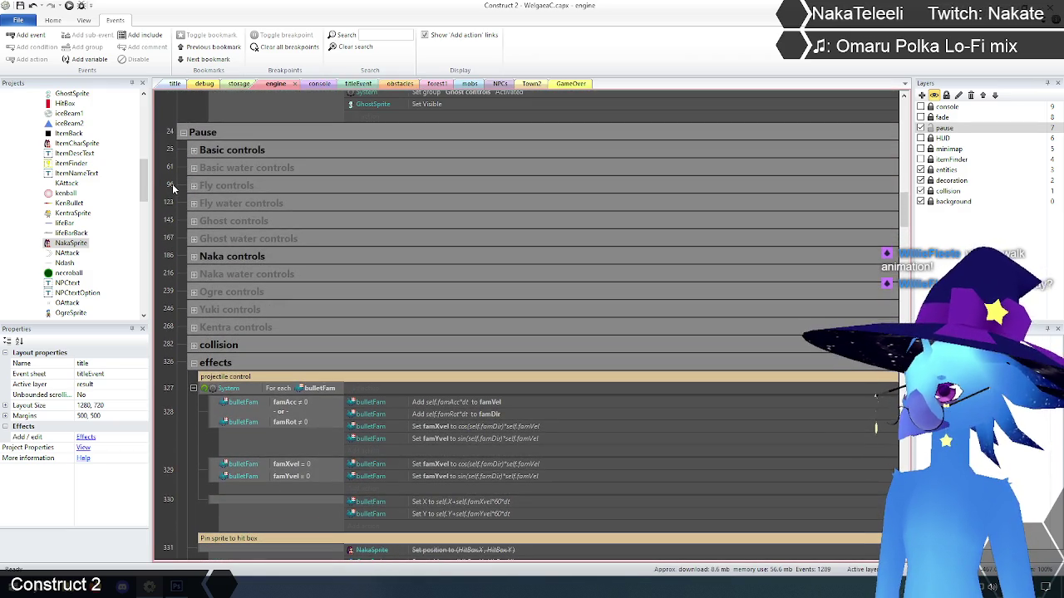
scroll(172, 187, "up", 3)
scroll(172, 187, "down", 6)
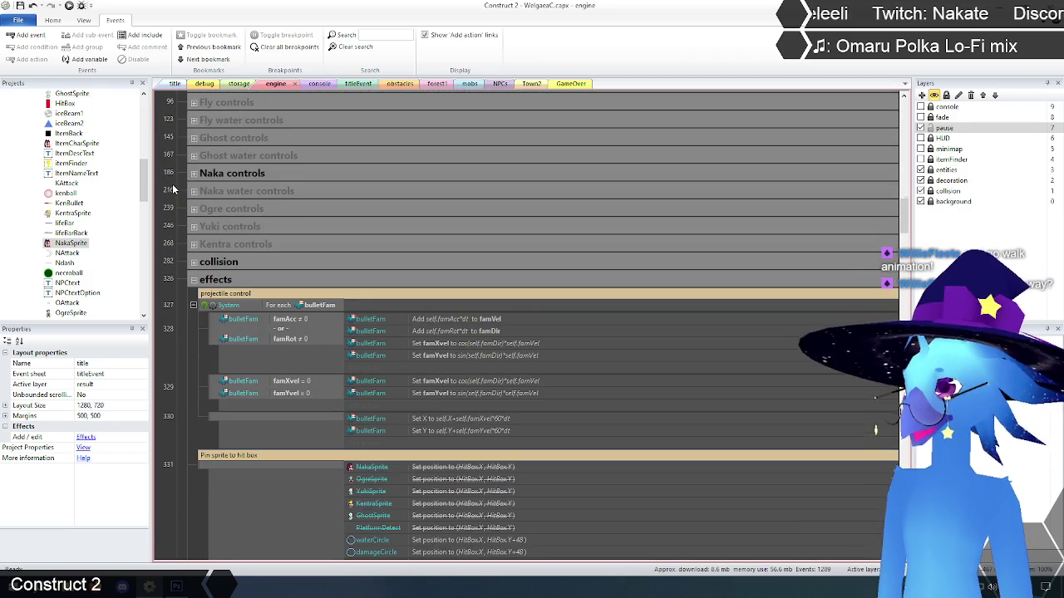
scroll(182, 399, "down", 1)
- Expand the player animation control group to show its direction and animation events
left_click(214, 250)
left_click(170, 303)
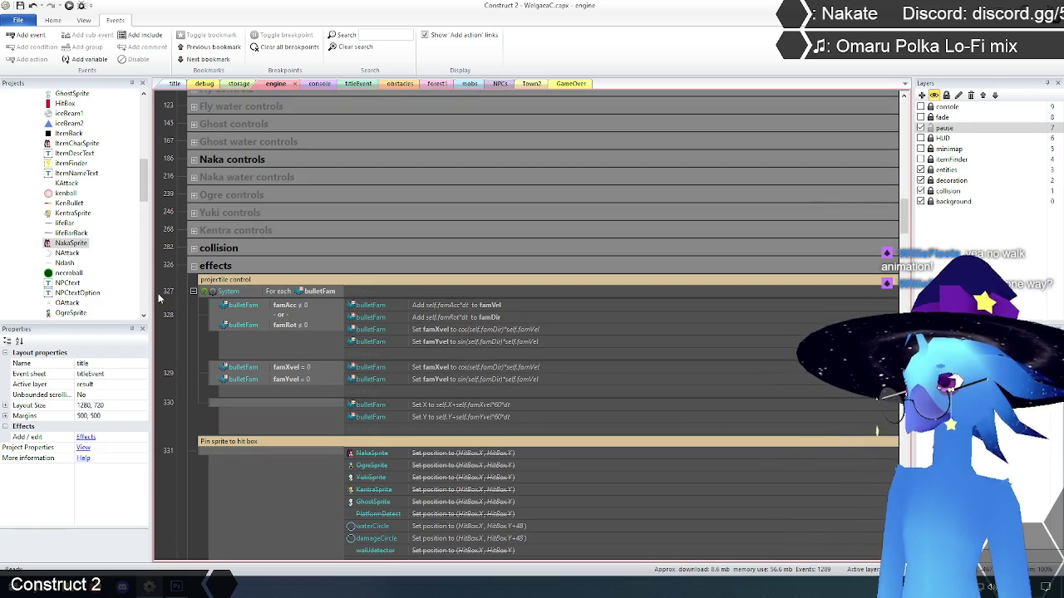
scroll(160, 297, "down", 4)
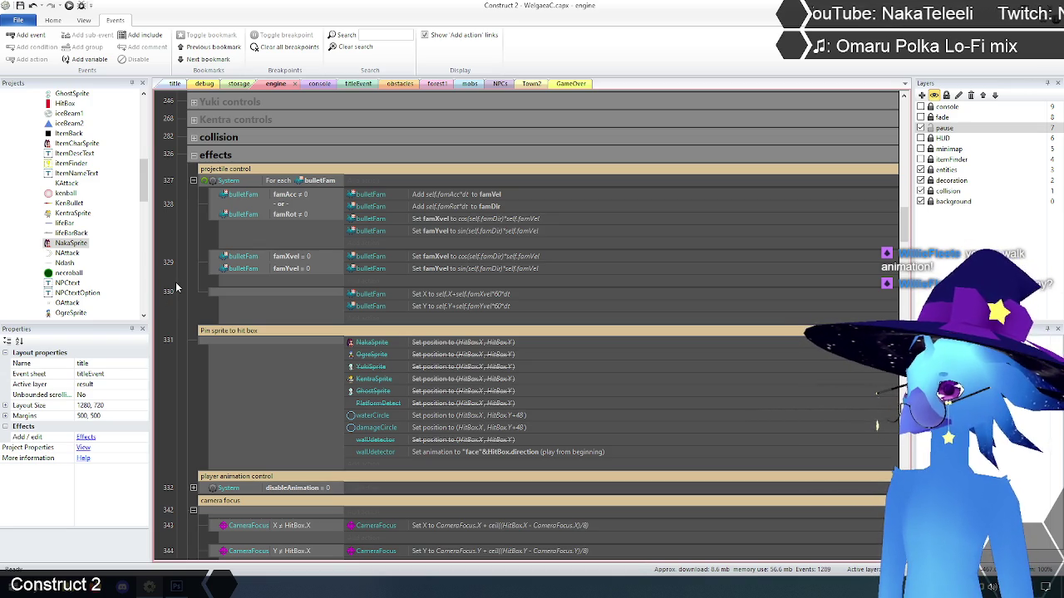
scroll(176, 286, "up", 5)
scroll(177, 287, "up", 1)
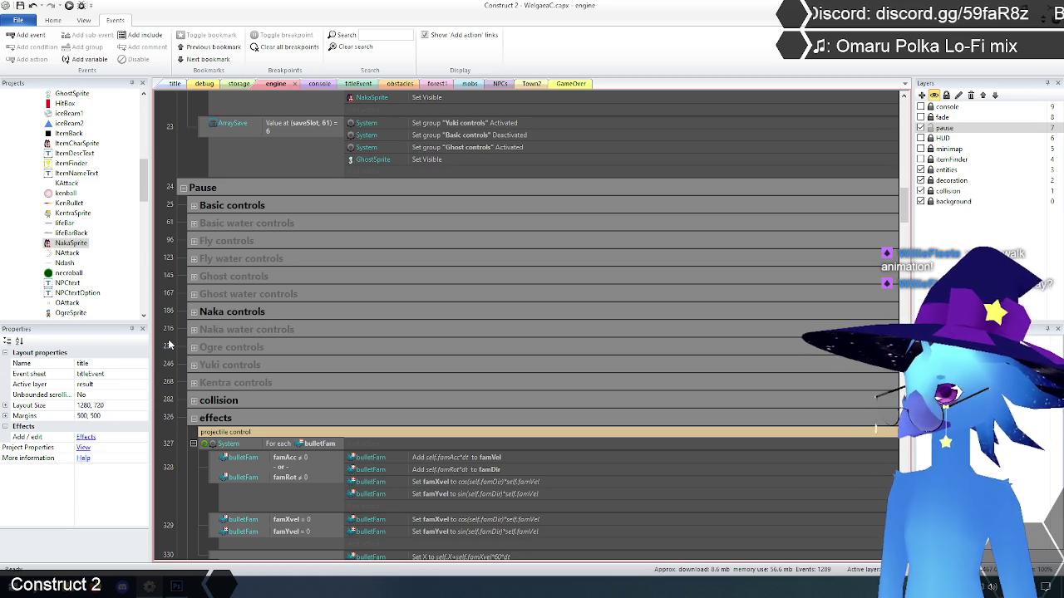
scroll(169, 344, "down", 3)
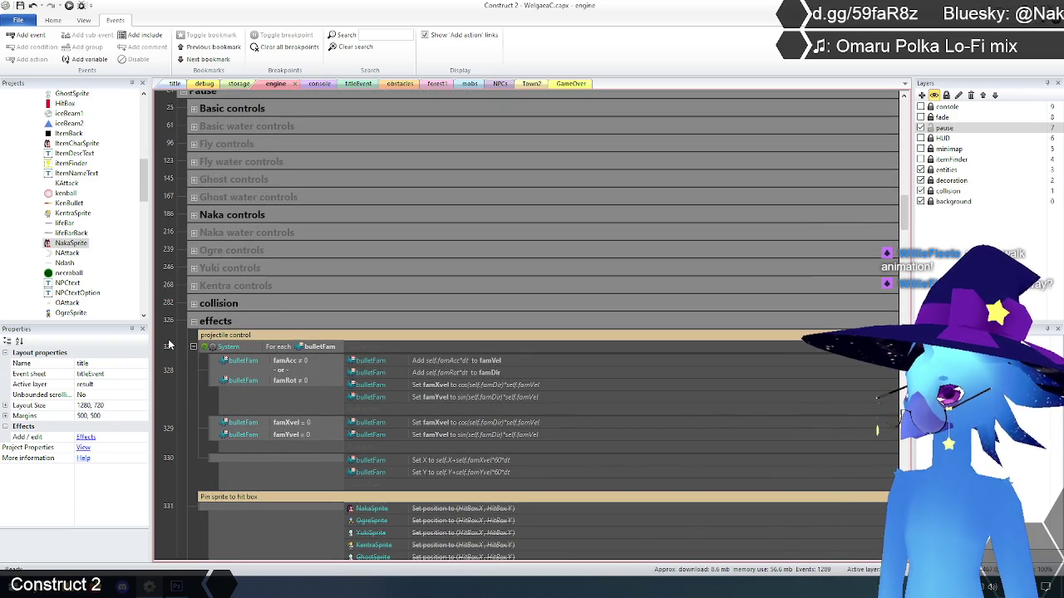
scroll(169, 344, "down", 12)
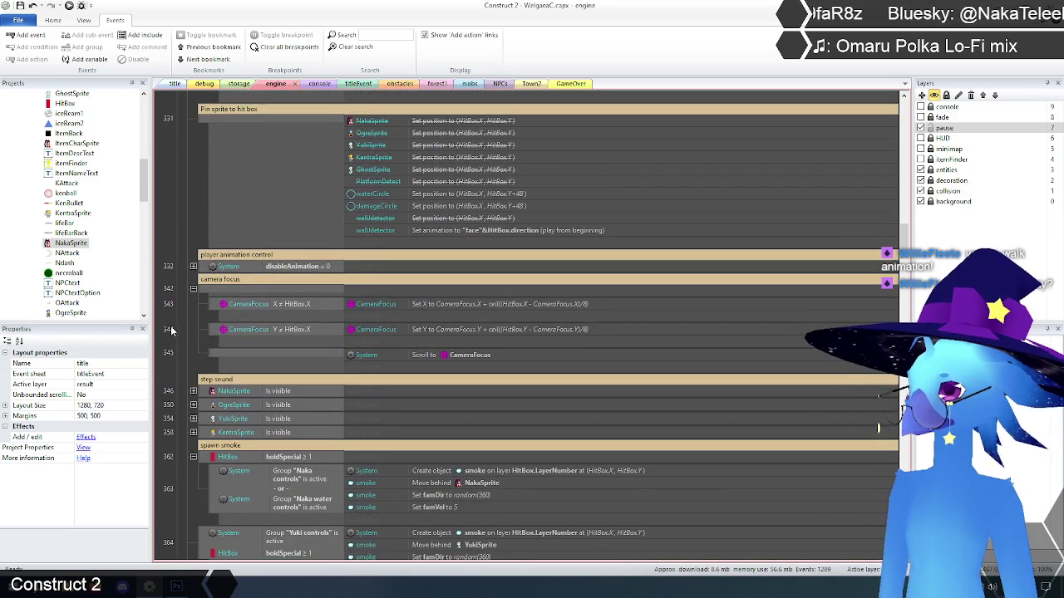
left_click(193, 266)
scroll(181, 229, "down", 2)
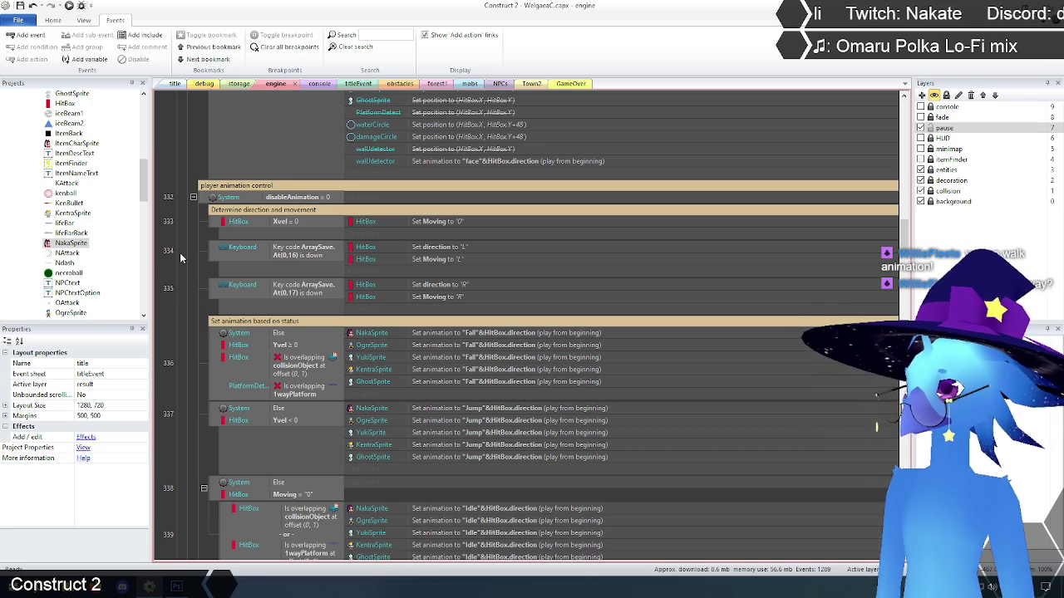
scroll(180, 258, "down", 3)
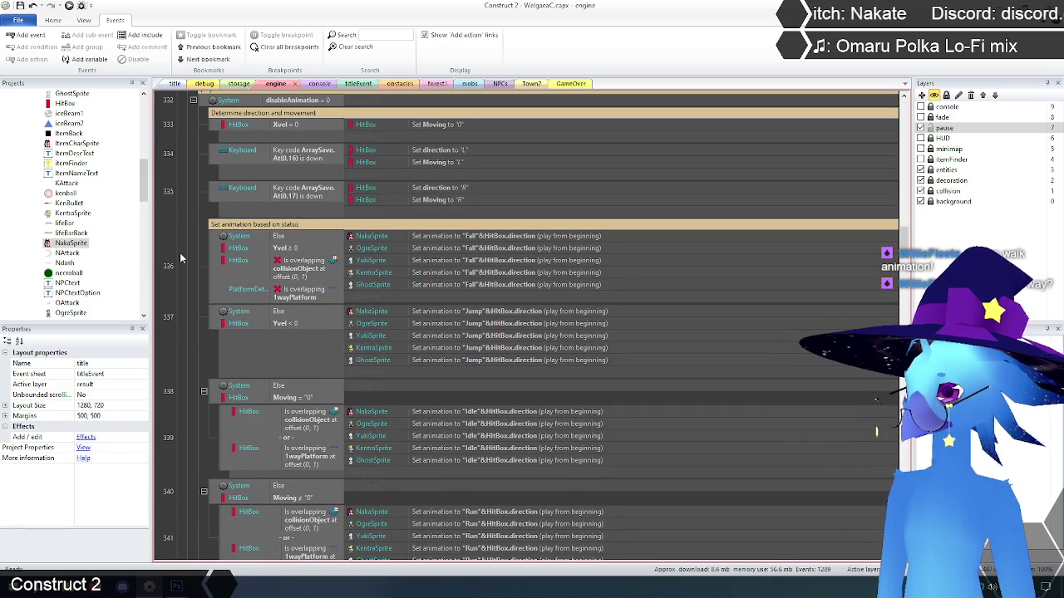
scroll(180, 258, "down", 2)
scroll(180, 259, "up", 1)
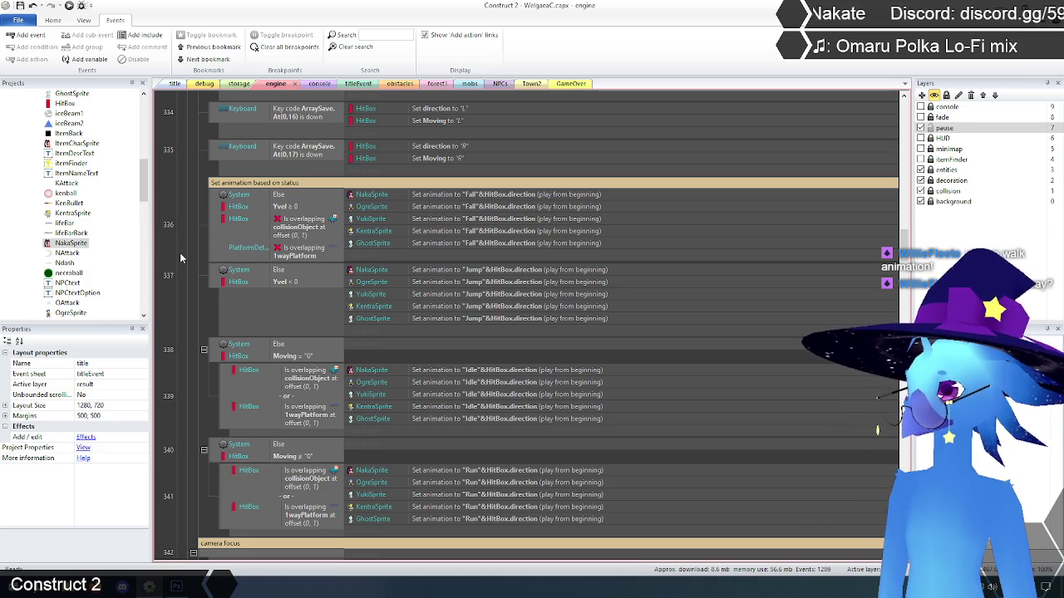
scroll(179, 257, "up", 3)
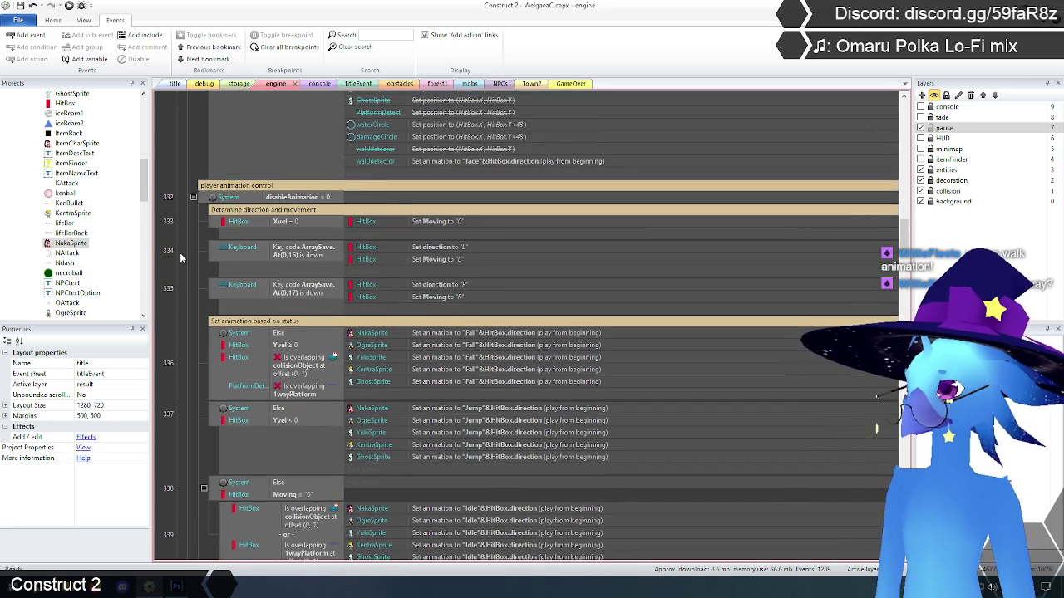
scroll(180, 258, "up", 2)
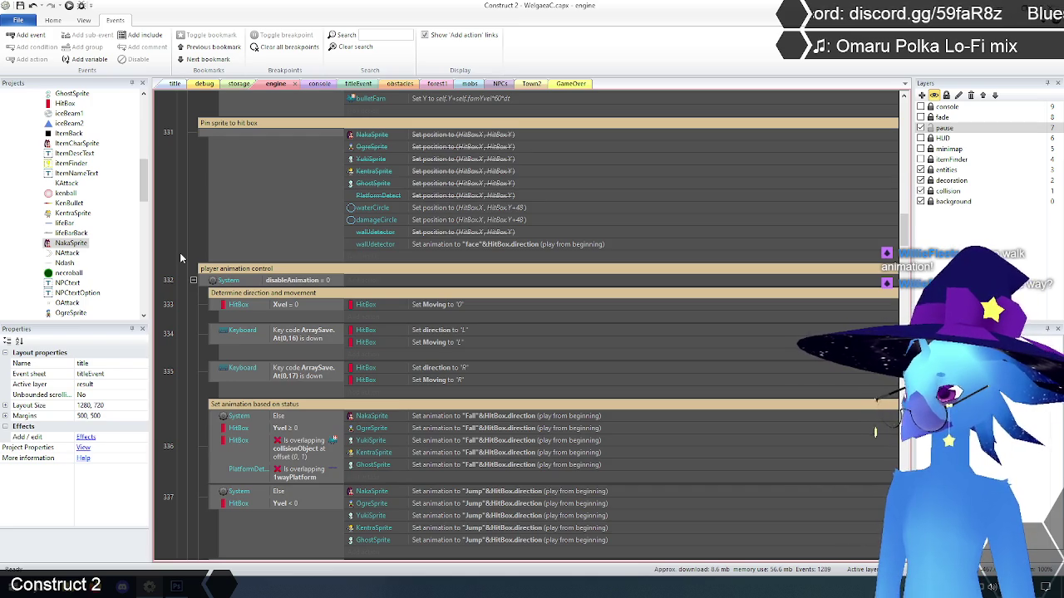
scroll(179, 252, "down", 6)
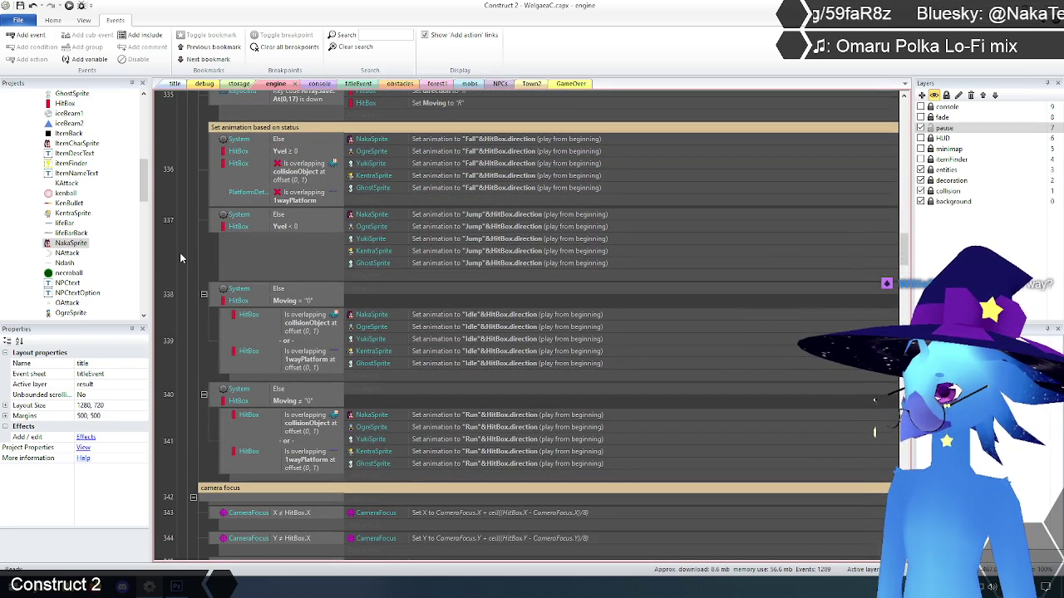
scroll(181, 257, "up", 4)
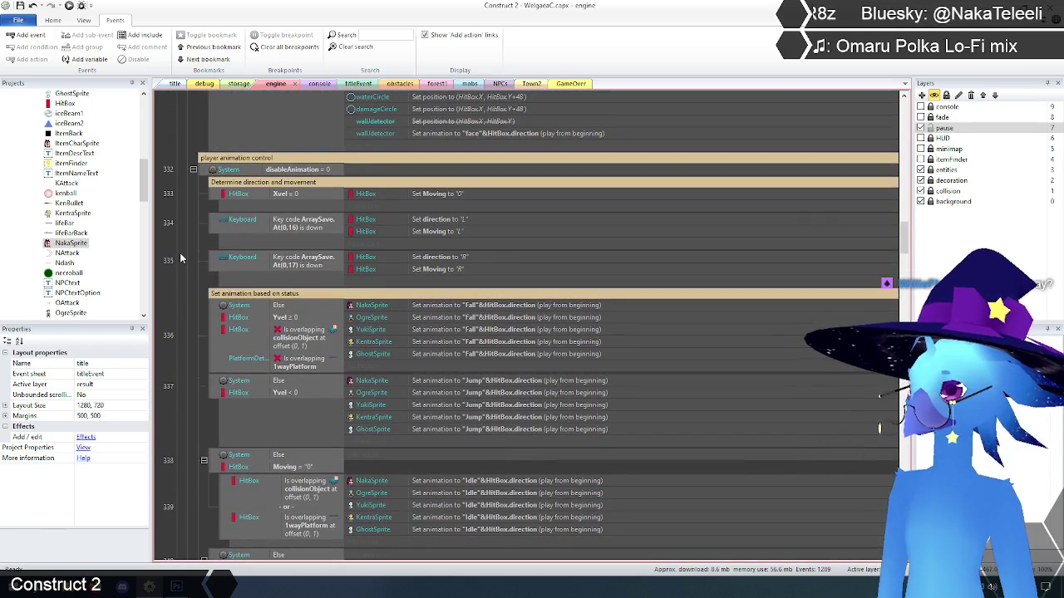
scroll(180, 259, "up", 4)
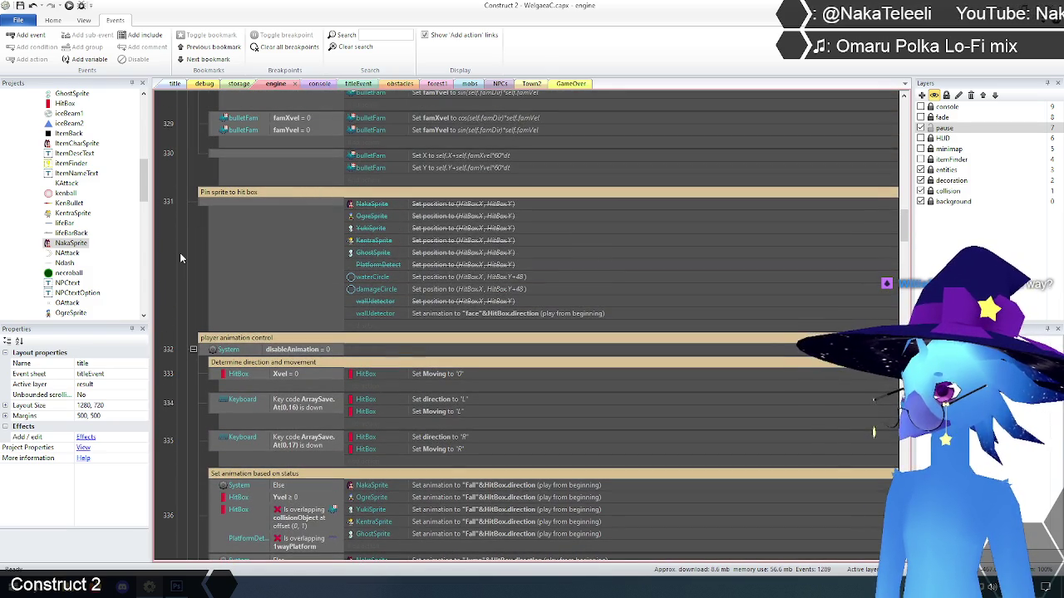
scroll(180, 258, "down", 6)
scroll(180, 253, "down", 1)
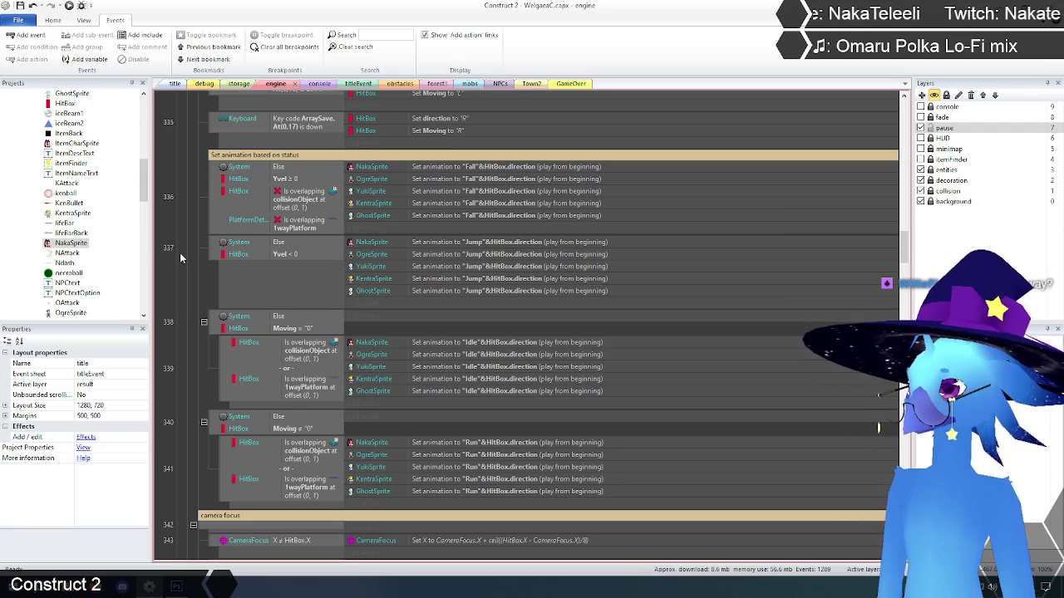
- Run a Debug layout preview starting from the 'title' layout
scroll(180, 253, "down", 2)
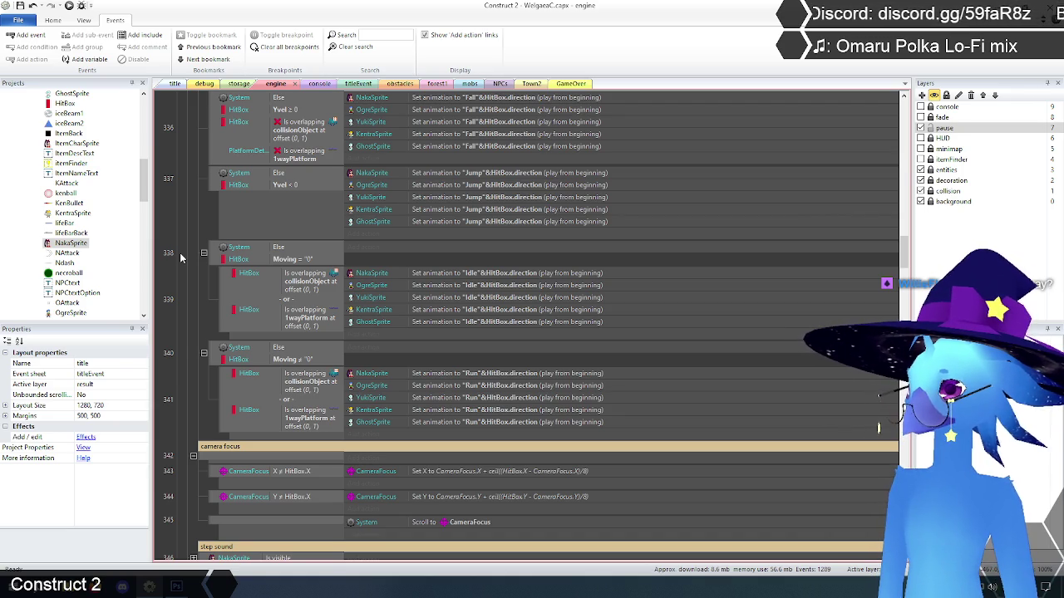
left_click(175, 83)
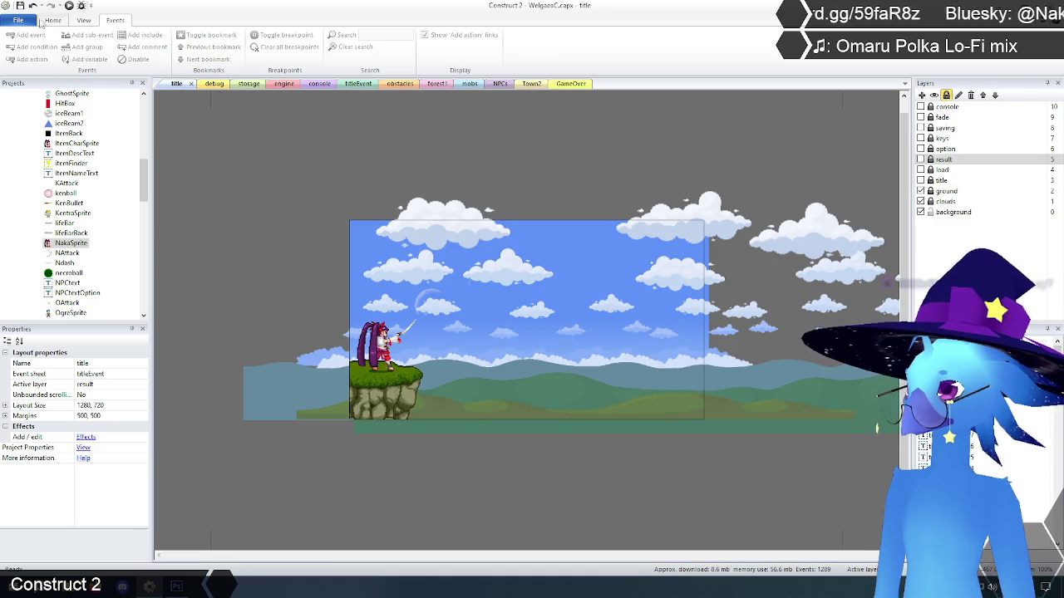
left_click(52, 20)
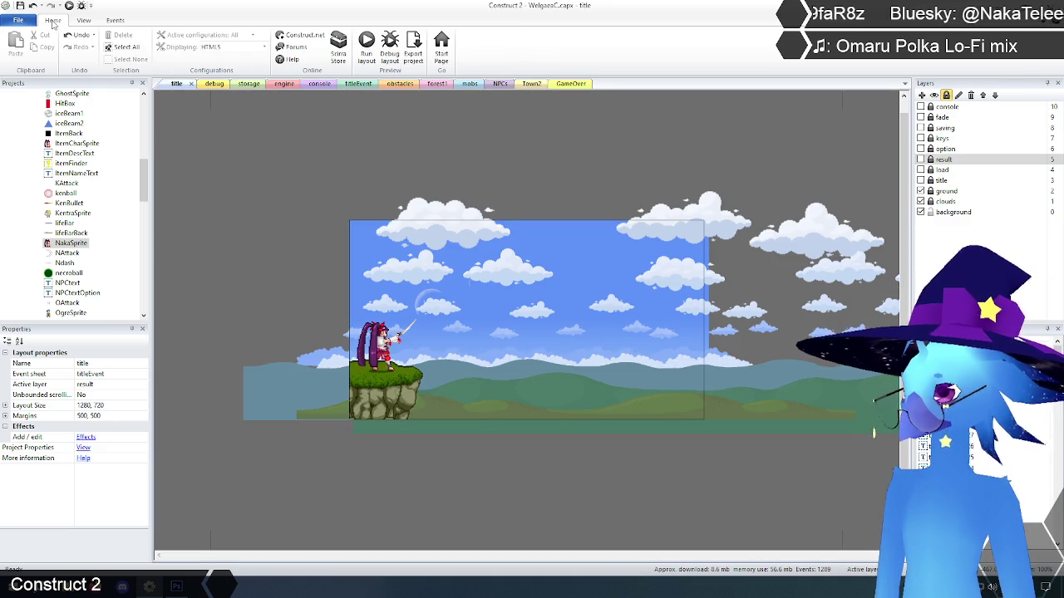
left_click(391, 52)
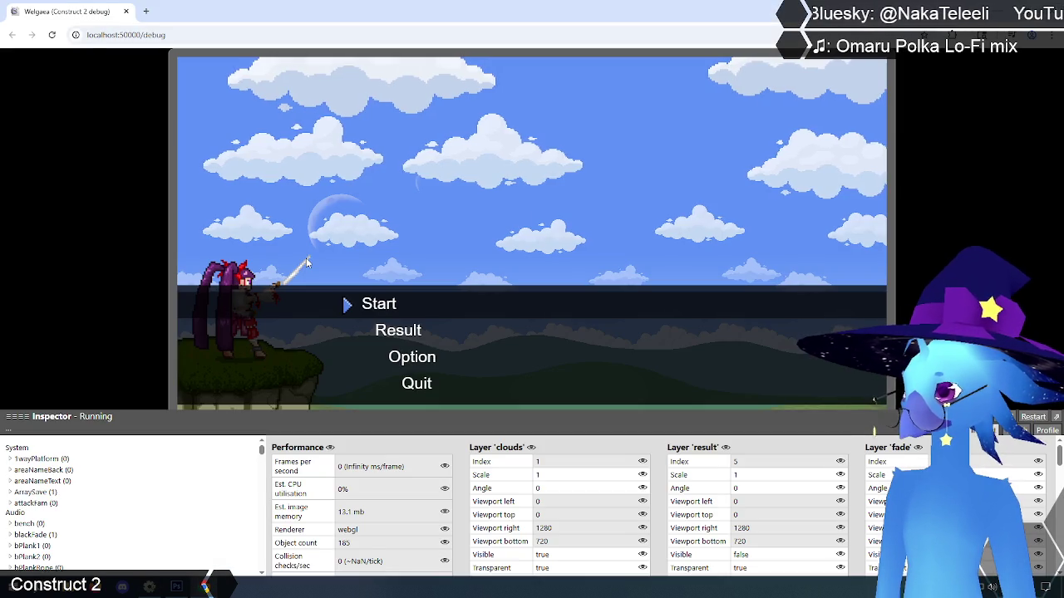
- Start the game into Ruto Village and expand HitBox in the Inspector to view its variables
left_click(357, 301)
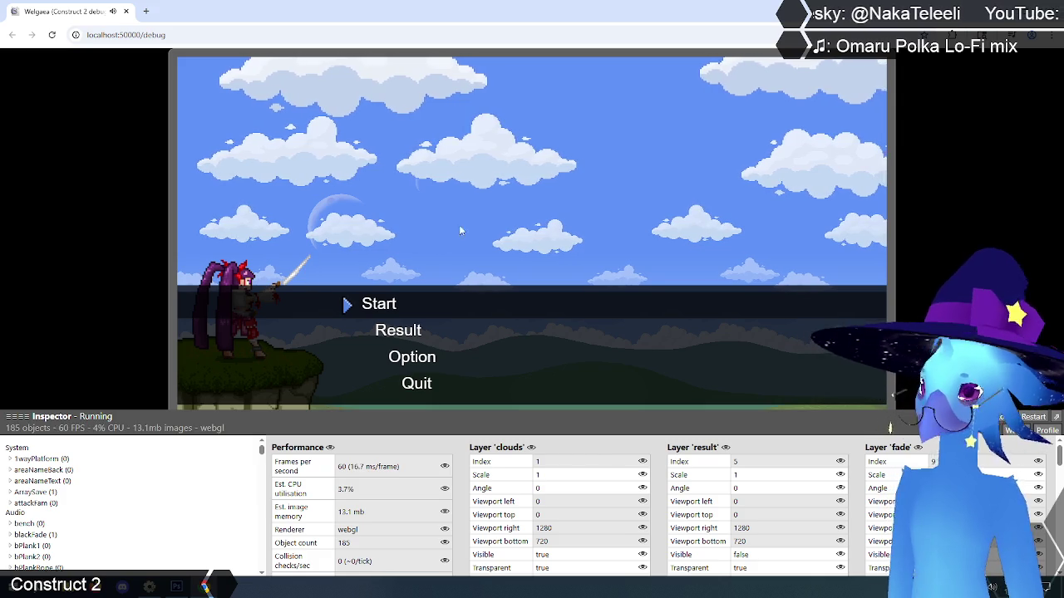
key("Return")
key("Return")
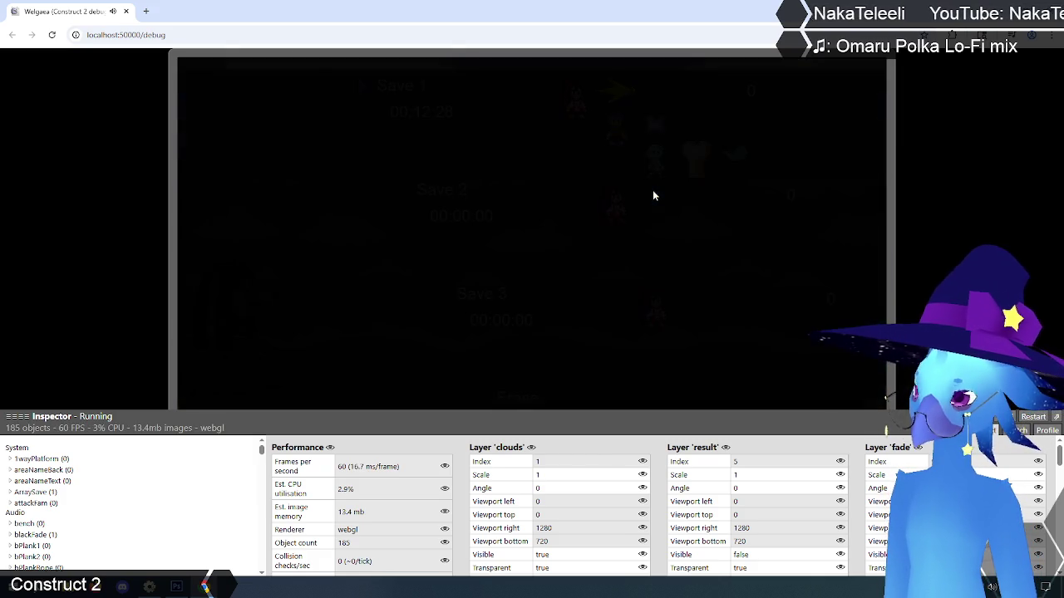
scroll(82, 552, "down", 10)
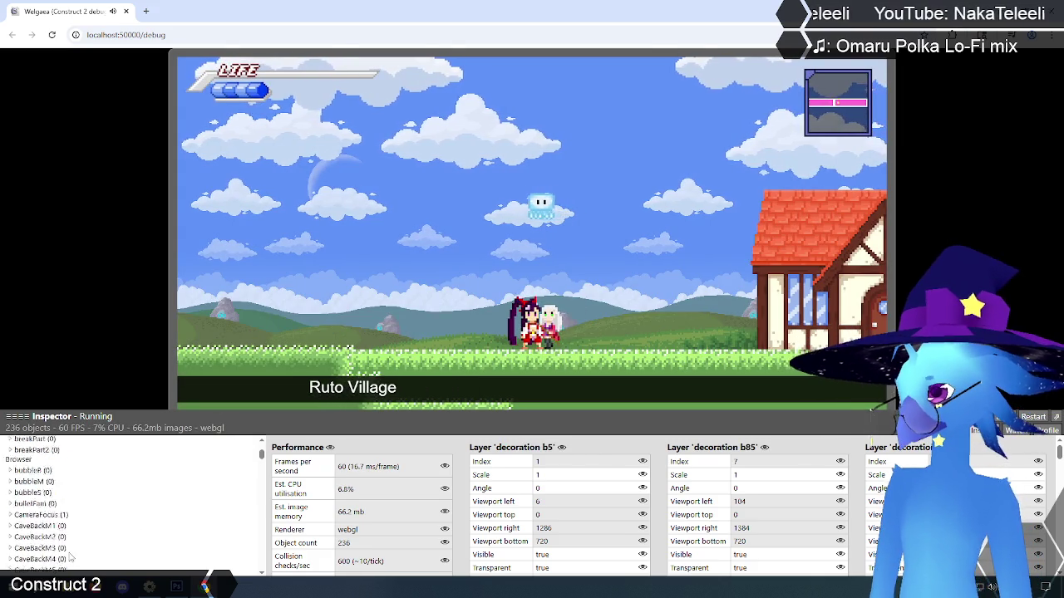
scroll(82, 552, "down", 10)
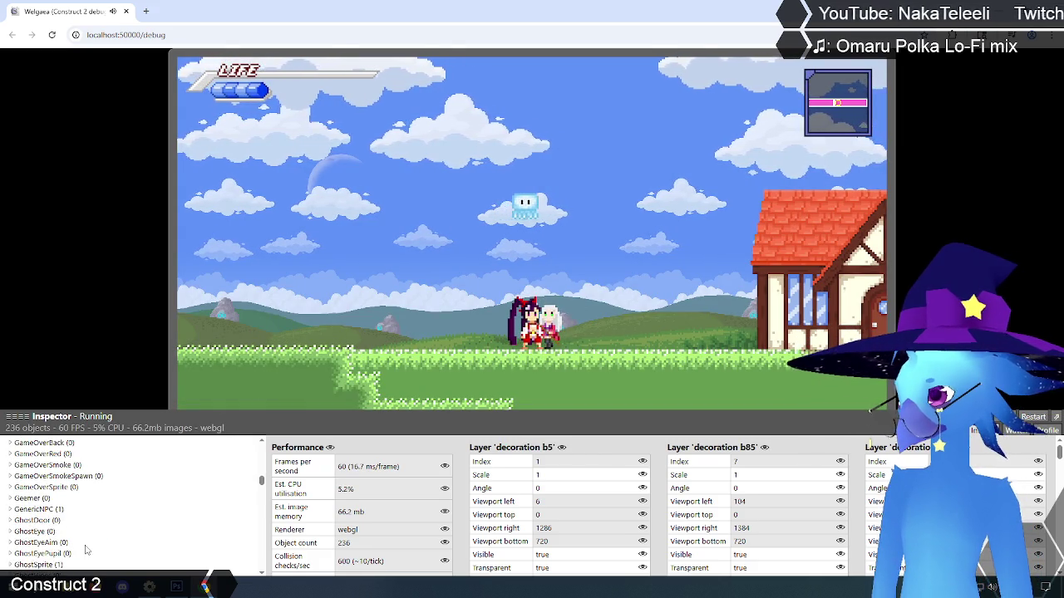
scroll(86, 550, "down", 5)
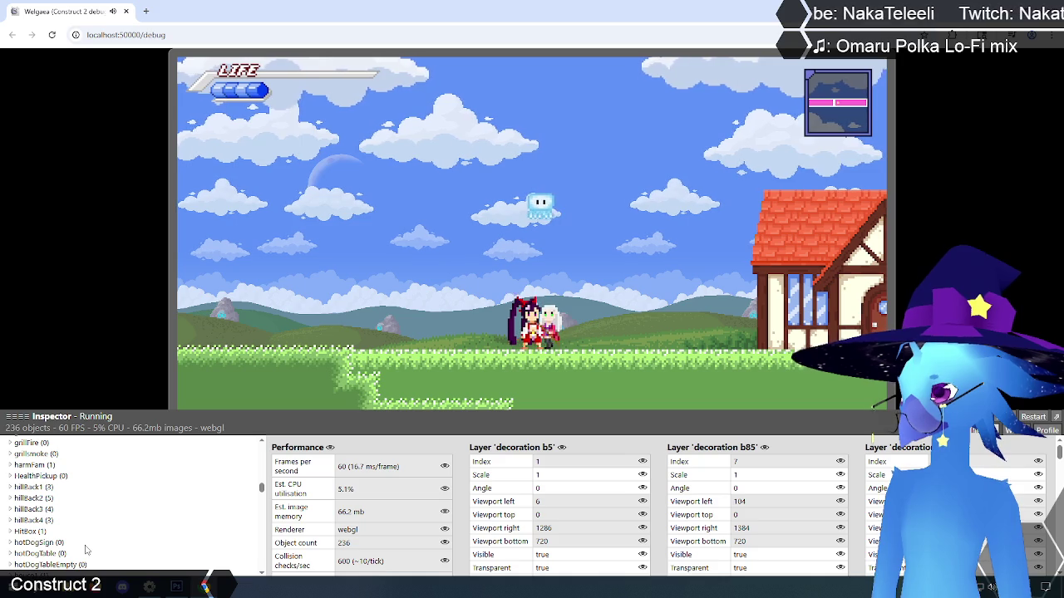
left_click(29, 533)
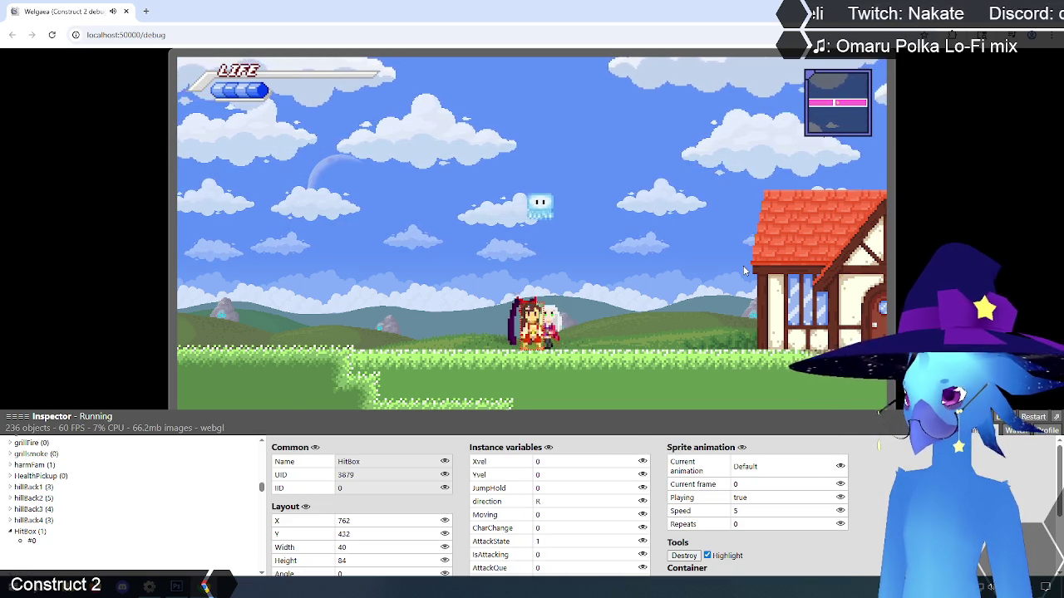
- Run the player back and forth through the village, watching HitBox direction flip between L and R
key("Right")
key("Left")
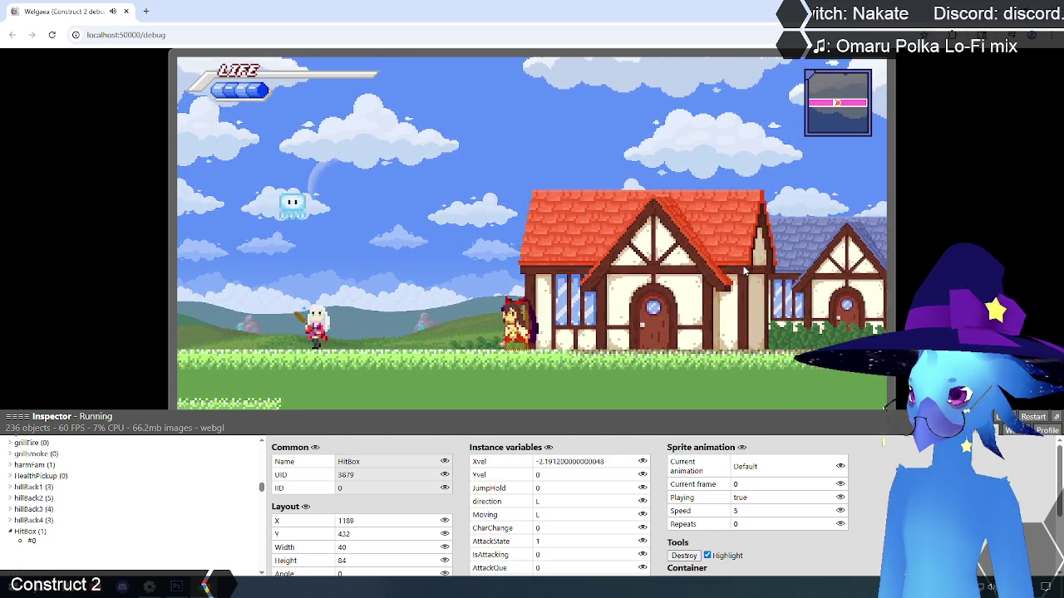
key("Right")
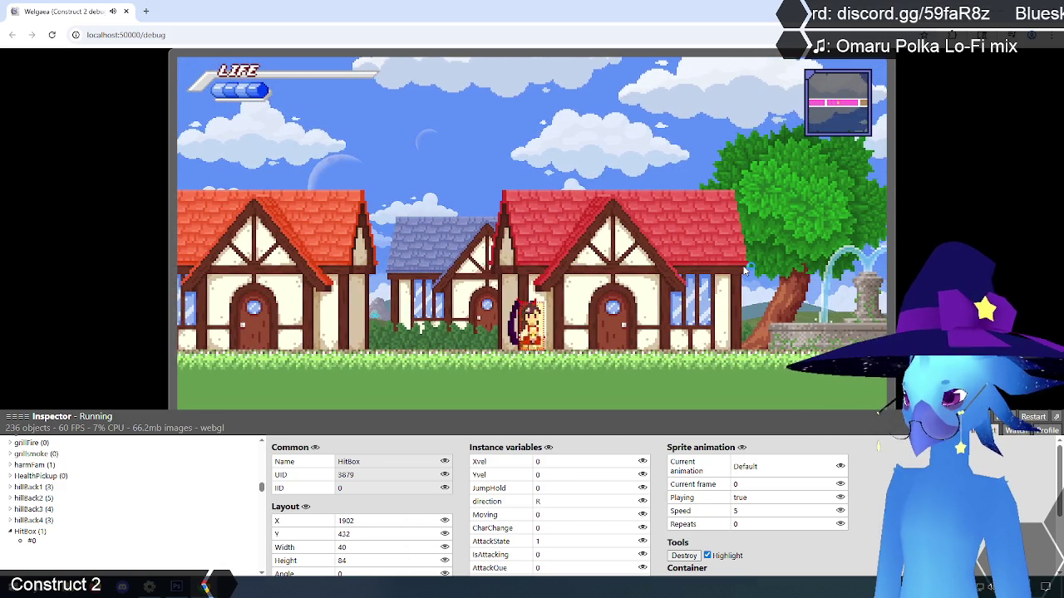
key("Right")
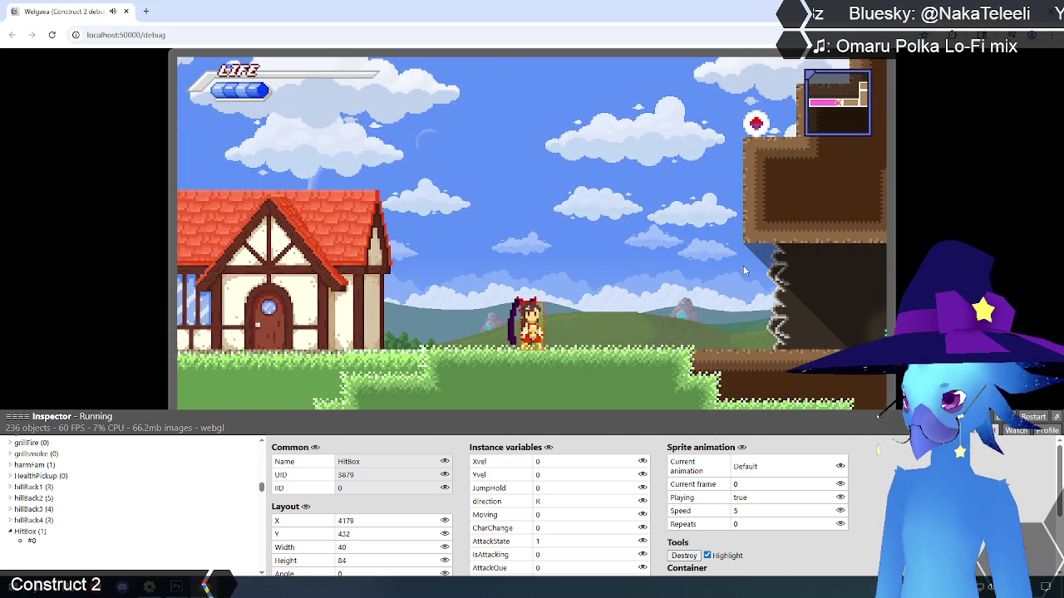
key("Left")
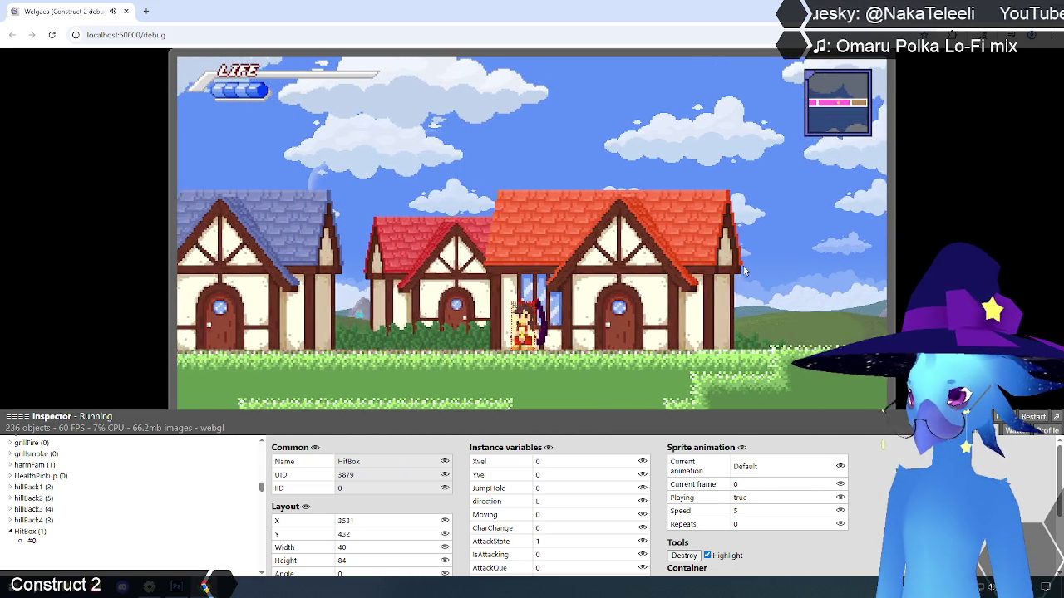
key("Right")
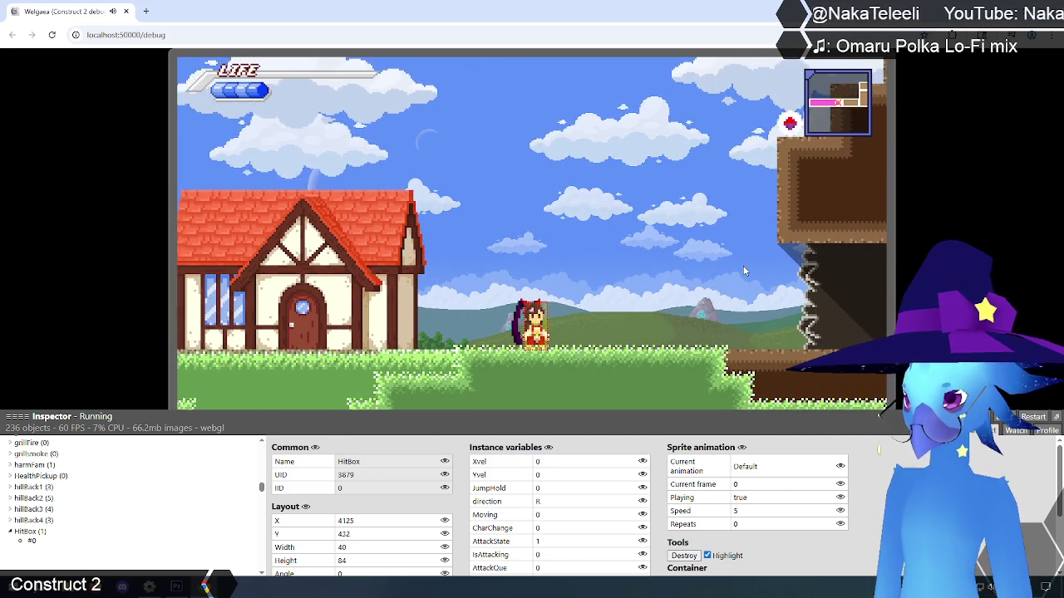
key("Left")
key("Right")
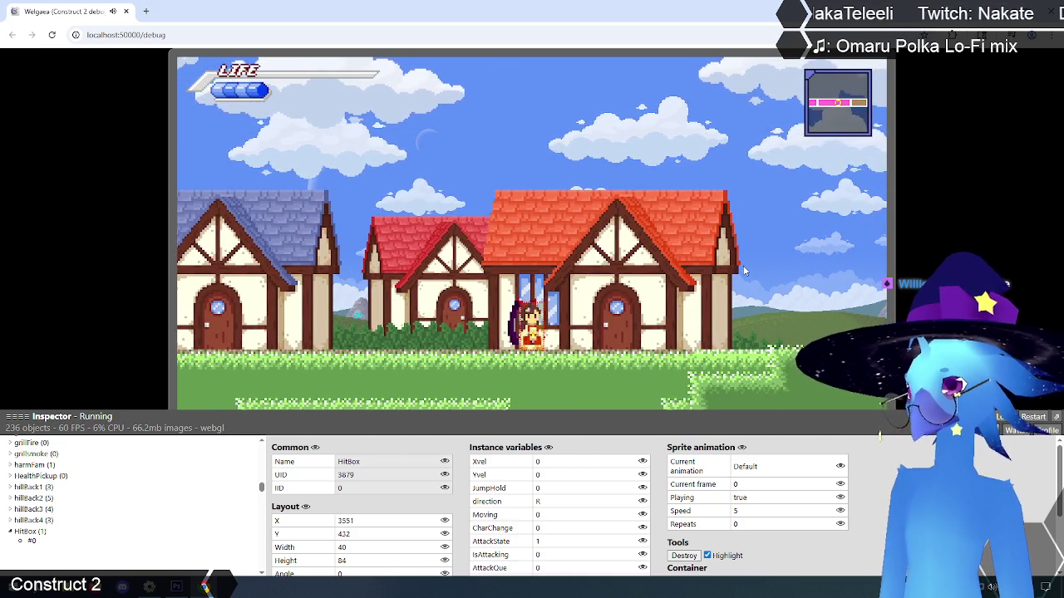
key("Left")
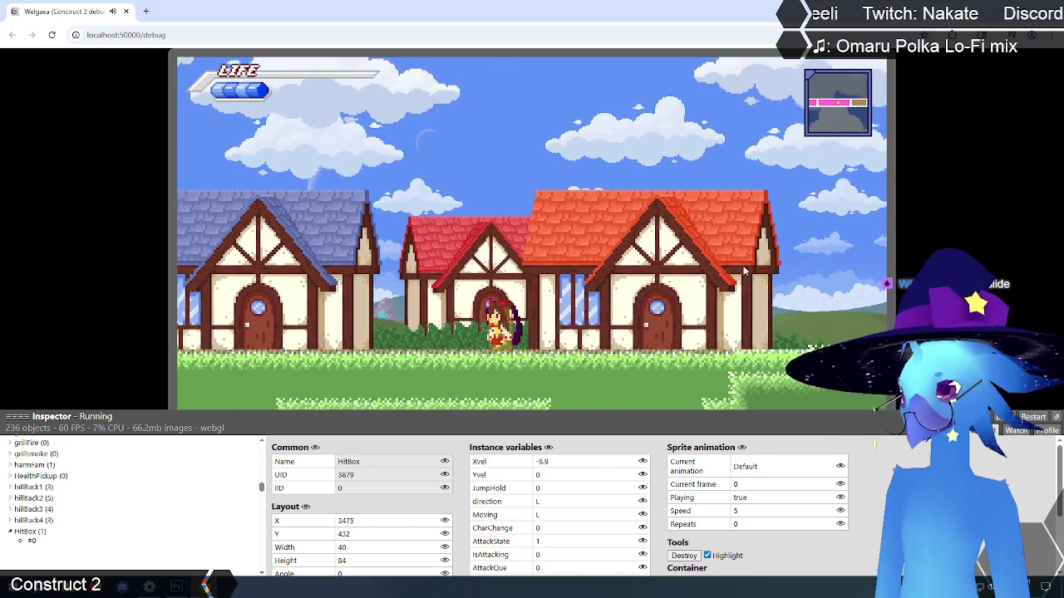
key("Right")
key("Left")
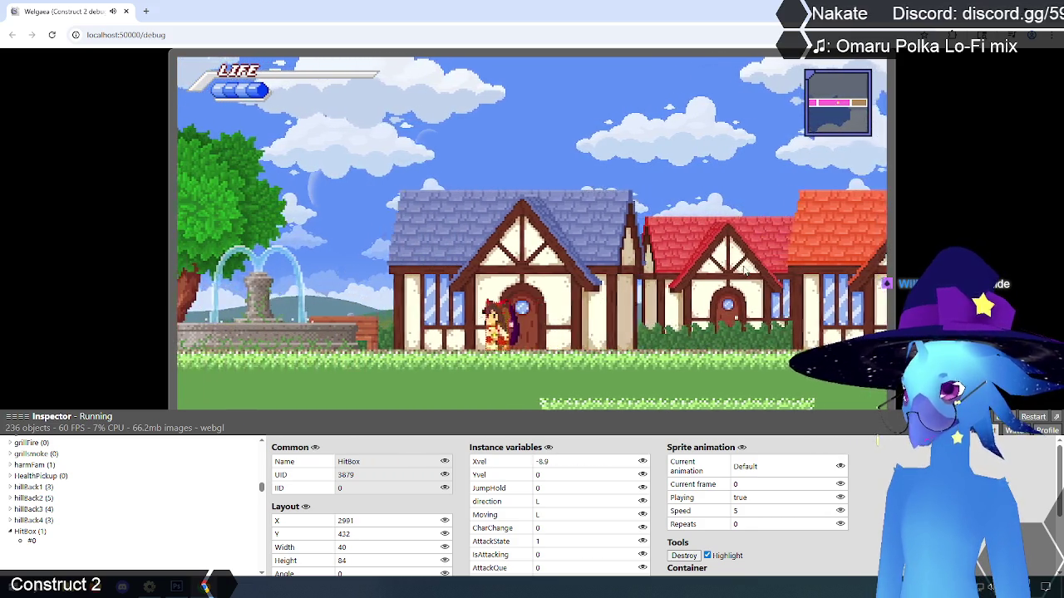
key("Right")
key("Right")
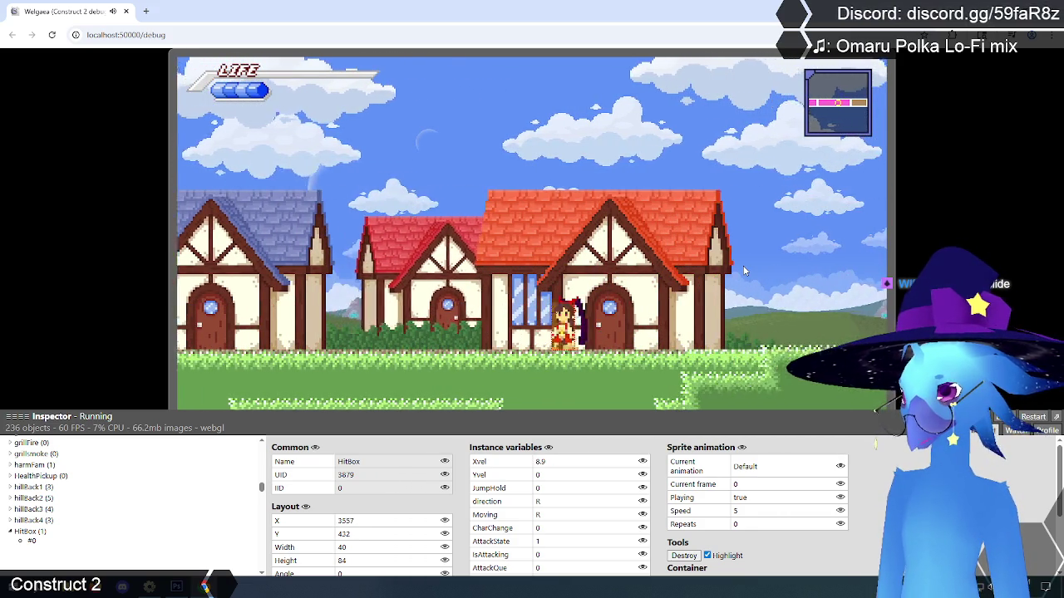
key("Right")
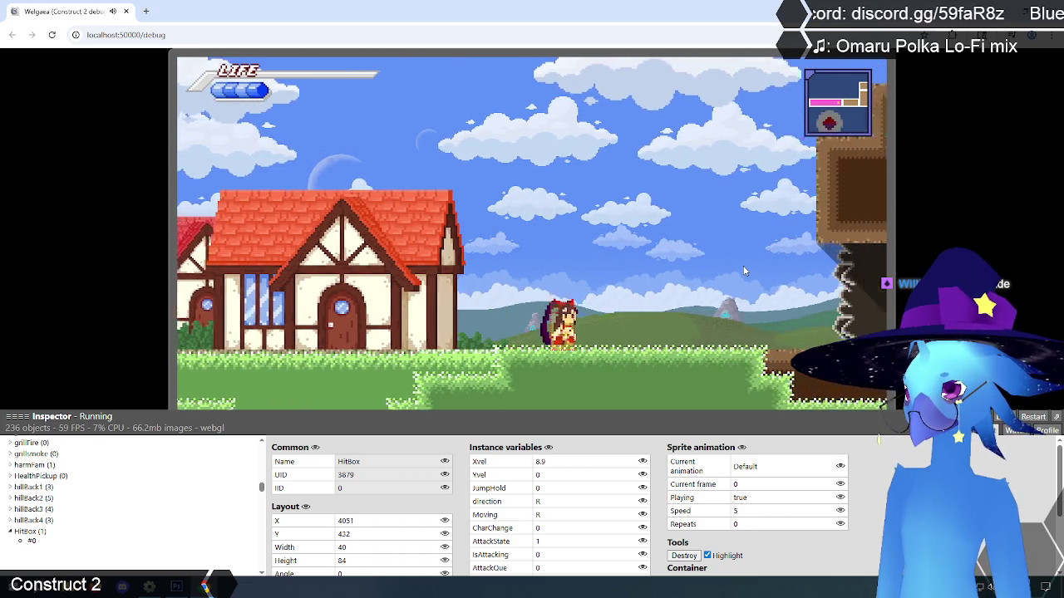
key("Left")
key("Right")
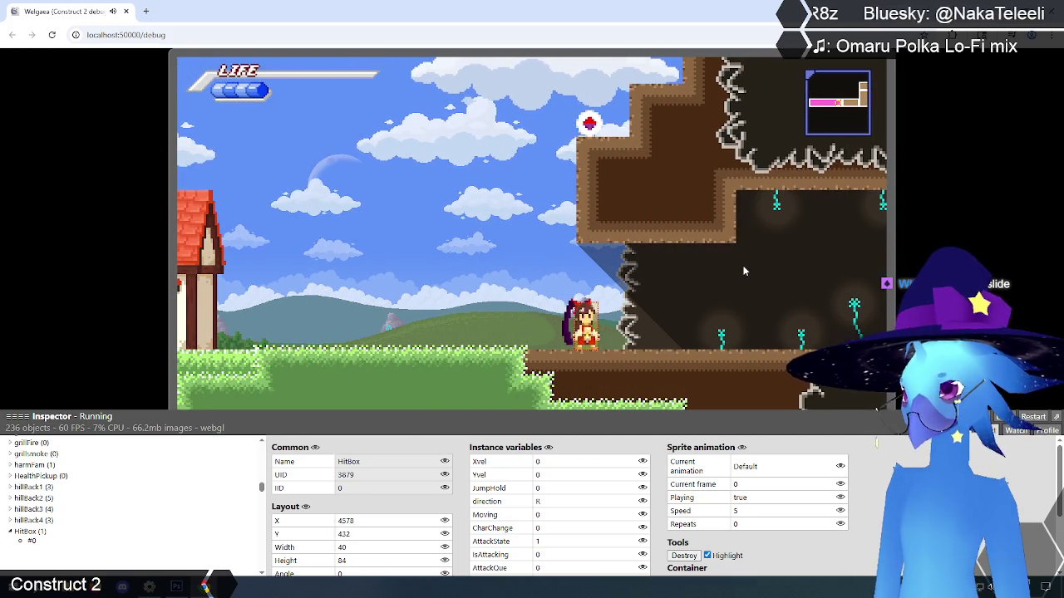
- Jump repeatedly left and right near the cave cliff while turning the player
key("Left")
key("Right")
key("Up")
key("Left")
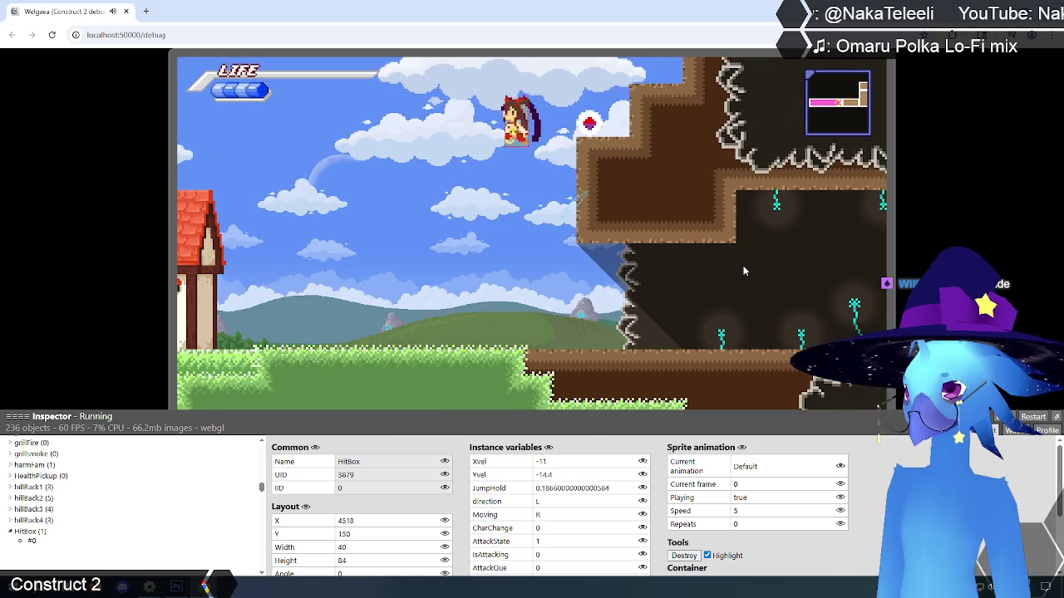
key("Right")
key("Up")
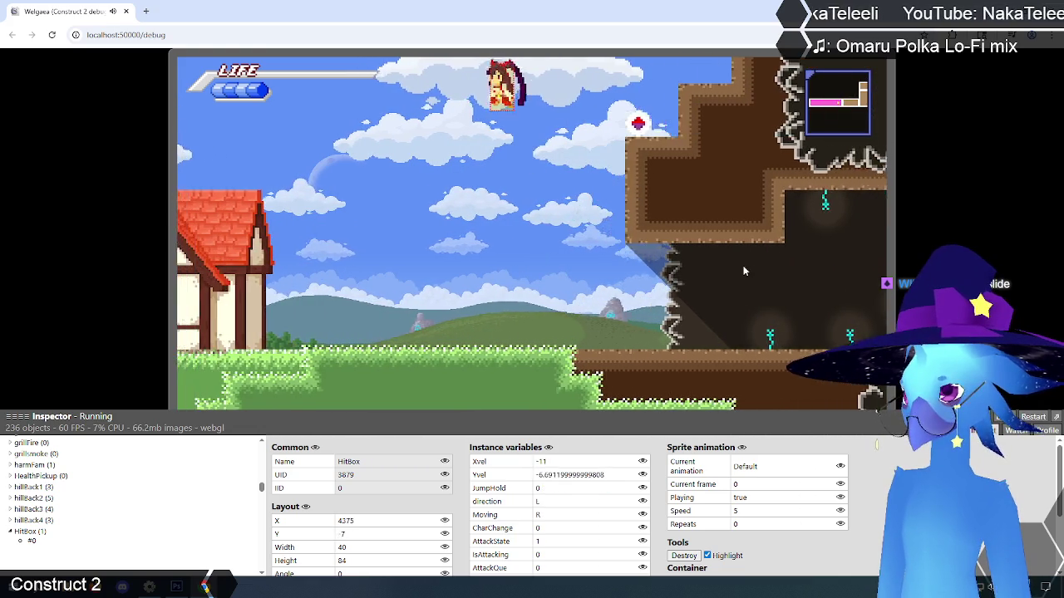
key("Left")
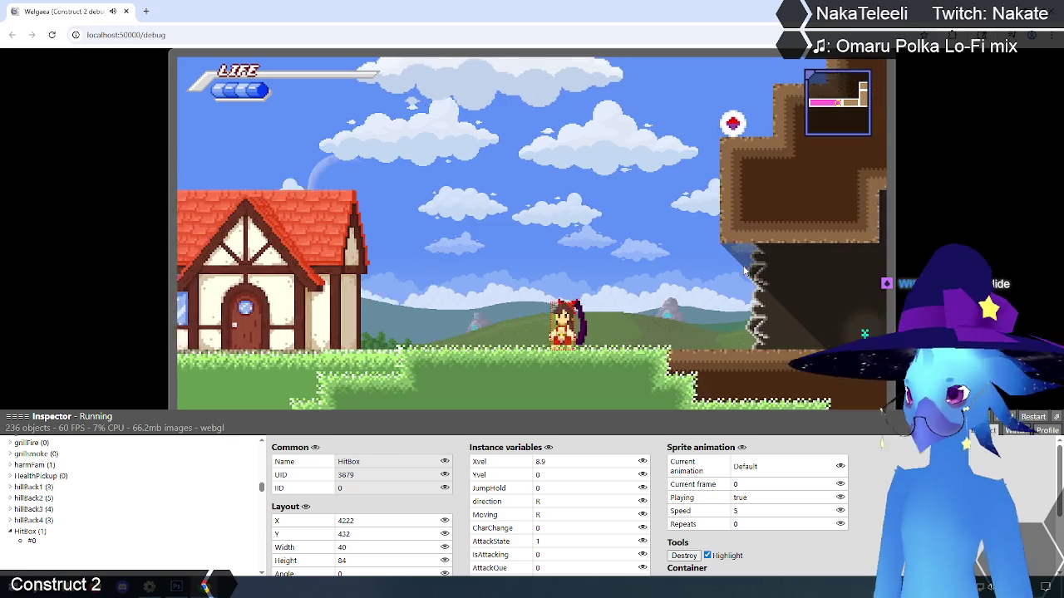
key("Up")
key("Left")
key("Right")
key("Up")
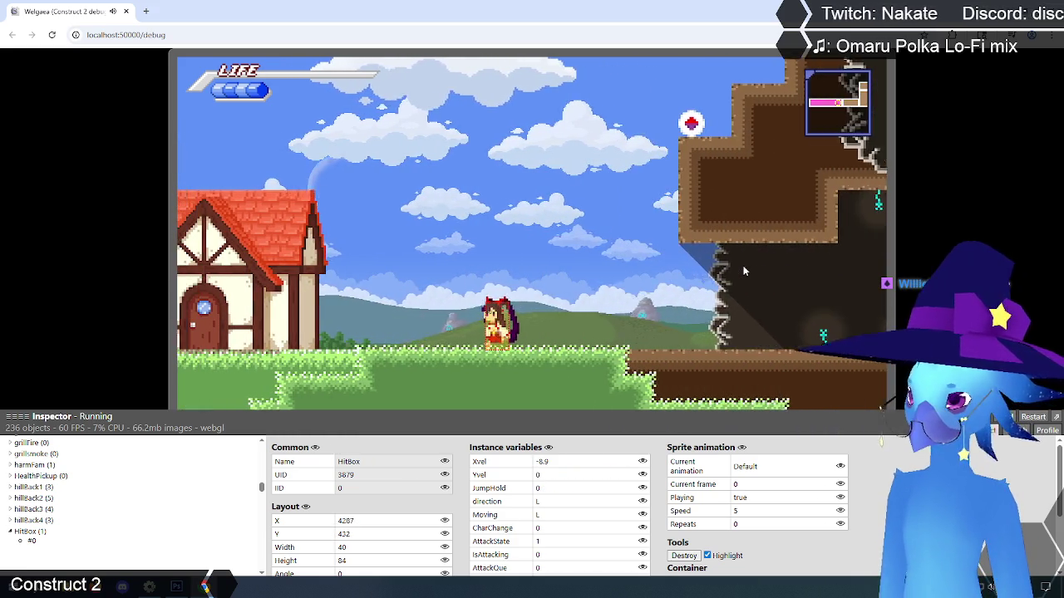
key("Right")
key("Up")
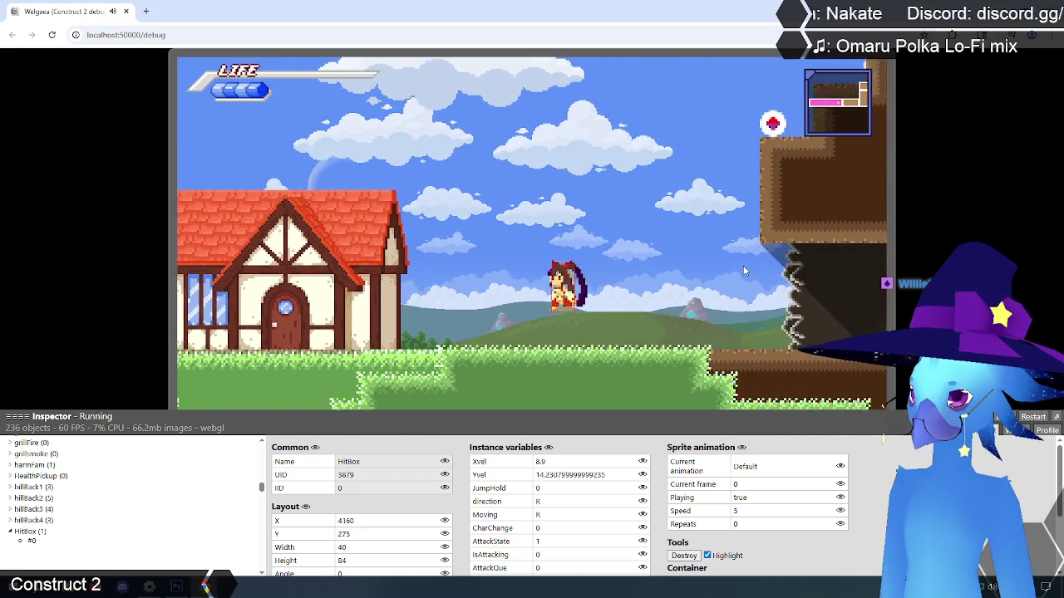
key("Left")
key("Right")
key("Up")
key("Left")
key("Right")
key("Up")
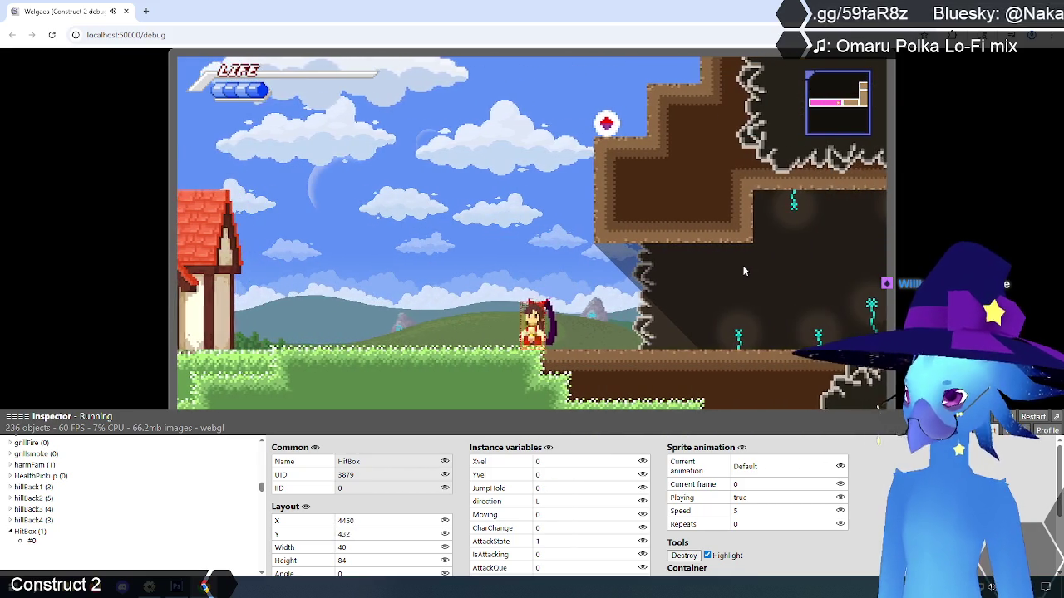
- End the game, choose Quit on the title menu and close the debug preview
key("Escape")
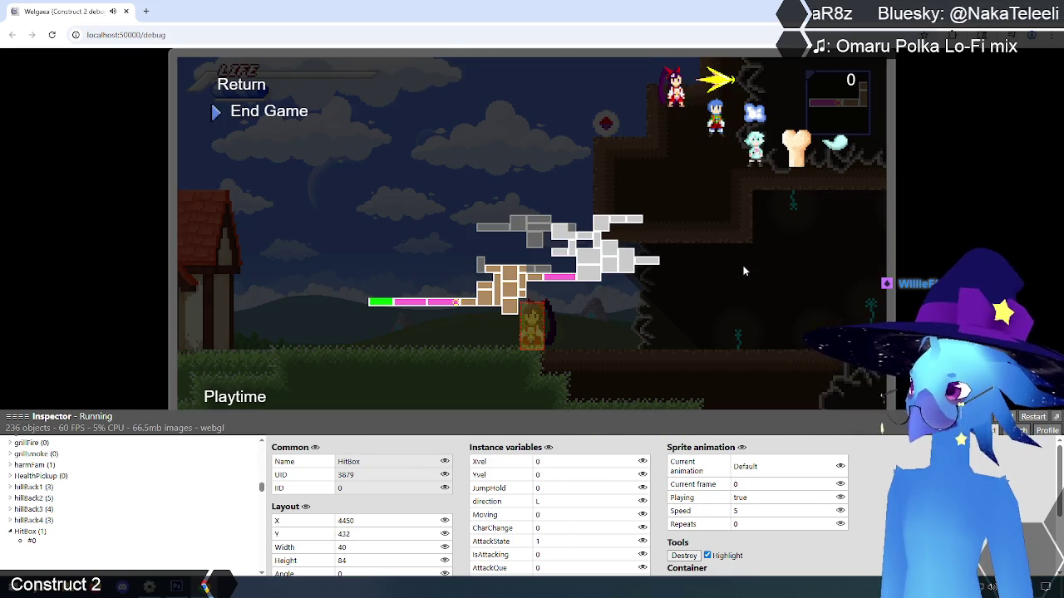
key("Return")
key("Down")
key("Down")
key("Down")
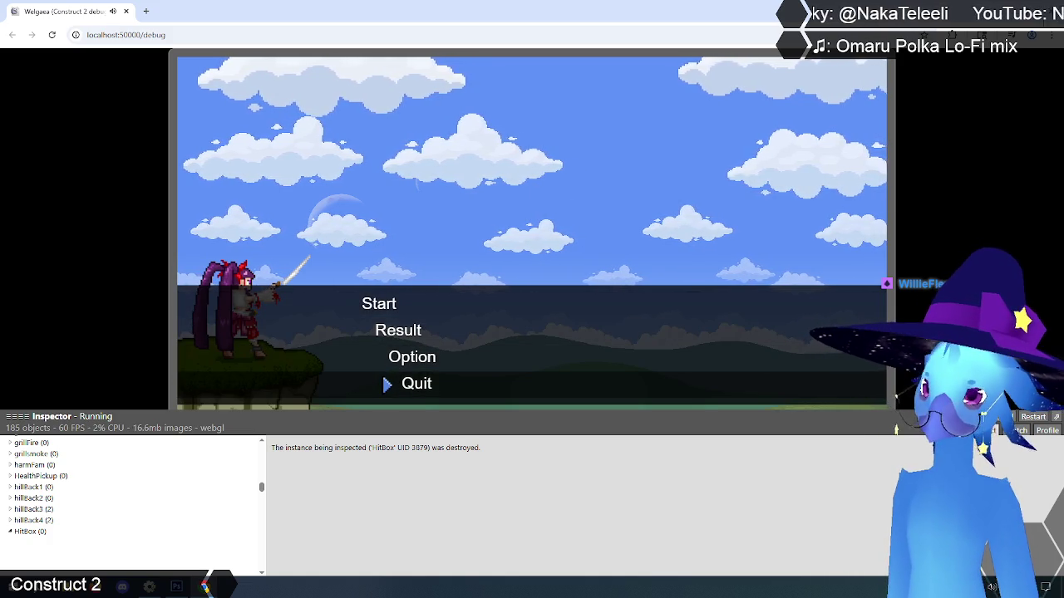
key("Return")
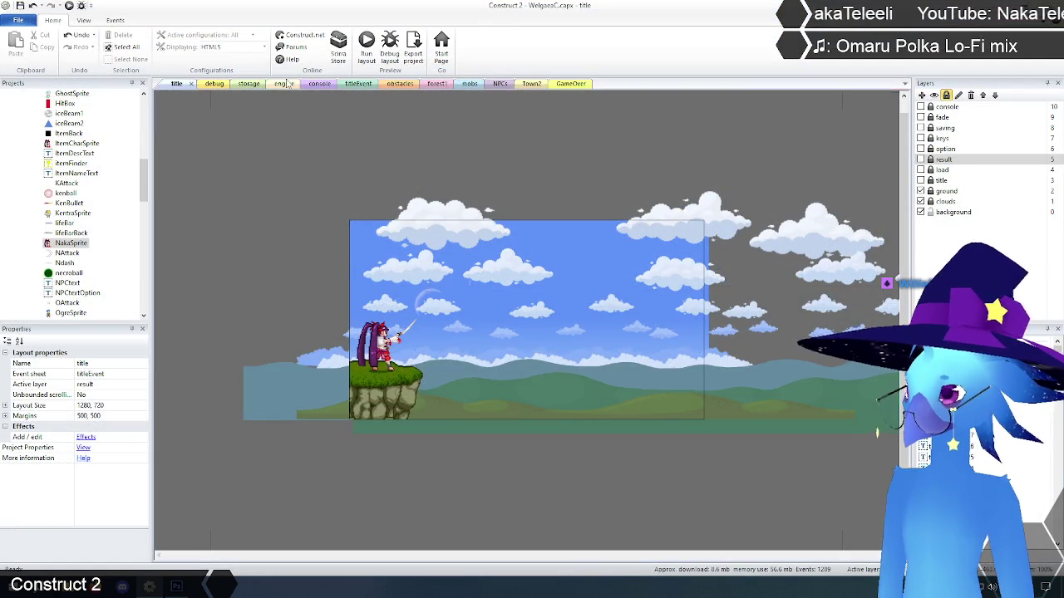
- Switch to the engine event sheet and scroll to player animation control events 332–341
left_click(284, 84)
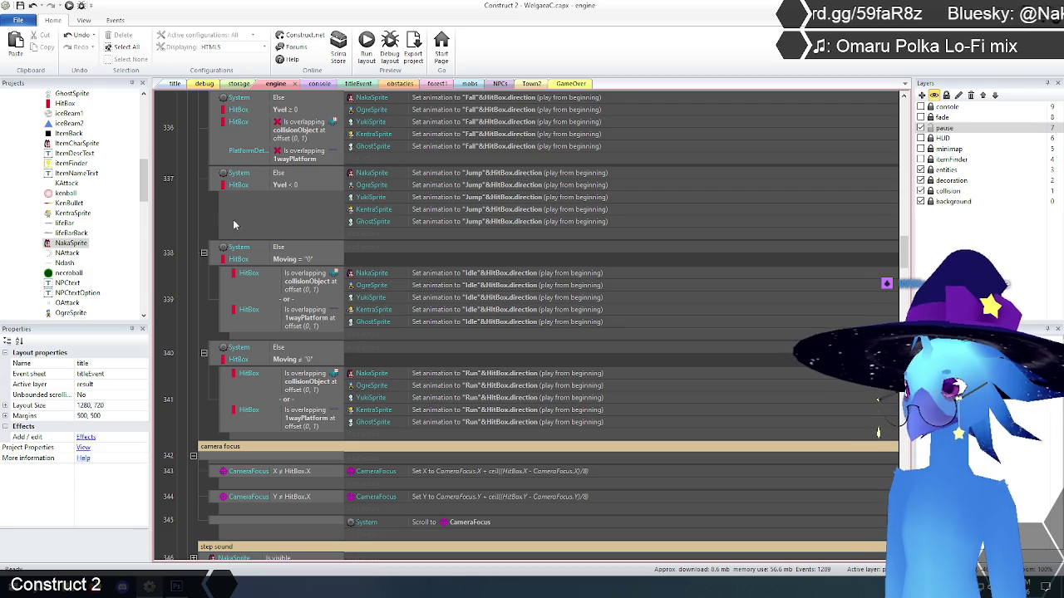
scroll(197, 296, "up", 5)
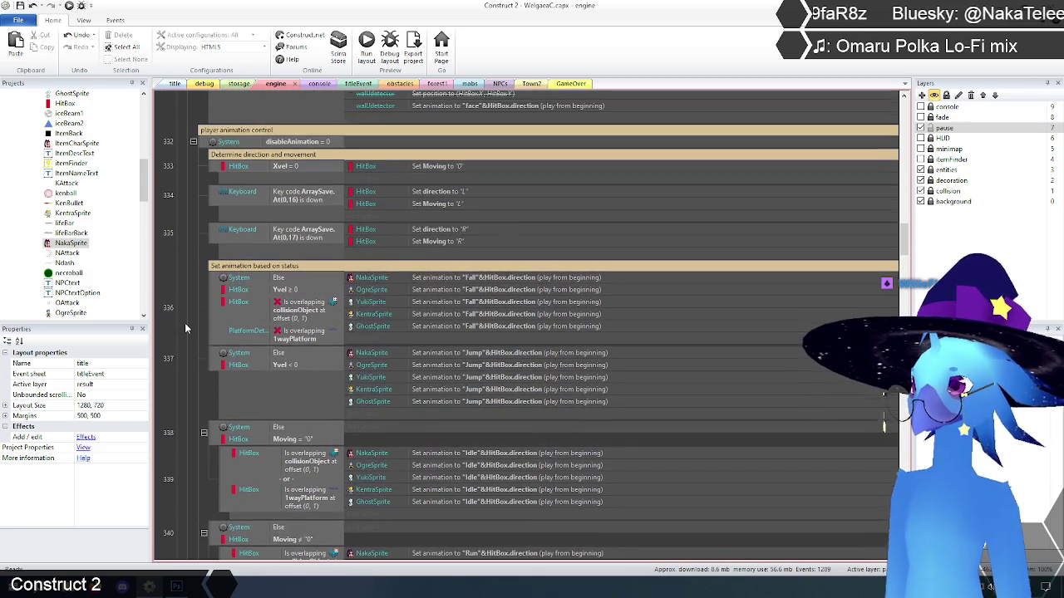
scroll(186, 328, "down", 2)
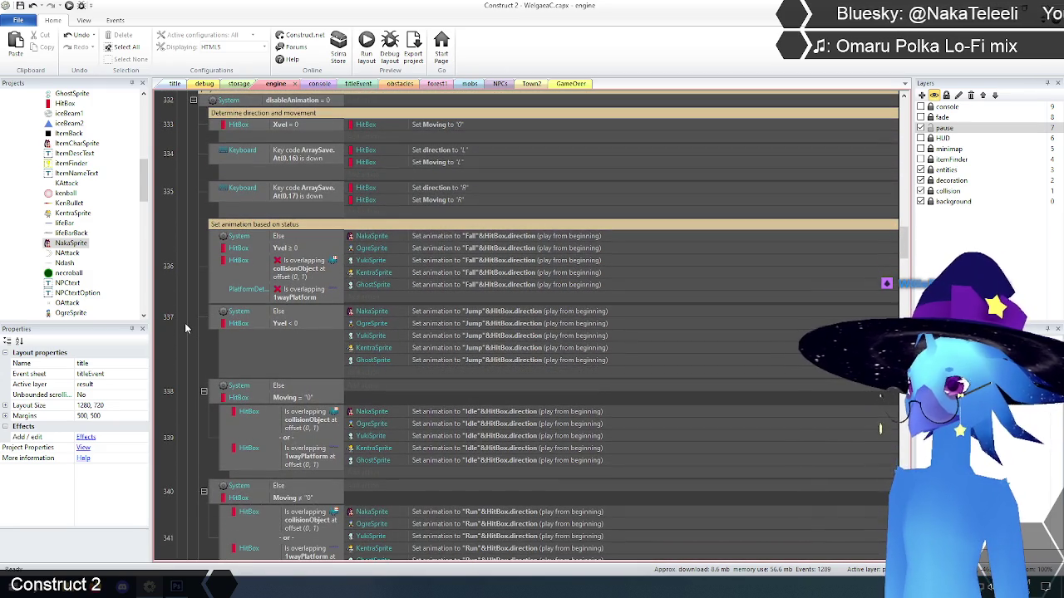
scroll(473, 164, "down", 2)
scroll(473, 164, "down", 1)
scroll(475, 309, "up", 2)
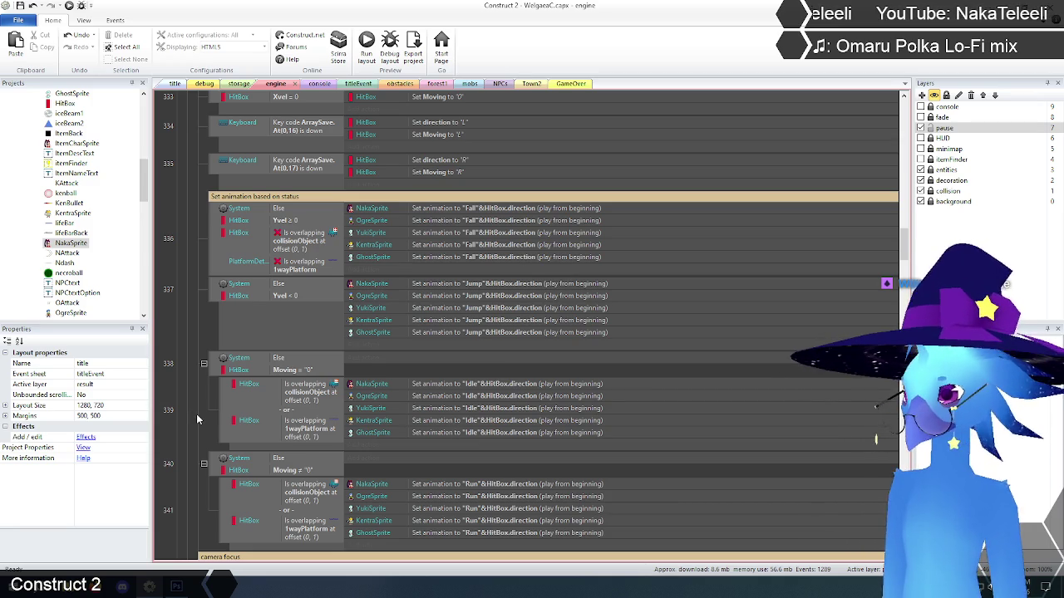
scroll(196, 413, "down", 3)
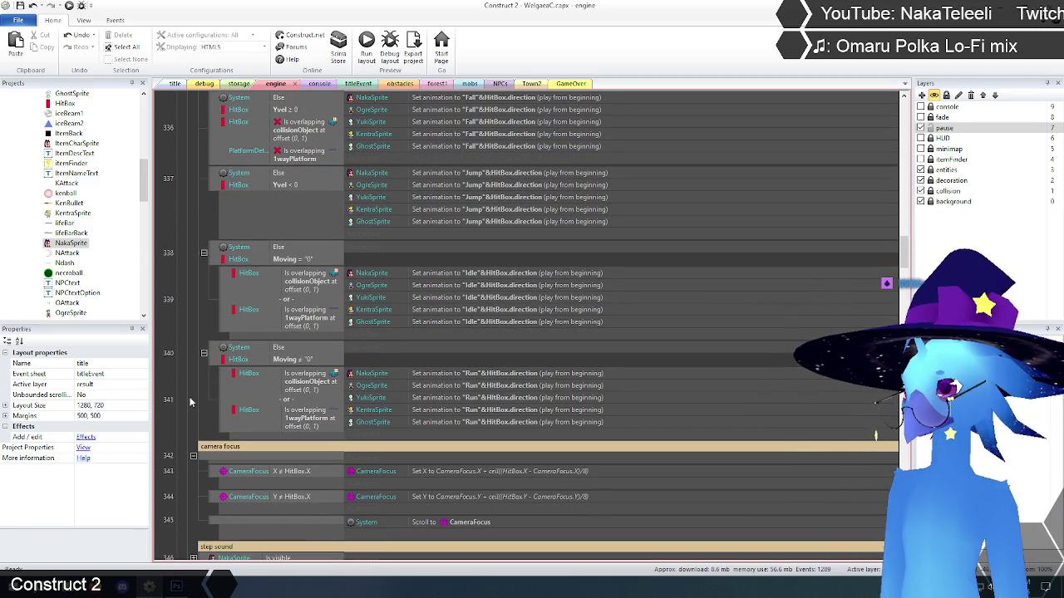
scroll(189, 402, "down", 3)
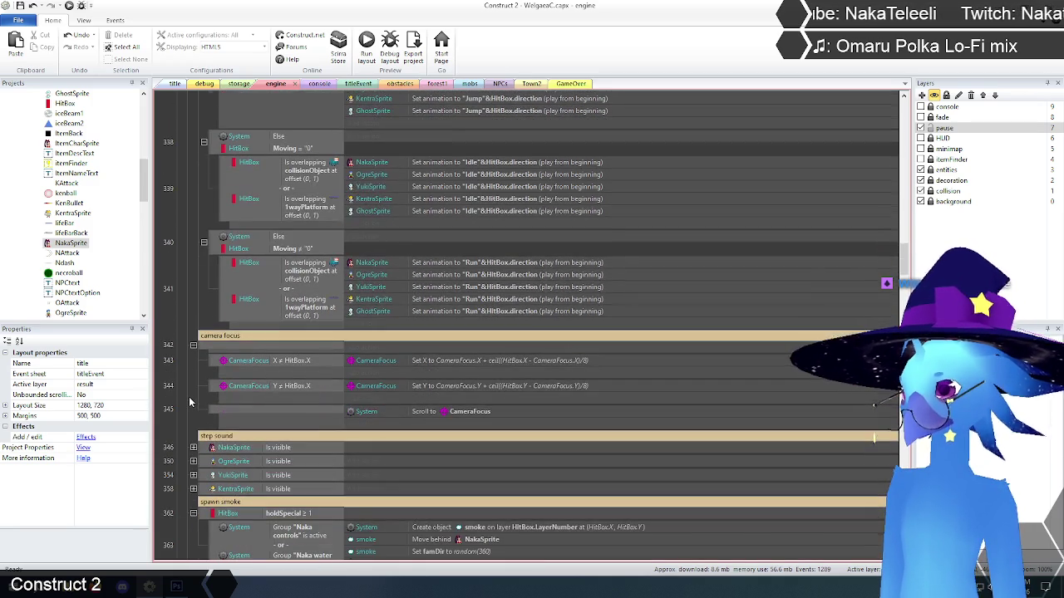
- Scroll to the end of the engine sheet and expand the Engine controls group
scroll(189, 402, "down", 3)
scroll(190, 402, "down", 3)
scroll(189, 403, "down", 3)
scroll(190, 402, "down", 12)
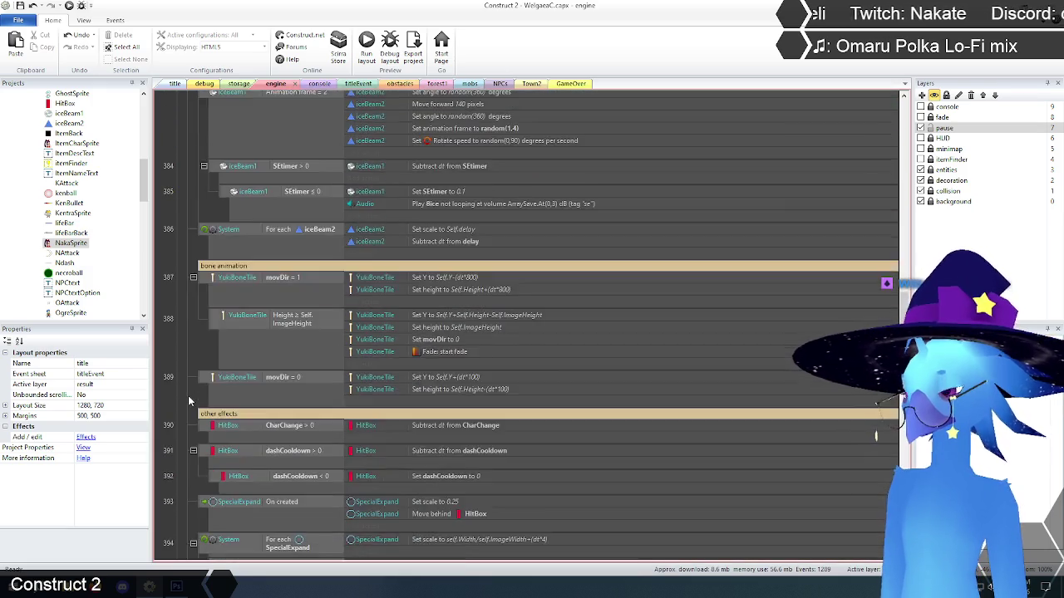
scroll(190, 402, "down", 14)
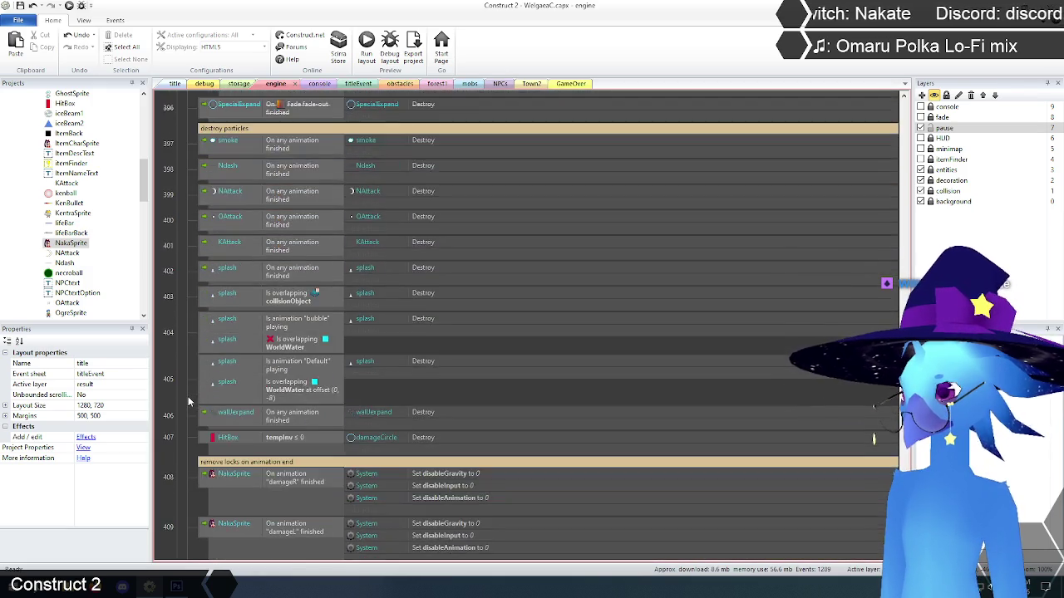
scroll(188, 397, "down", 14)
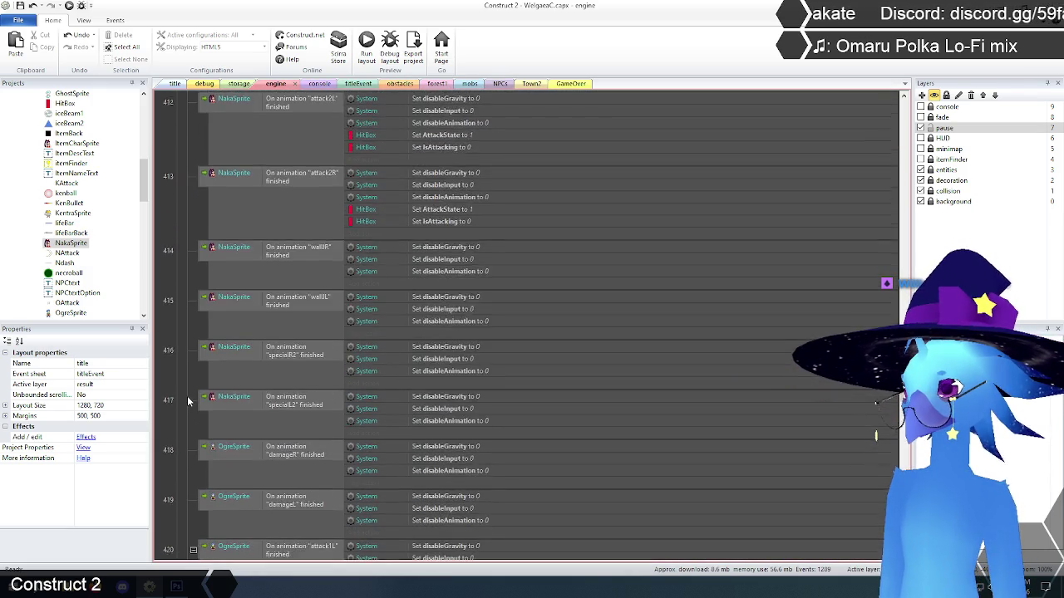
scroll(187, 397, "down", 12)
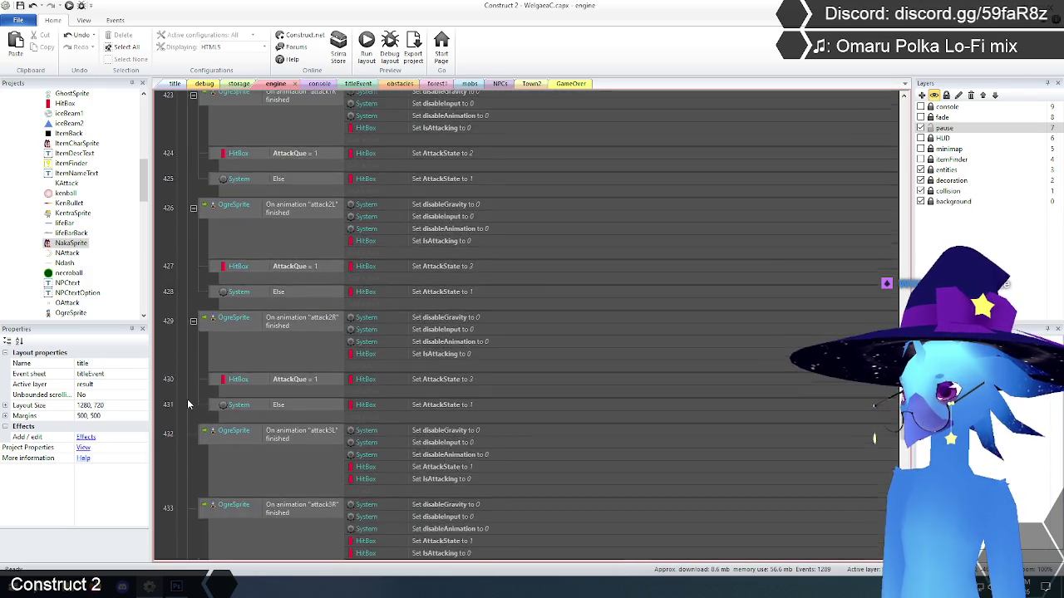
scroll(187, 404, "down", 10)
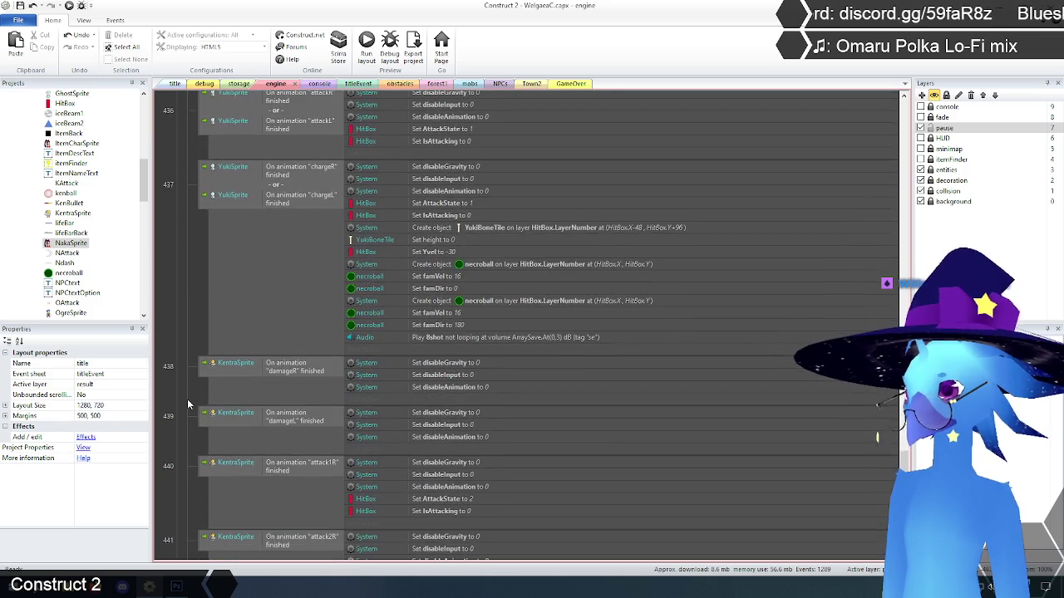
scroll(188, 405, "down", 10)
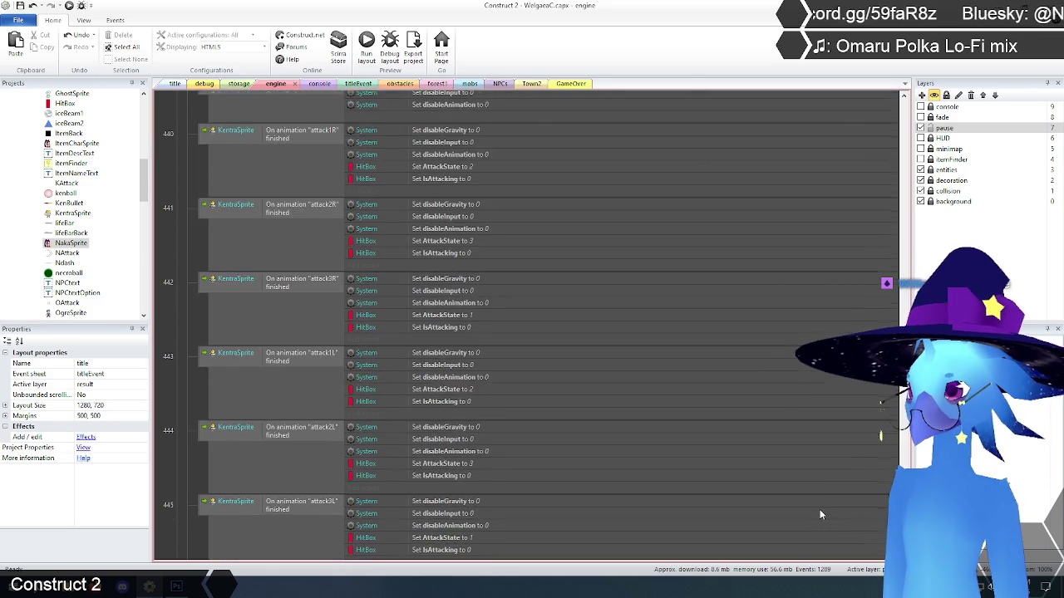
scroll(819, 515, "down", 3)
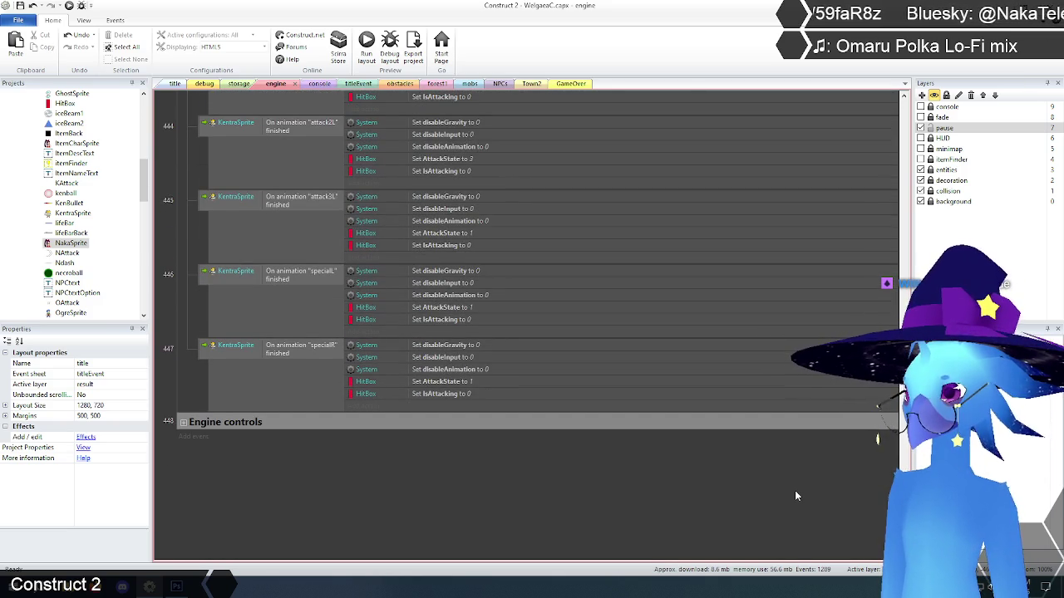
left_click(183, 422)
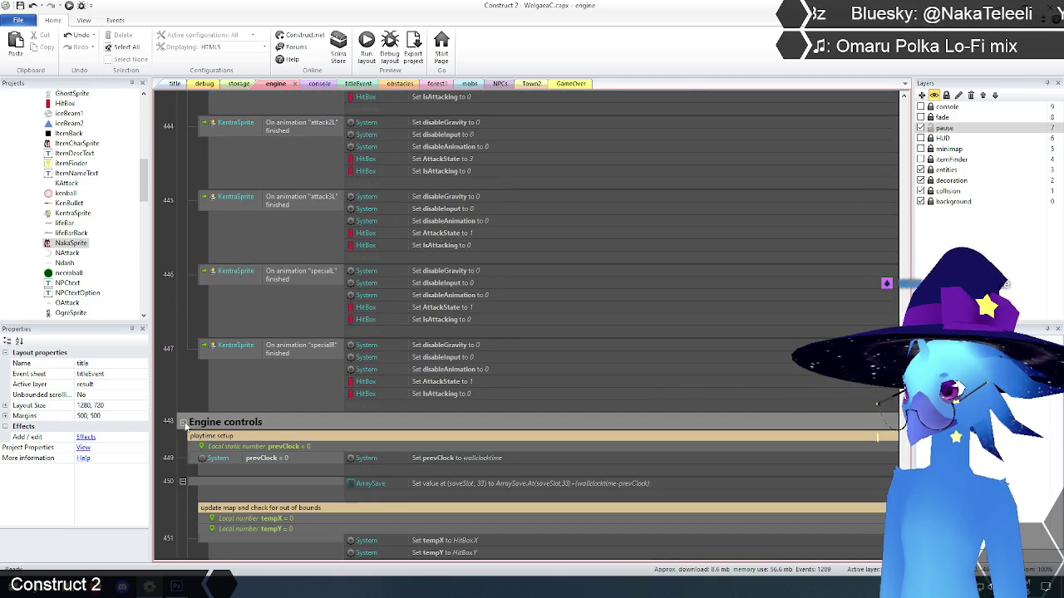
- Scroll back up to event 333 to review the Idle and Run animation events
scroll(185, 428, "down", 3)
scroll(186, 422, "down", 5)
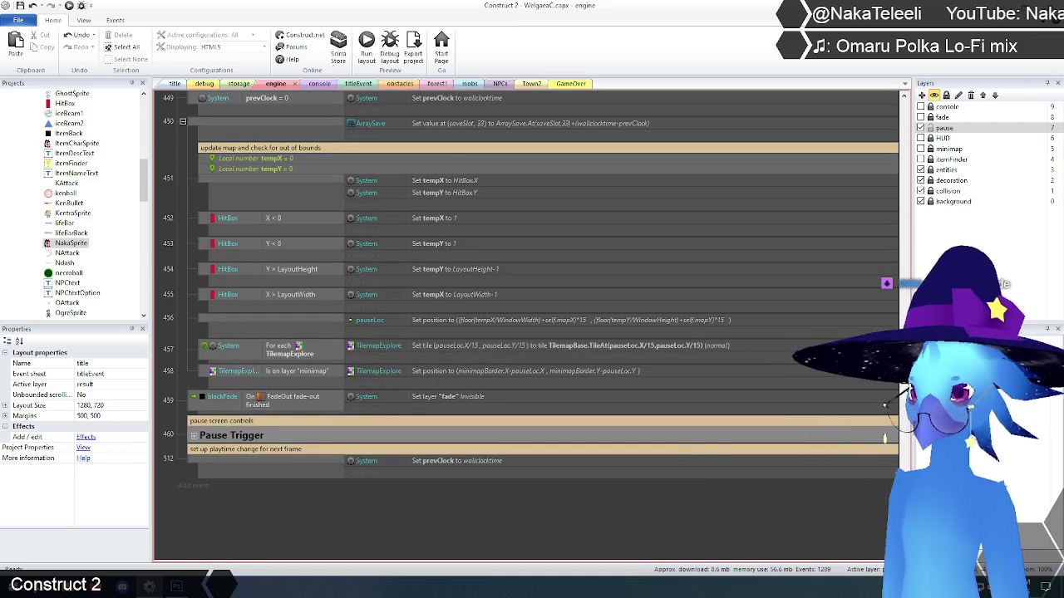
scroll(883, 410, "up", 10)
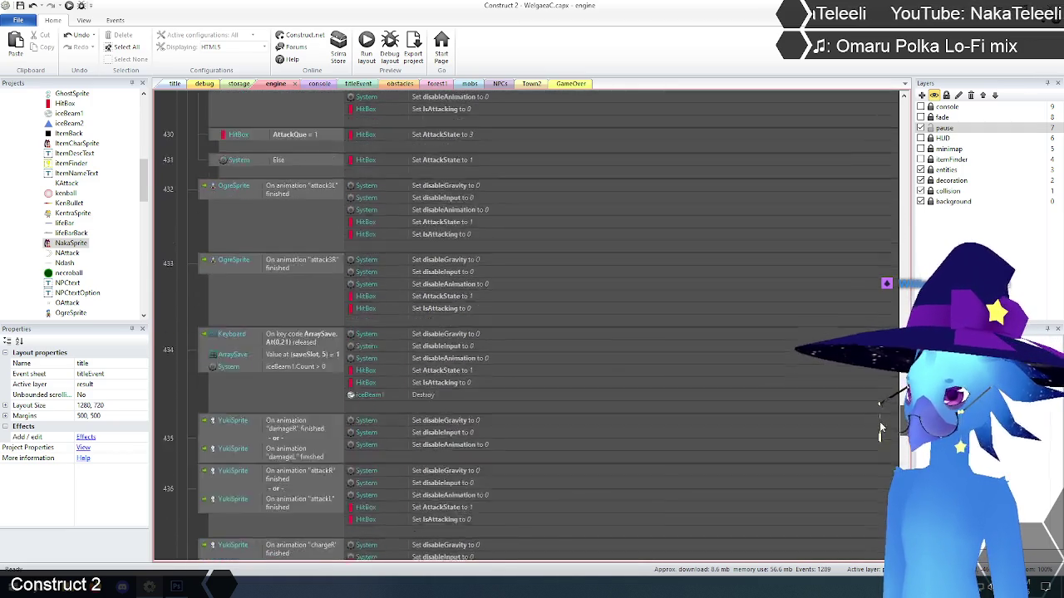
scroll(881, 412, "up", 10)
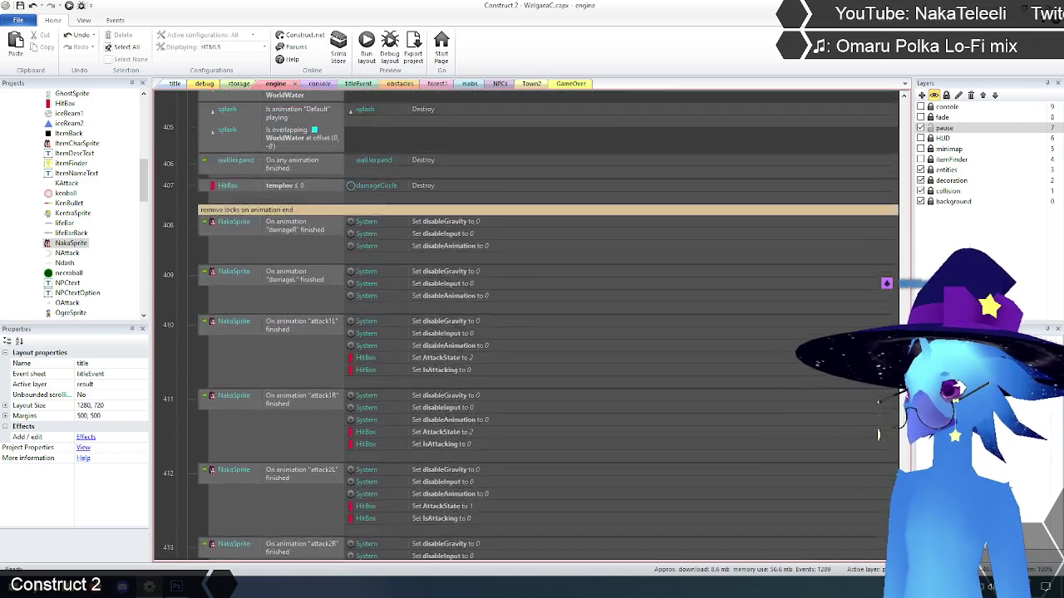
scroll(871, 310, "up", 5)
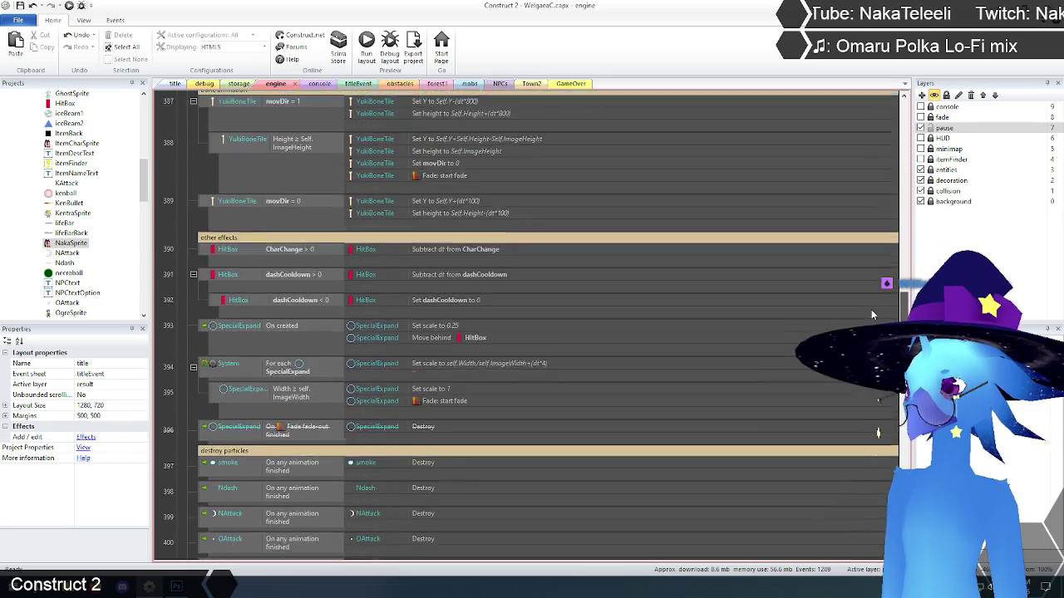
scroll(870, 306, "up", 15)
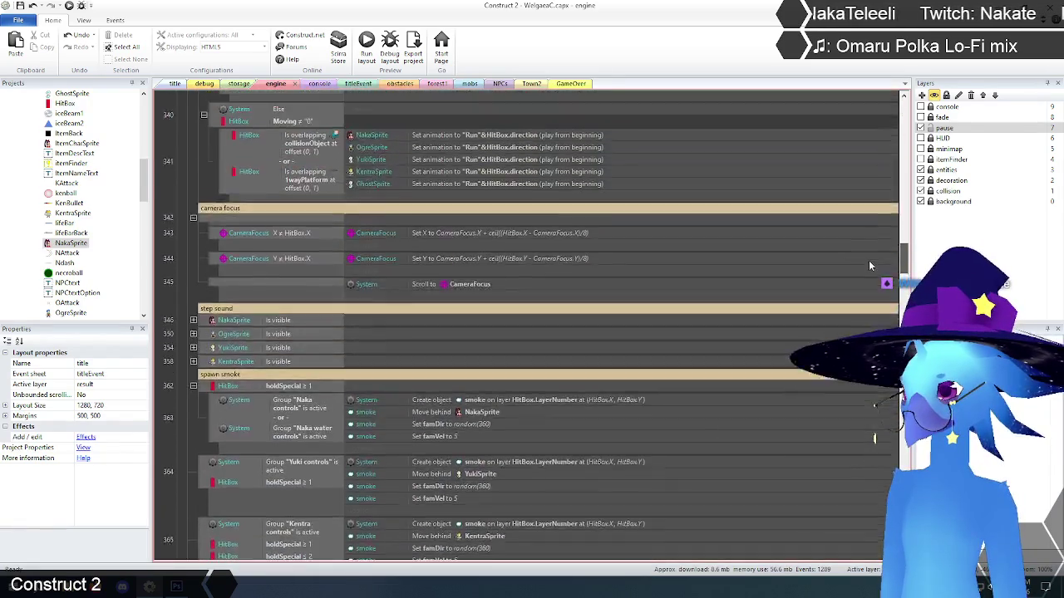
scroll(868, 257, "up", 5)
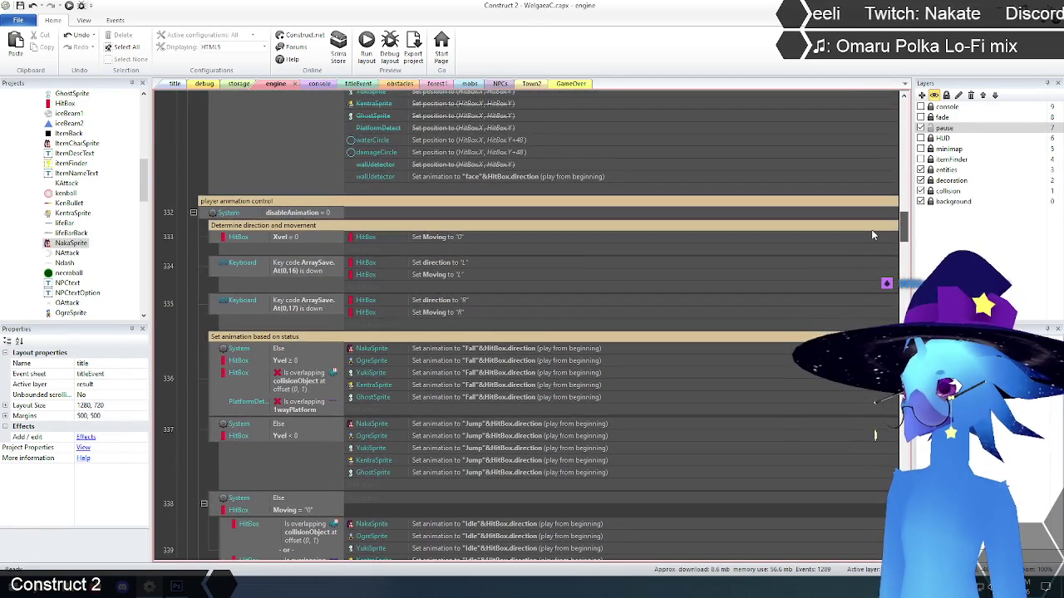
scroll(211, 271, "down", 5)
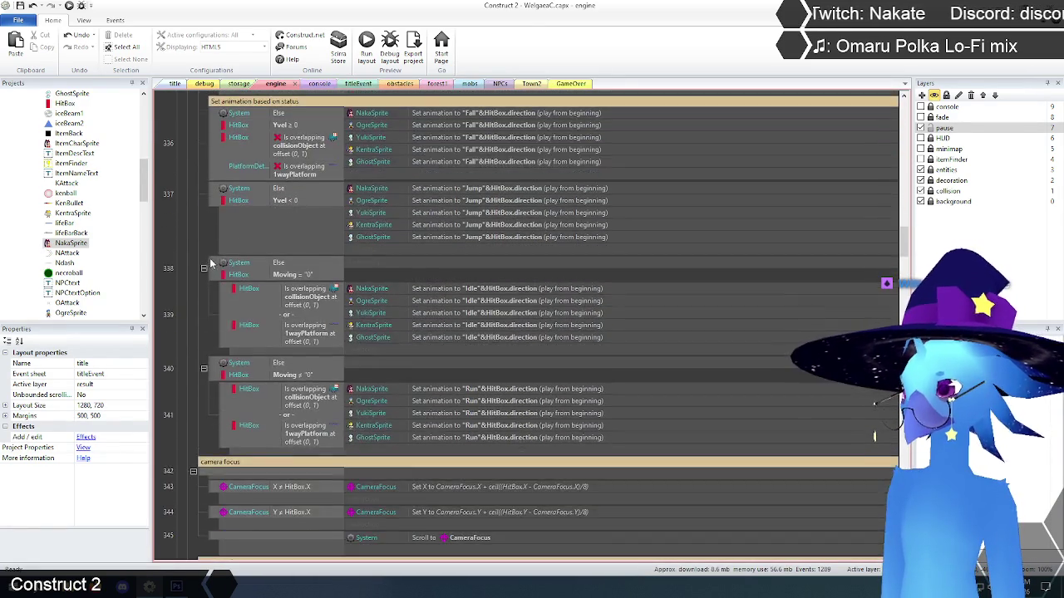
scroll(210, 256, "down", 10)
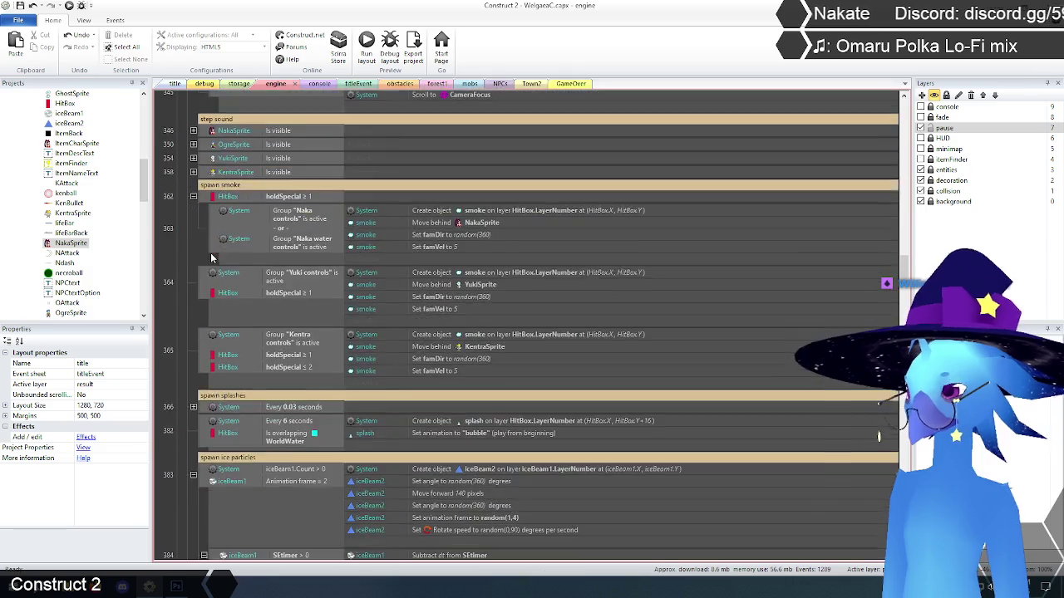
scroll(773, 284, "up", 8)
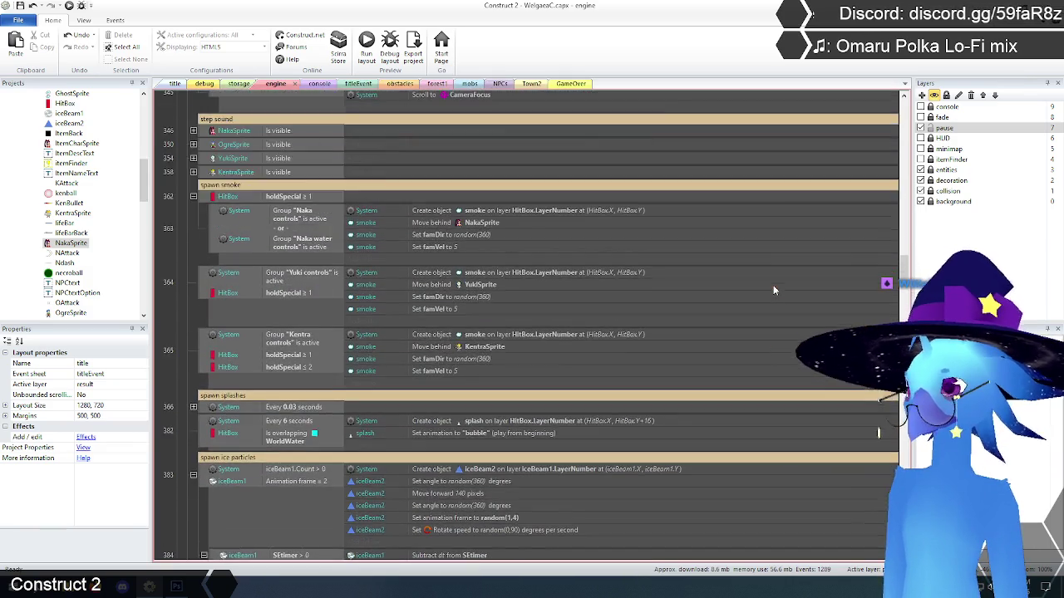
scroll(773, 290, "up", 10)
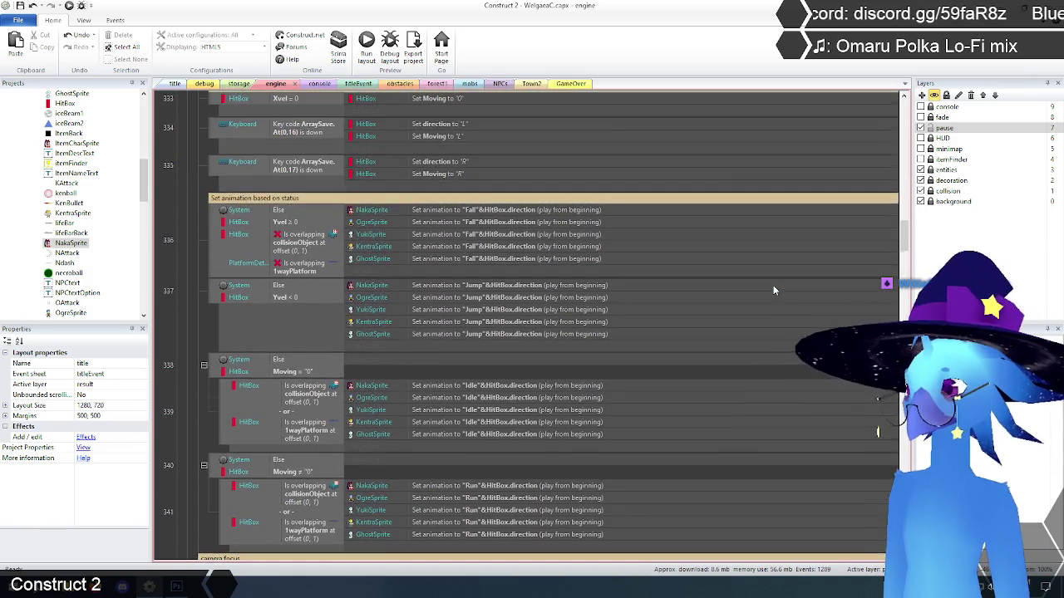
scroll(772, 290, "down", 2)
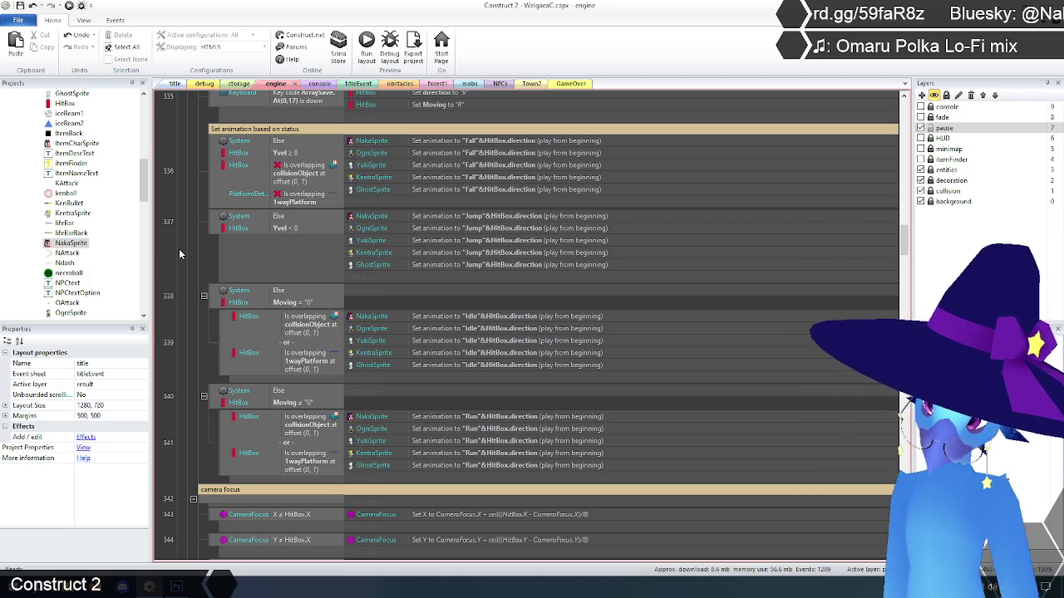
scroll(240, 321, "up", 3)
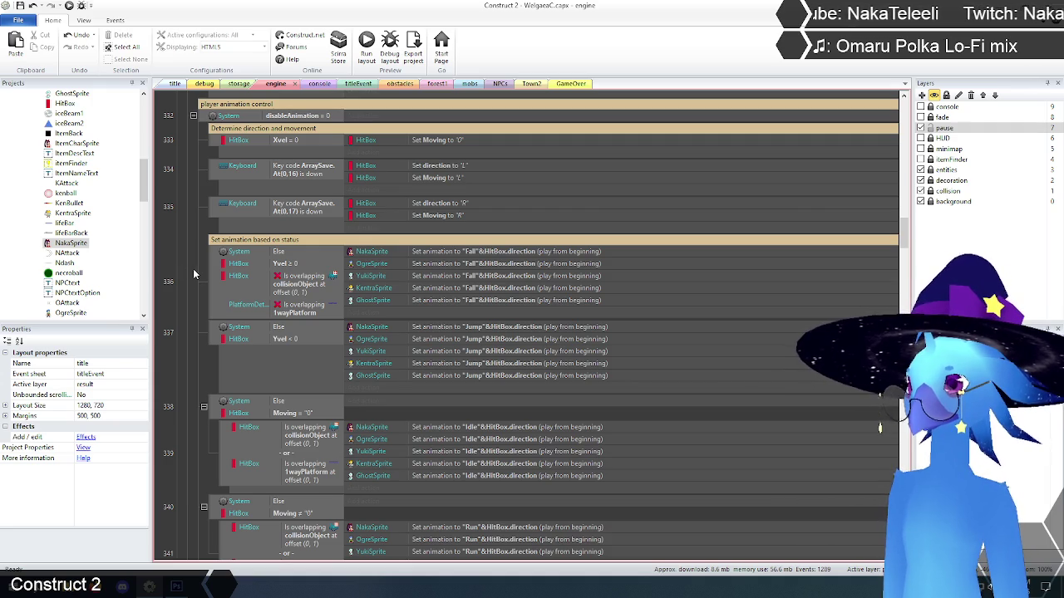
scroll(193, 275, "down", 5)
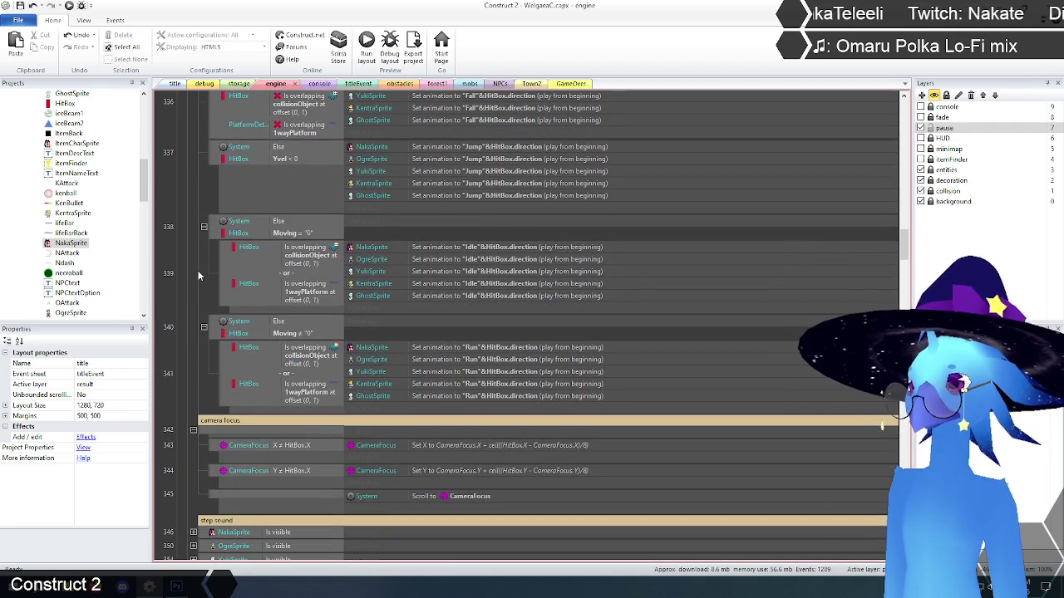
scroll(199, 275, "up", 2)
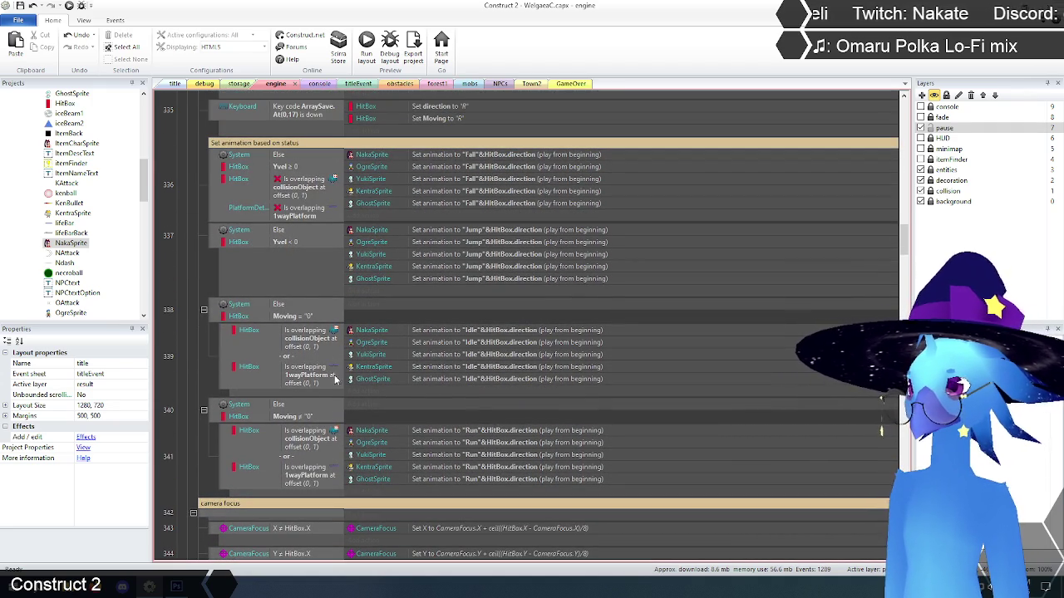
left_click(385, 411)
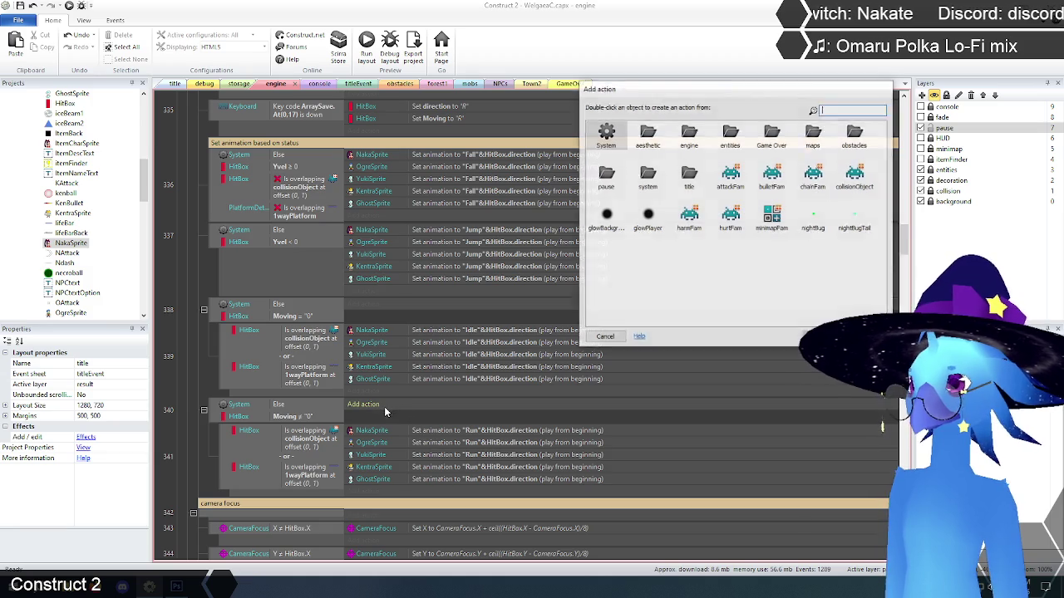
- Add a cin Set value action on textque, starting the value with Self.textque
double_click(647, 178)
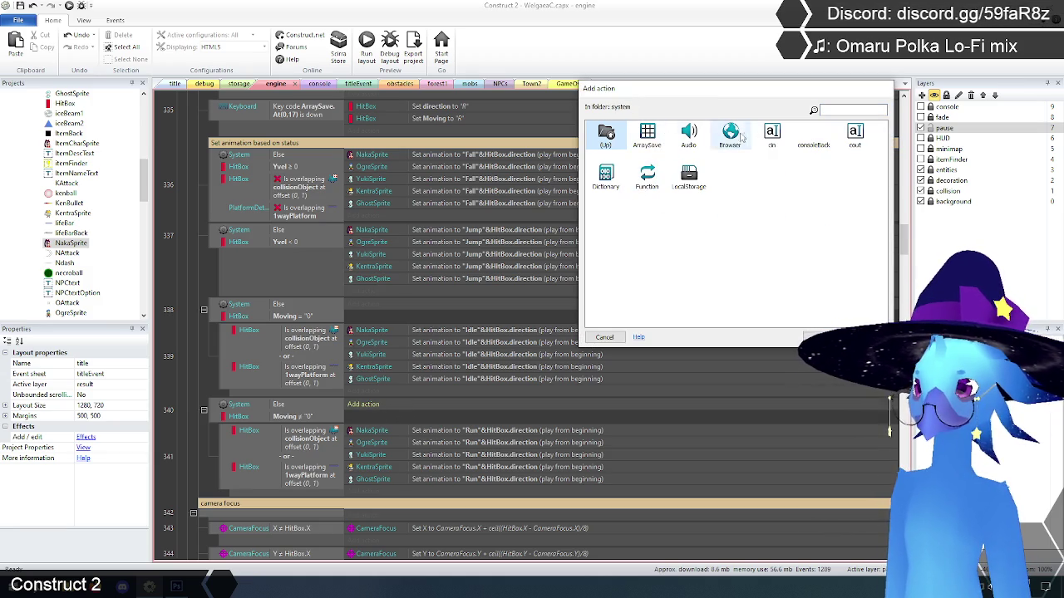
double_click(772, 134)
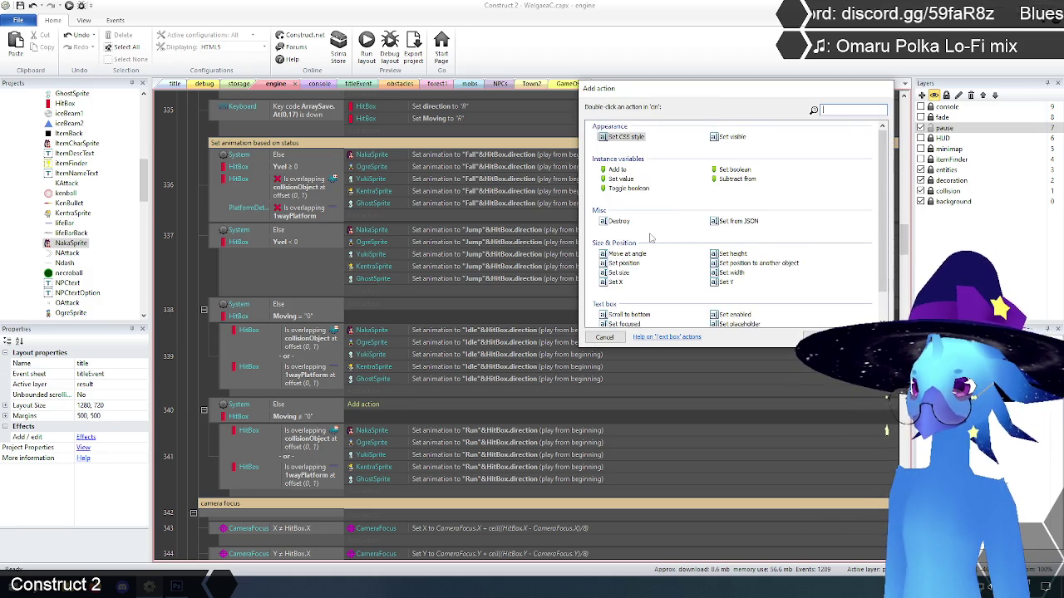
double_click(625, 178)
left_click(394, 434)
type("Self")
key("Return")
type(".te")
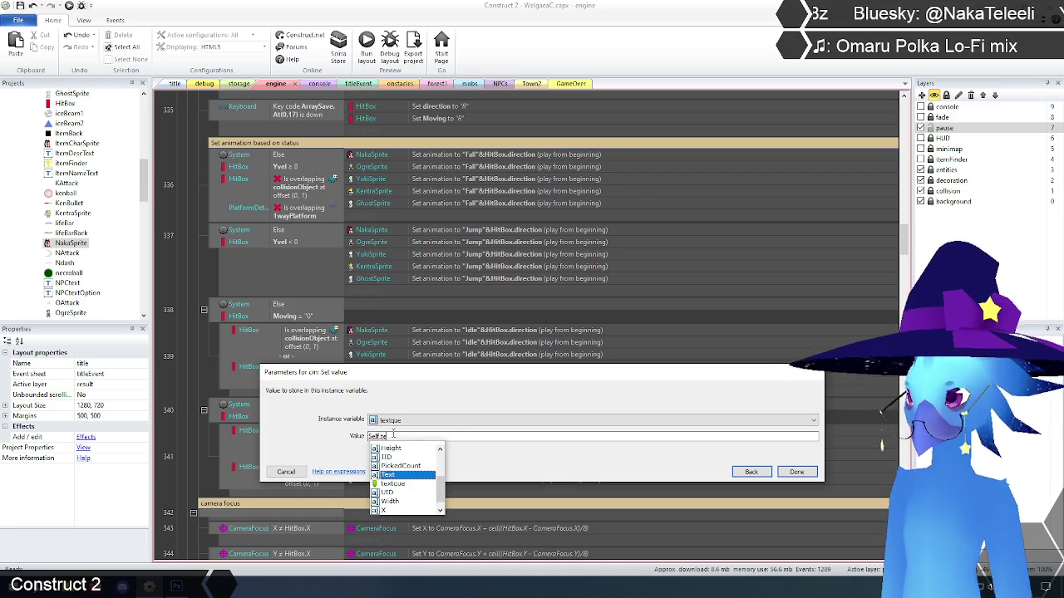
key("Down")
key("Return")
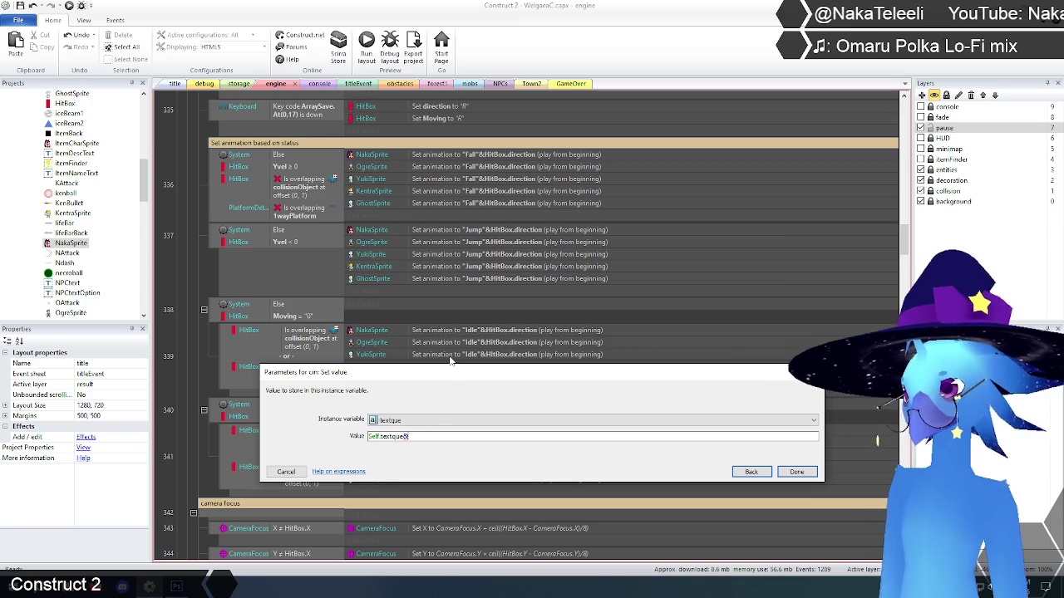
- Append HitBox.Moving and HitBox.direction to the textque value and confirm the action
left_click_drag(448, 368, 445, 224)
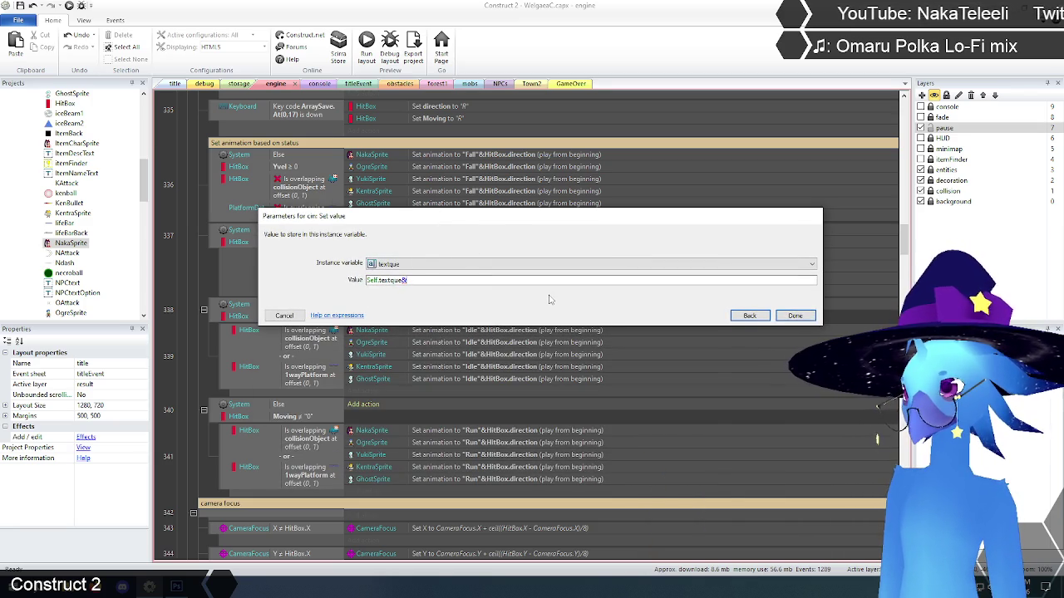
type("Hi")
key("Return")
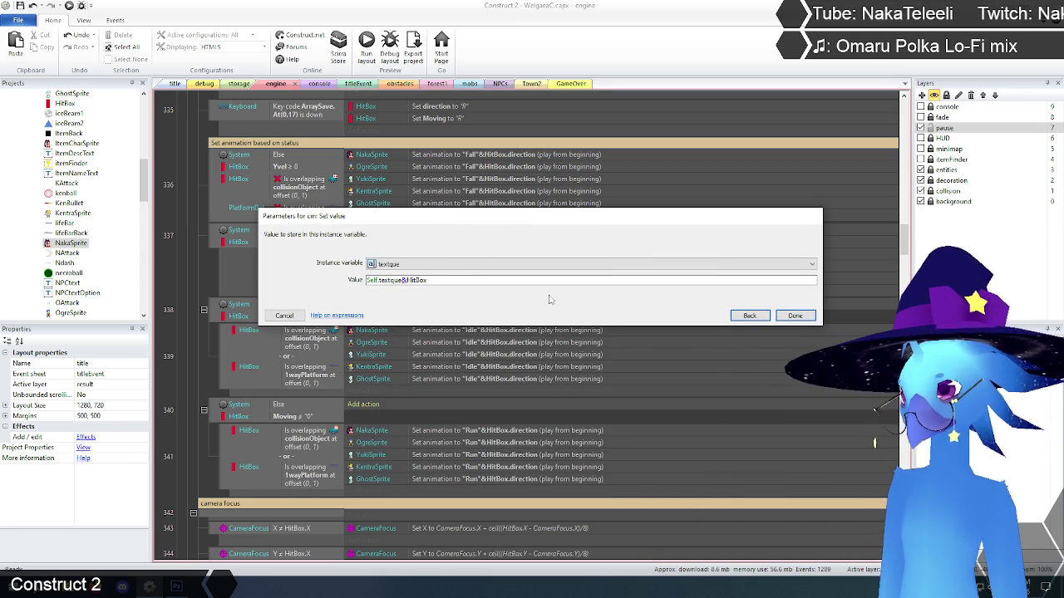
type(".m")
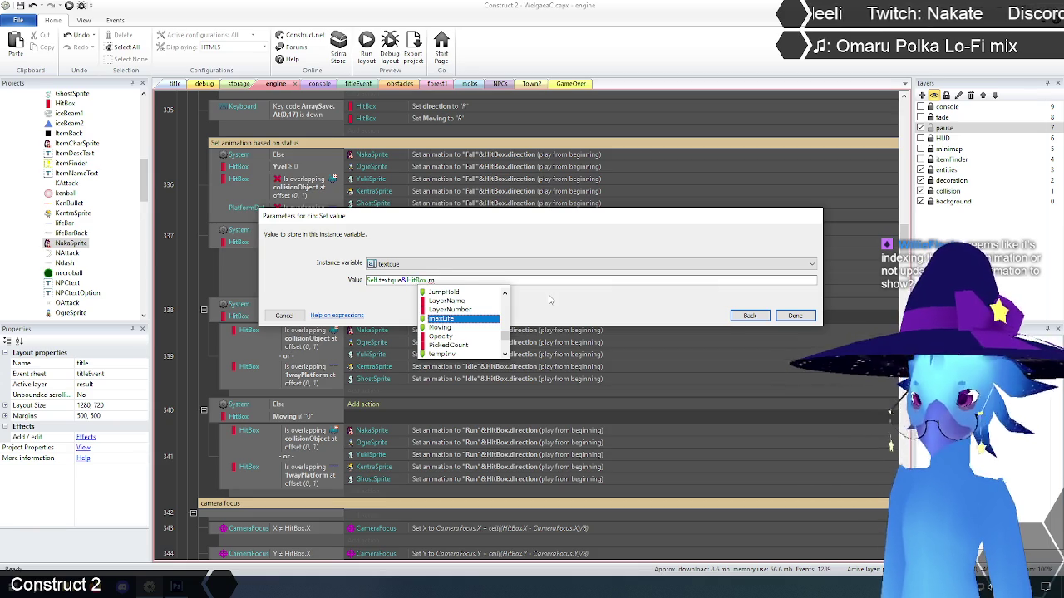
type("o")
key("Return")
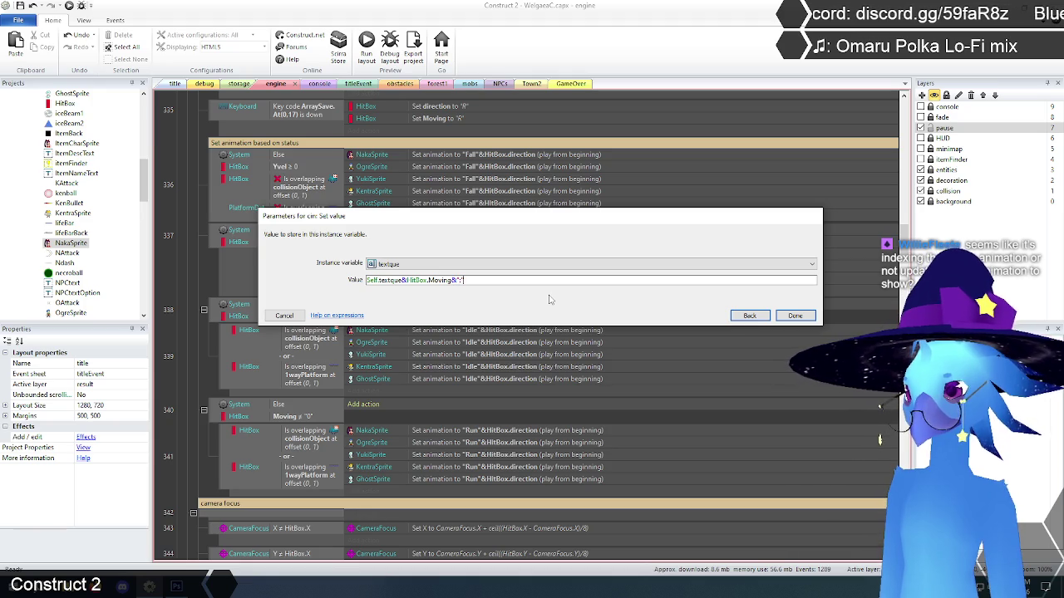
type("&hitb")
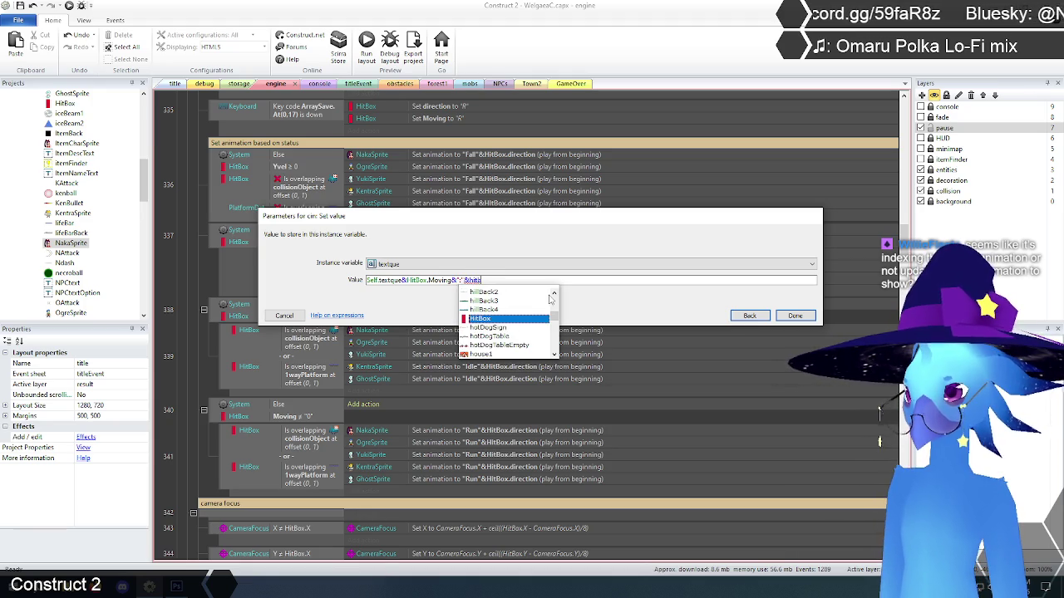
key("Return")
type(".di")
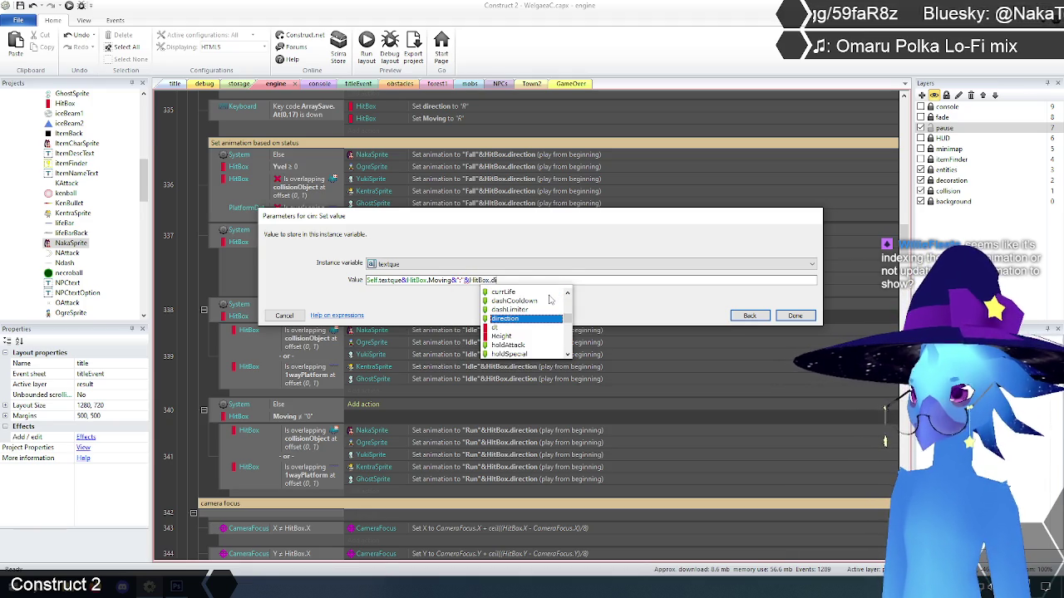
key("Return")
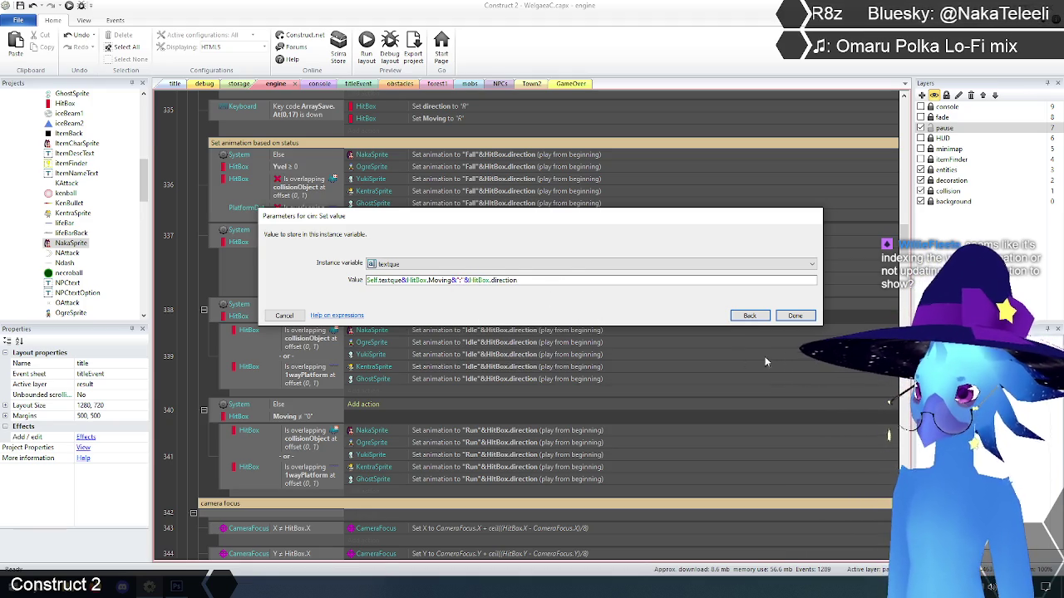
left_click(795, 316)
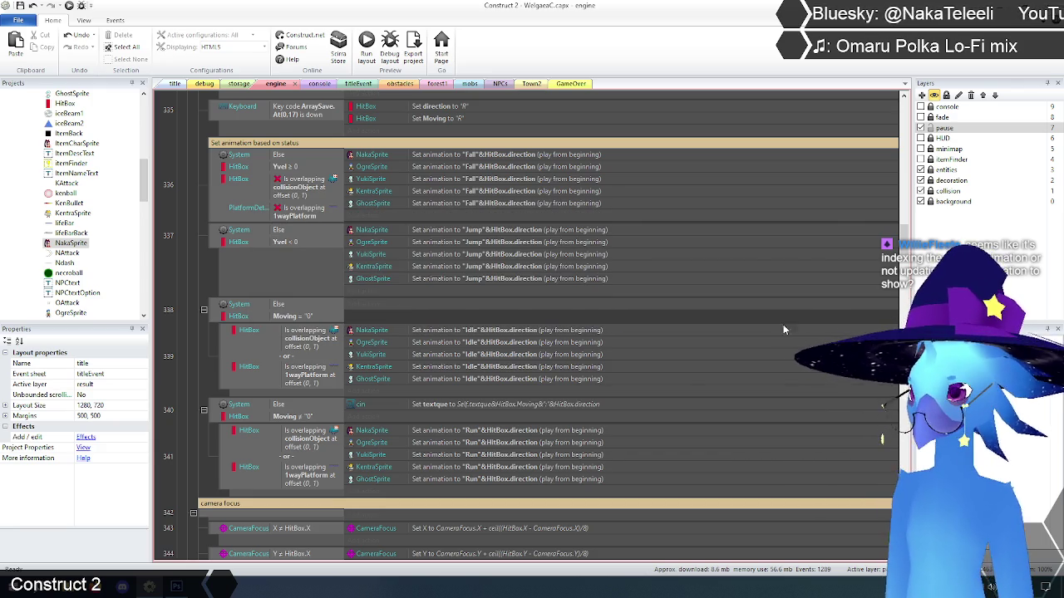
- Copy the Set textque action and place copies in events 336, 339 and 341
left_click(372, 408)
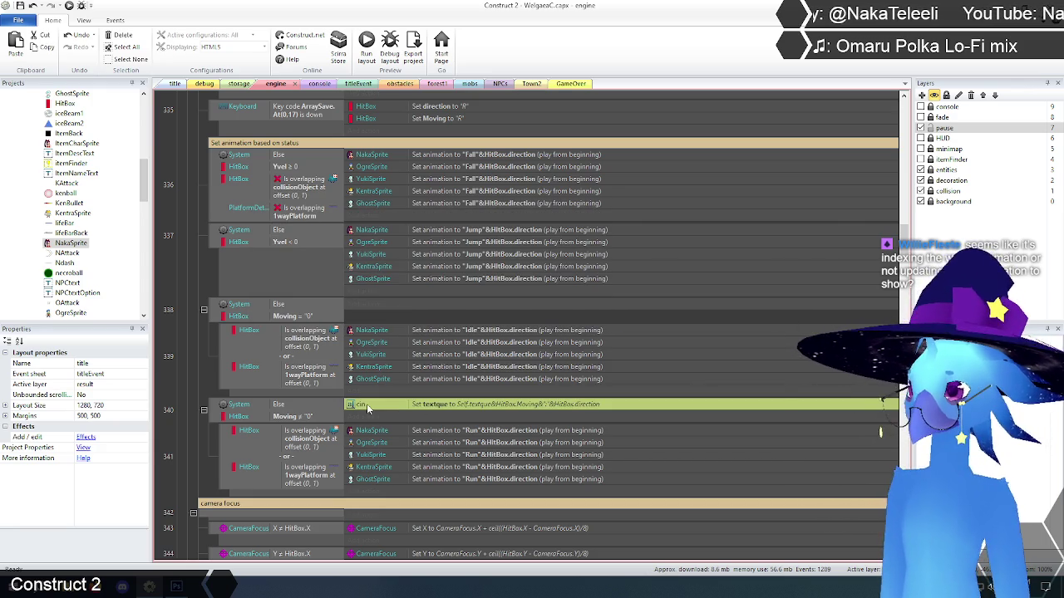
key("ctrl+c")
left_click(316, 308)
key("ctrl+v")
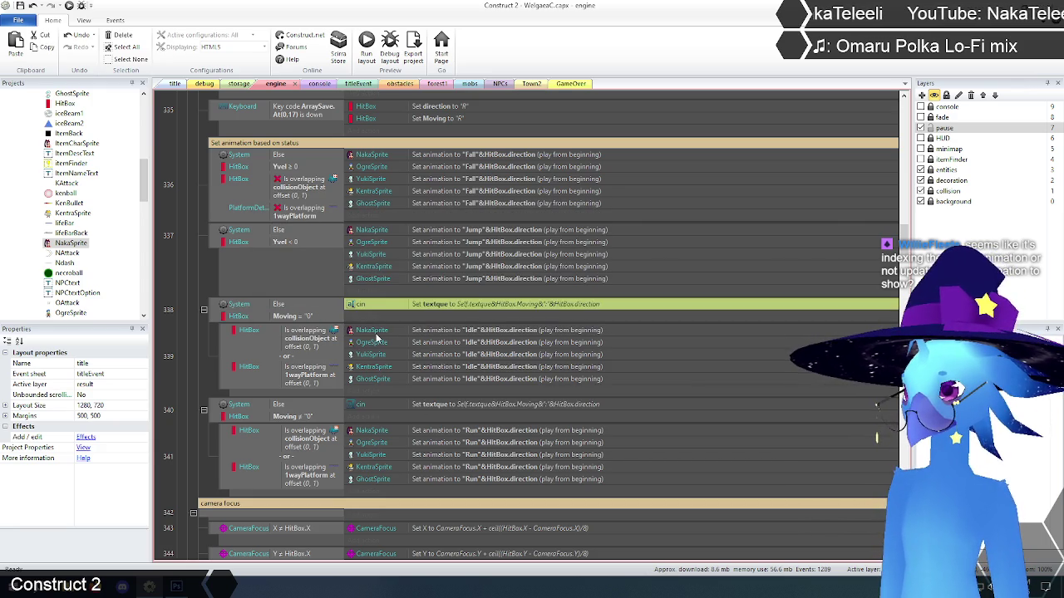
left_click(195, 273)
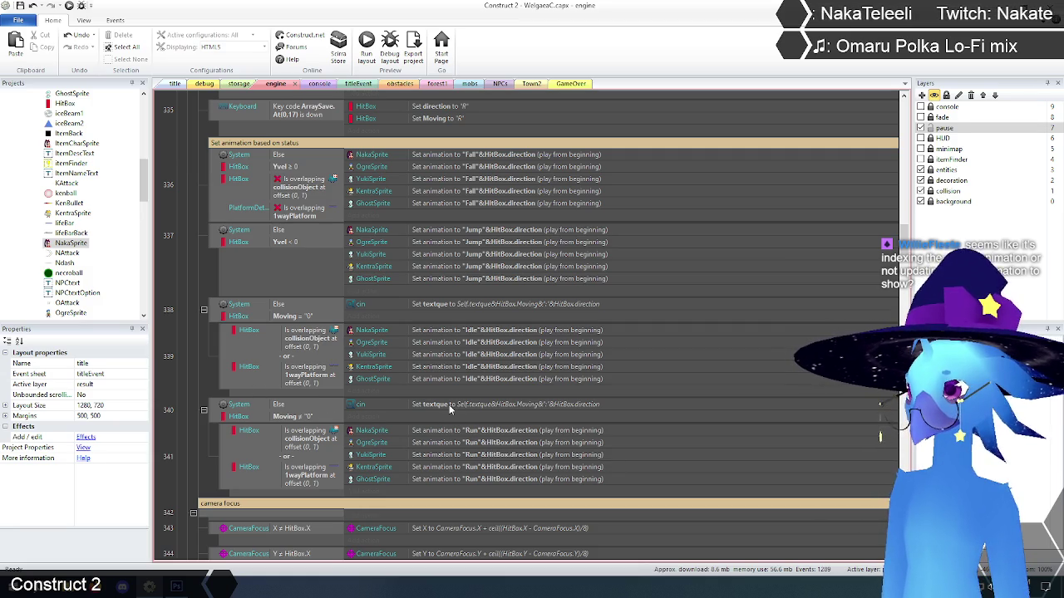
left_click_drag(449, 404, 440, 491)
mouse_move(446, 306)
left_mouse_down()
mouse_move(445, 391)
mouse_move(451, 290)
left_mouse_up()
left_click_drag(472, 203, 472, 205)
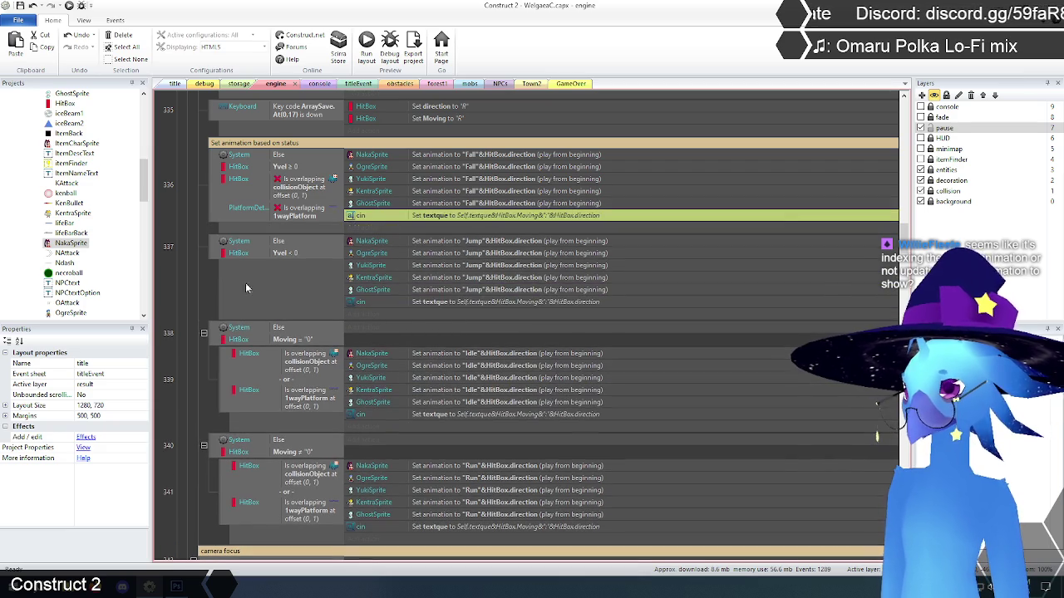
left_click(197, 290)
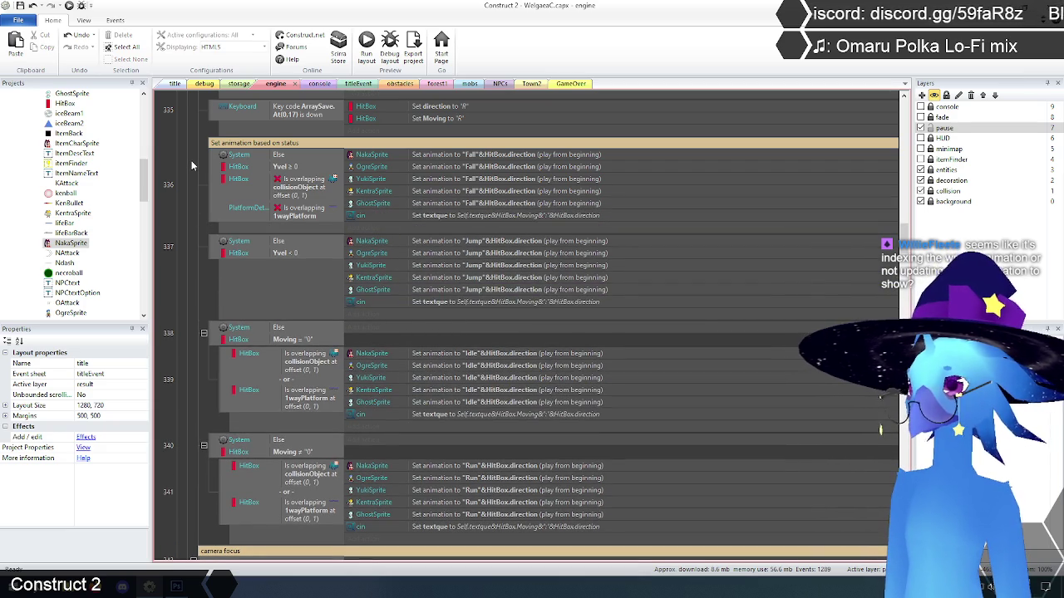
- Prefix the fall and jump textque actions' values with "fall" and "jump" after Self.textque
double_click(549, 218)
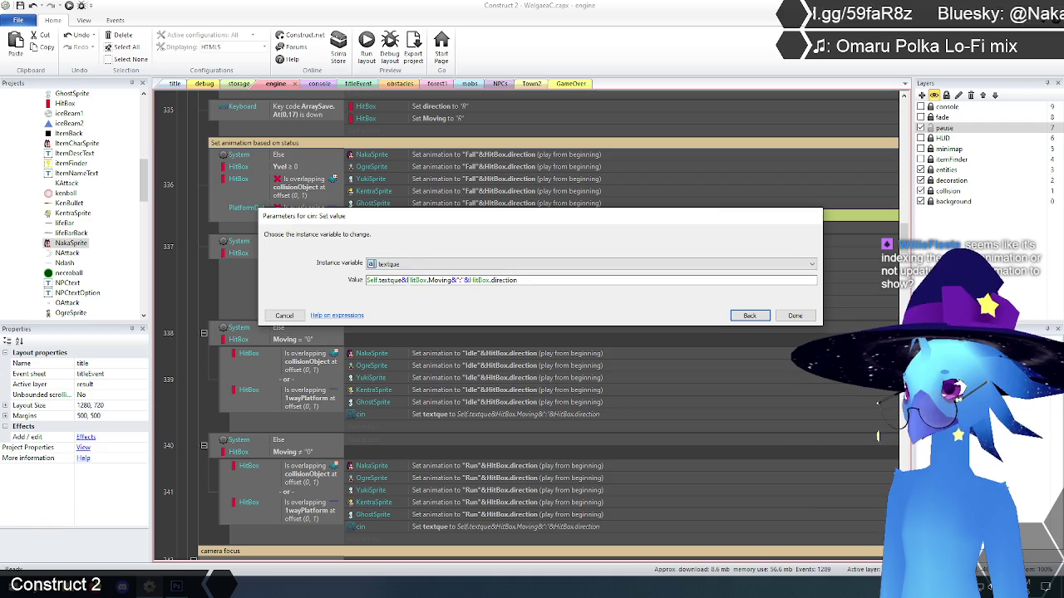
type("\"fall")
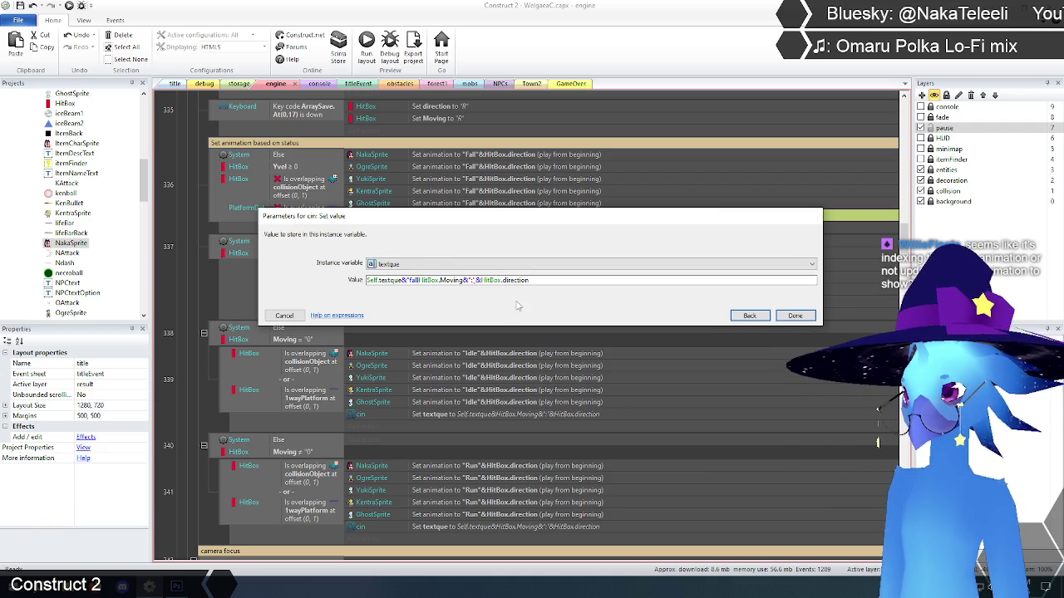
key("Return")
key("BackSpace")
type("\"")
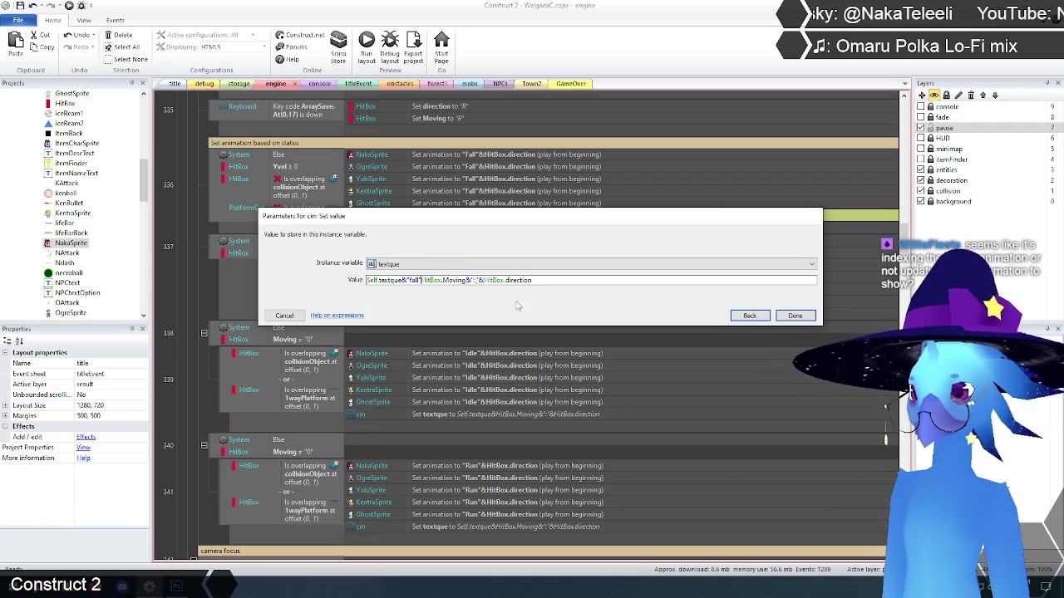
type("&")
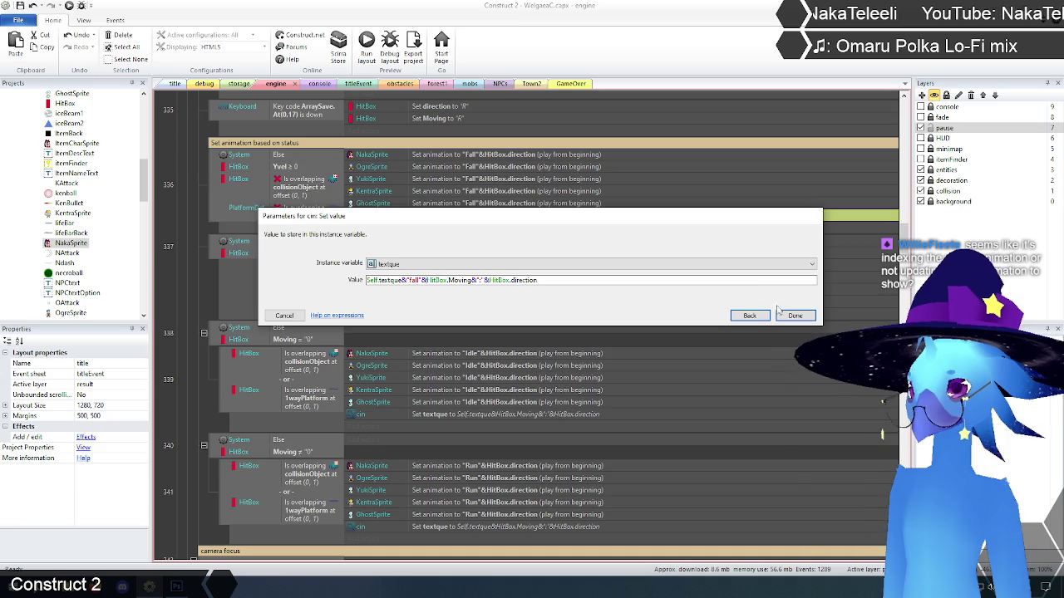
key("Return")
double_click(468, 305)
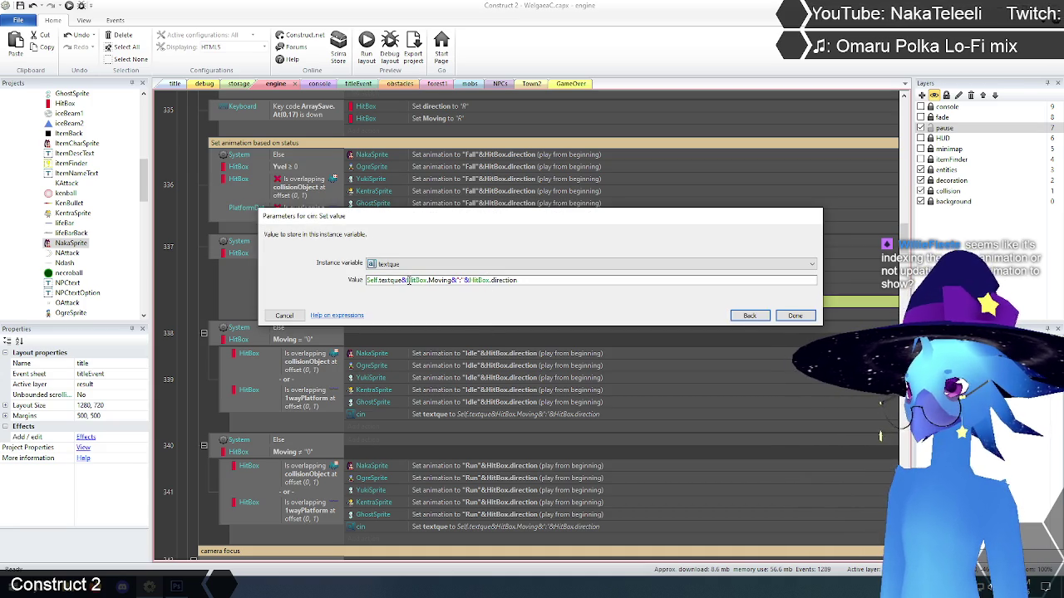
type("\"jump!\"&")
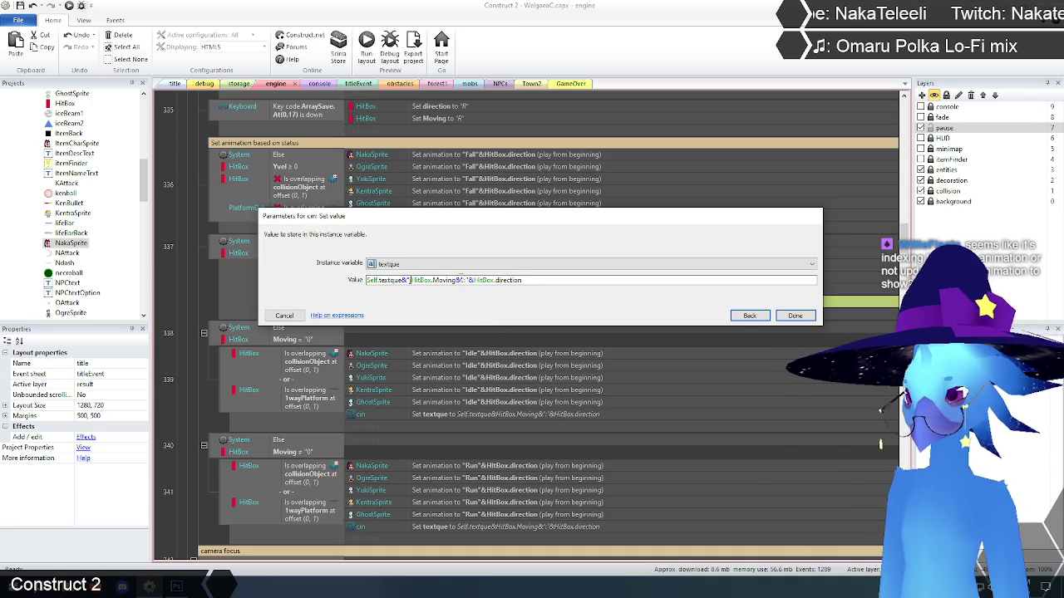
type("\"&")
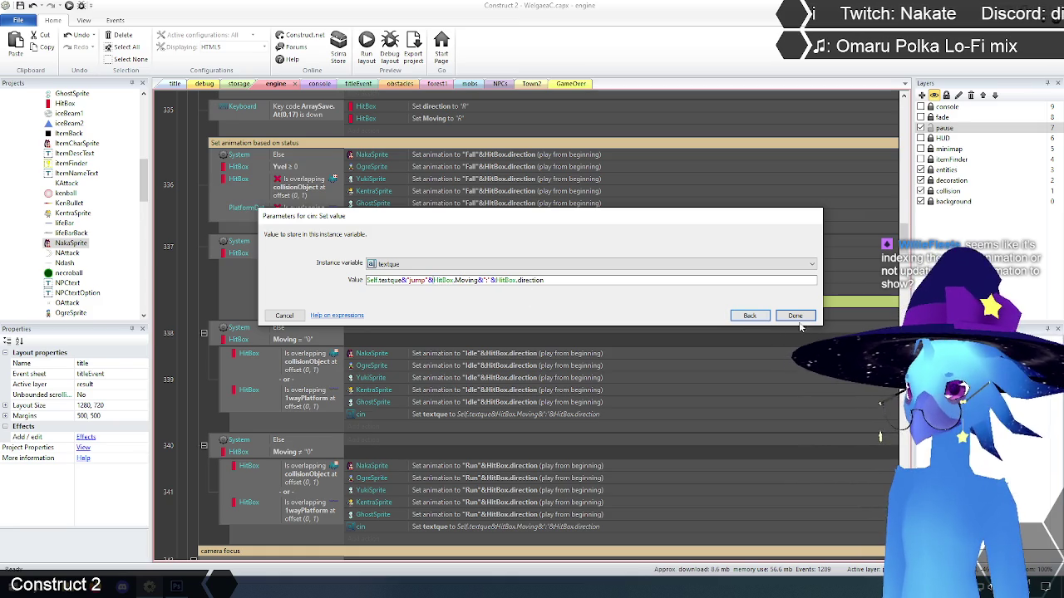
left_click(794, 316)
- Prefix the idle and run textque actions' values with "idle" and "run" after Self.textque
double_click(486, 417)
left_click(406, 280)
left_click(575, 281)
type("\"idle\"&")
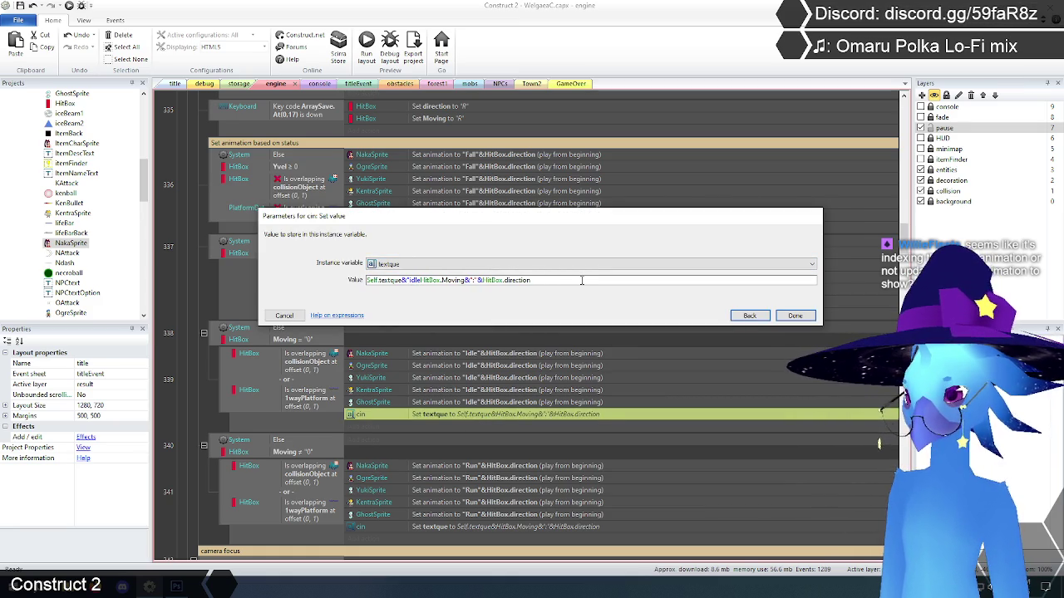
type("&\"")
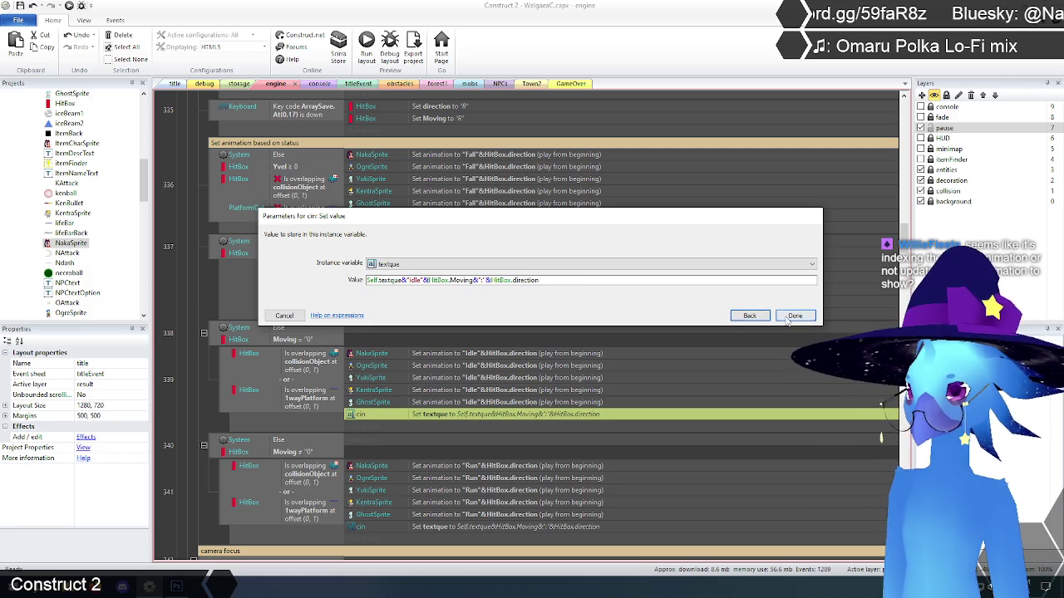
left_click(794, 316)
double_click(509, 527)
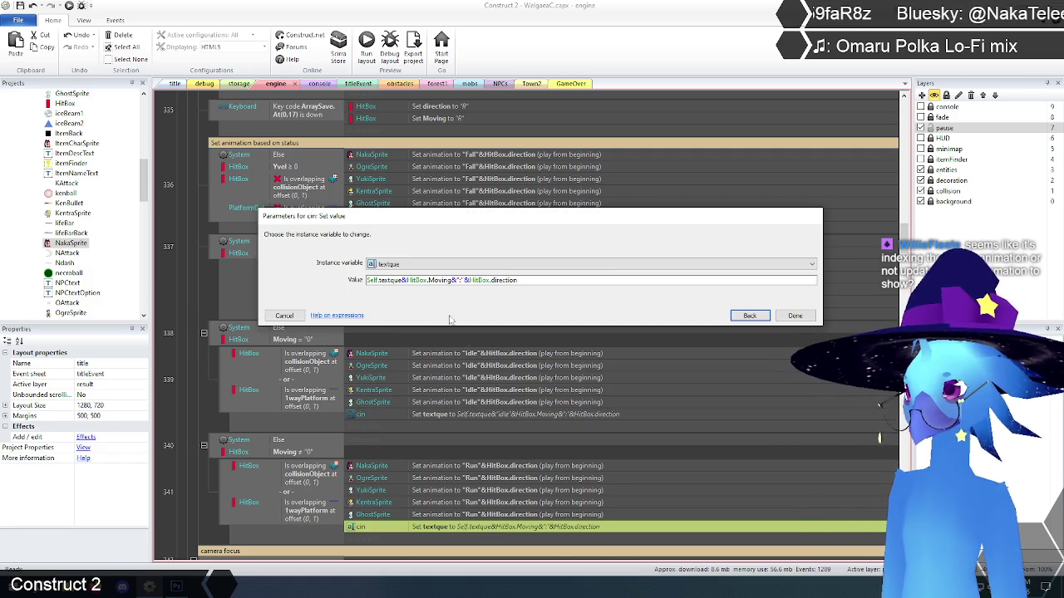
left_click(405, 280)
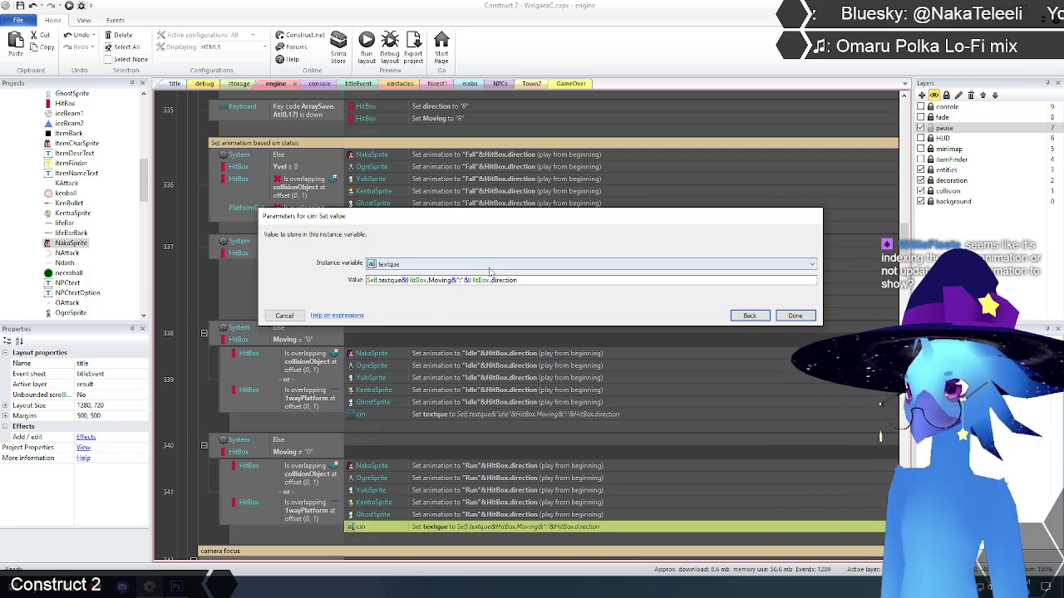
type("run")
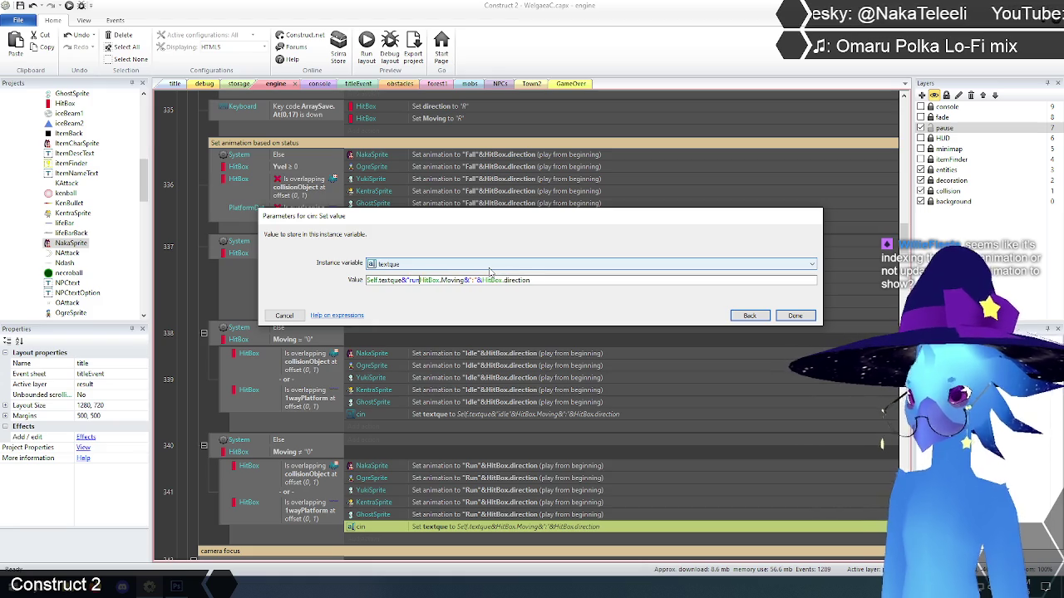
type("\"&")
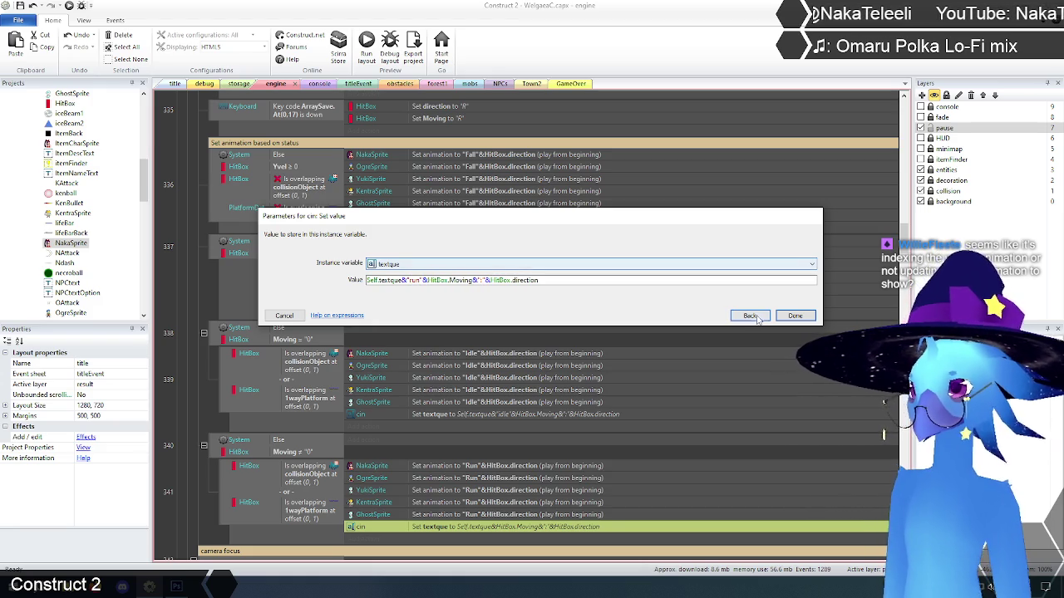
left_click(795, 316)
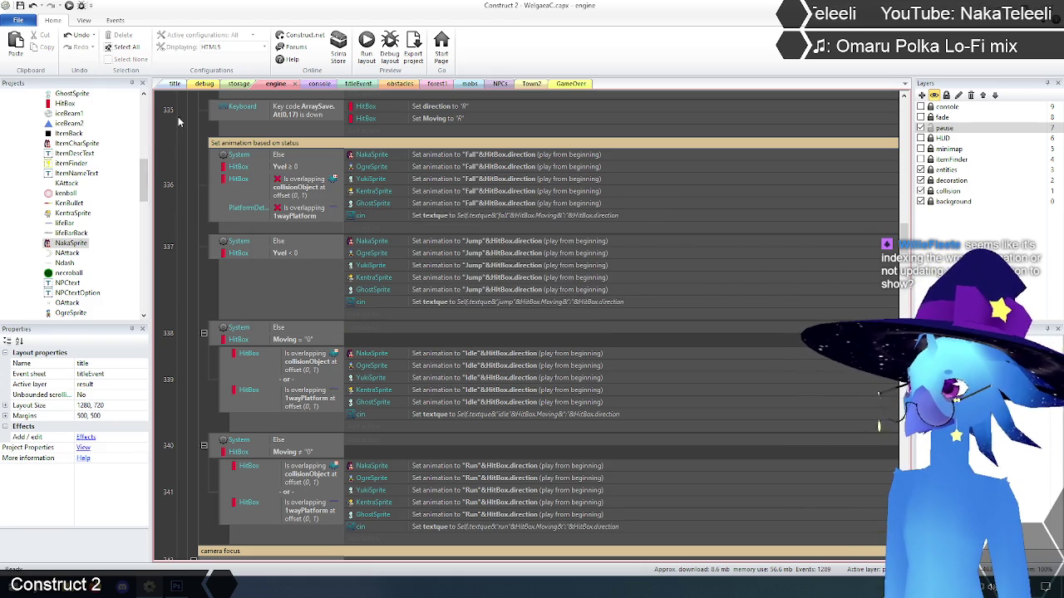
- Preview from the title layout, walk left and right to confirm idle0:R and idle0:L logs, then close
left_click(175, 83)
left_click(366, 46)
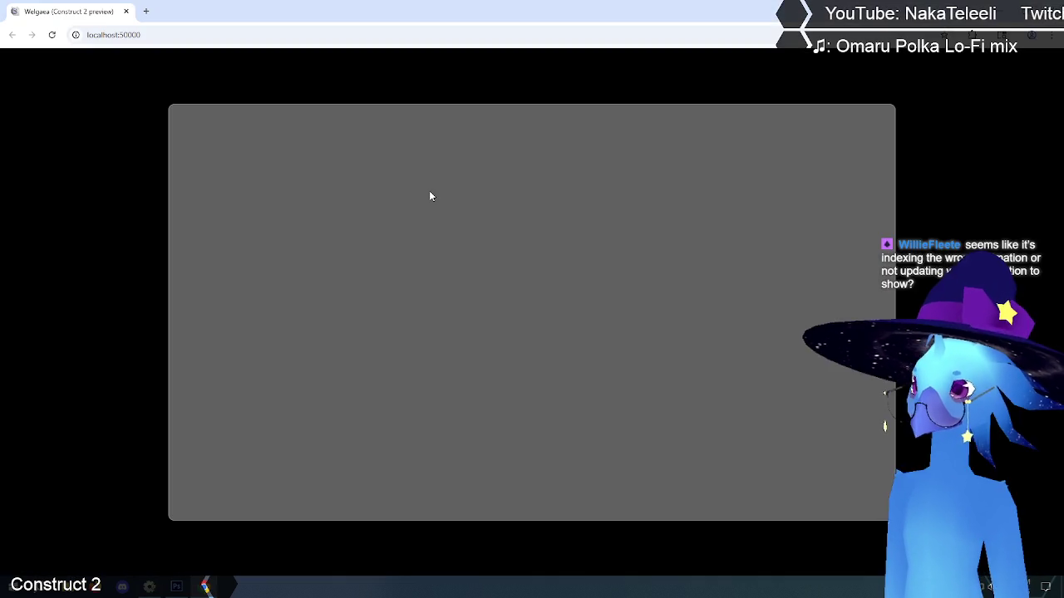
key("Return")
key("Return")
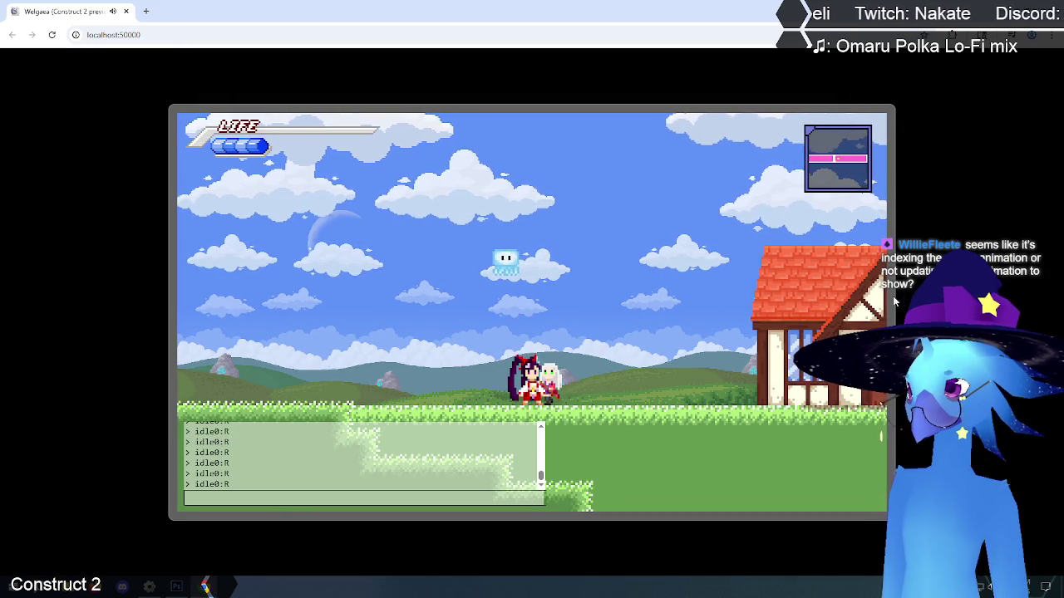
key("Left")
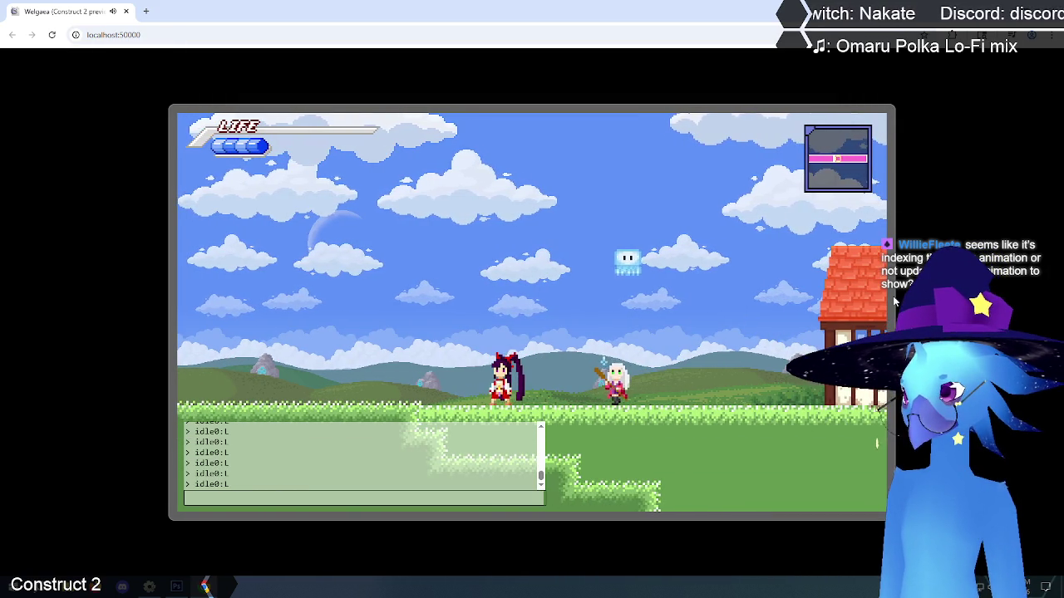
key("Right")
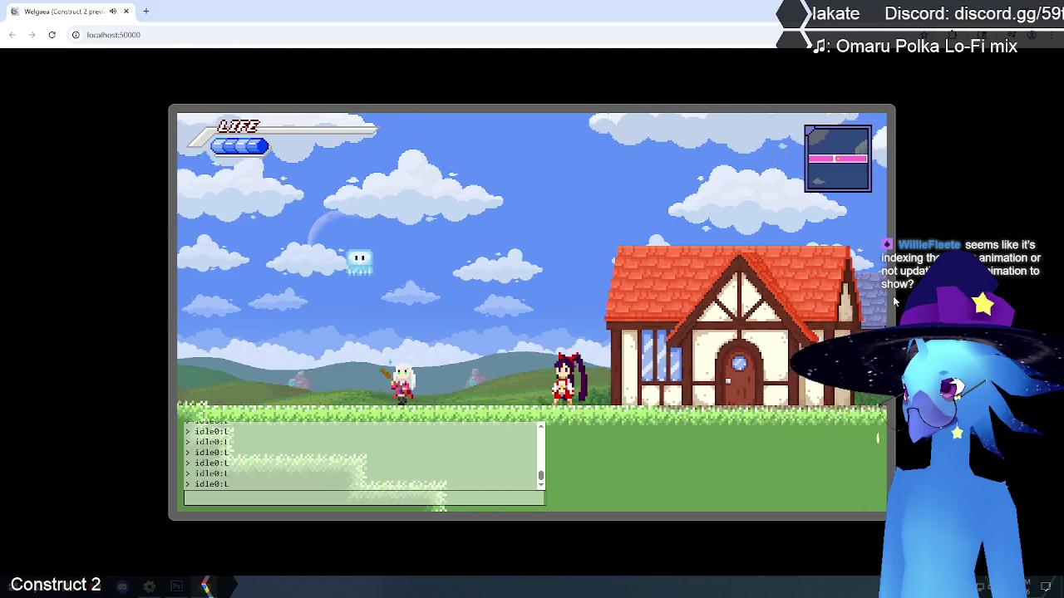
key("Right")
key("Right")
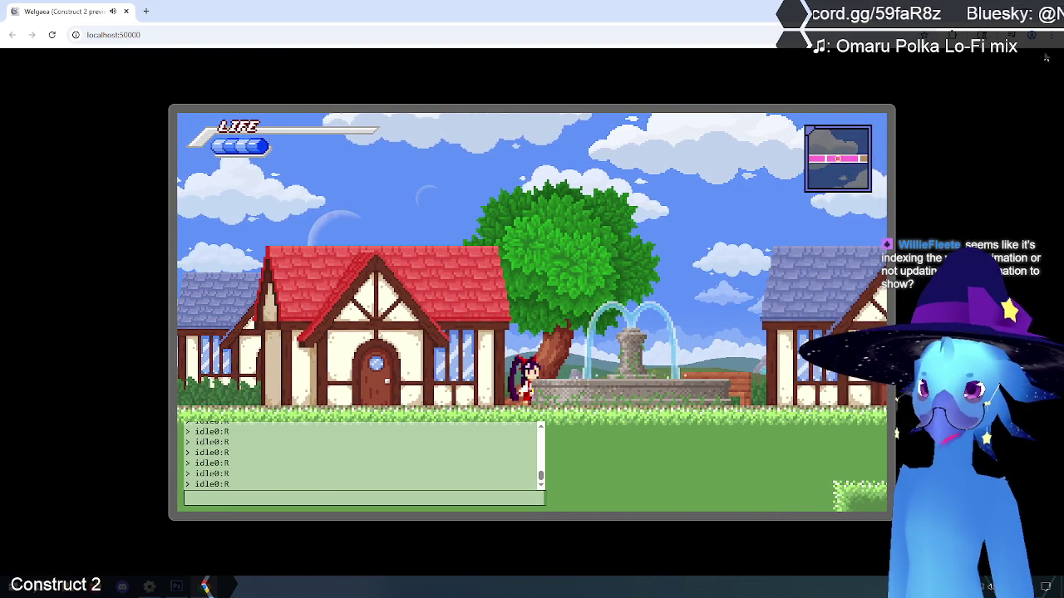
left_click(1051, 8)
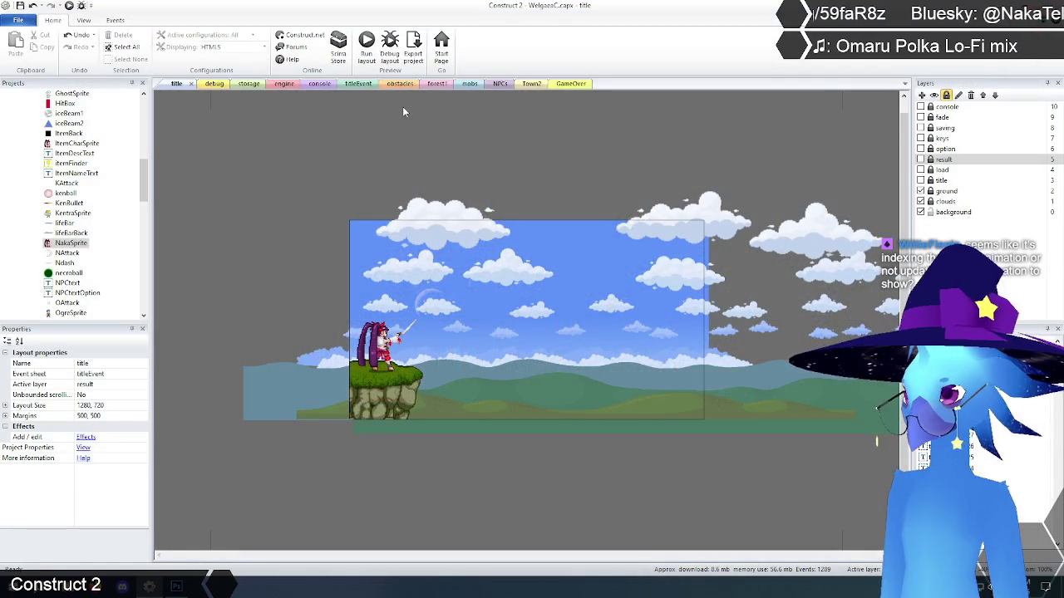
- Move the idle and run textque actions up into parent Moving events 338 and 340
left_click(284, 84)
scroll(211, 338, "down", 2)
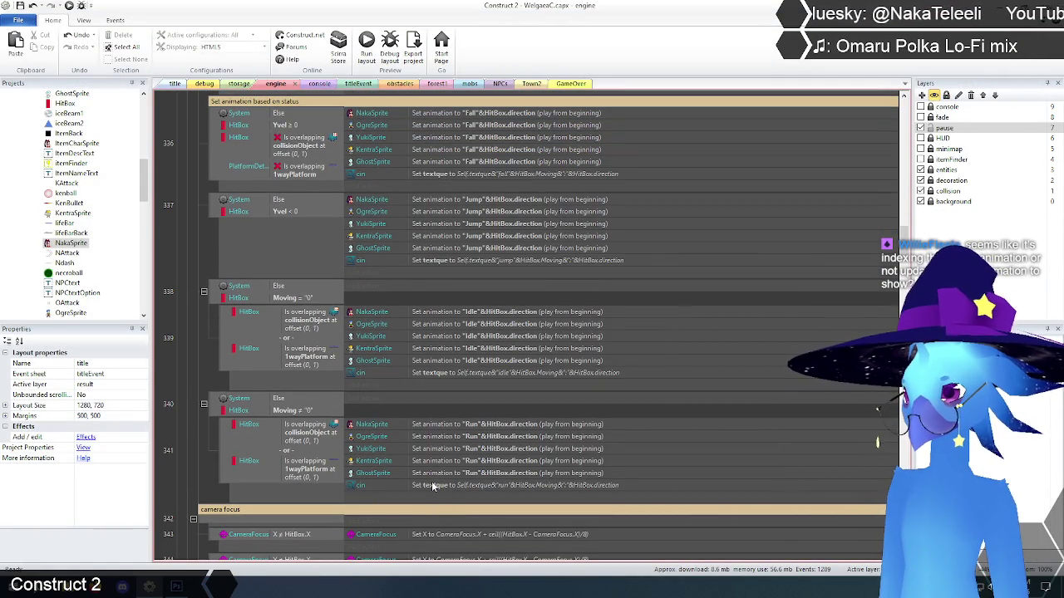
mouse_move(433, 491)
left_mouse_down()
mouse_move(421, 401)
mouse_move(432, 375)
mouse_move(425, 297)
left_mouse_up()
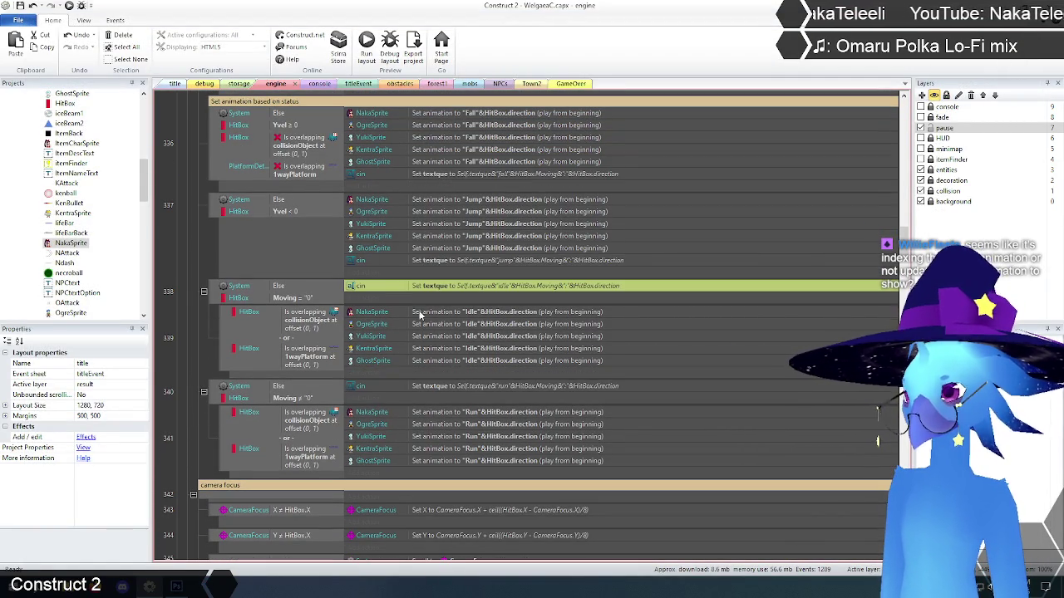
left_click(189, 250)
scroll(216, 216, "up", 1)
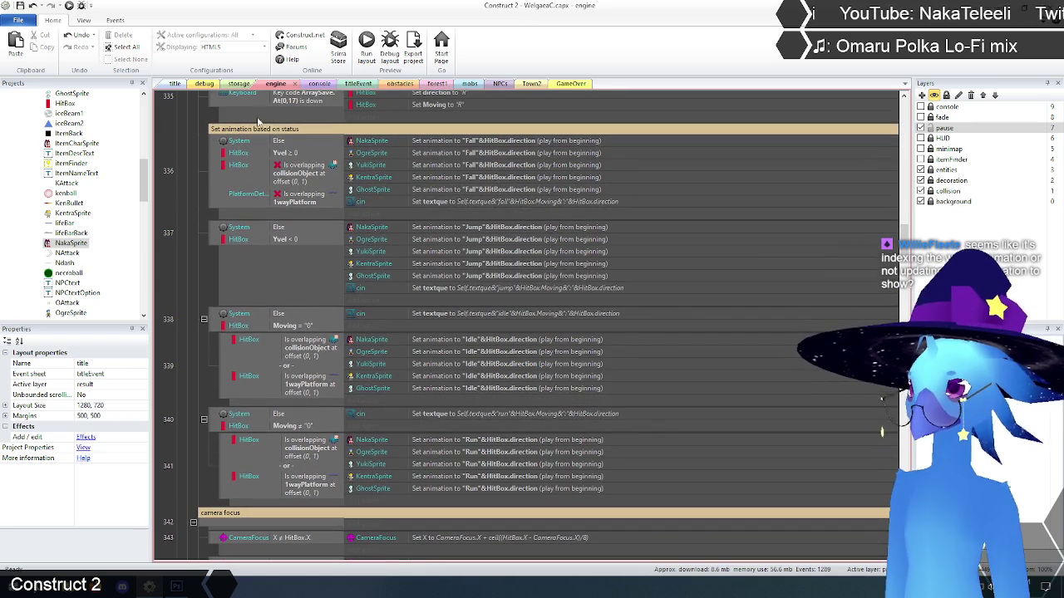
left_click(175, 84)
- Preview the game and run left and right, confirming run1:L, idle0:L and idle0:R console logs
left_click(367, 48)
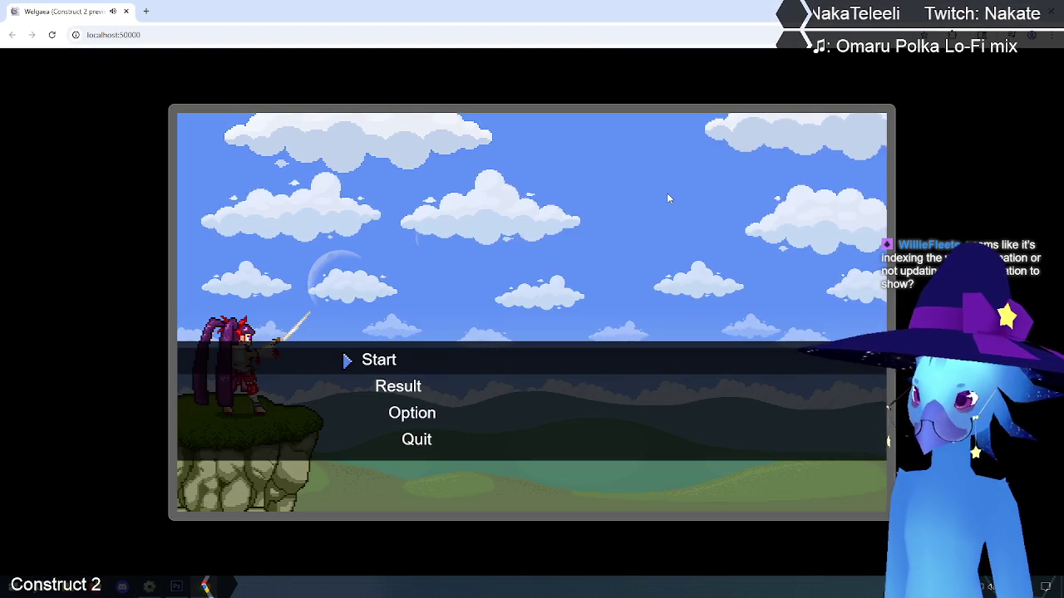
key("Return")
key("Return")
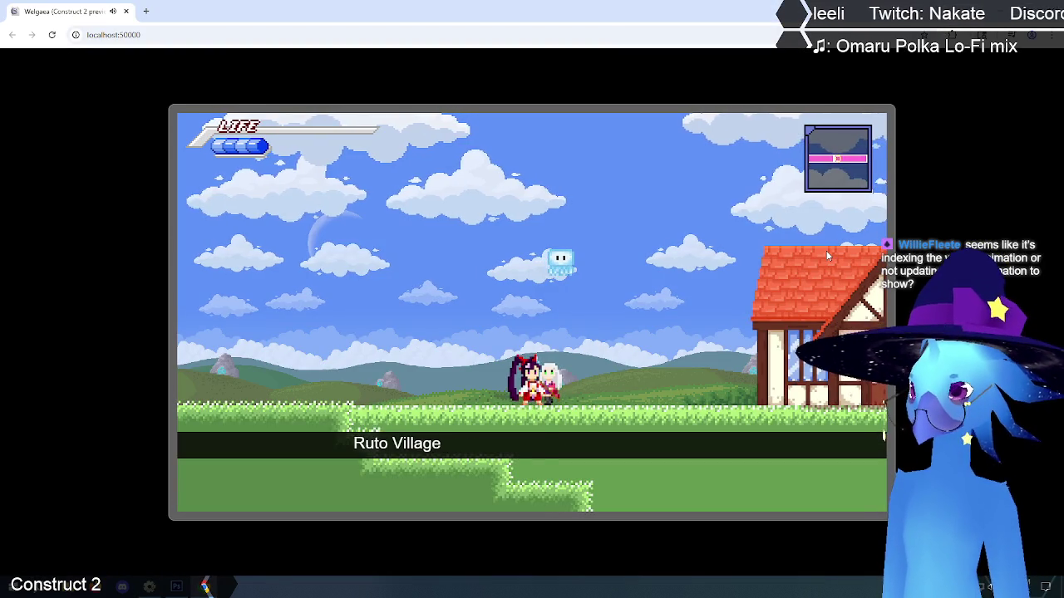
key("Left")
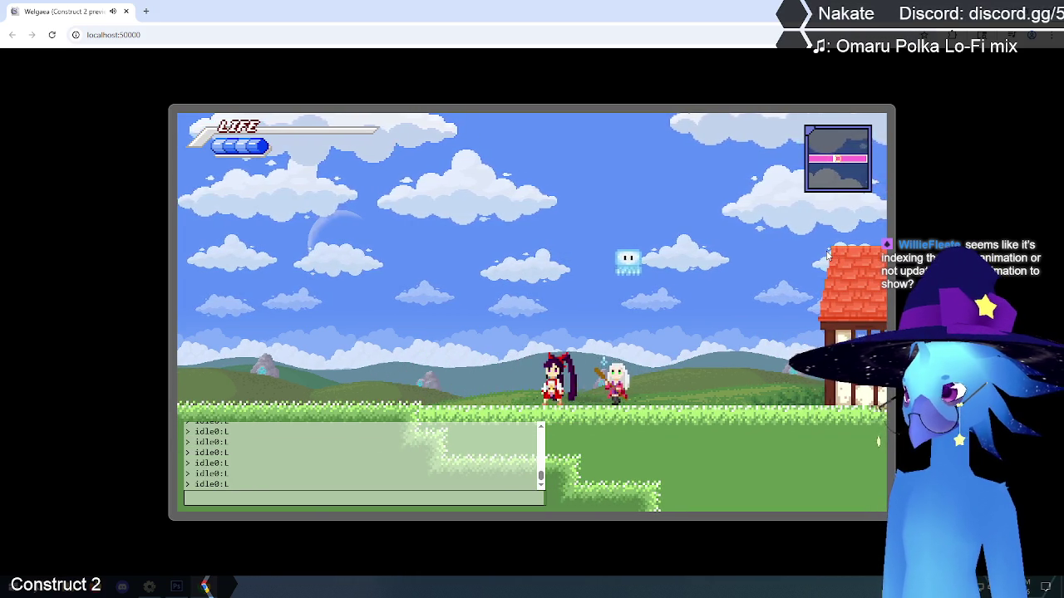
key("Right")
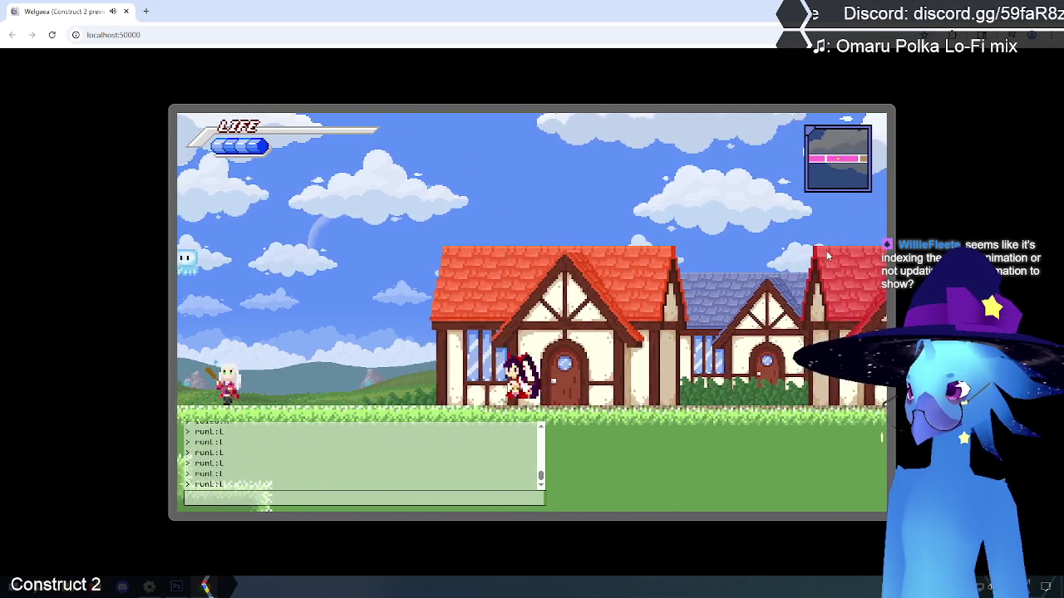
key("Right")
key("Right")
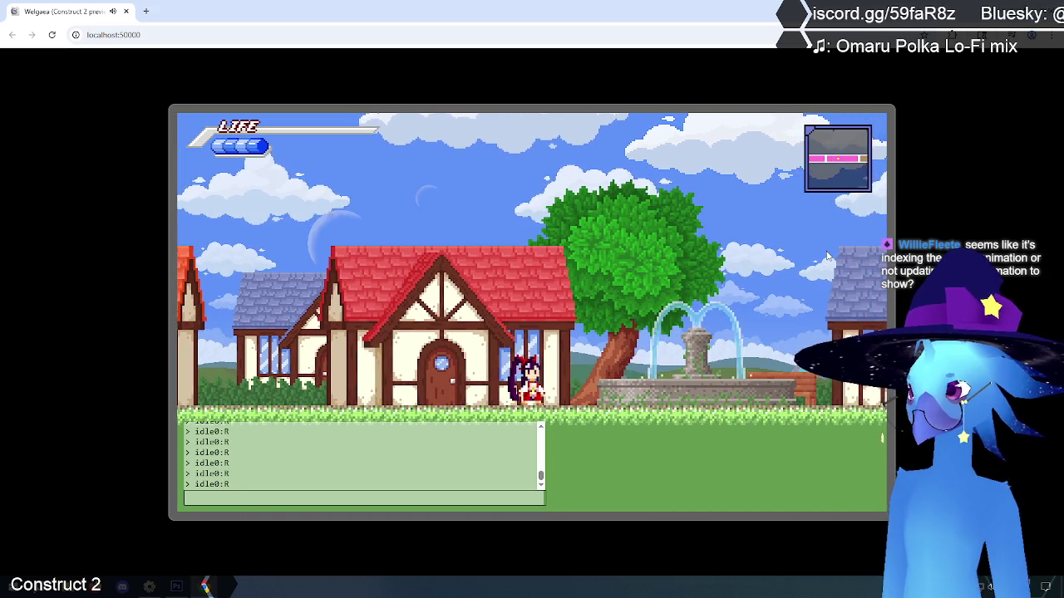
key("Right")
key("Left")
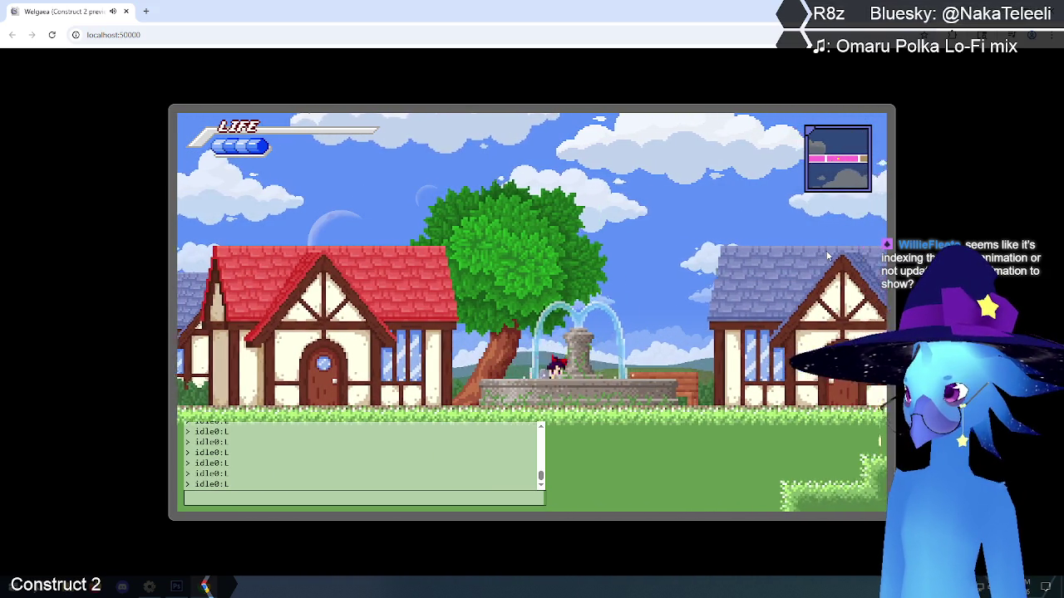
key("Right")
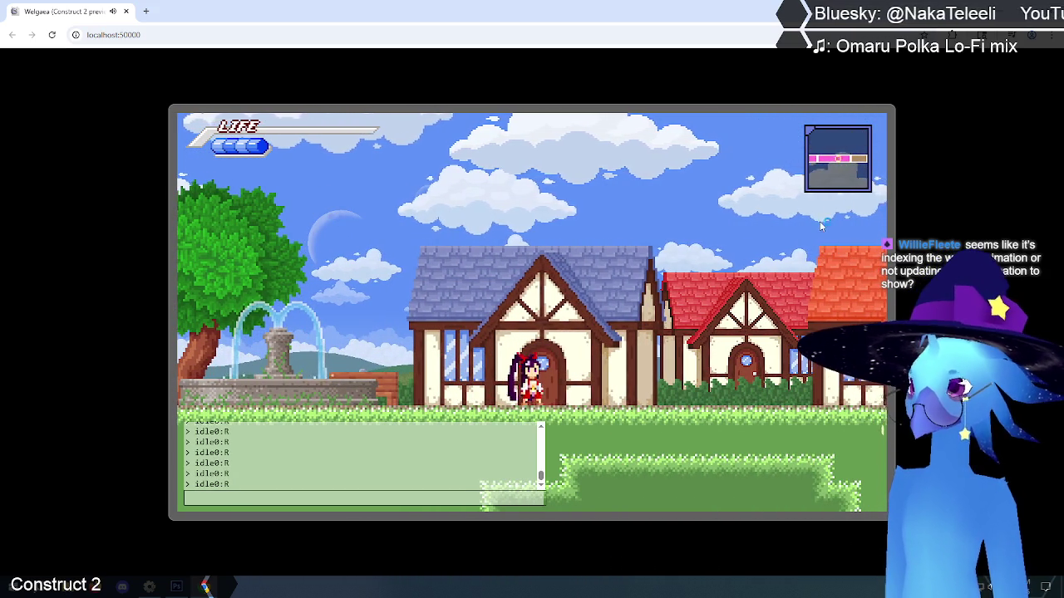
key("alt+Tab")
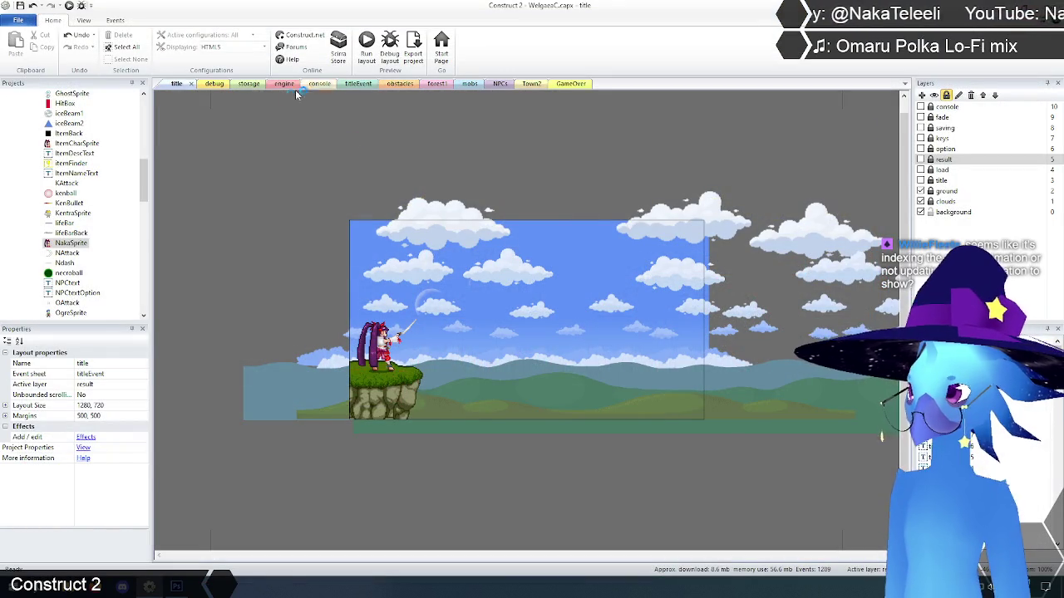
left_click(282, 84)
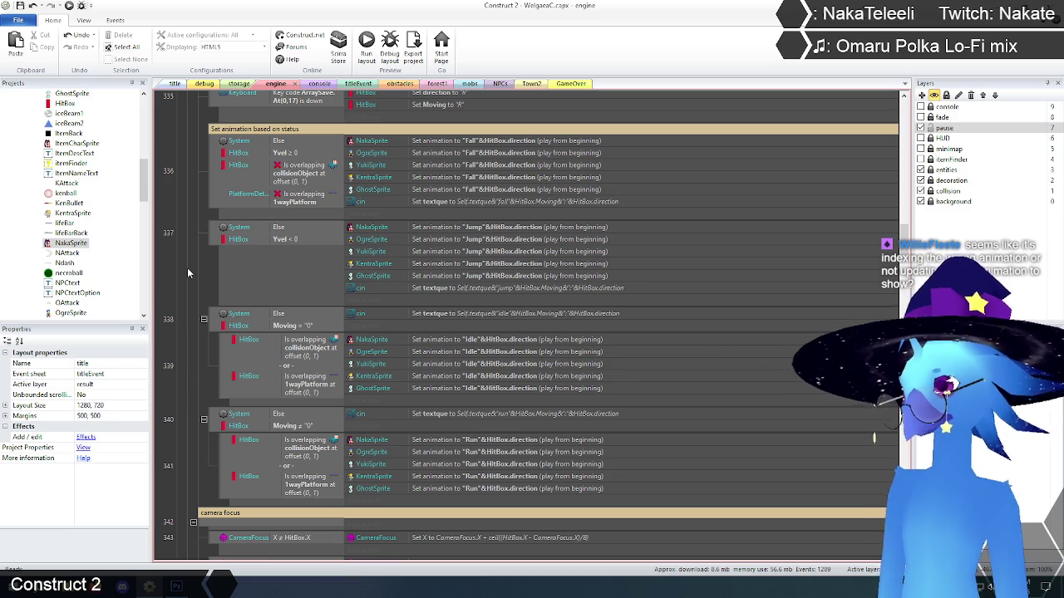
scroll(197, 374, "up", 1)
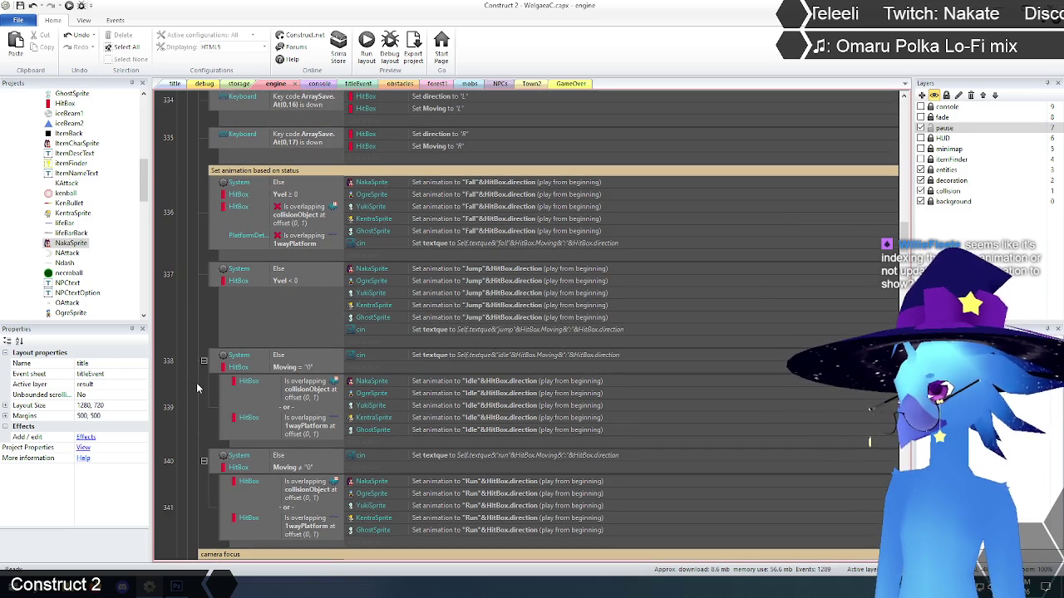
scroll(191, 366, "up", 4)
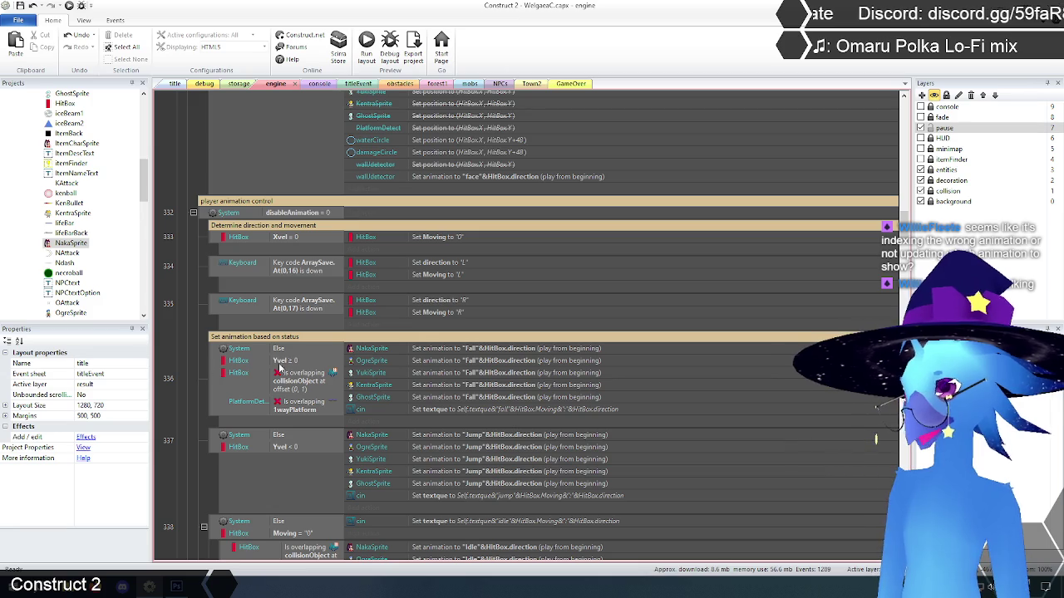
left_click(282, 354)
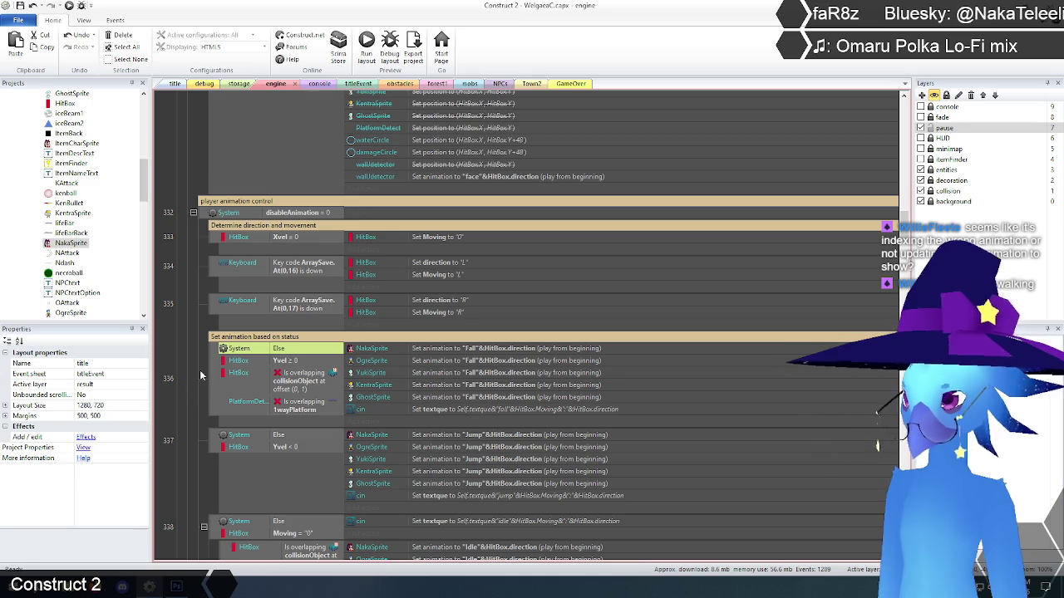
left_click(199, 377)
scroll(200, 378, "down", 3)
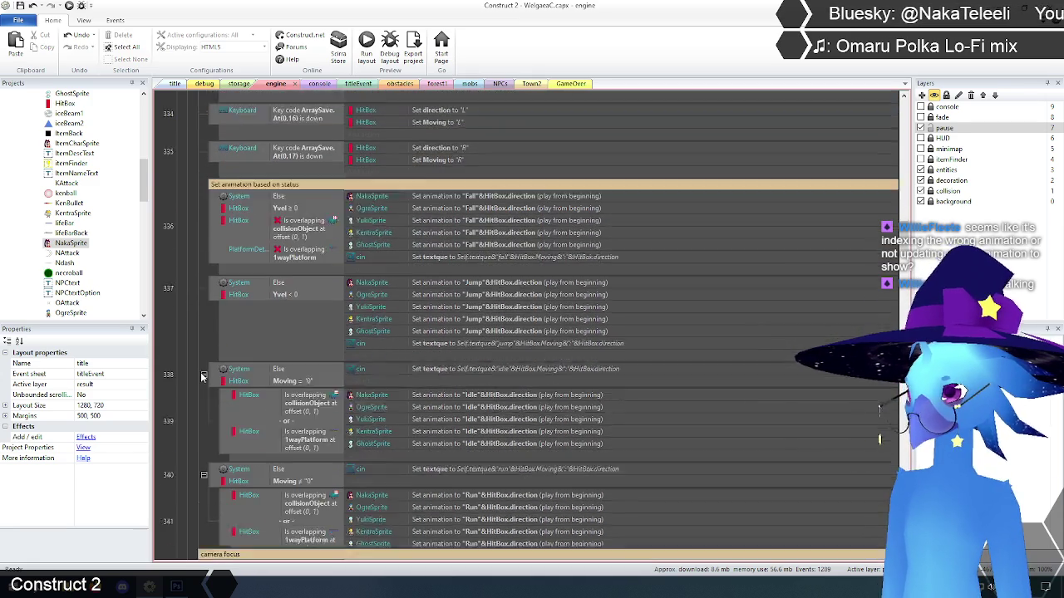
scroll(204, 449, "down", 1)
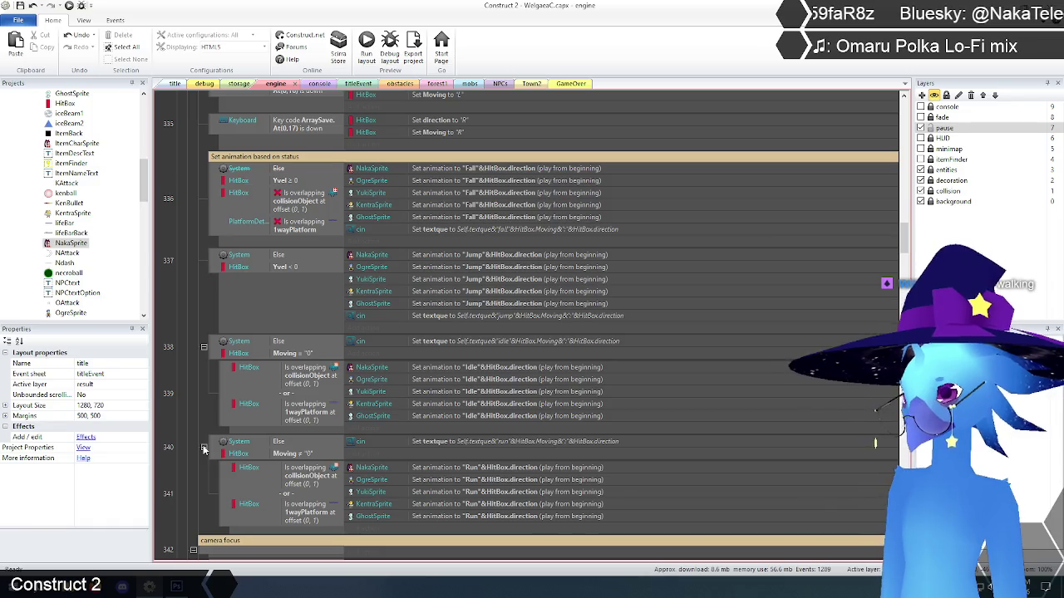
scroll(194, 419, "down", 4)
scroll(195, 419, "up", 7)
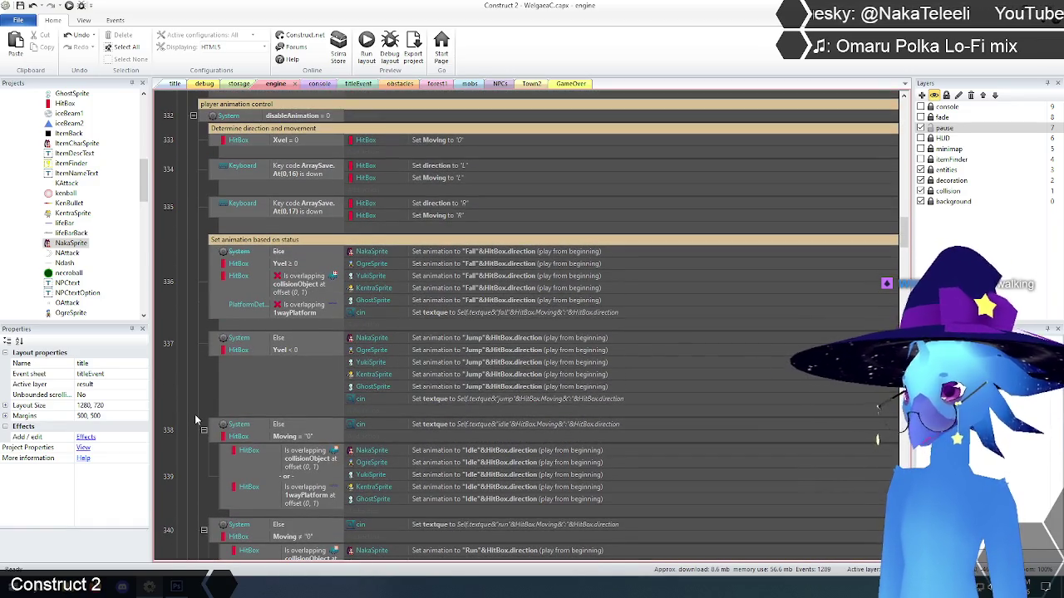
scroll(194, 414, "up", 10)
scroll(194, 414, "up", 4)
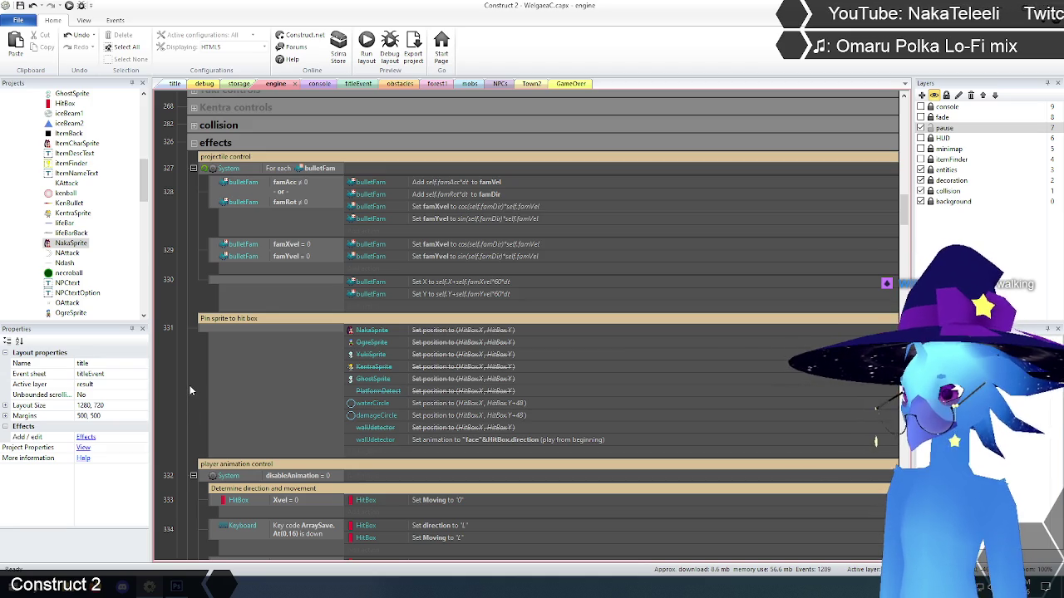
scroll(189, 391, "down", 12)
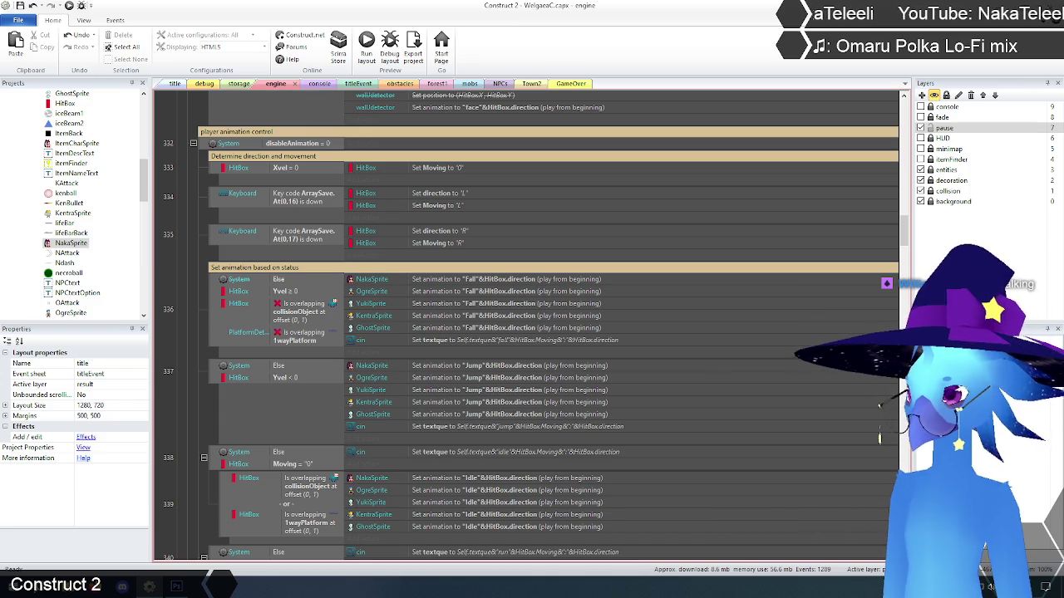
- Launch the preview and walk, jump, shoot and slash through Ruto Village toward the cave
left_click(174, 84)
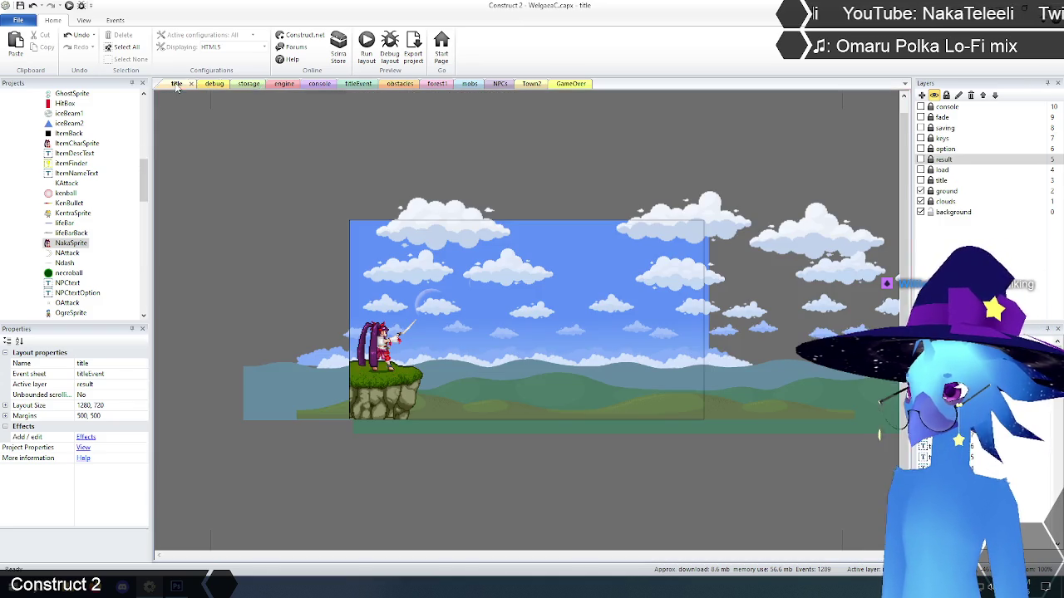
left_click(366, 46)
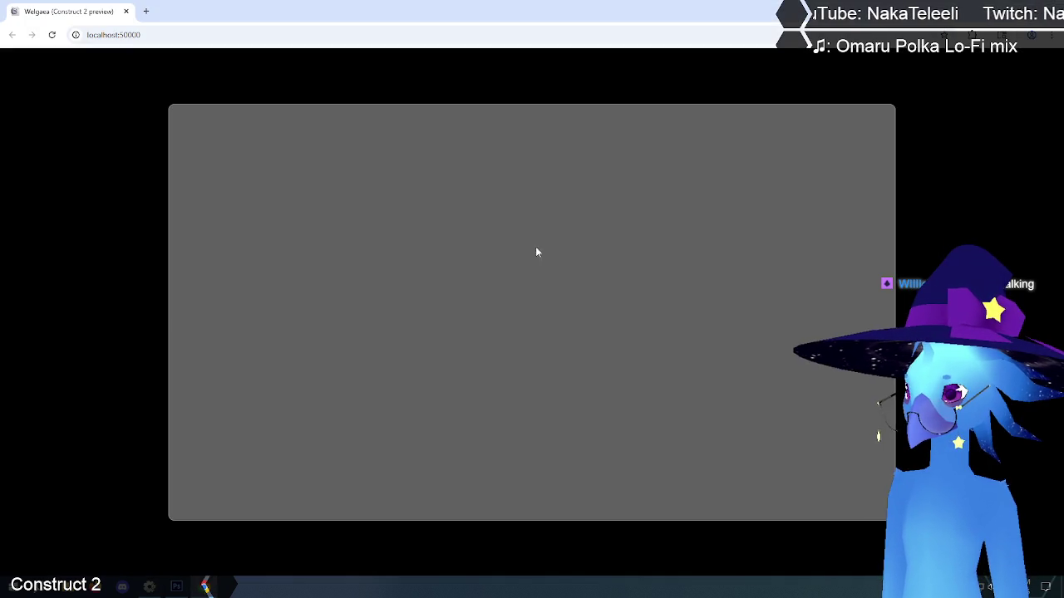
key("Return")
key("Return")
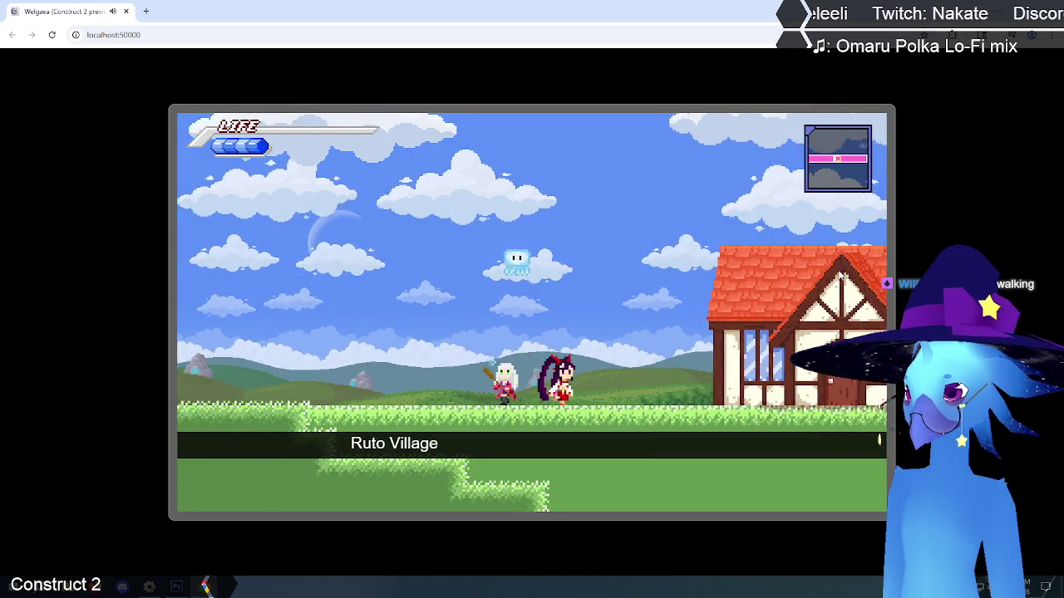
key("Right")
key("Left")
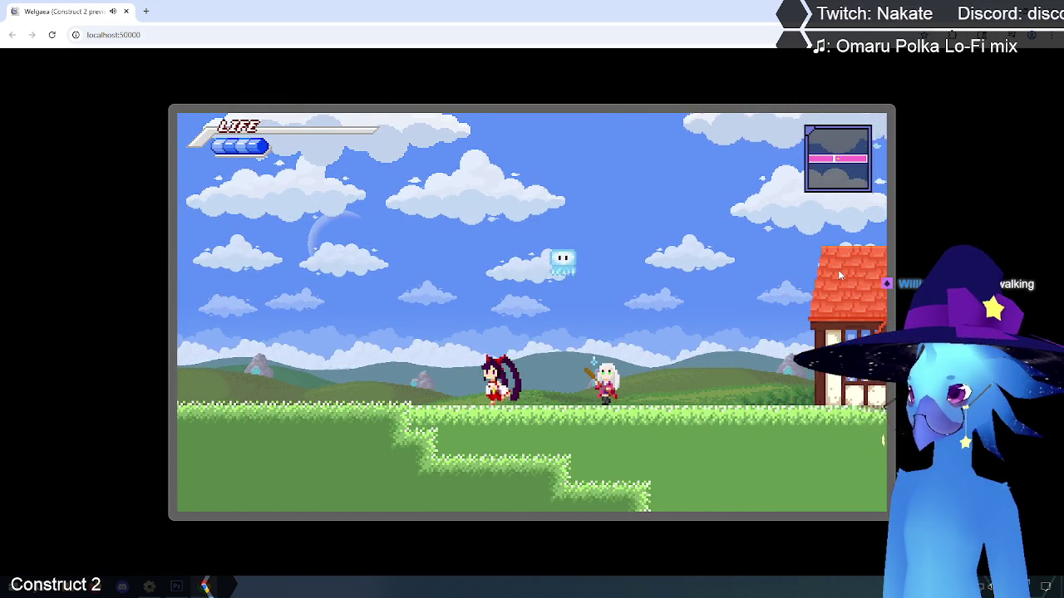
key("z")
key("Right")
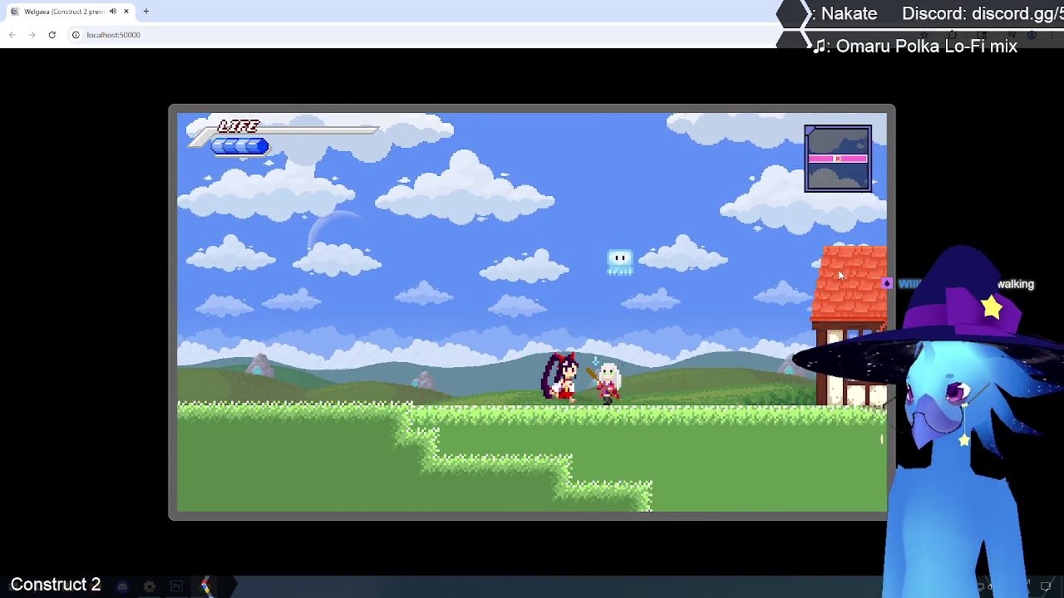
key("z")
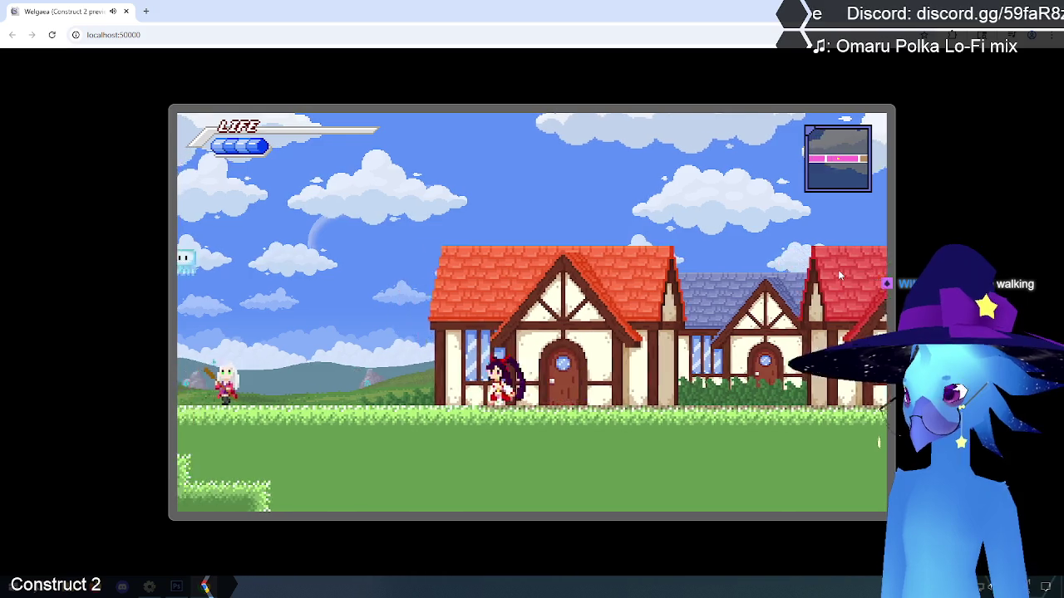
key("Left")
key("z")
key("Right")
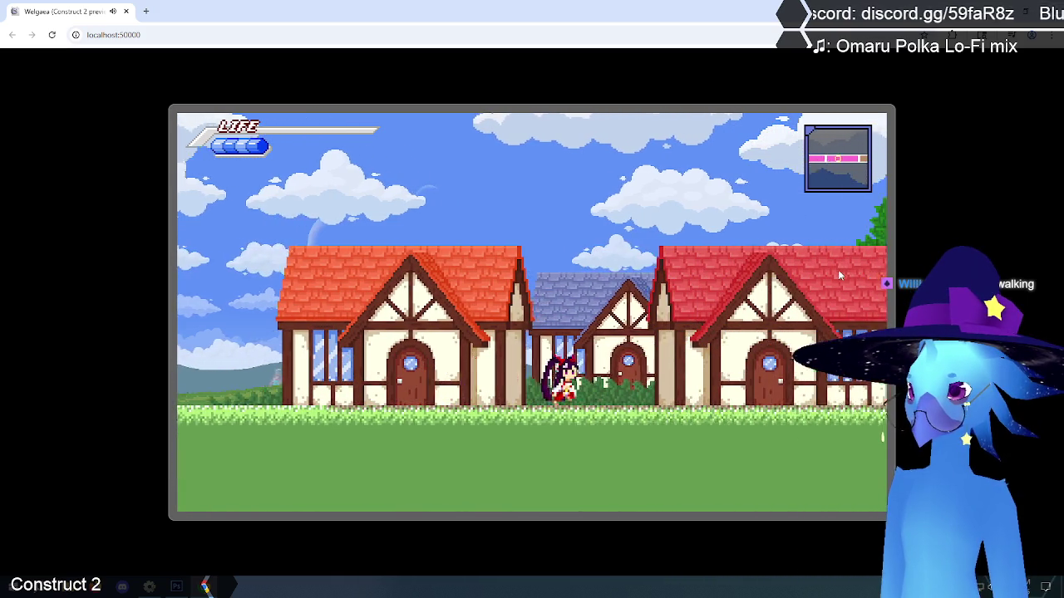
key("z")
key("Left")
key("Right")
key("z")
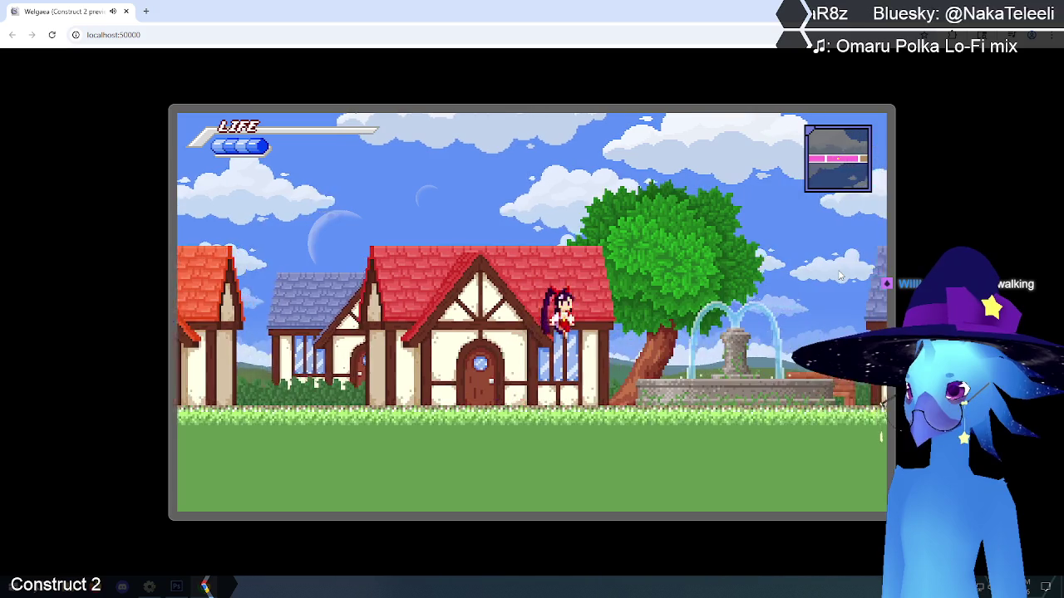
key("z")
key("x")
key("Right")
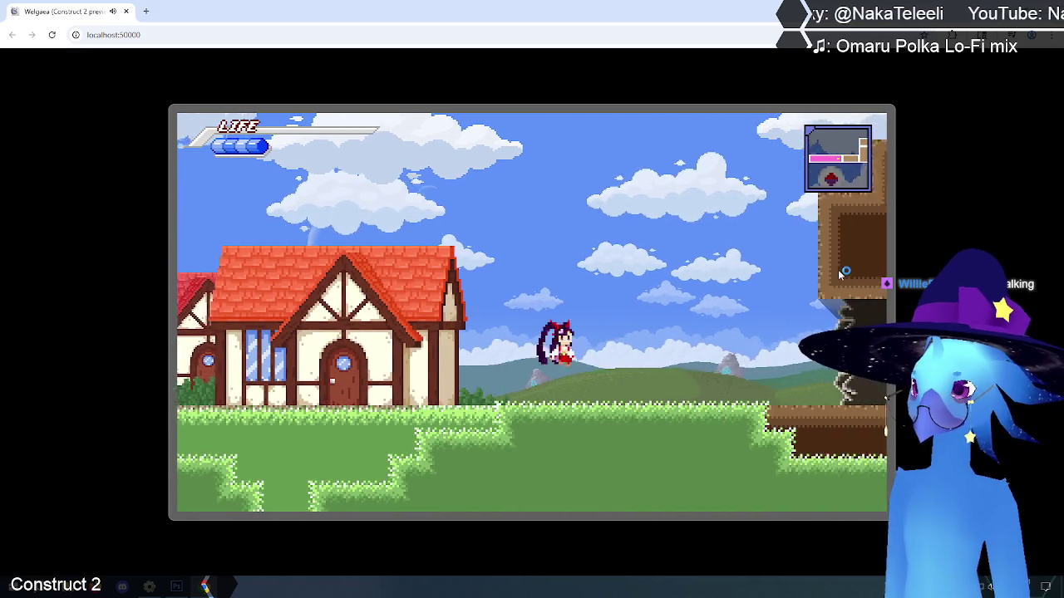
key("Left")
key("x")
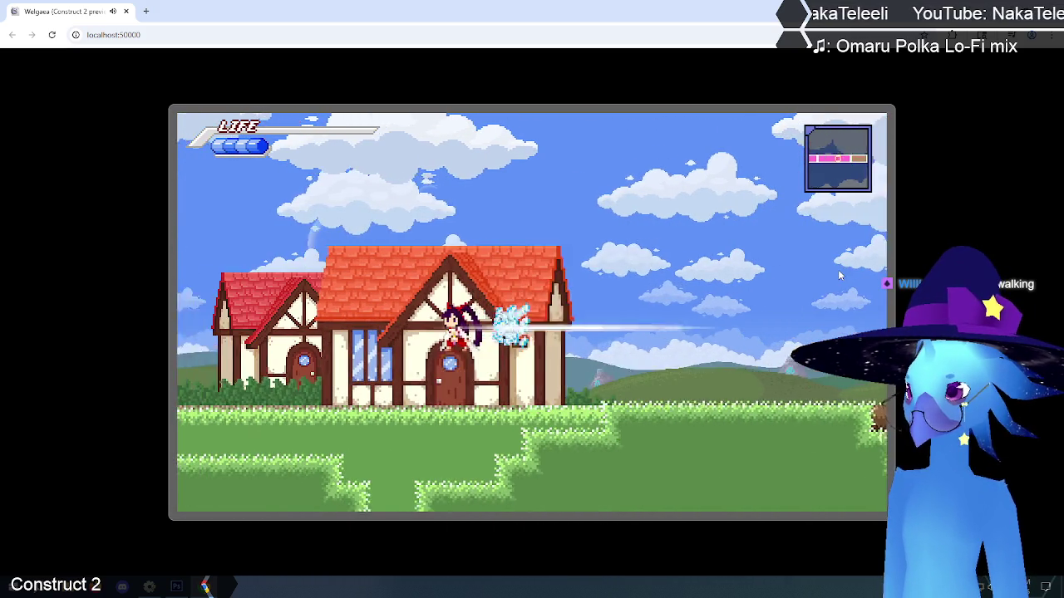
key("Right")
key("z")
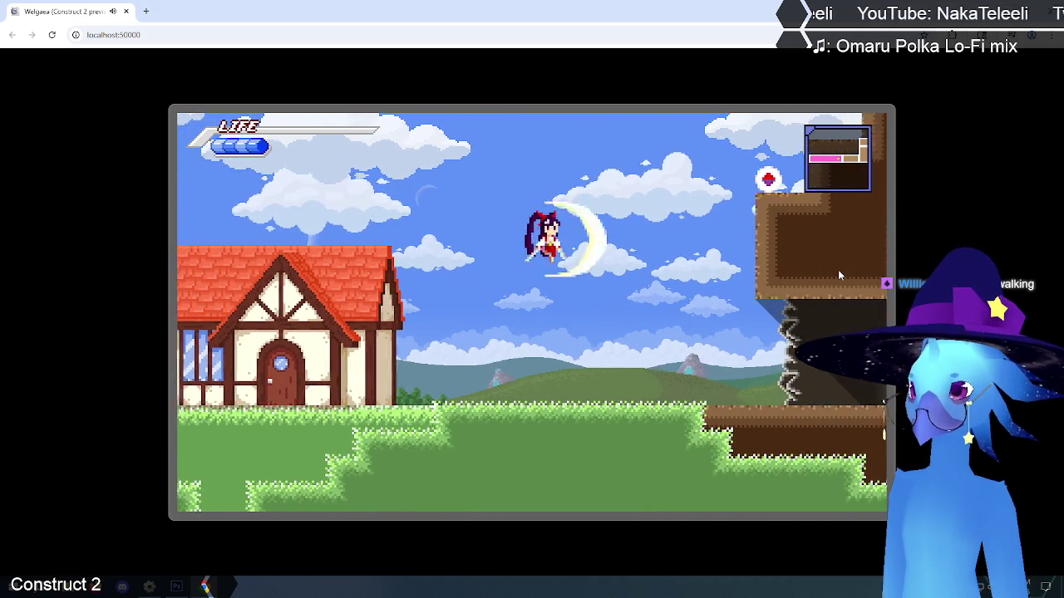
key("Right")
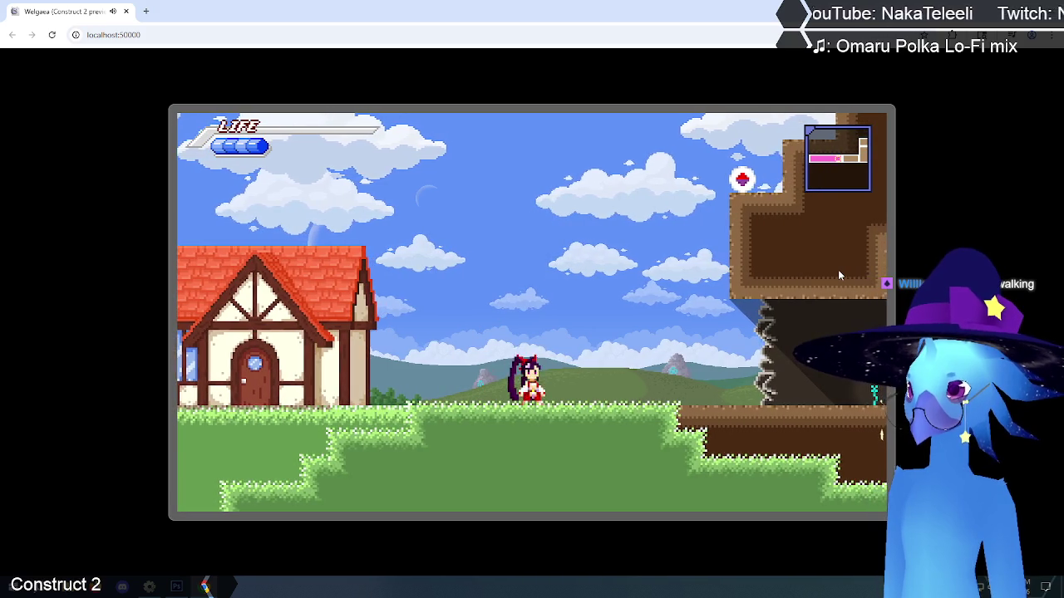
key("Right")
- Explore Tallon Cave, jumping between ledges and dropping through platforms into lower rooms
key("Right")
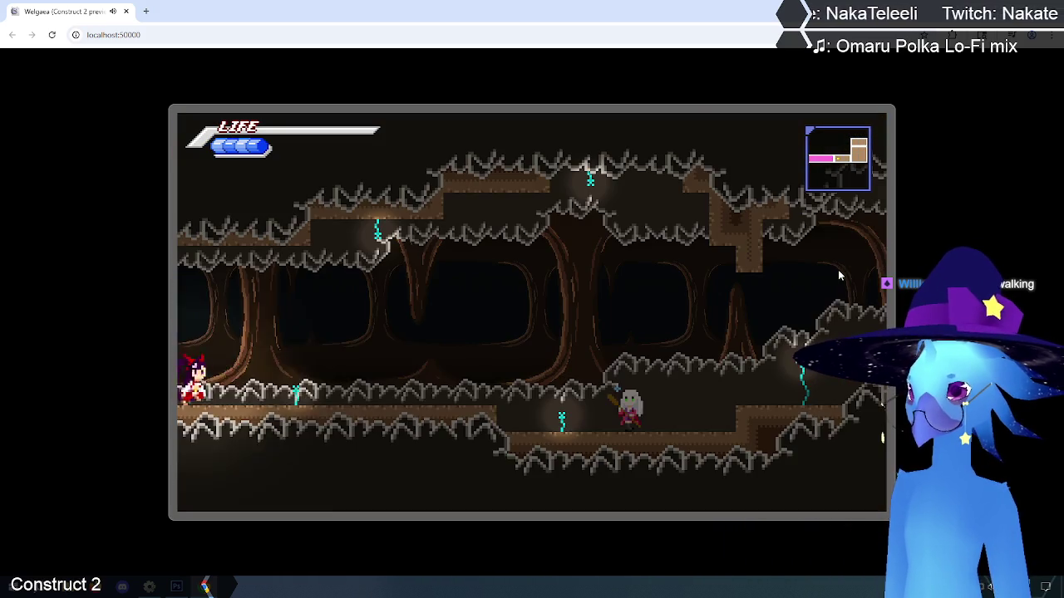
key("Right")
key("Right")
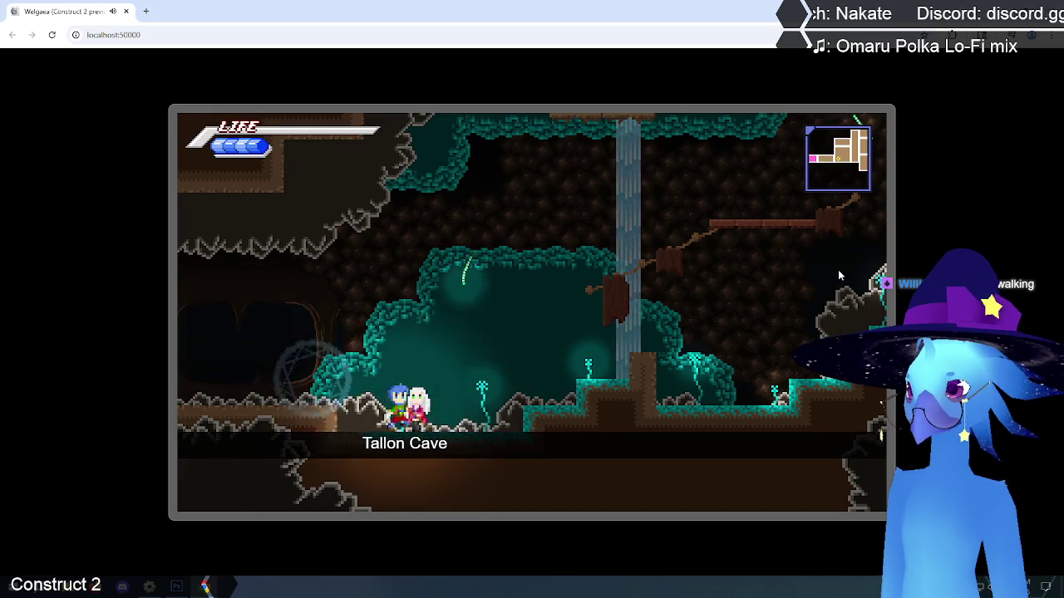
key("Right")
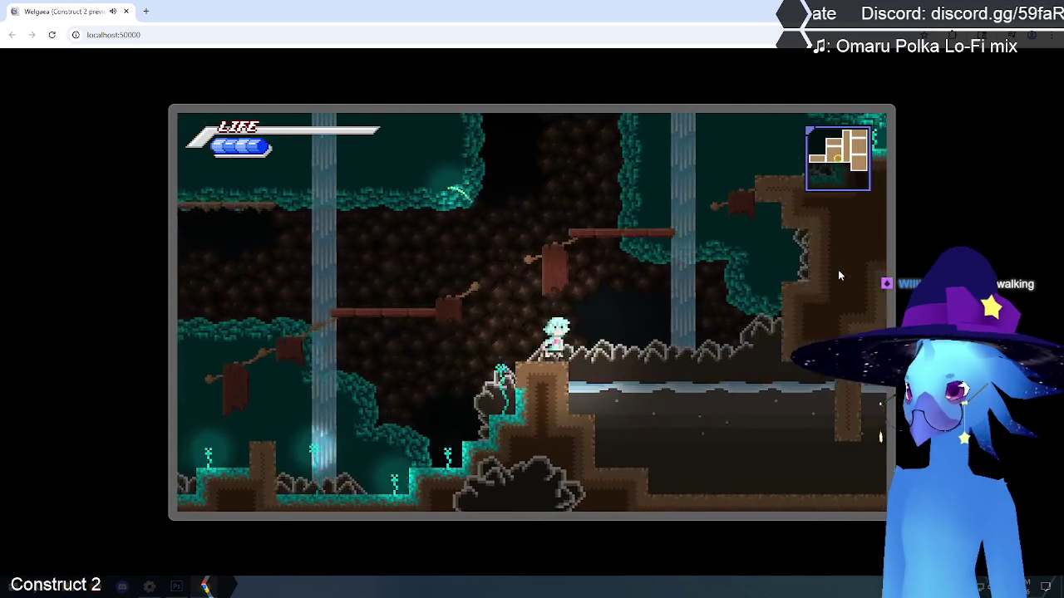
key("Right")
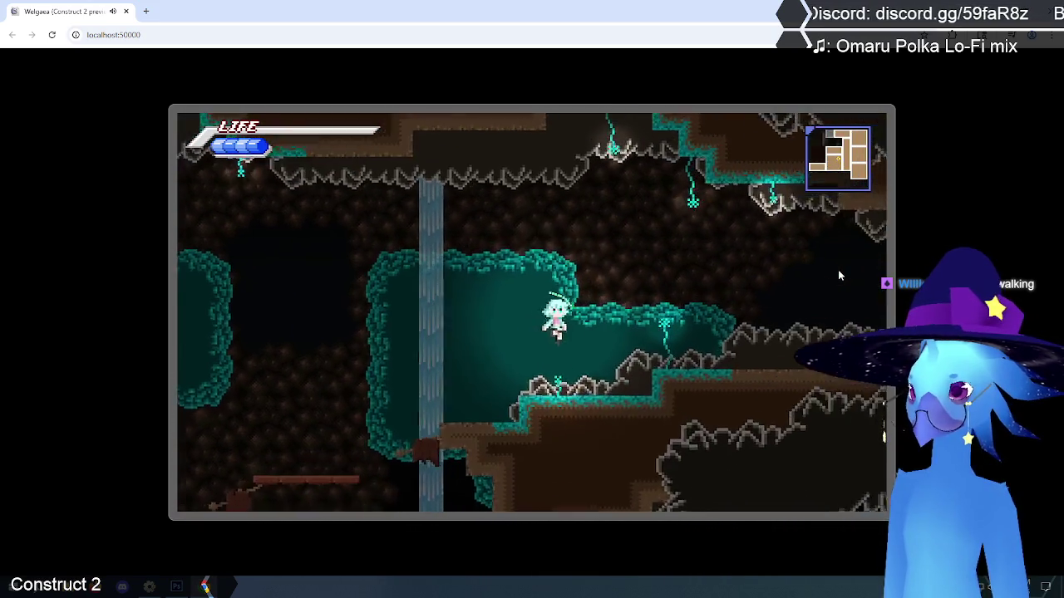
key("Right")
key("Up")
key("Up")
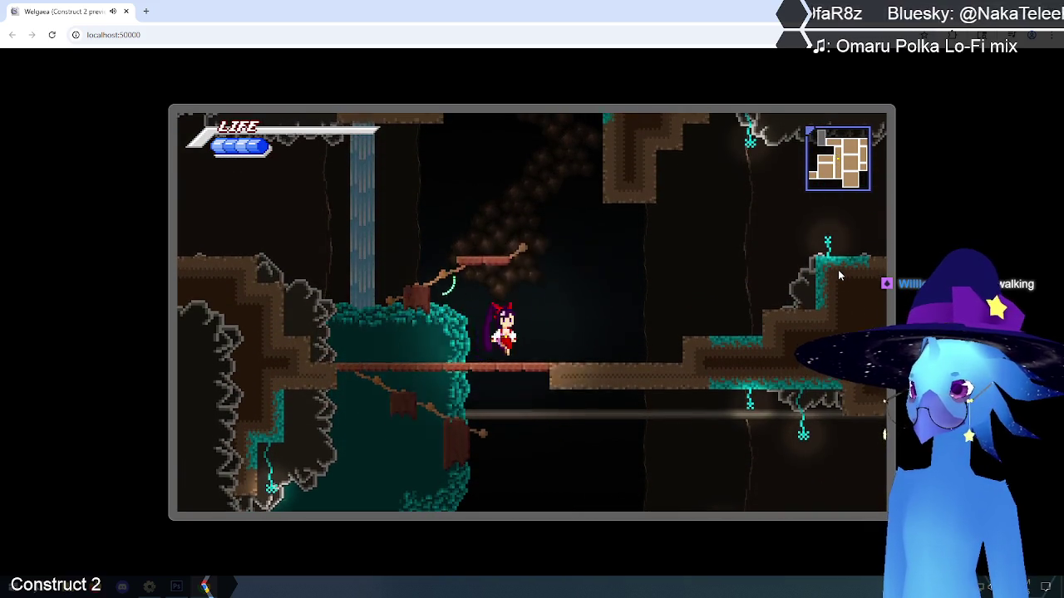
key("Up")
key("Left")
key("Up")
key("Right")
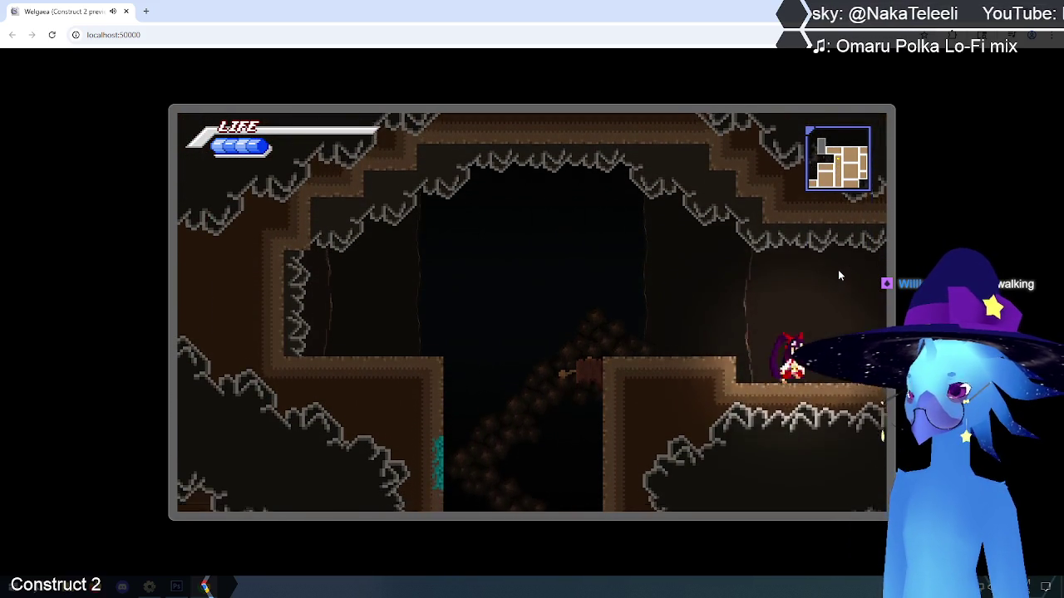
key("Right")
key("Up")
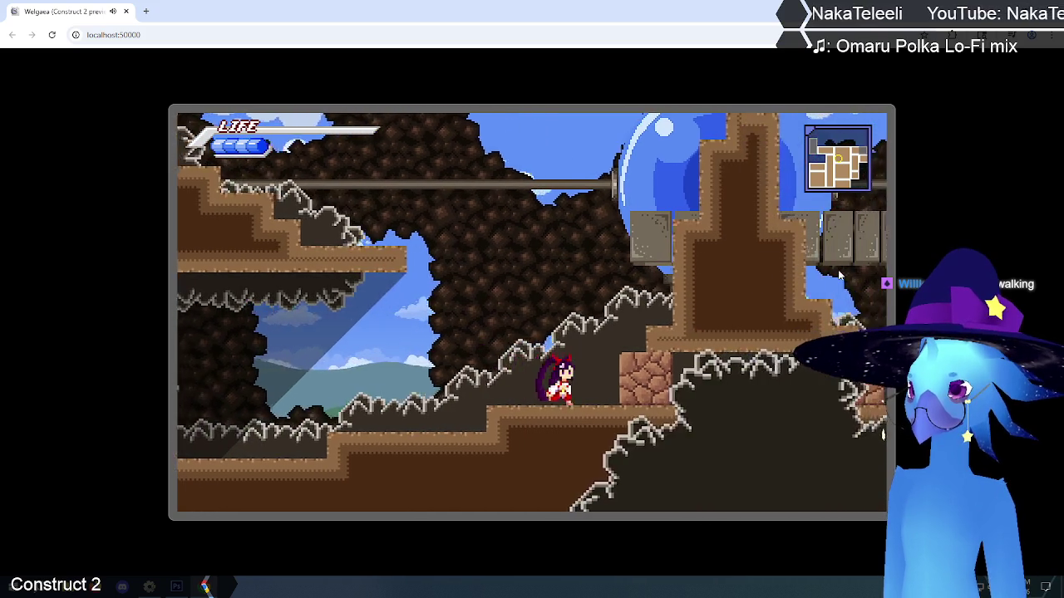
key("Left")
key("Right")
key("Up")
key("Left")
key("Up")
key("Right")
key("Left")
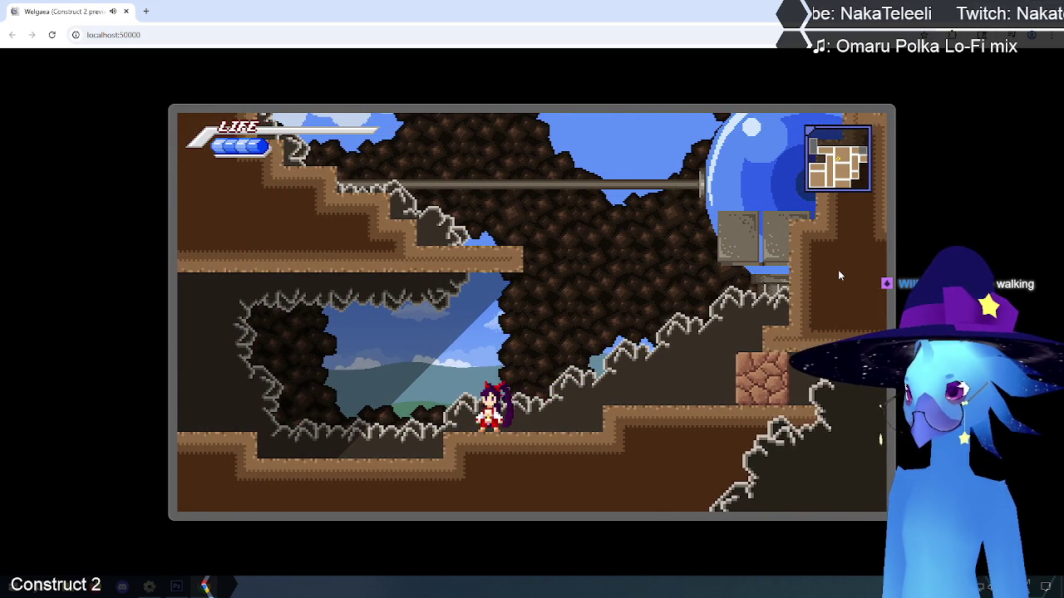
key("Right")
key("Left")
key("Left")
key("Up")
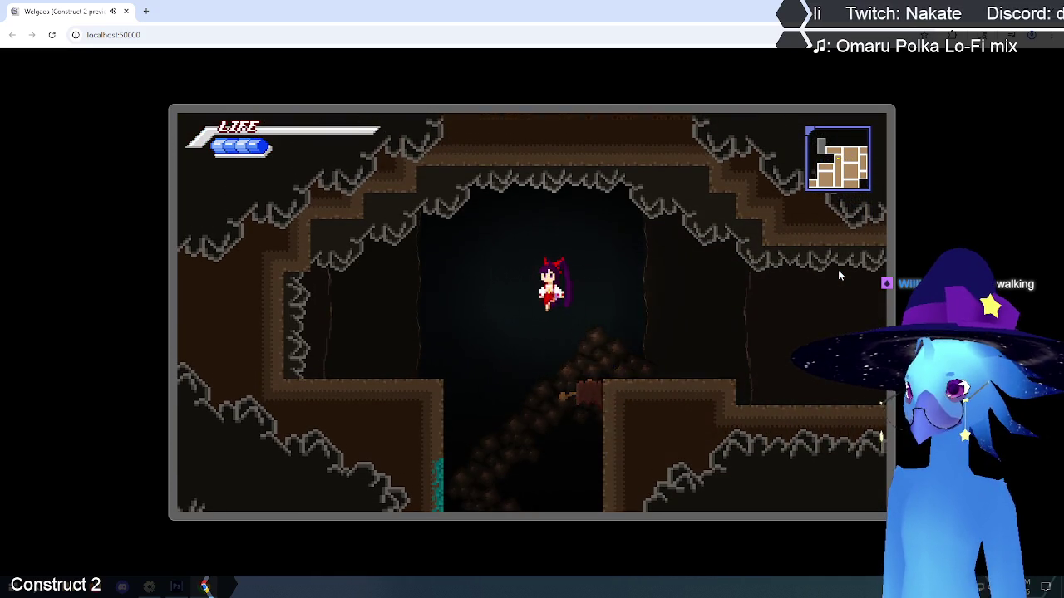
key("Left")
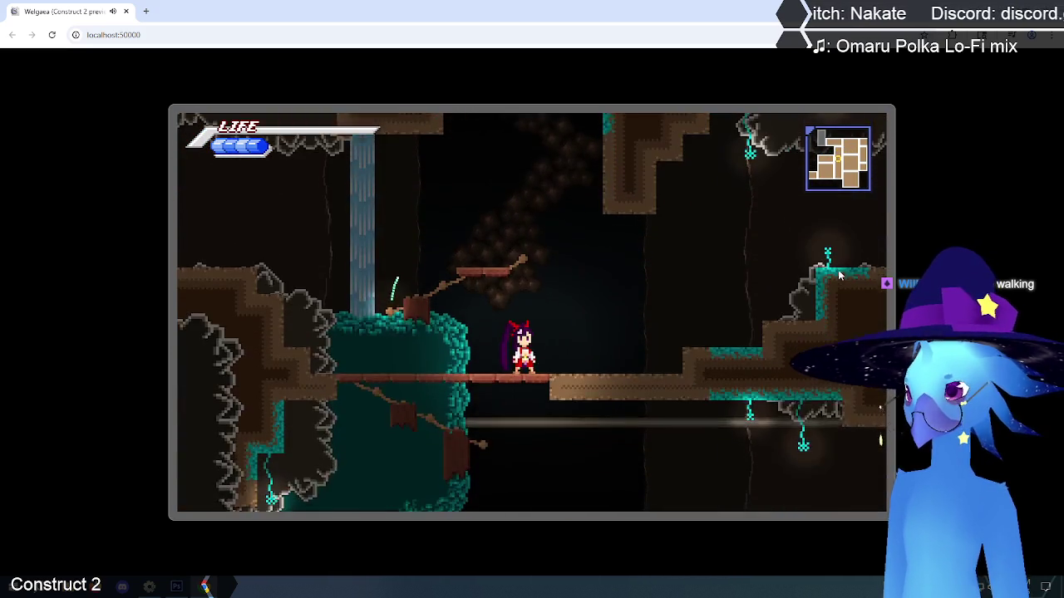
key("Down")
key("Right")
key("Left")
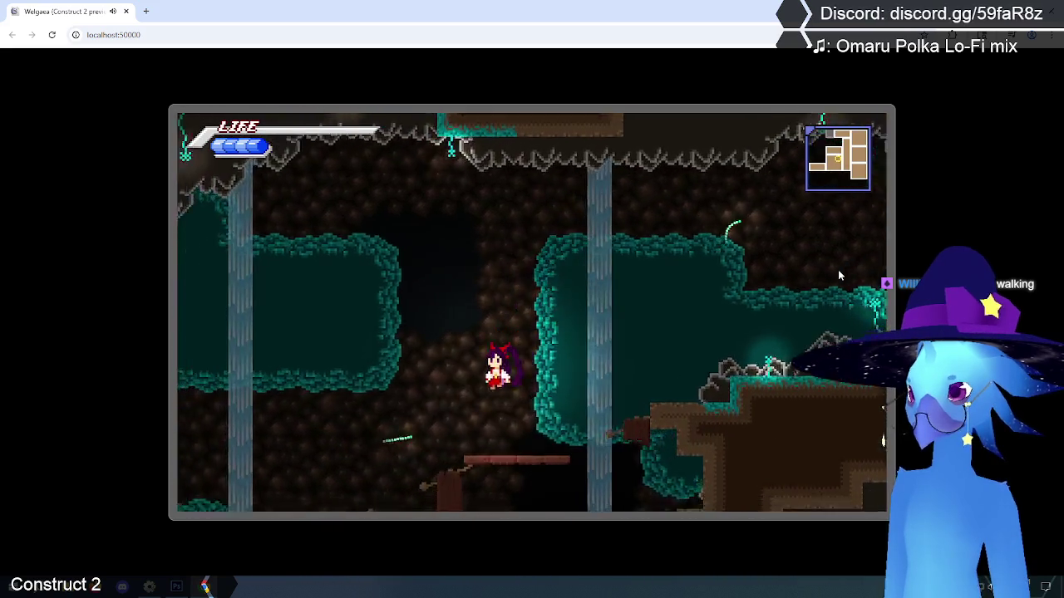
key("Left")
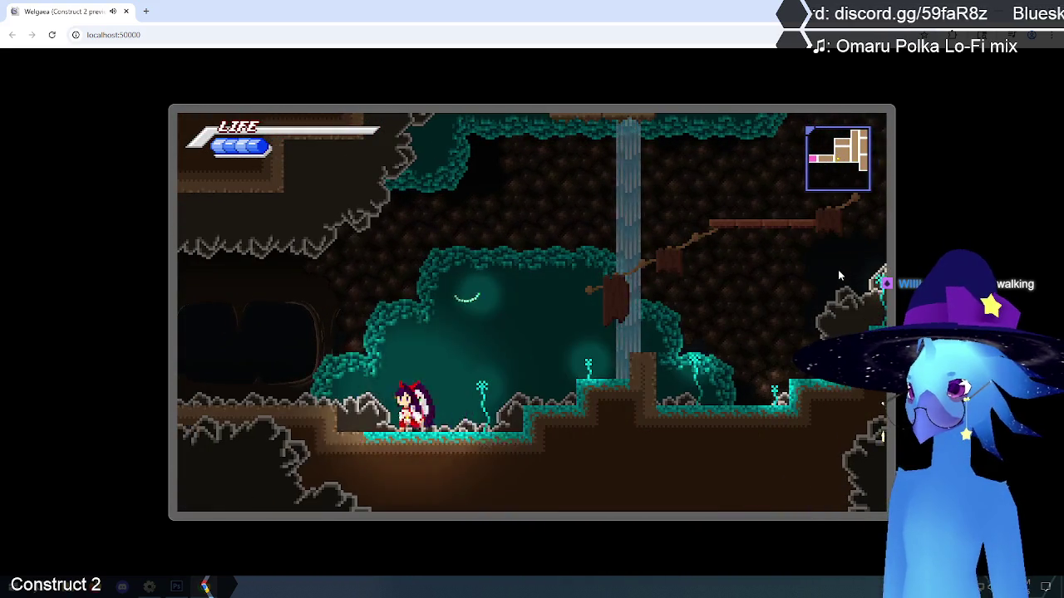
key("Left")
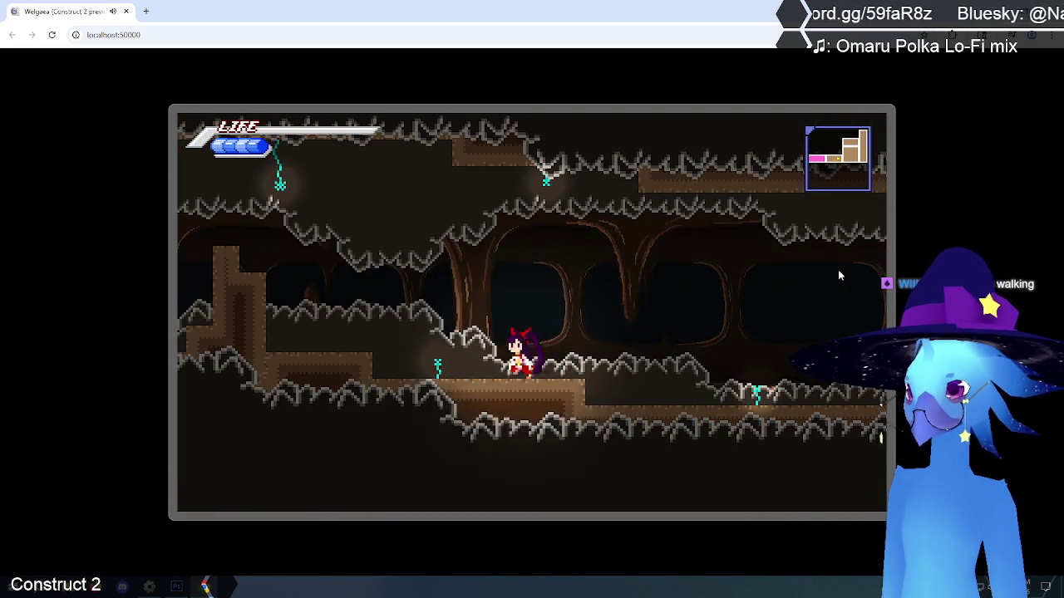
key("Left")
key("Left")
key("Up")
- Run back left through Ruto Village, then pause and choose End Game from the menu
key("Left")
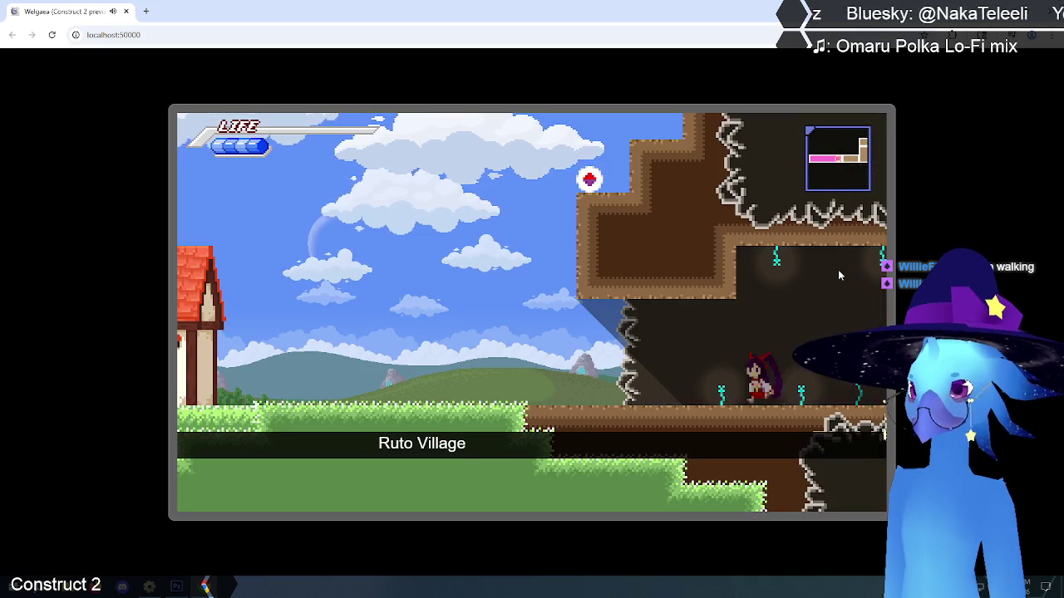
key("Left")
key("Up")
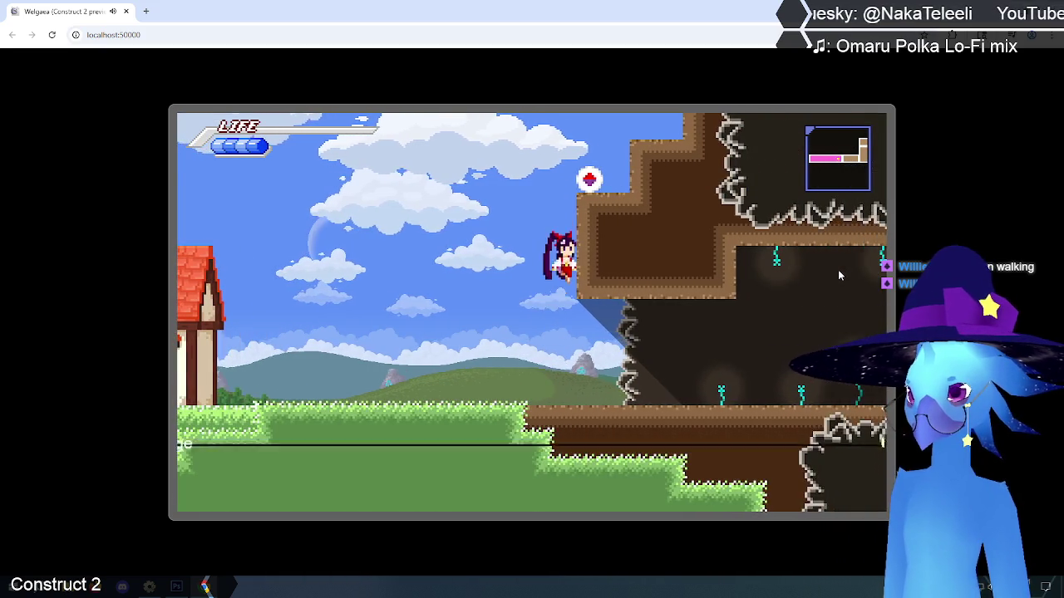
key("Left")
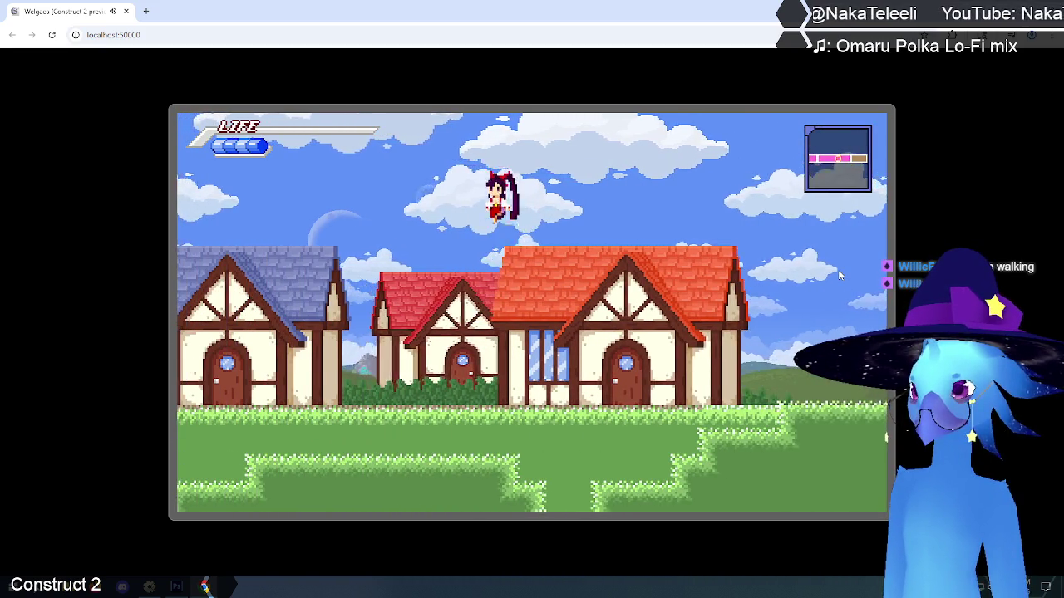
key("Up")
key("Left")
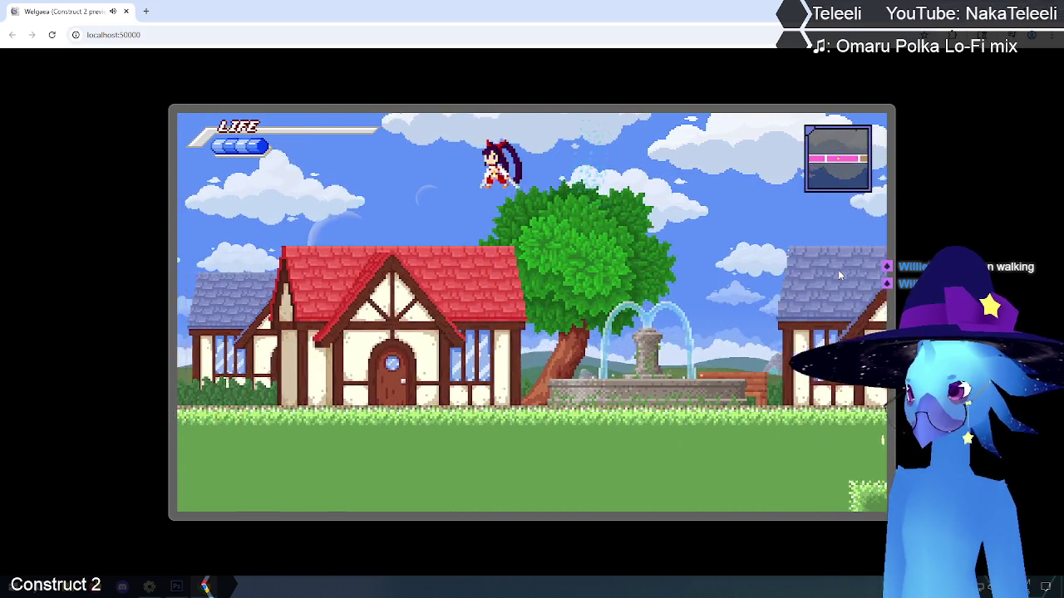
key("Left")
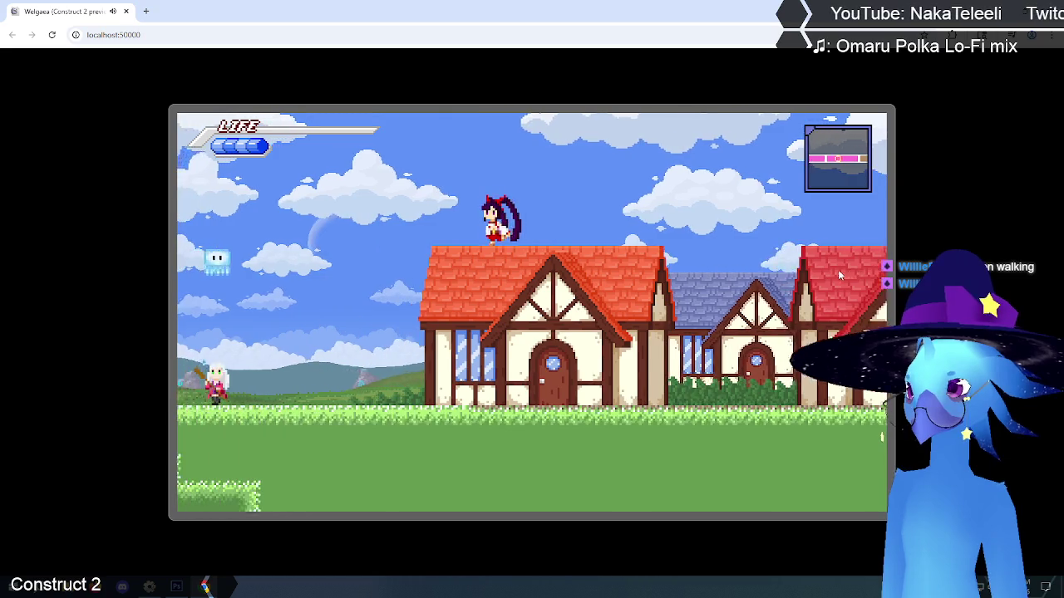
key("z")
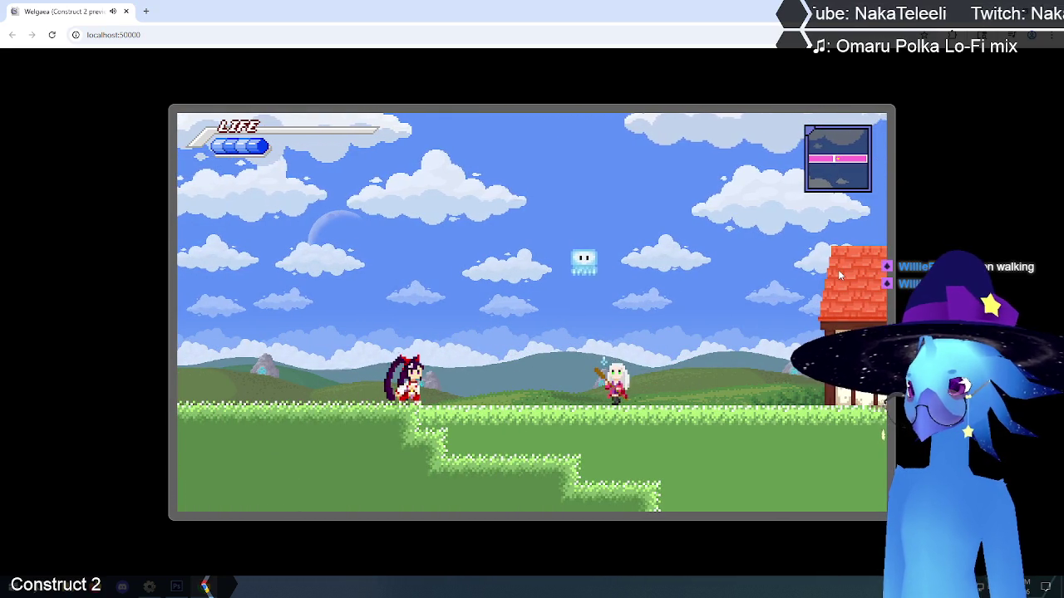
key("Right")
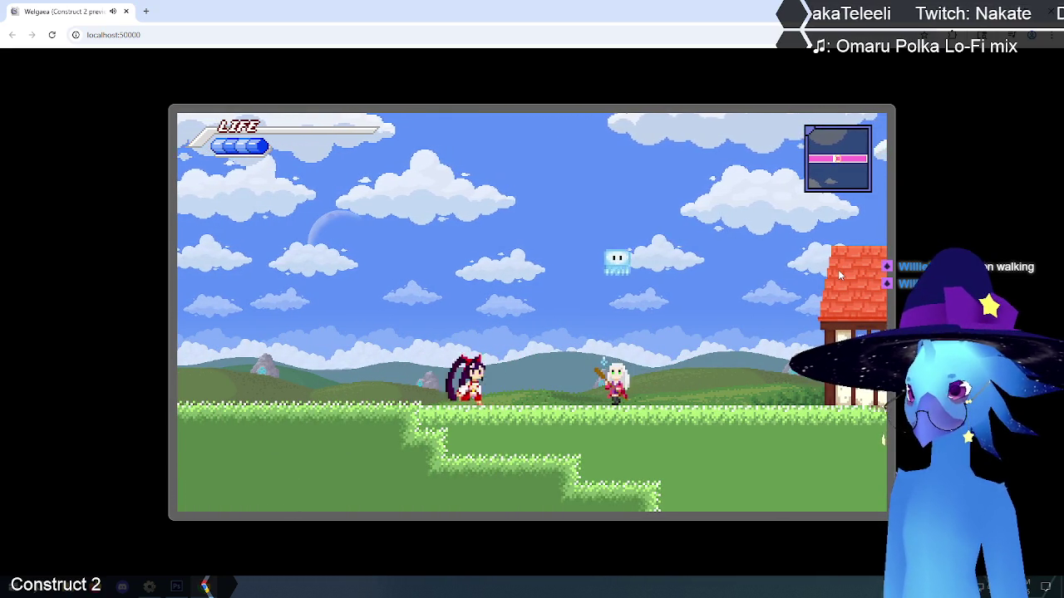
key("Right")
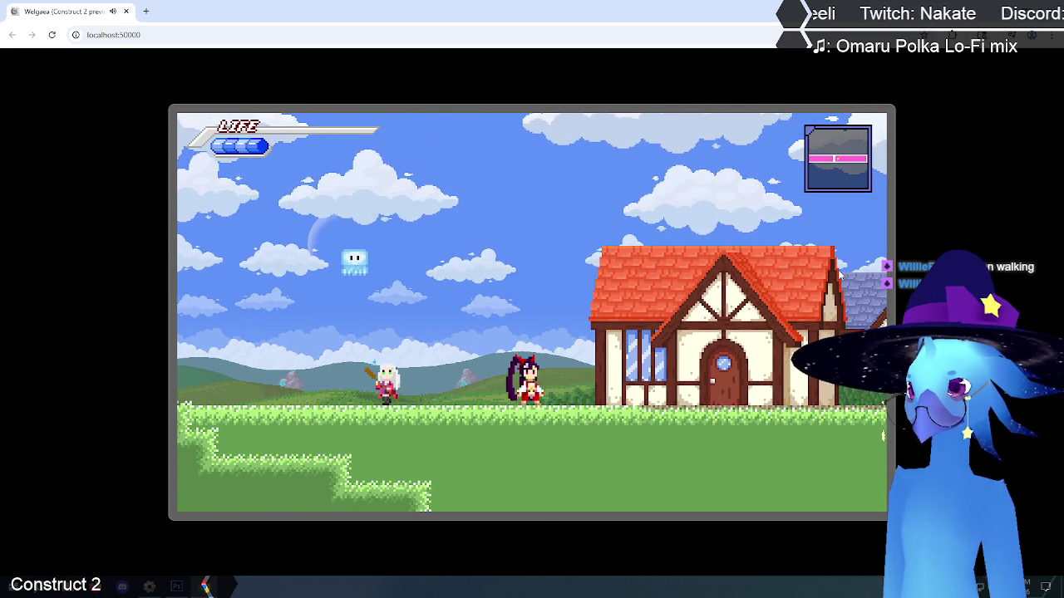
key("Escape")
key("Down")
key("z")
key("Down")
key("Down")
key("Down")
- Quit the preview and review the Fall, Jump, Idle and Run textque logging events on the engine sheet
key("z")
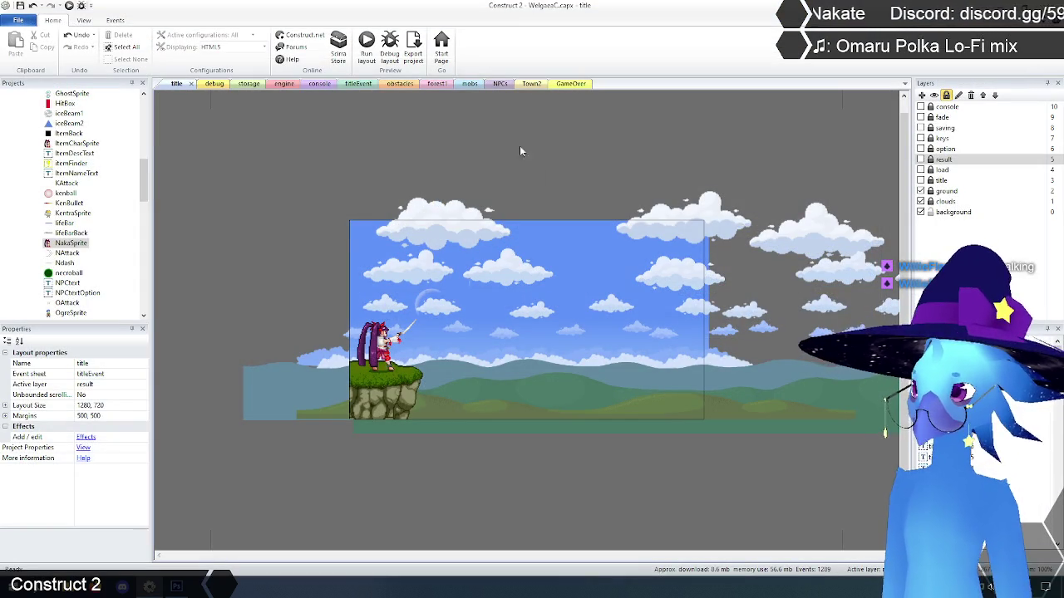
left_click(285, 84)
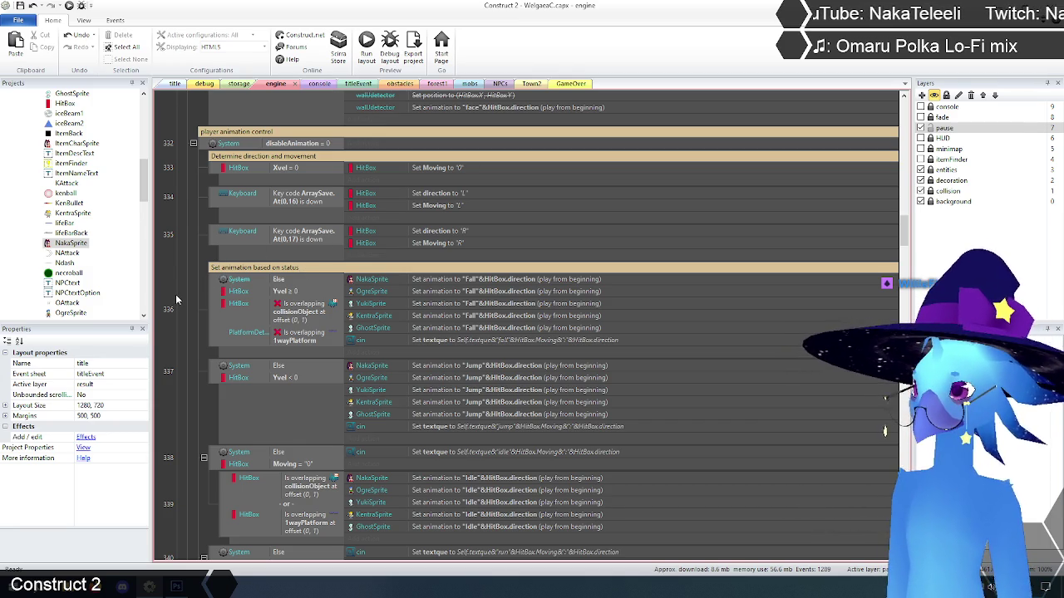
scroll(188, 310, "down", 5)
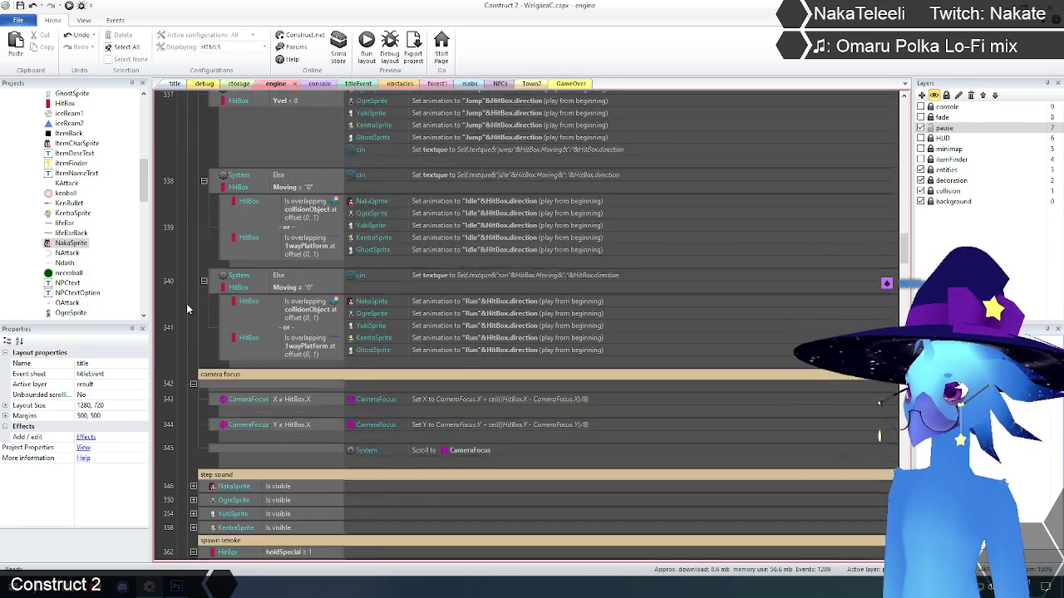
scroll(188, 309, "down", 1)
scroll(188, 309, "down", 5)
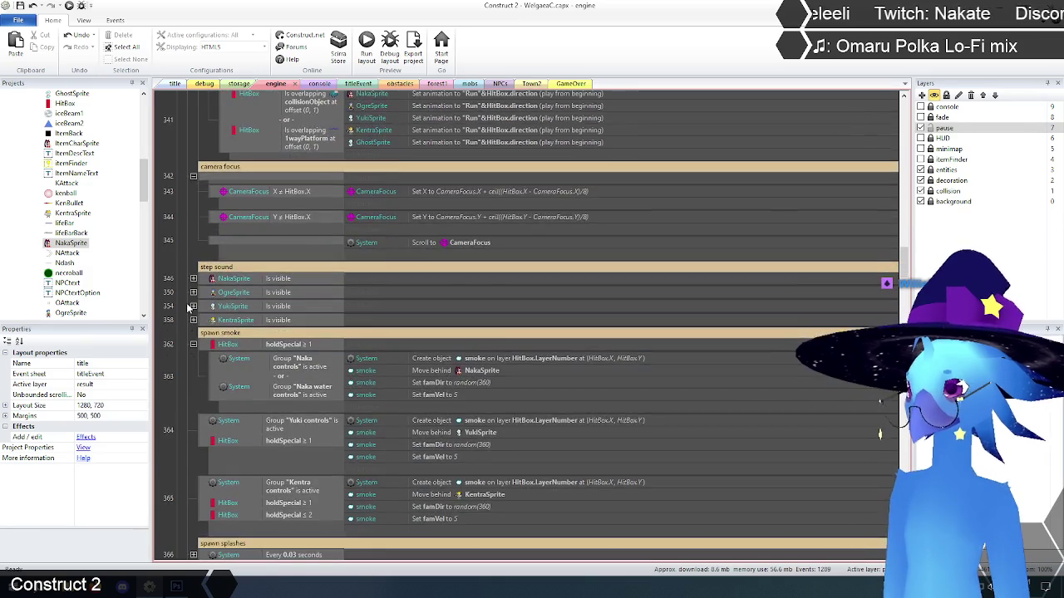
scroll(188, 309, "up", 7)
scroll(188, 309, "up", 9)
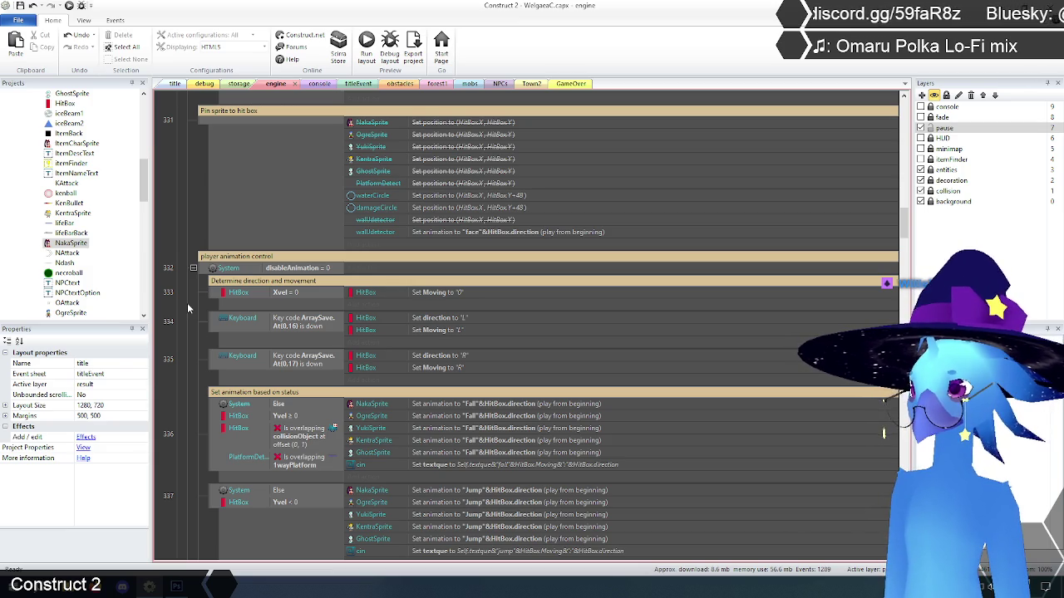
scroll(188, 309, "down", 3)
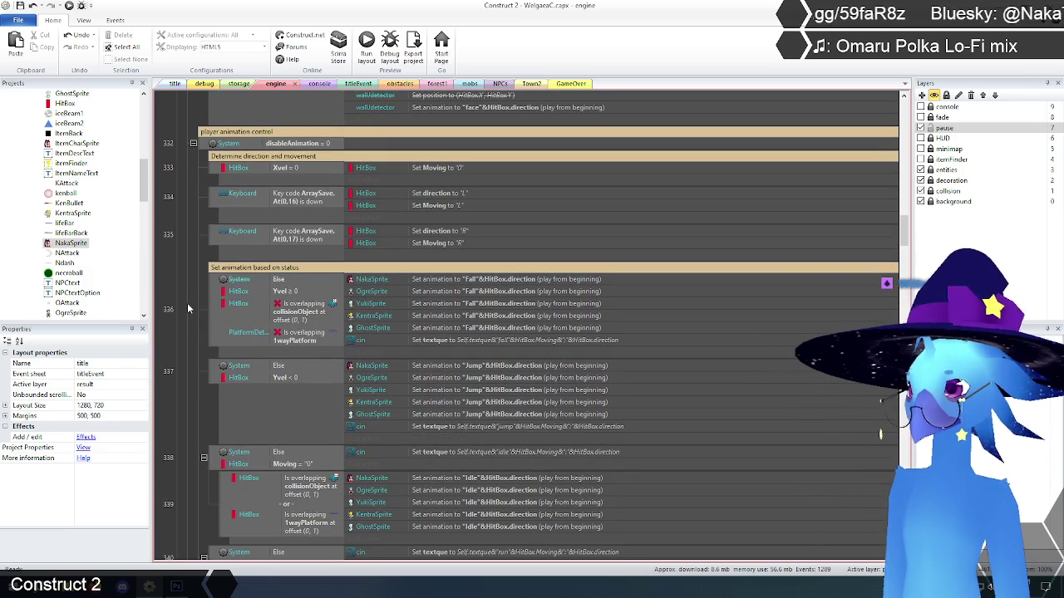
scroll(188, 309, "up", 1)
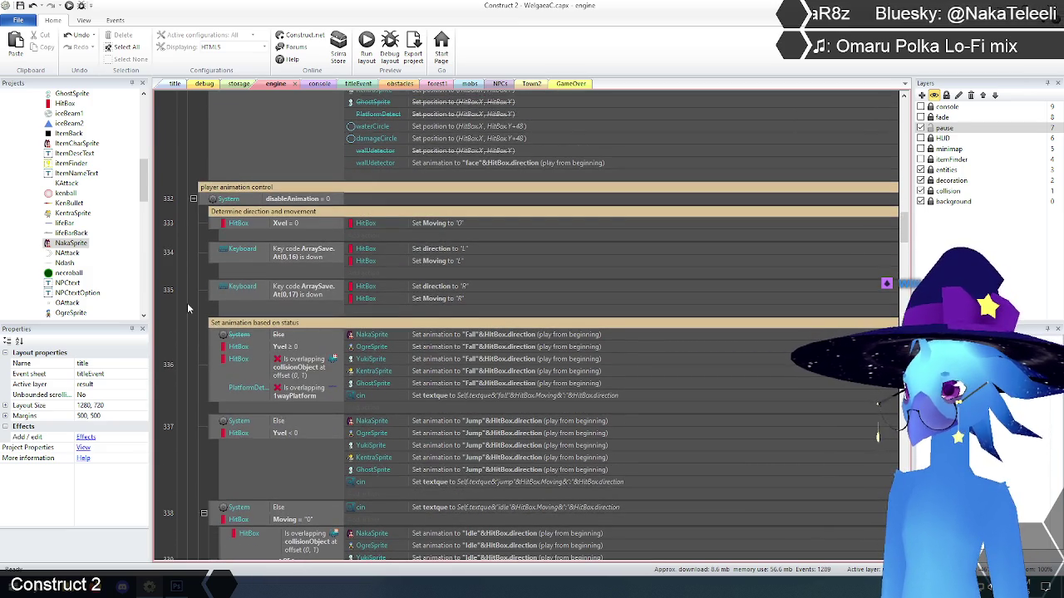
scroll(188, 309, "down", 2)
scroll(188, 308, "down", 2)
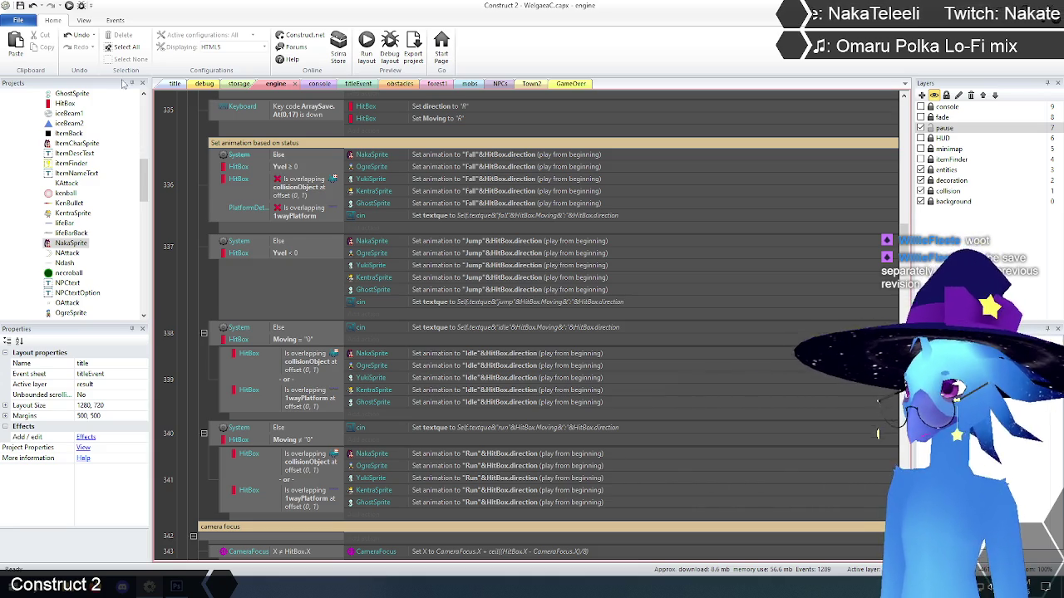
left_click(27, 21)
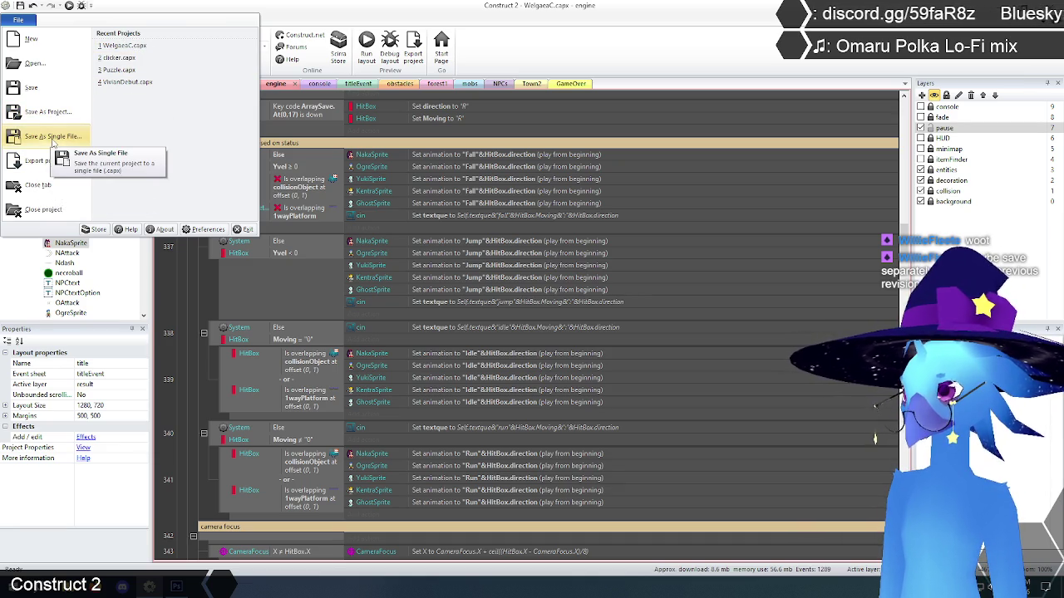
- Save the project as a single-file copy named WelgaeaCT.capx
left_click(52, 136)
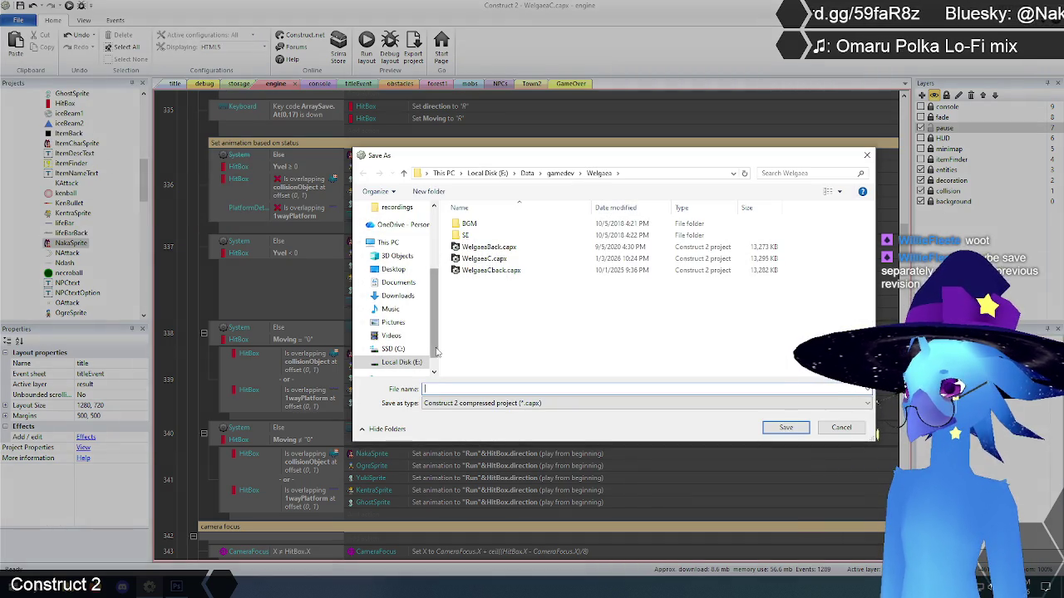
left_click(485, 258)
double_click(449, 389)
left_click(455, 388)
type("1.capx")
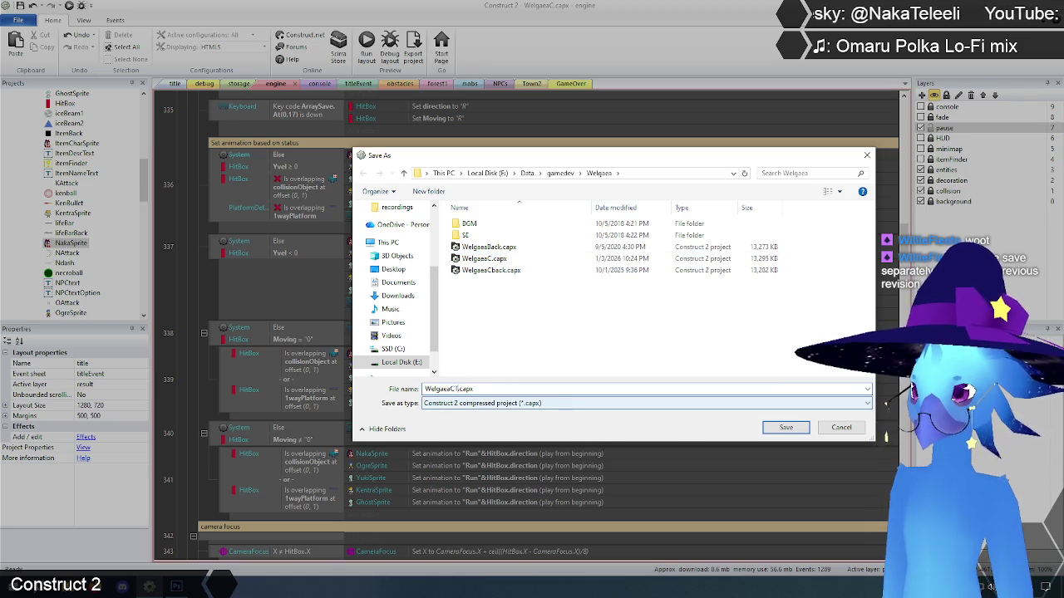
left_click(784, 428)
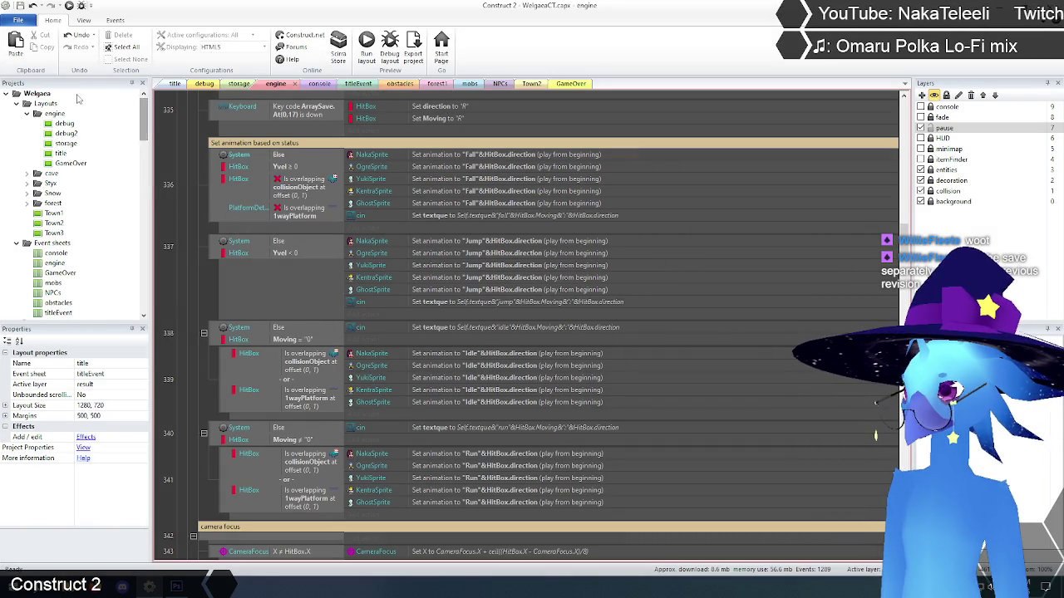
left_click(15, 20)
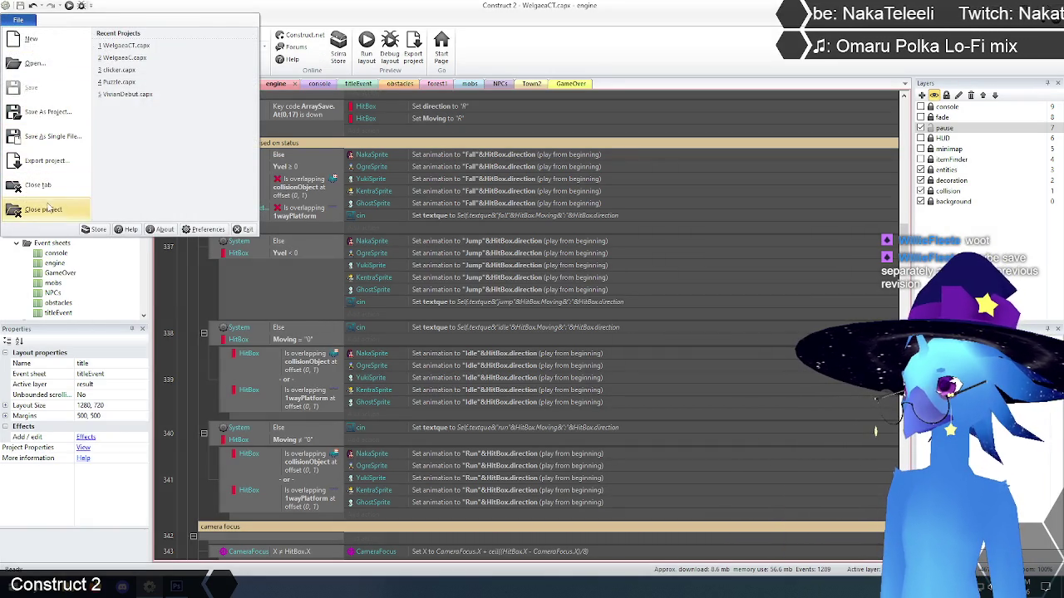
- Open WelgaeaC.capx from Recent Projects, close both open projects, then reopen it from Recent Projects
left_click(139, 60)
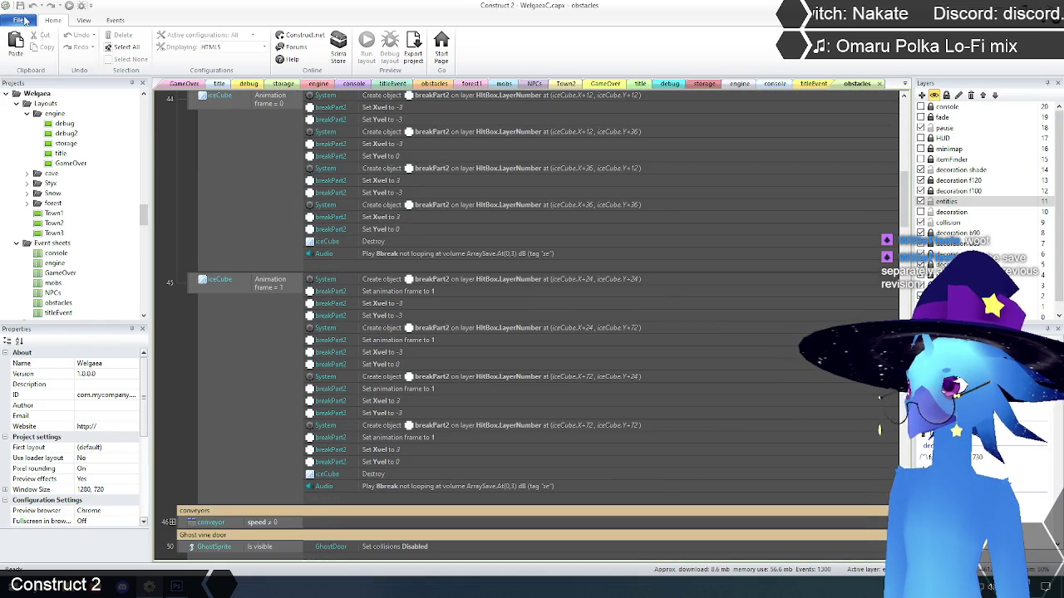
left_click(17, 19)
left_click(53, 210)
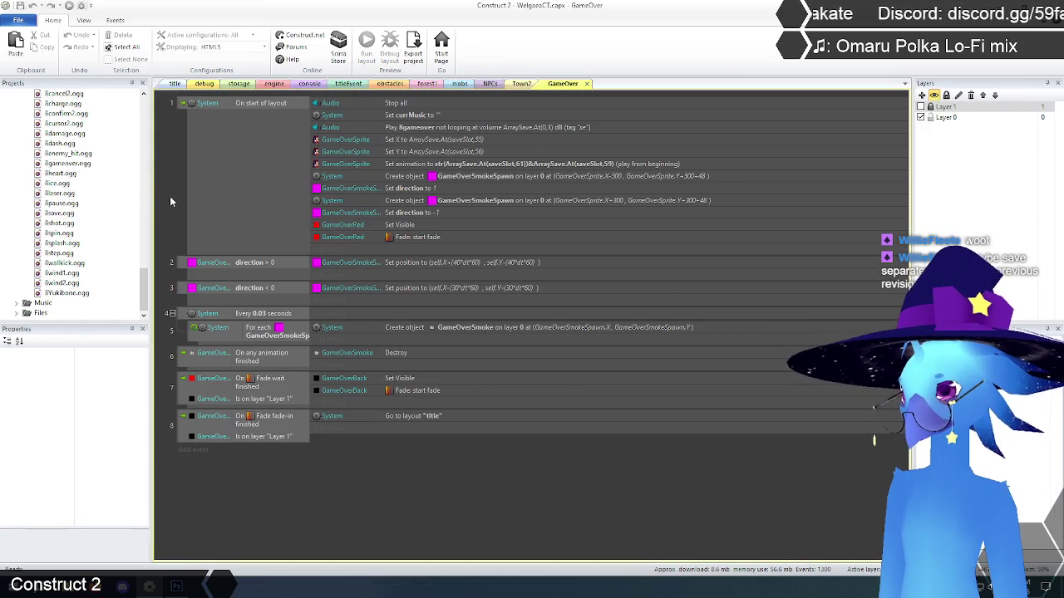
left_click(18, 20)
left_click(42, 190)
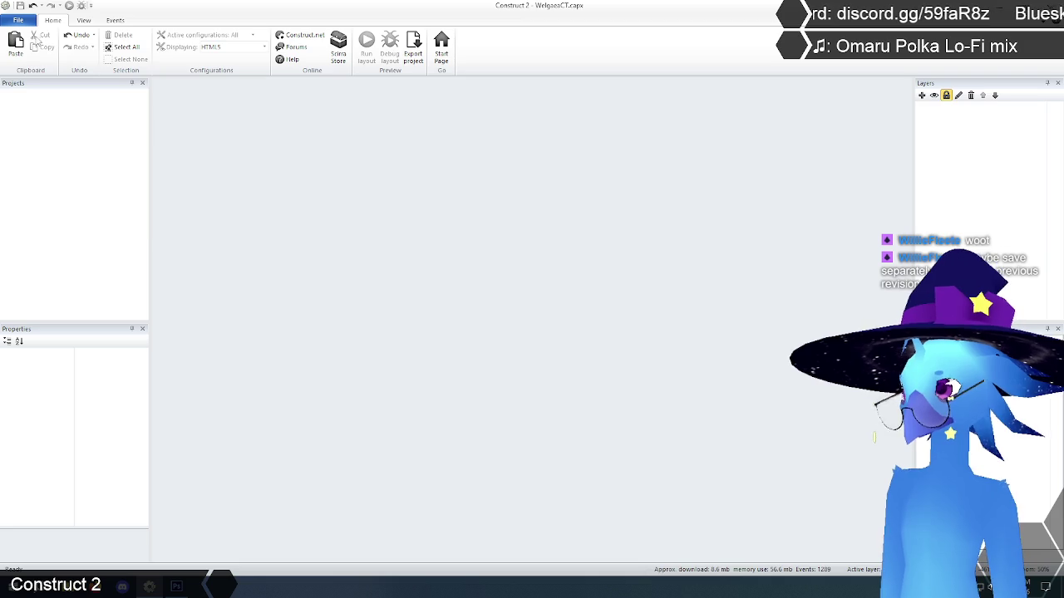
left_click(18, 19)
left_click(124, 57)
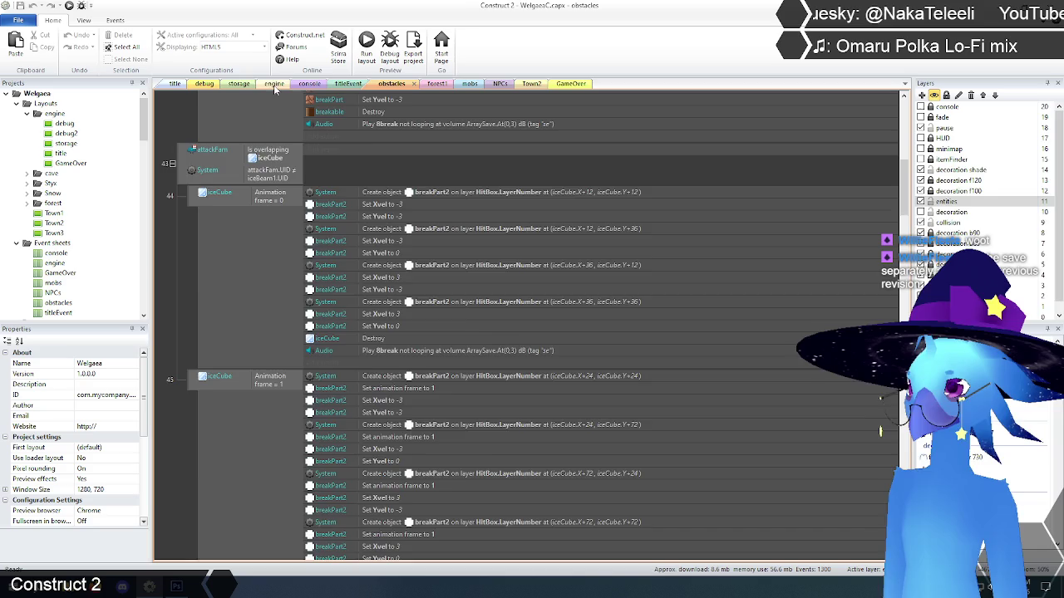
- Switch to the engine event sheet and expand its Animation group
left_click(275, 84)
scroll(880, 228, "up", 15)
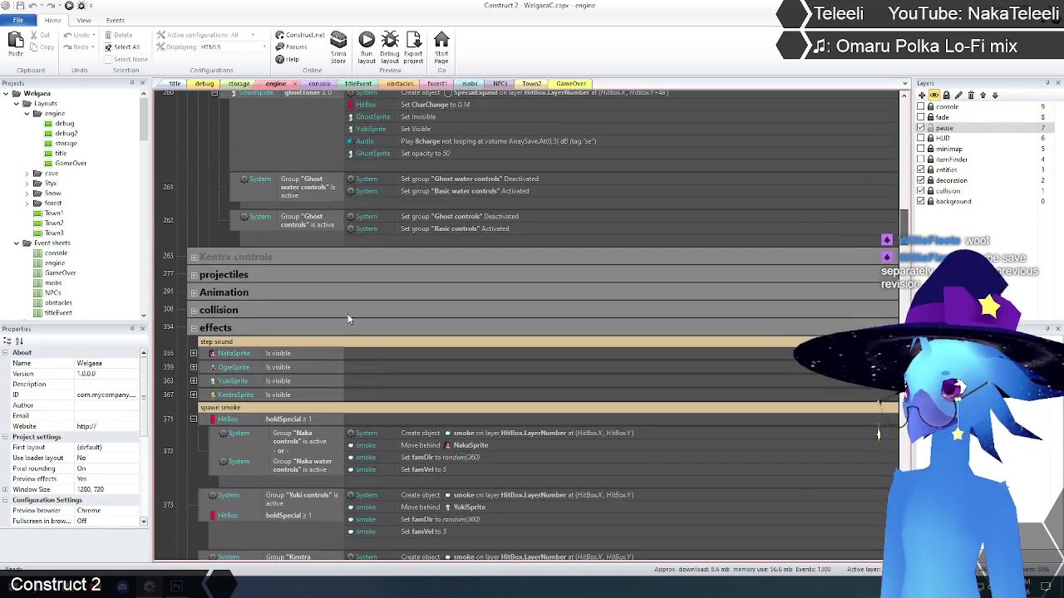
left_click(194, 294)
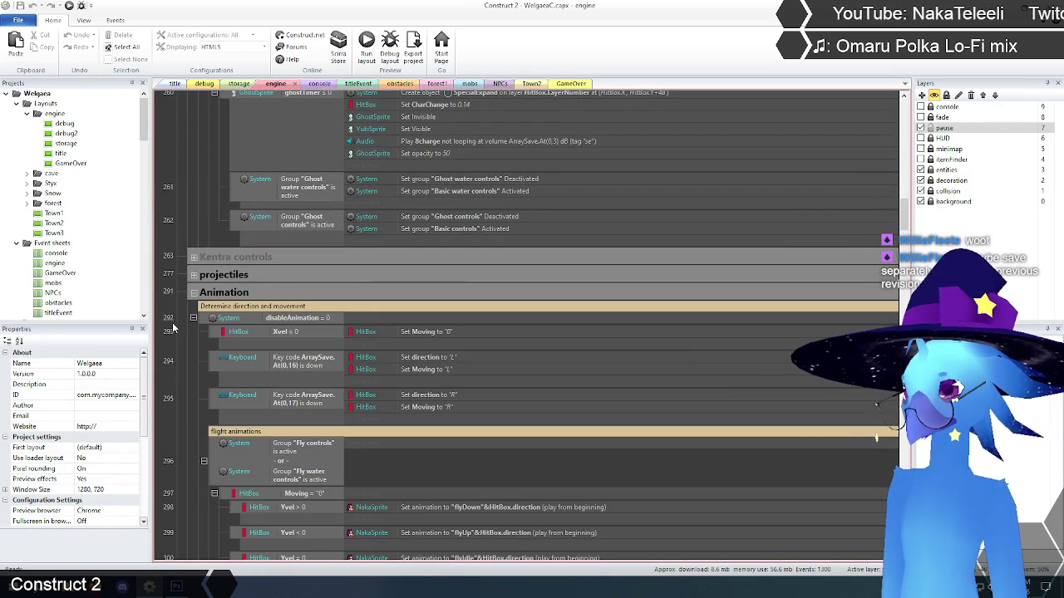
- Bring events 291–303 into view and select flight animations event 296
scroll(172, 327, "down", 1)
scroll(172, 325, "down", 3)
scroll(172, 325, "down", 3)
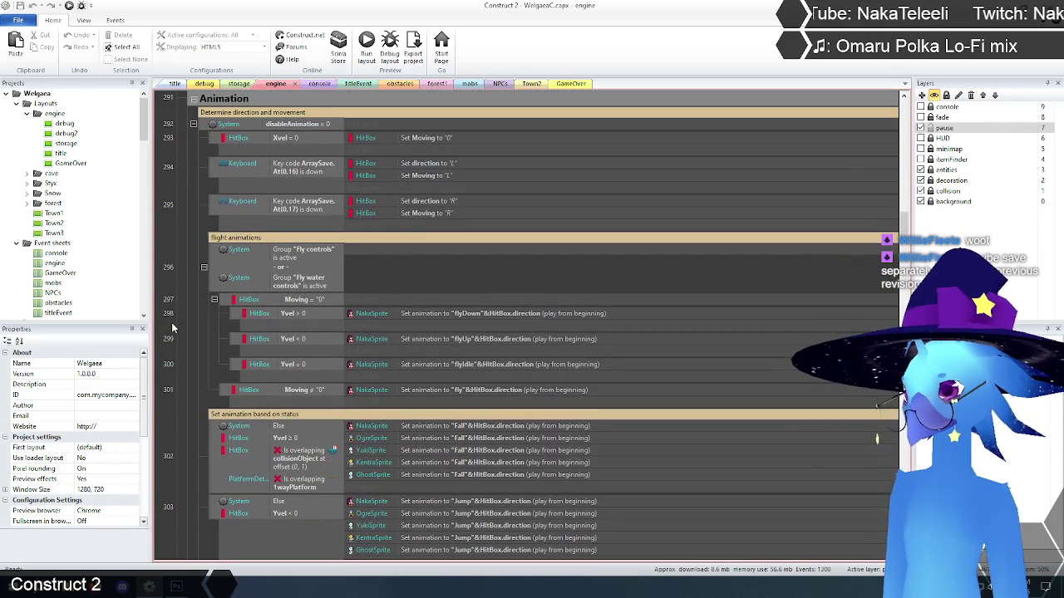
left_click(208, 272)
left_click(192, 256)
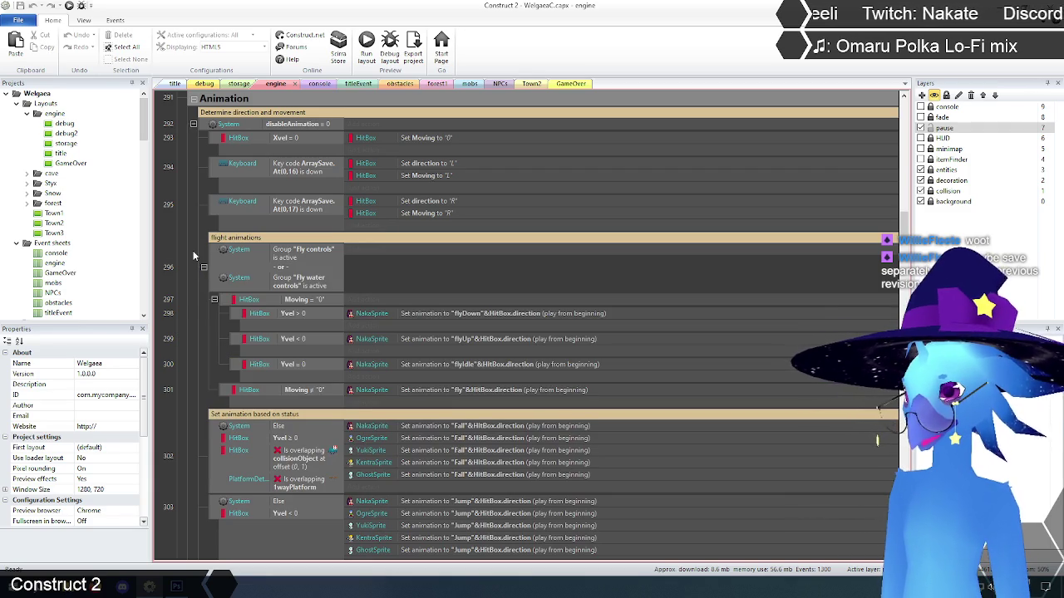
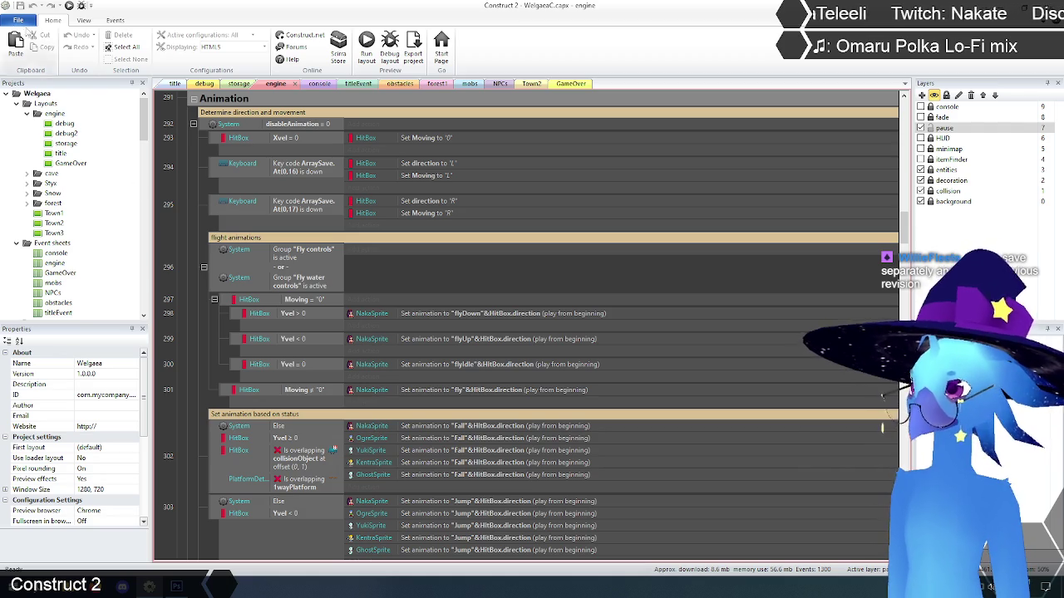
- Close the WelgaeaC project and reopen WelgaeaCT.capx from Recent Projects
left_click(17, 20)
left_click(43, 208)
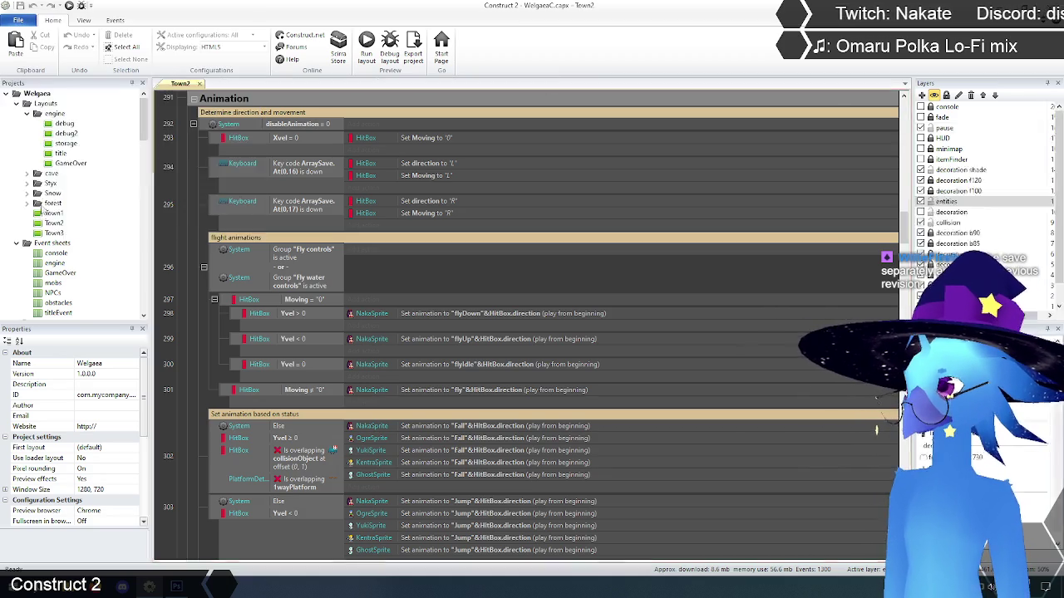
left_click(20, 21)
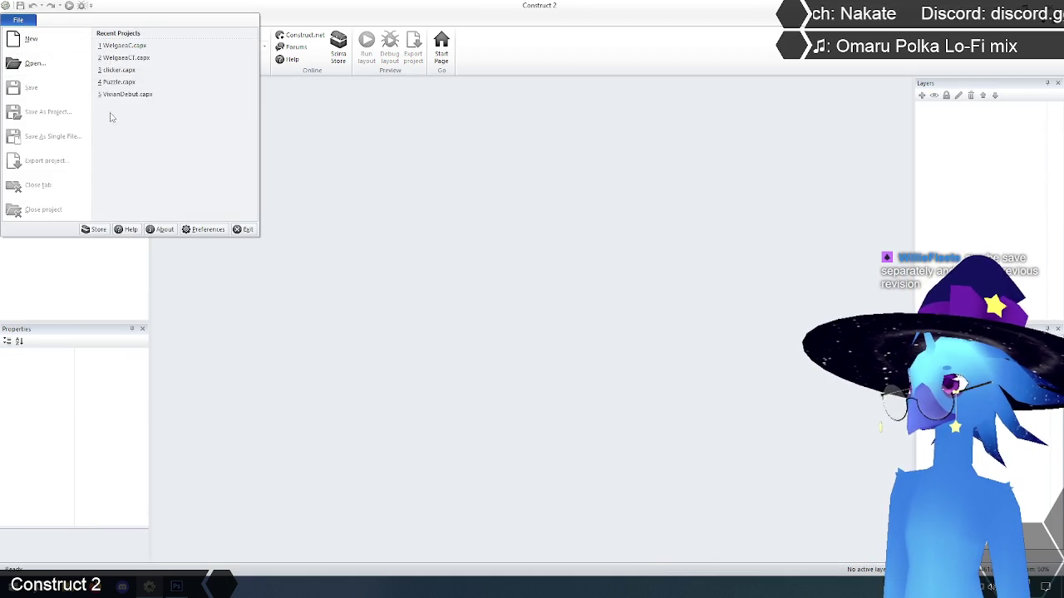
left_click(129, 58)
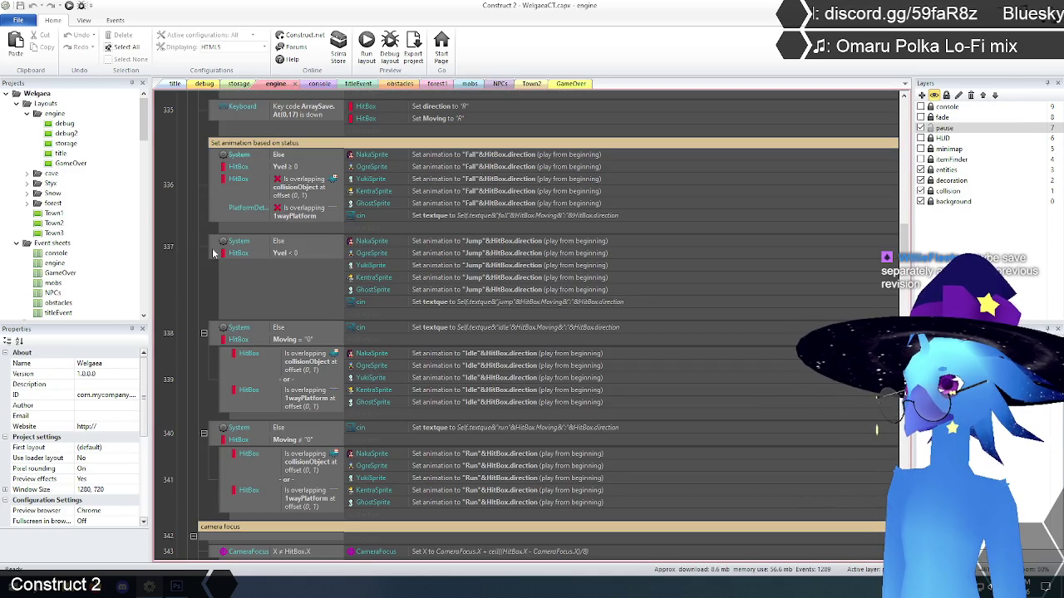
scroll(224, 250, "up", 5)
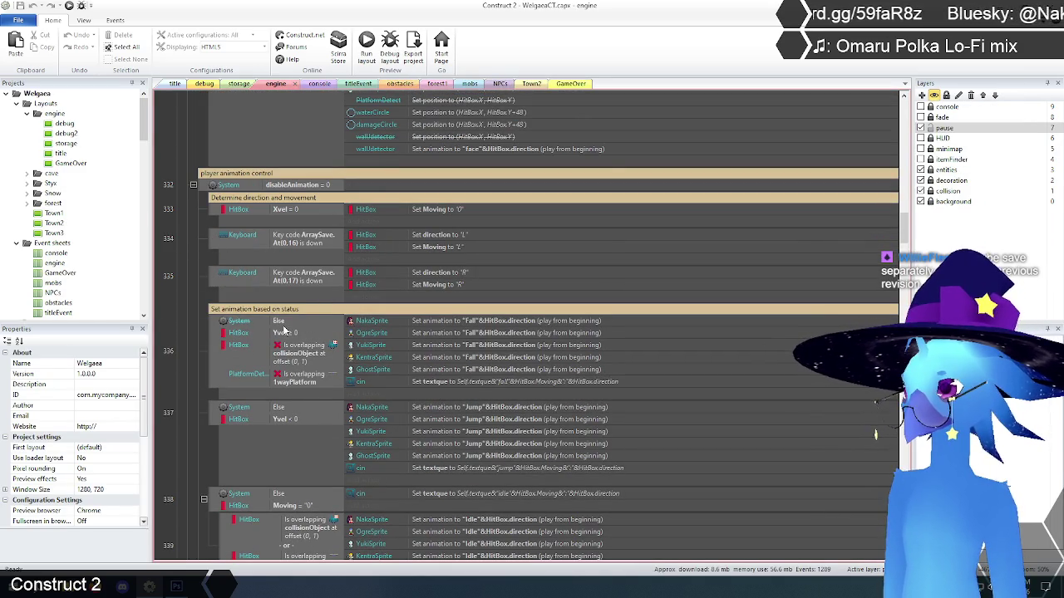
left_click(281, 336)
right_click(279, 334)
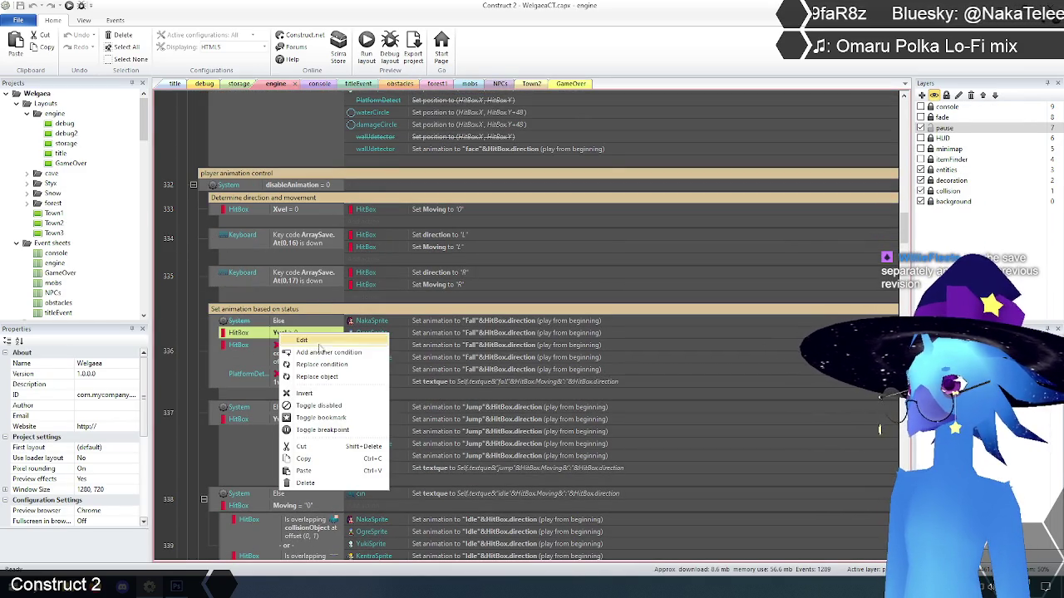
left_click(322, 355)
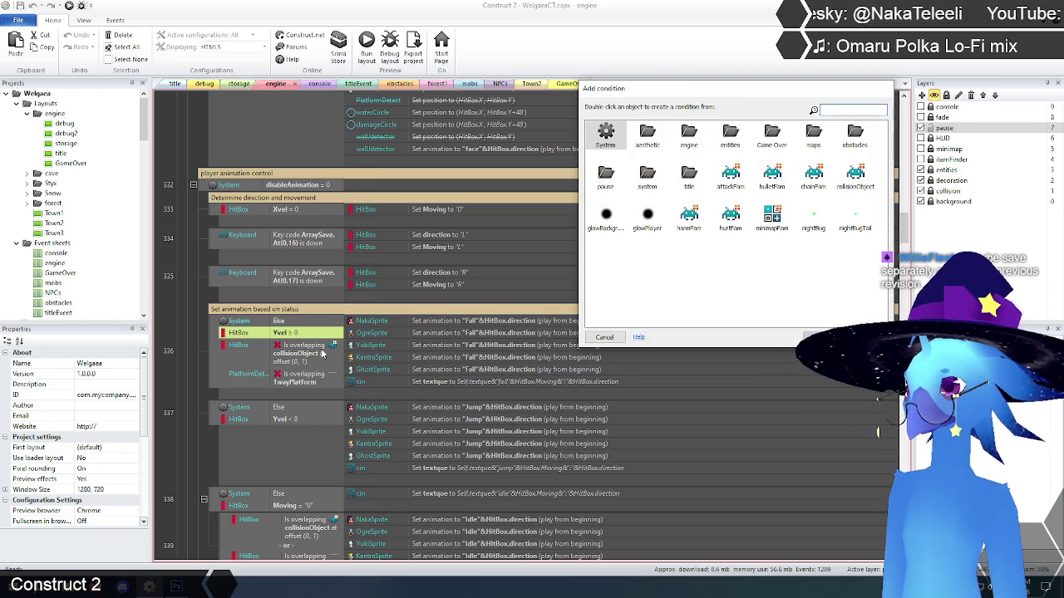
left_click(604, 337)
left_click(191, 353)
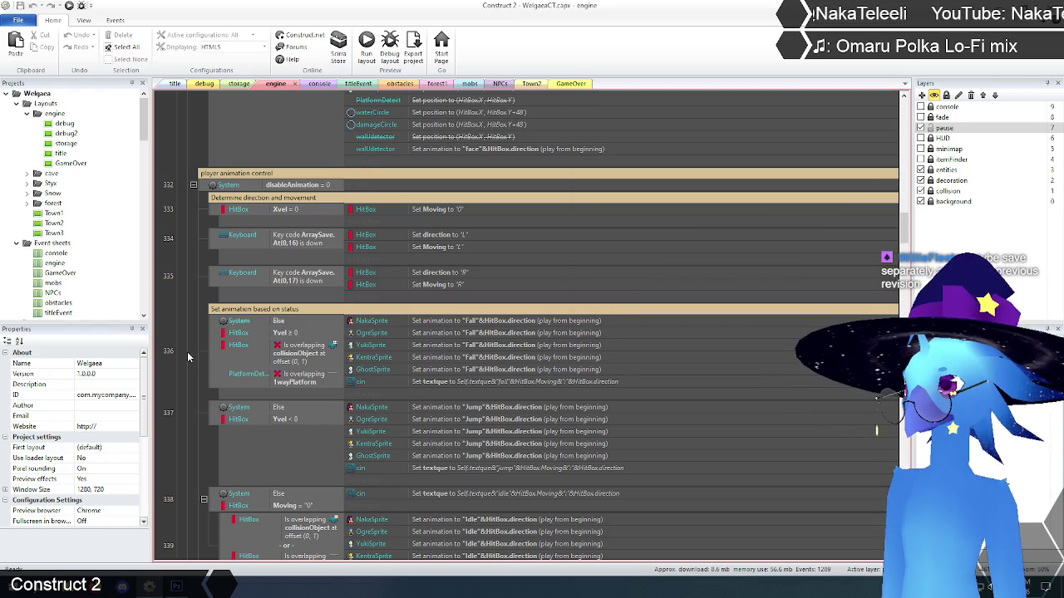
scroll(184, 339, "down", 3)
scroll(182, 339, "down", 3)
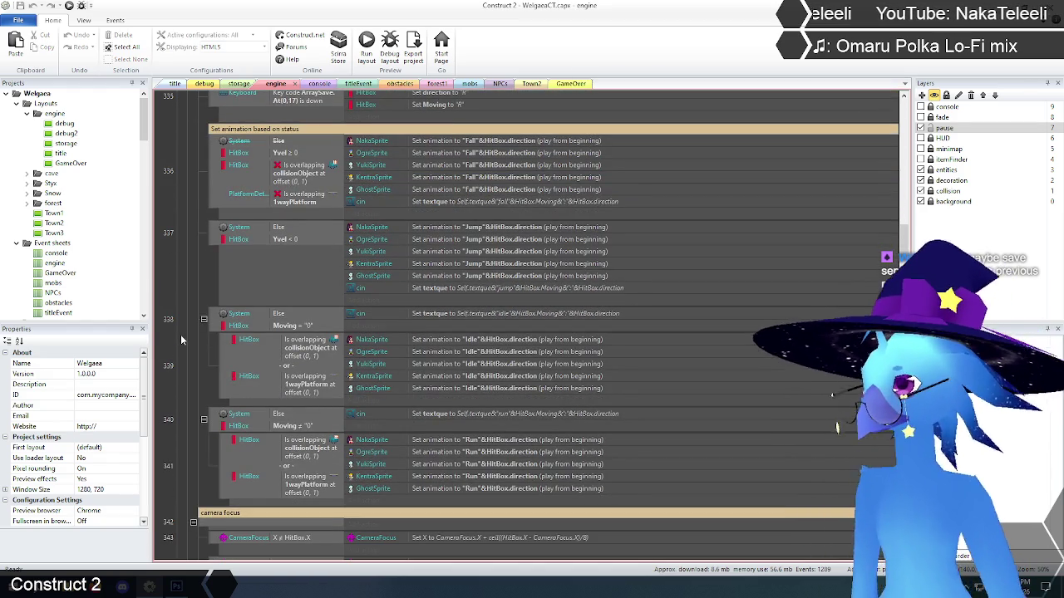
scroll(181, 334, "up", 5)
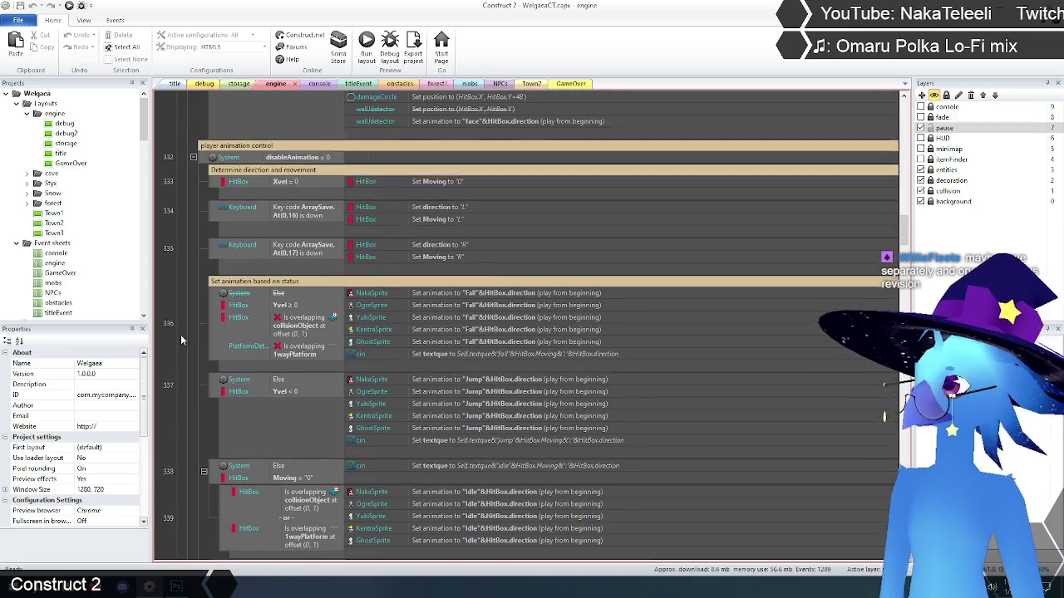
scroll(178, 326, "down", 1)
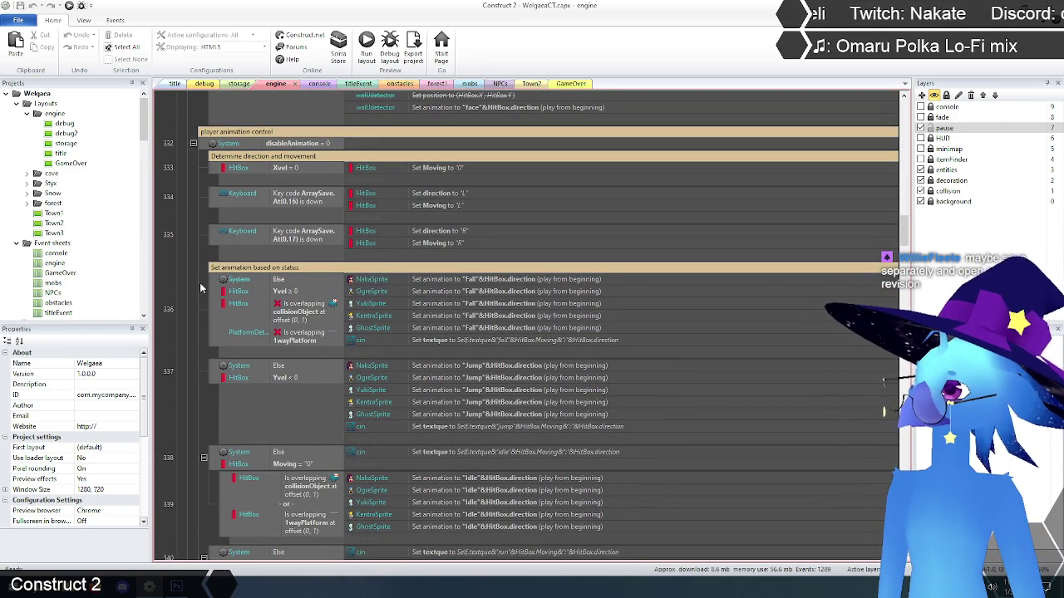
left_click_drag(904, 229, 902, 127)
scroll(242, 277, "down", 13)
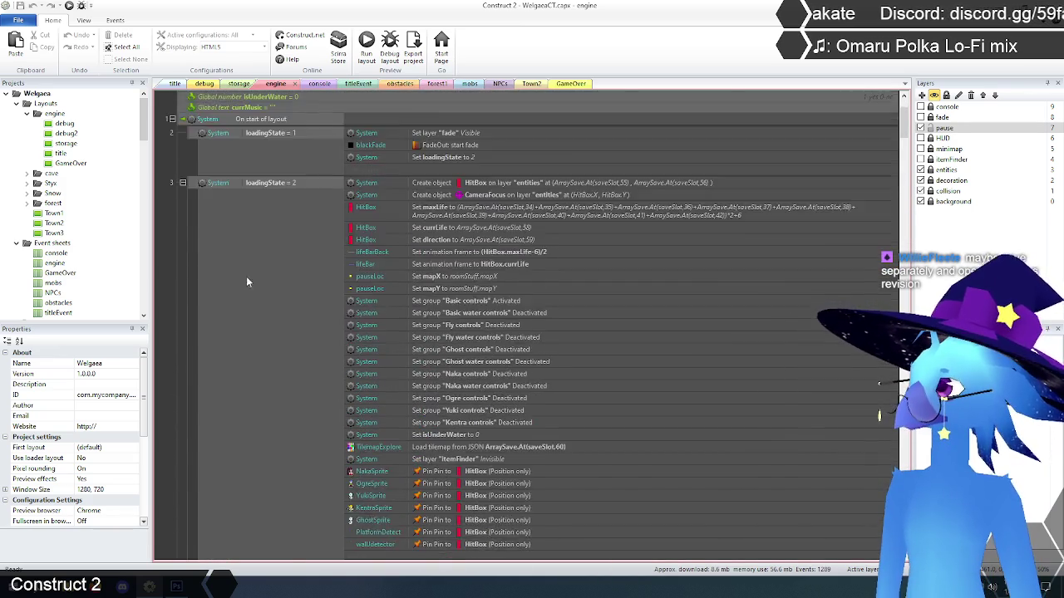
scroll(246, 280, "down", 20)
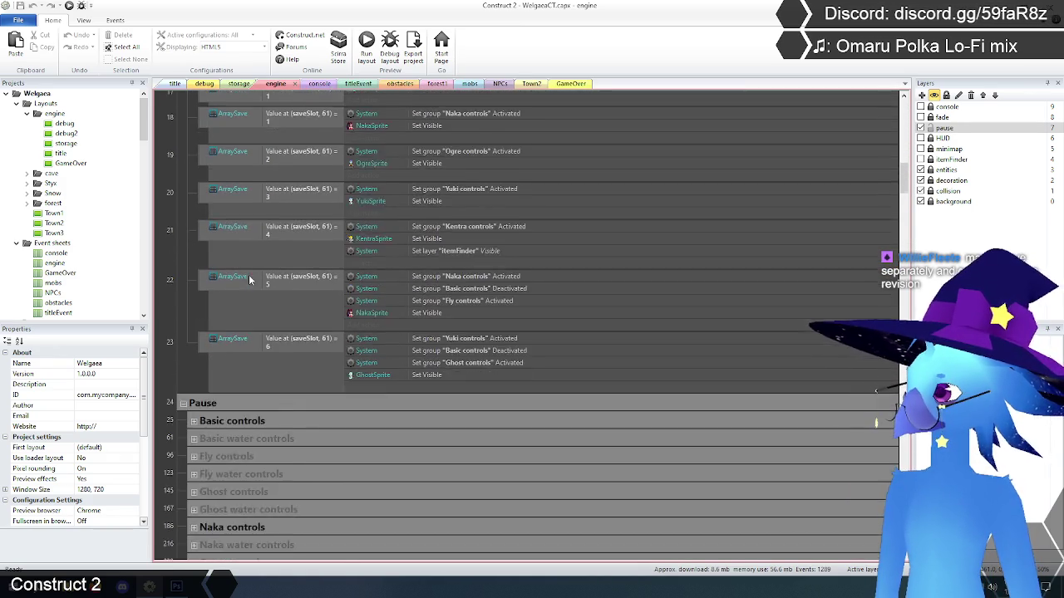
left_click(193, 248)
- Select the fly animation events in the Fly controls group
scroll(183, 283, "down", 3)
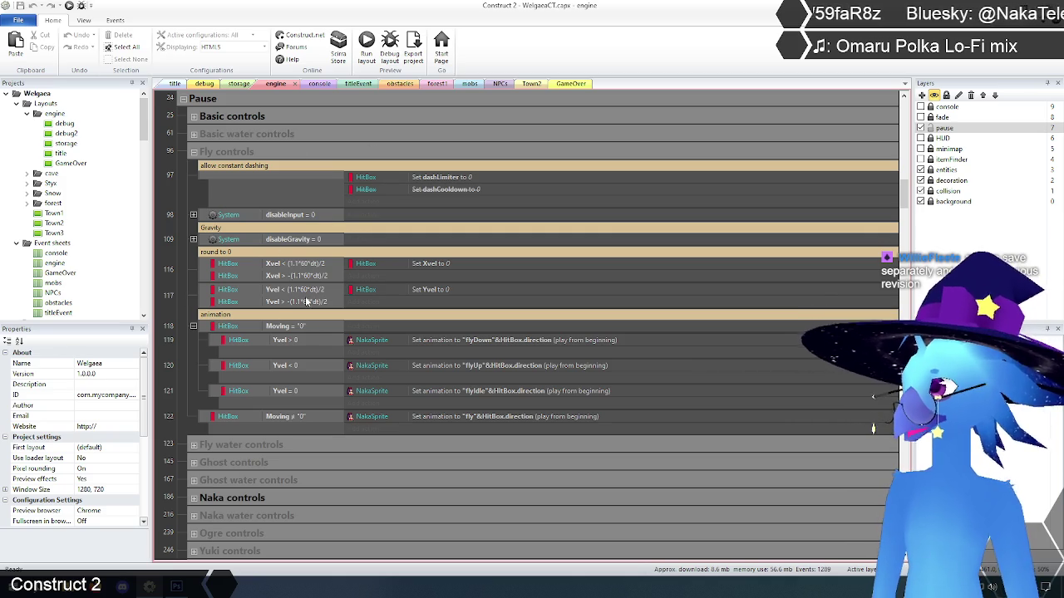
left_click(207, 327)
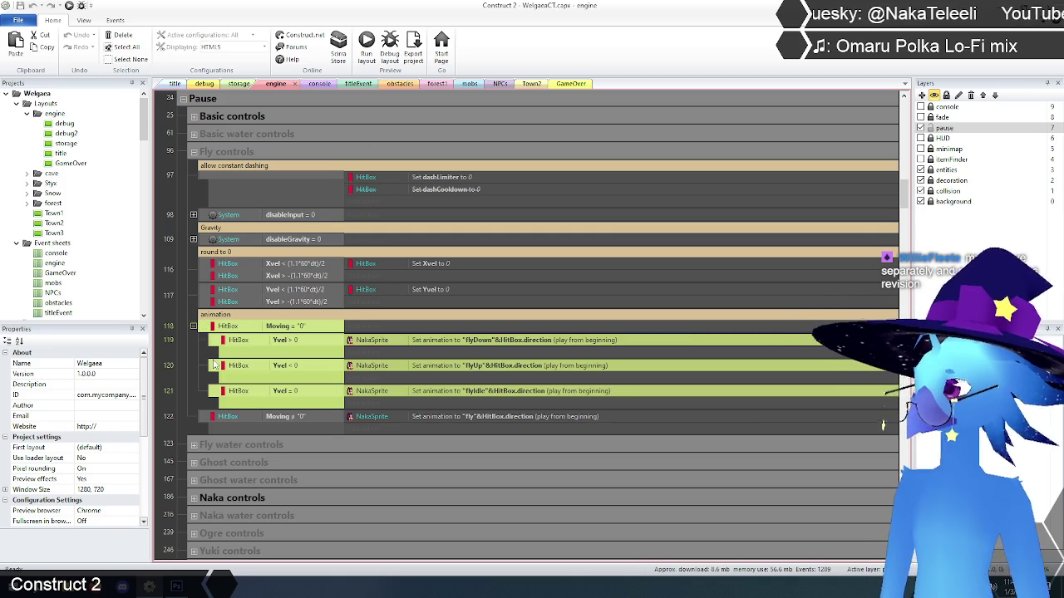
left_click(202, 418, "shift")
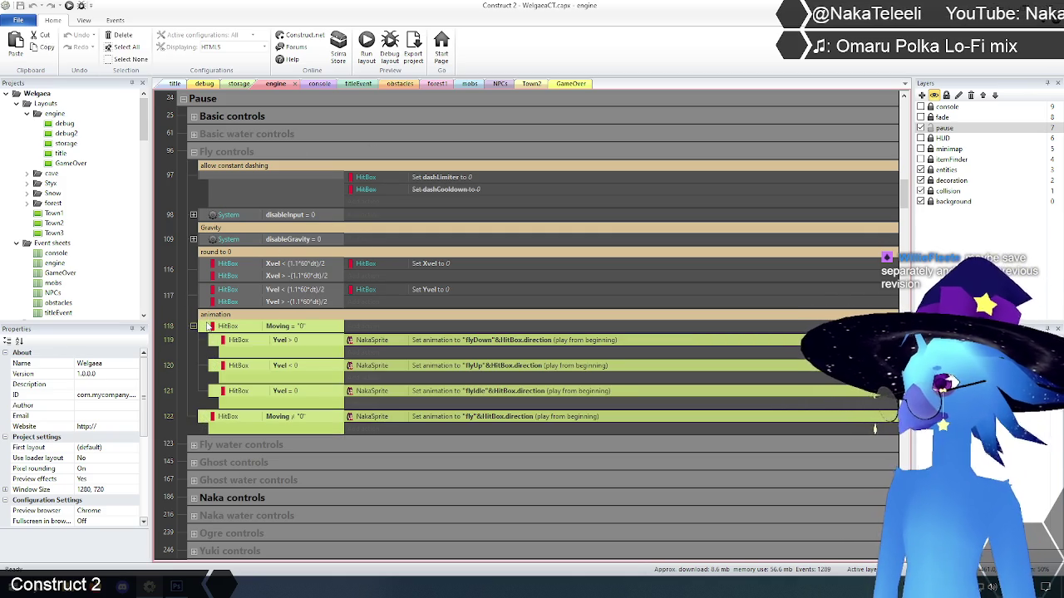
left_click_drag(902, 195, 906, 246)
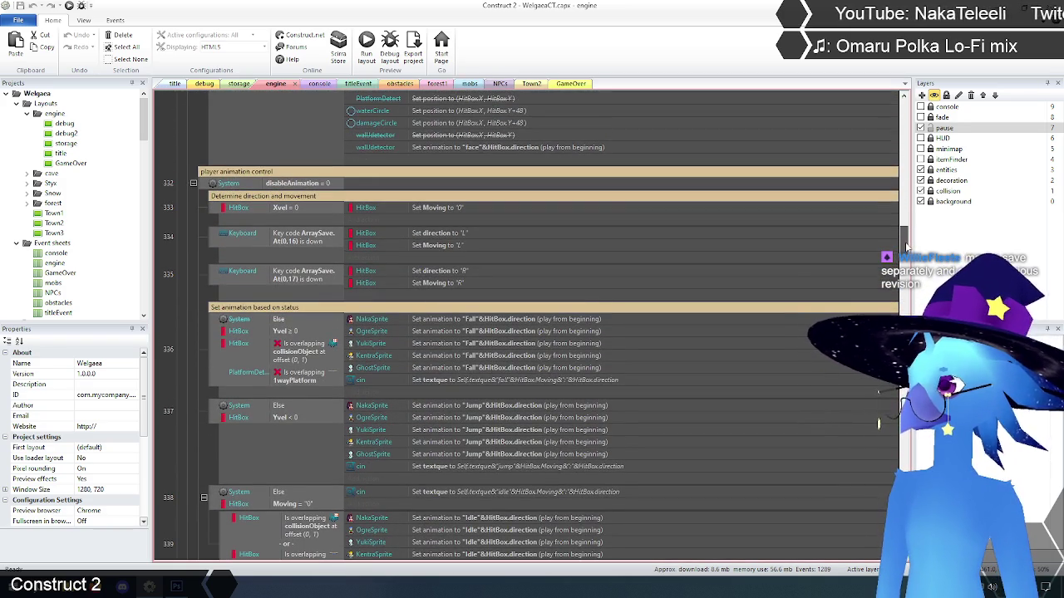
- Paste the fly animation events into the player animation section, above the Fall event
left_click(216, 370)
key("ctrl+v")
mouse_move(218, 412)
left_mouse_down()
mouse_move(213, 316)
mouse_move(212, 326)
left_mouse_up()
left_click(192, 285)
scroll(199, 296, "down", 2)
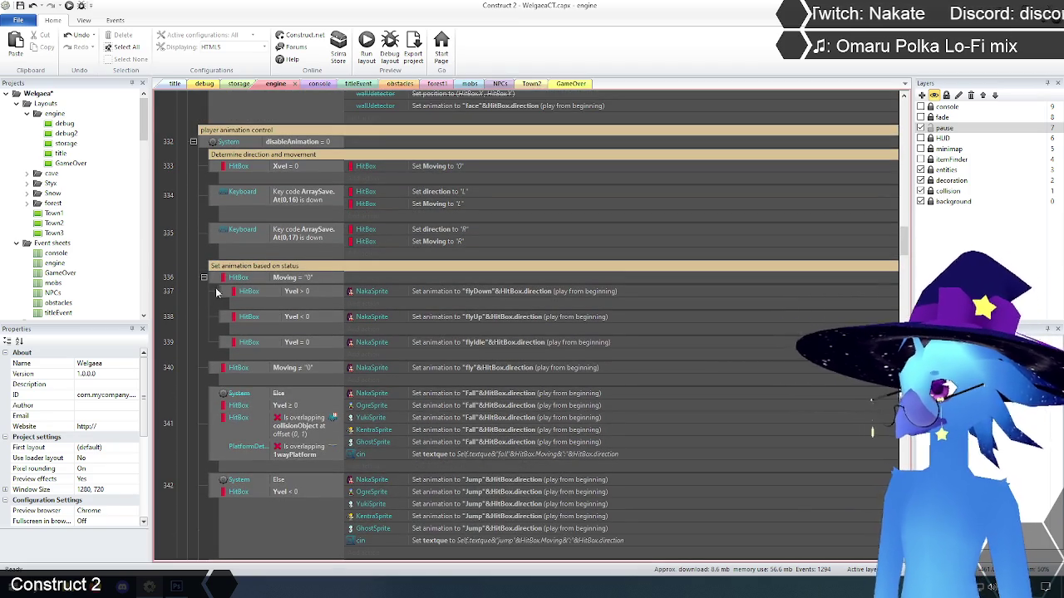
left_click(215, 279)
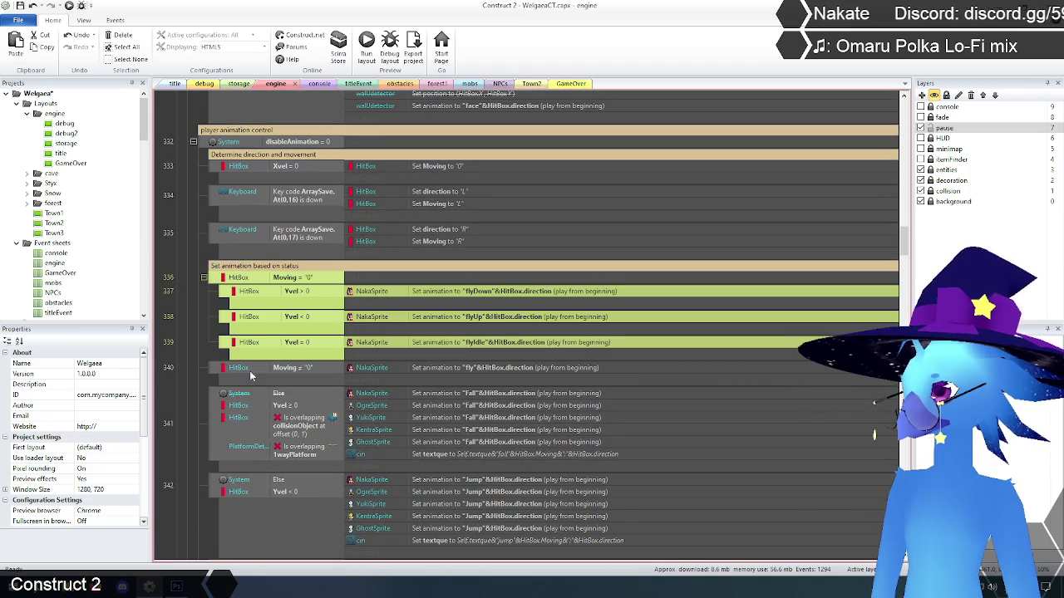
- Insert a new event above the pasted fly animation events and browse its System conditions
left_click(282, 396)
right_click(280, 395)
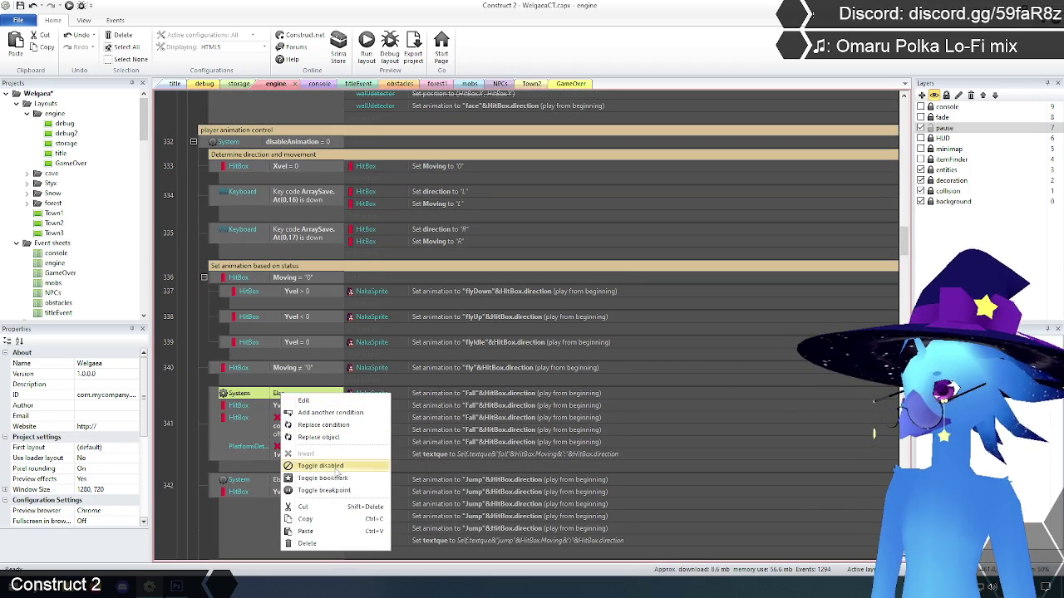
left_click(187, 332)
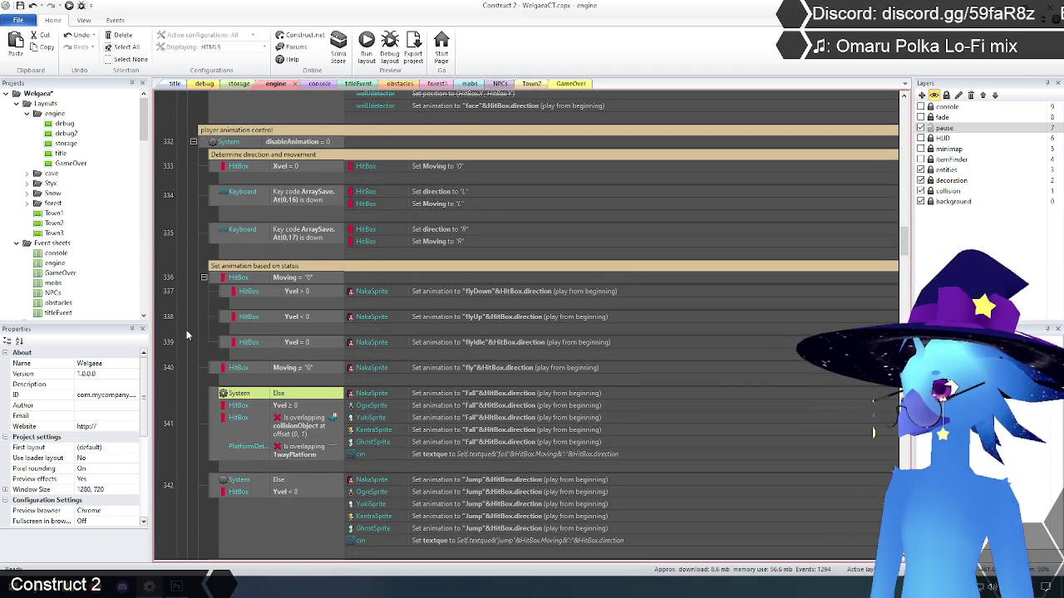
right_click(218, 283)
left_click(474, 302)
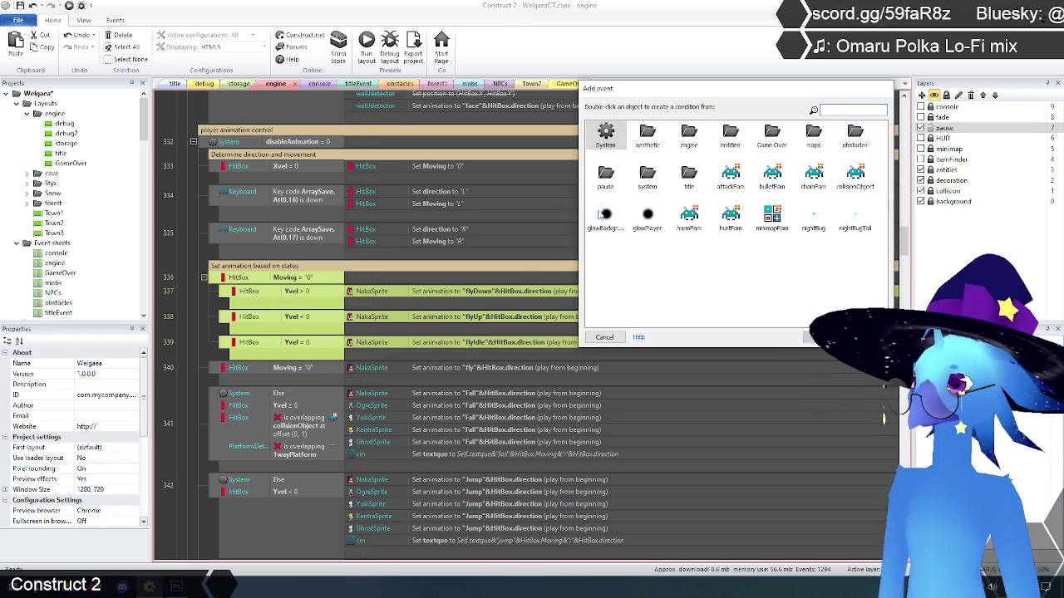
double_click(608, 140)
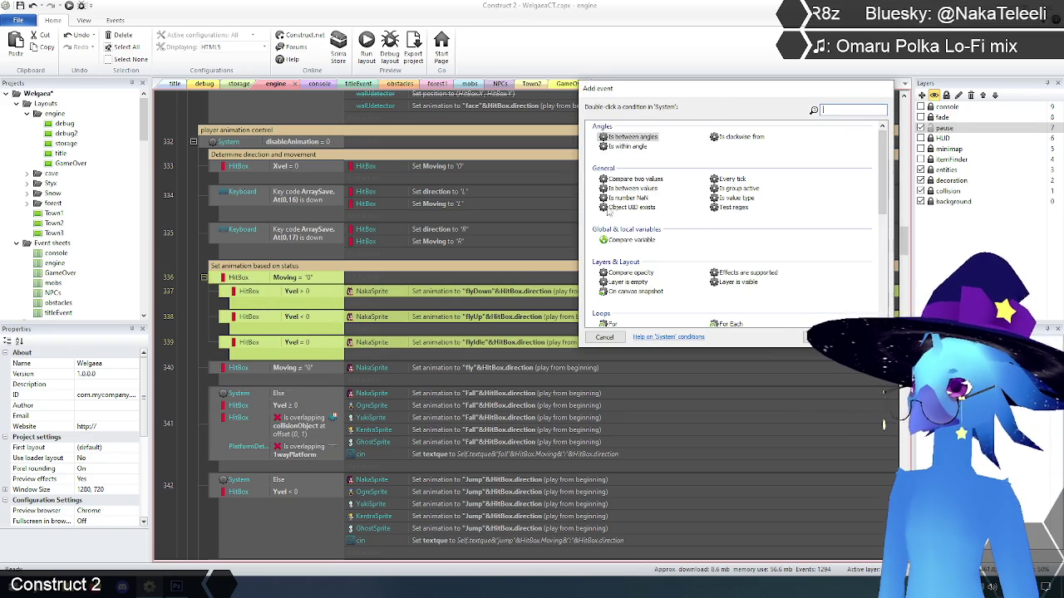
scroll(706, 280, "down", 5)
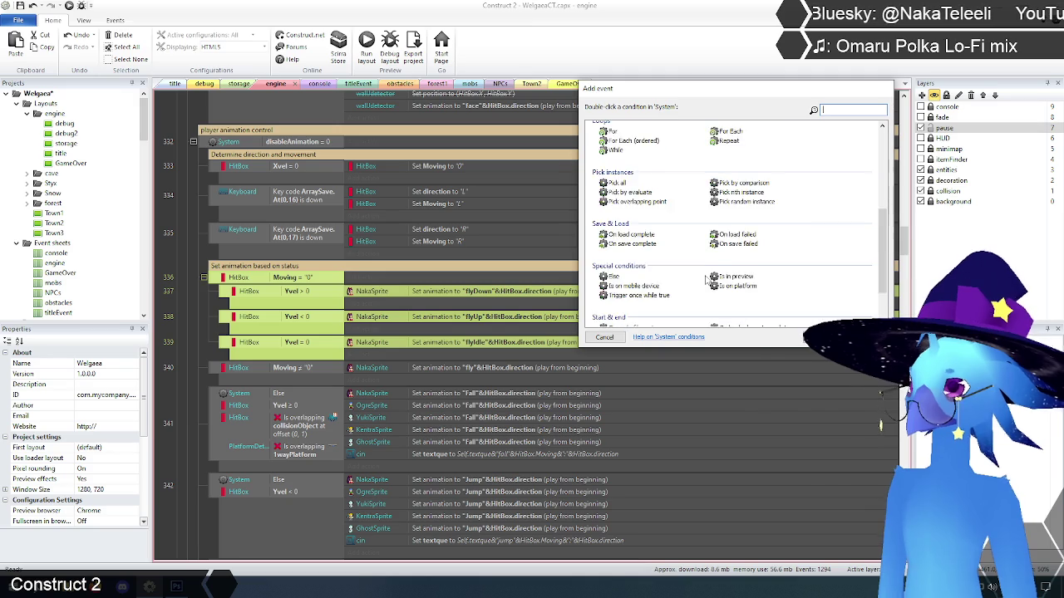
scroll(675, 293, "up", 3)
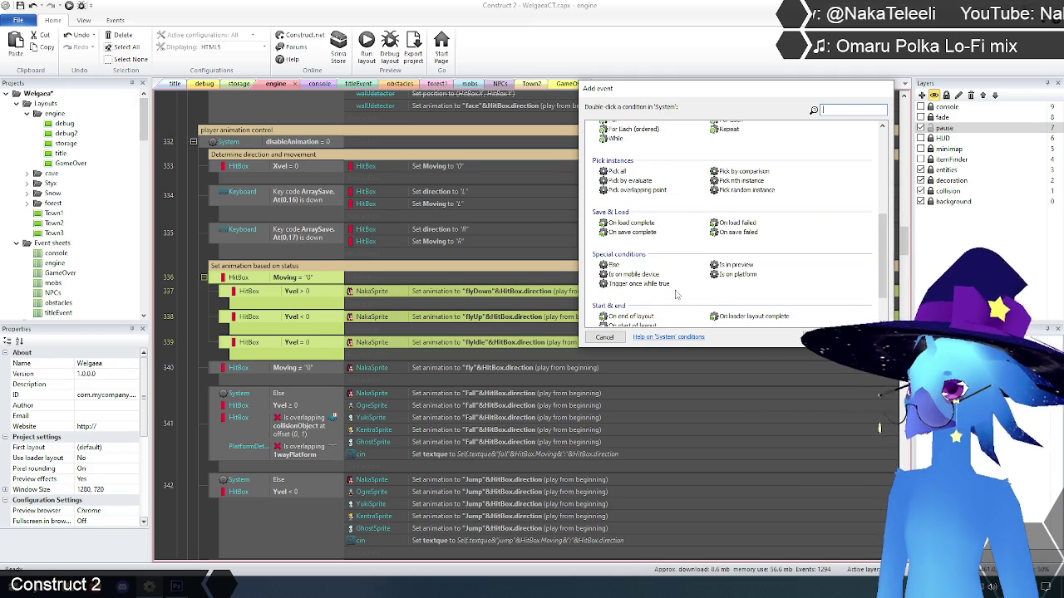
scroll(675, 293, "up", 2)
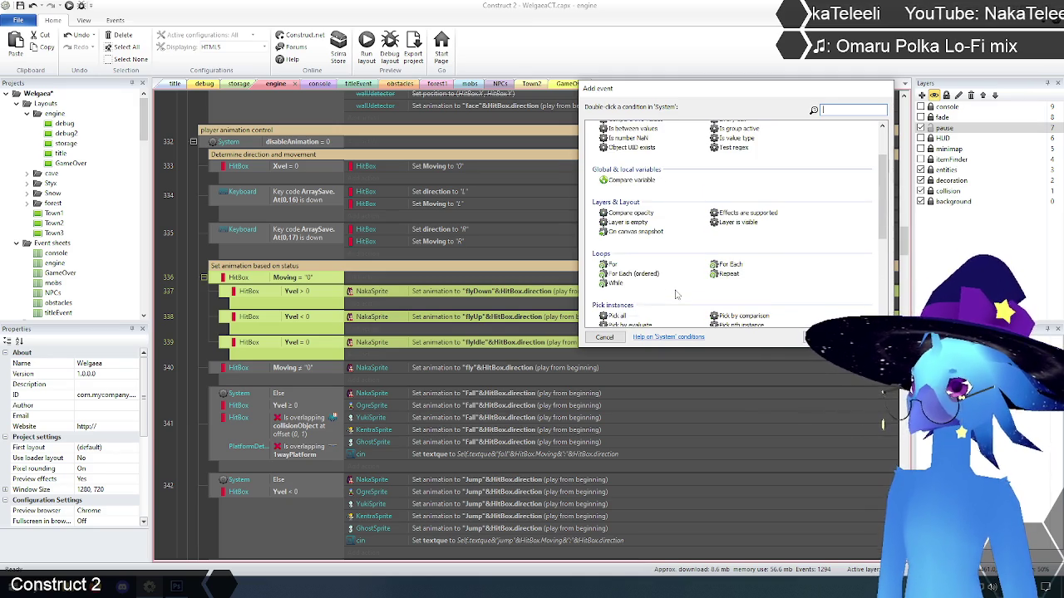
scroll(676, 294, "down", 2)
scroll(675, 294, "up", 2)
scroll(676, 293, "down", 4)
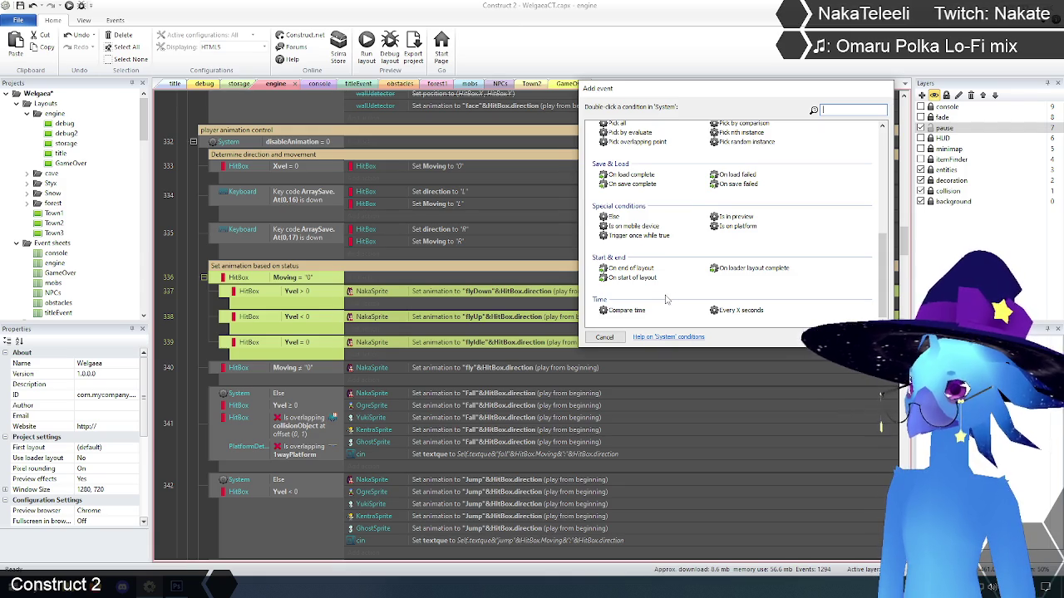
scroll(669, 303, "up", 1)
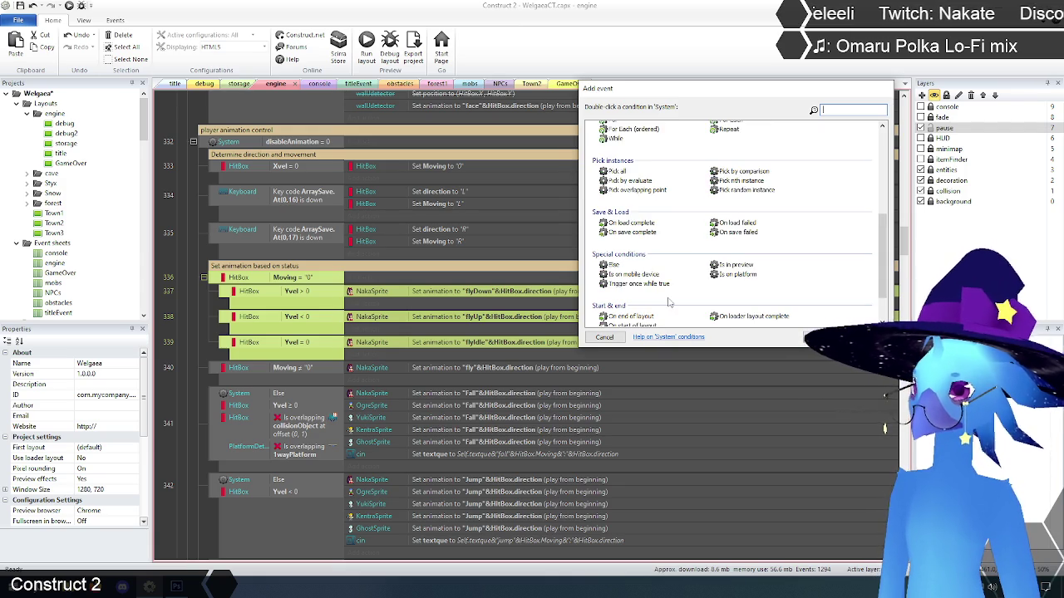
scroll(669, 302, "up", 2)
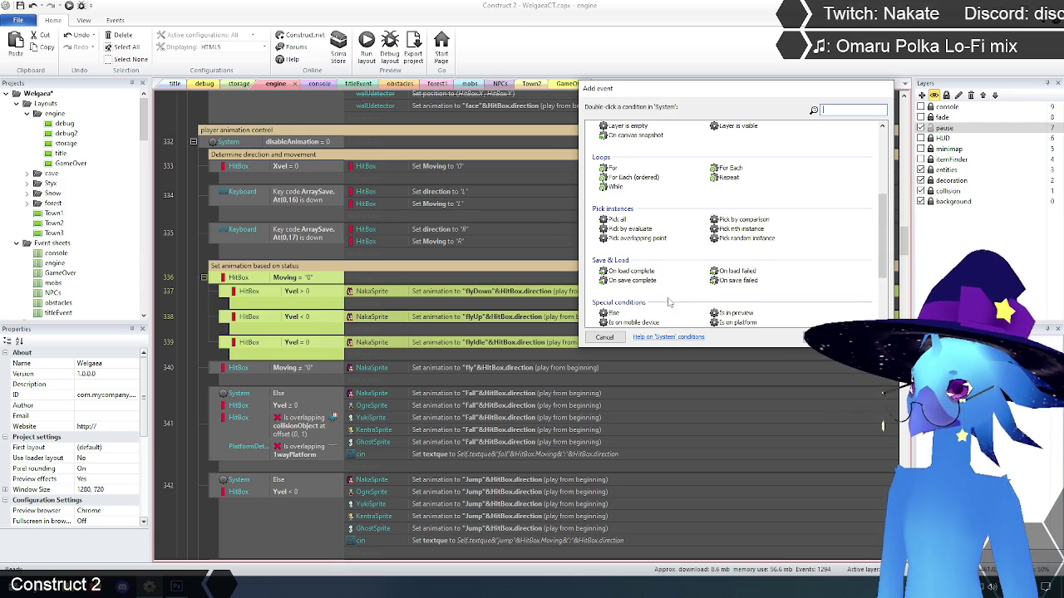
scroll(669, 303, "up", 3)
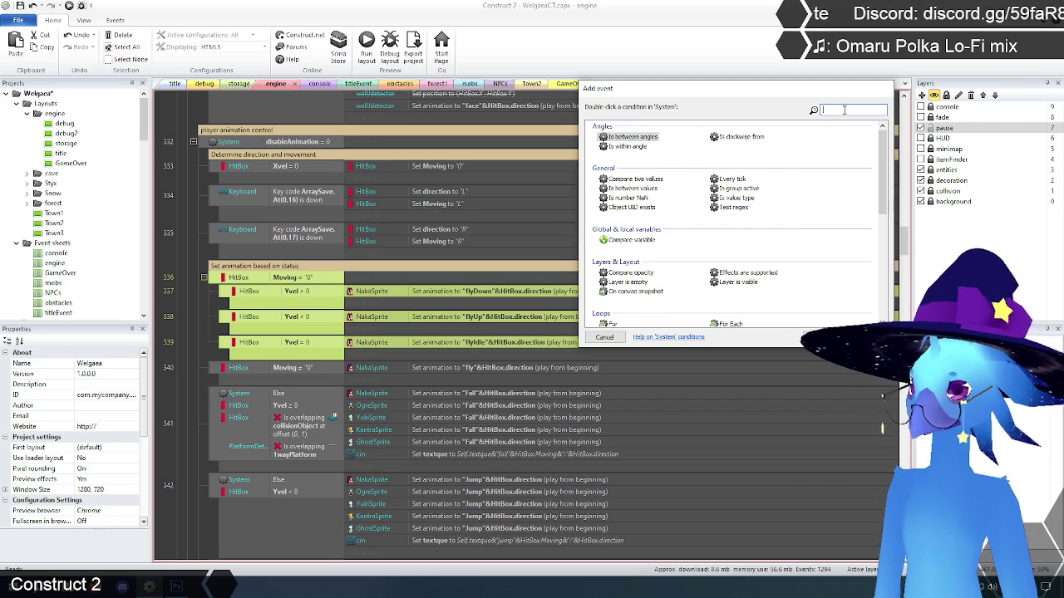
- Give the new event the System 'Is group active' condition for 'Fly controls'
type("gr")
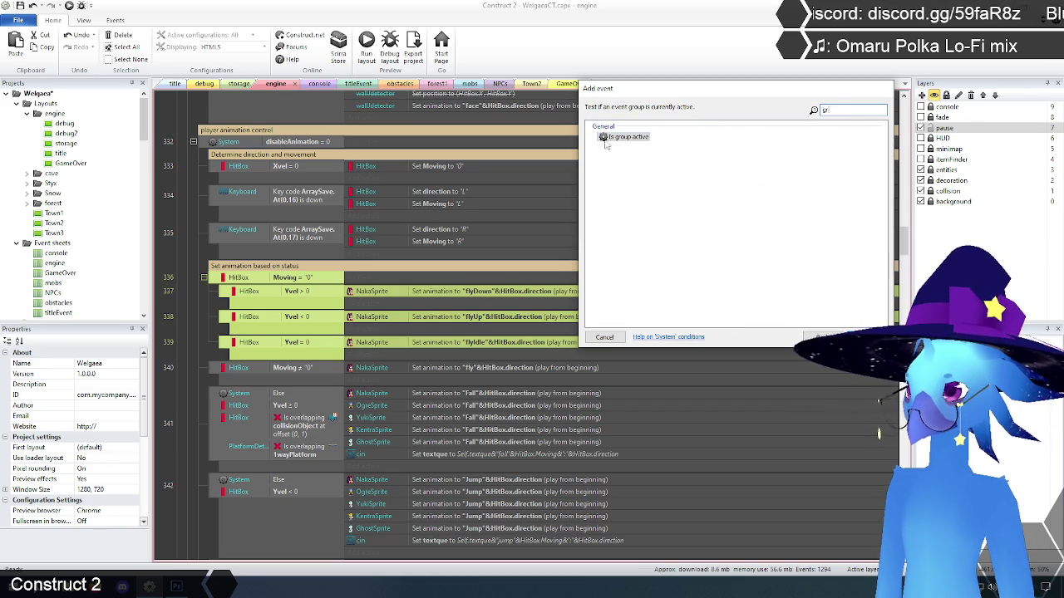
double_click(625, 136)
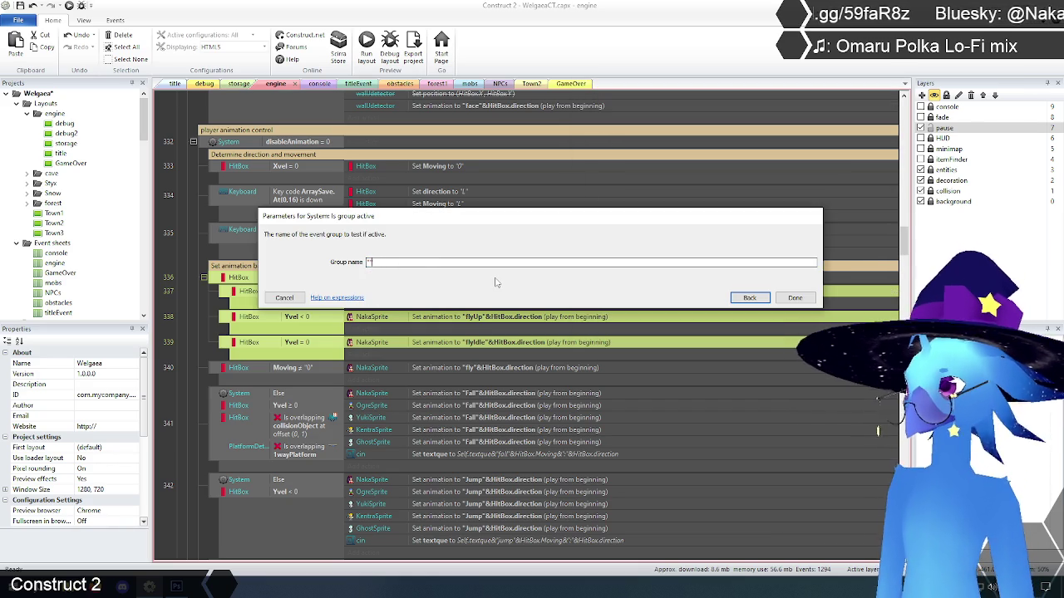
type("\"f")
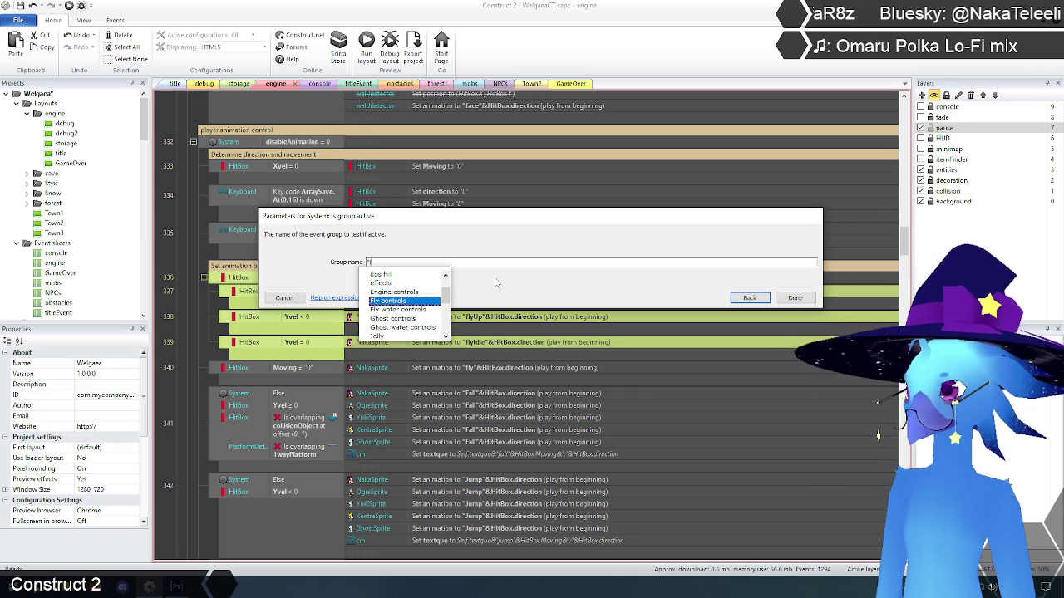
key("Return")
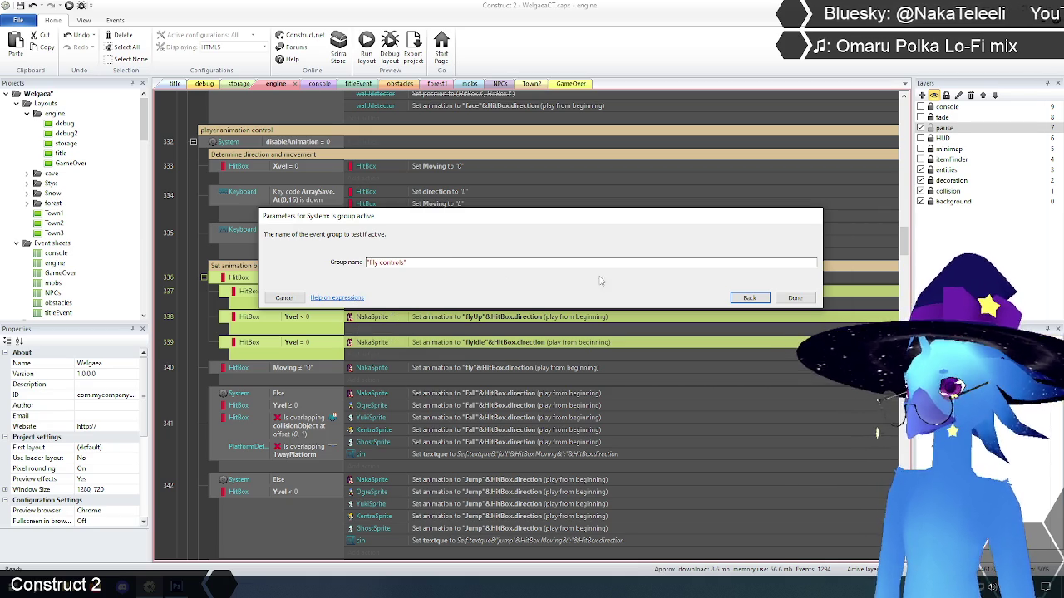
left_click(794, 297)
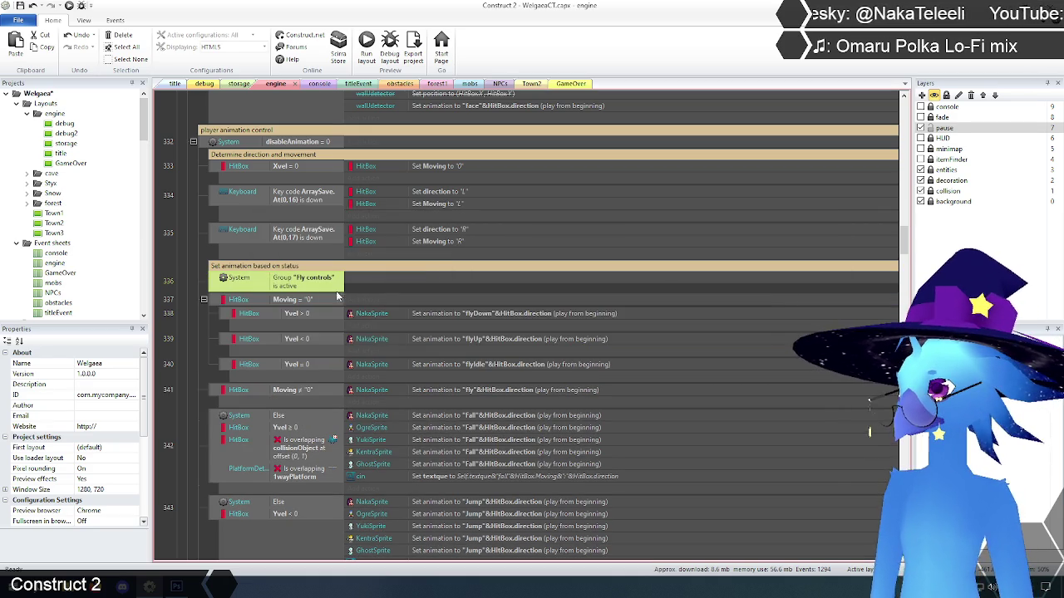
- Nest the fly animation events 337–341 under the Fly controls group check
left_click(221, 300)
left_click(214, 393, "shift")
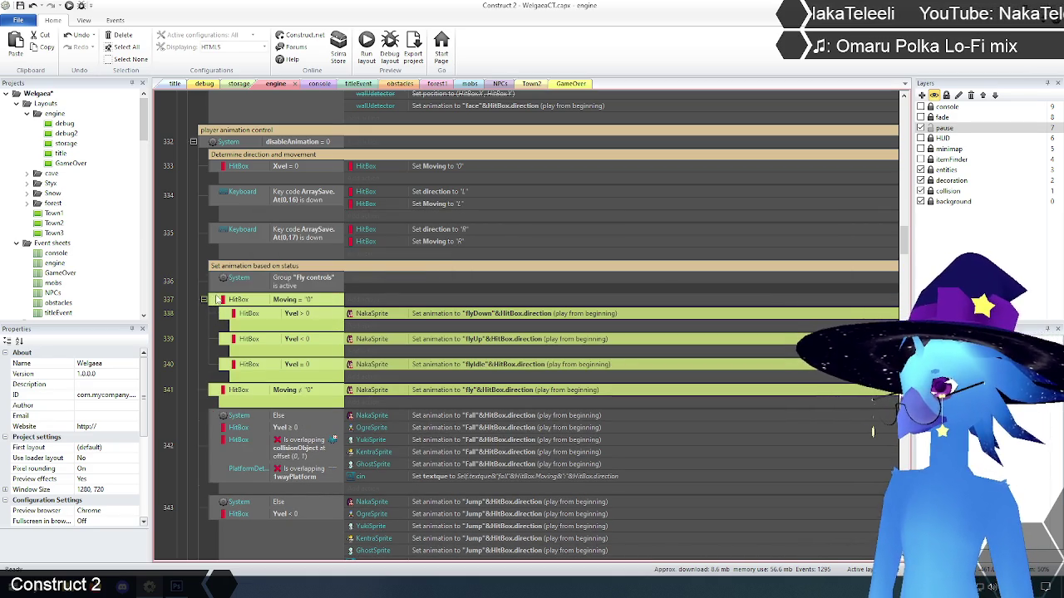
left_click_drag(260, 293, 274, 292)
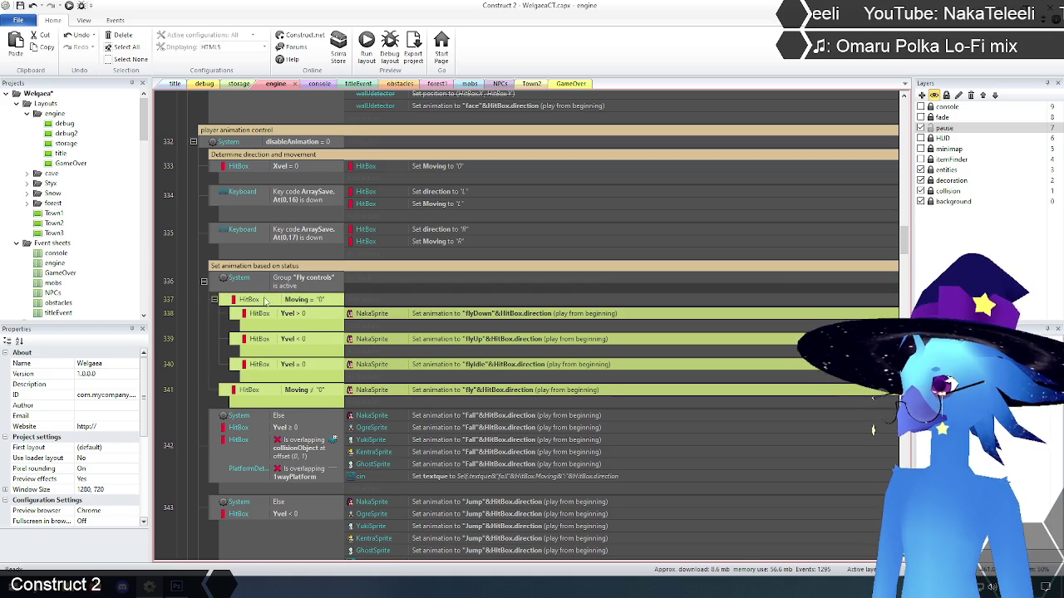
left_click(192, 313)
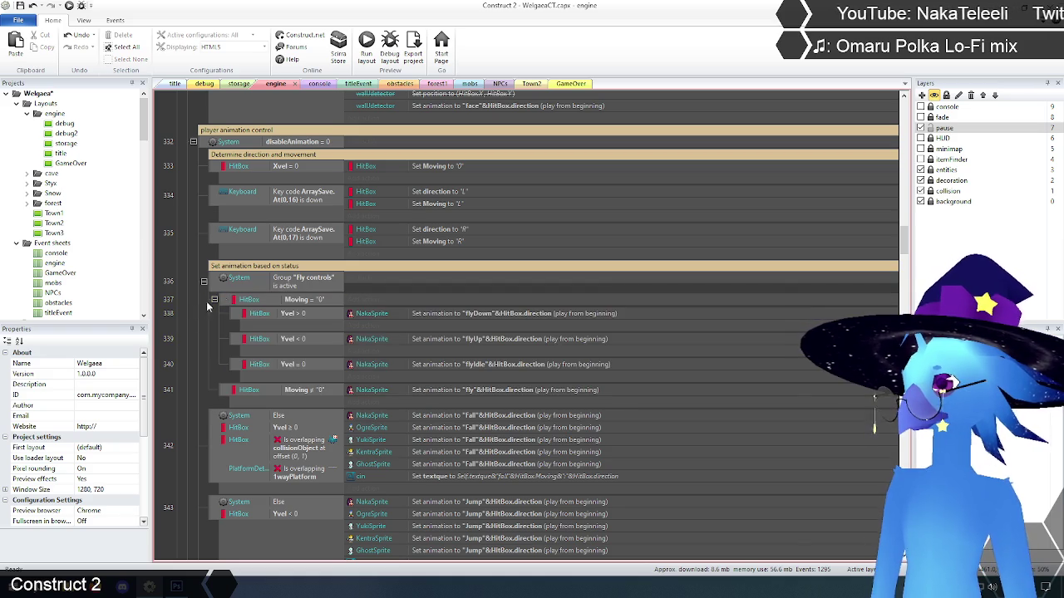
- Duplicate the group condition and change the copy's group to 'Fly water controls'
left_click(280, 289)
key("ctrl+c")
key("ctrl+v")
right_click(287, 306)
left_click(311, 306)
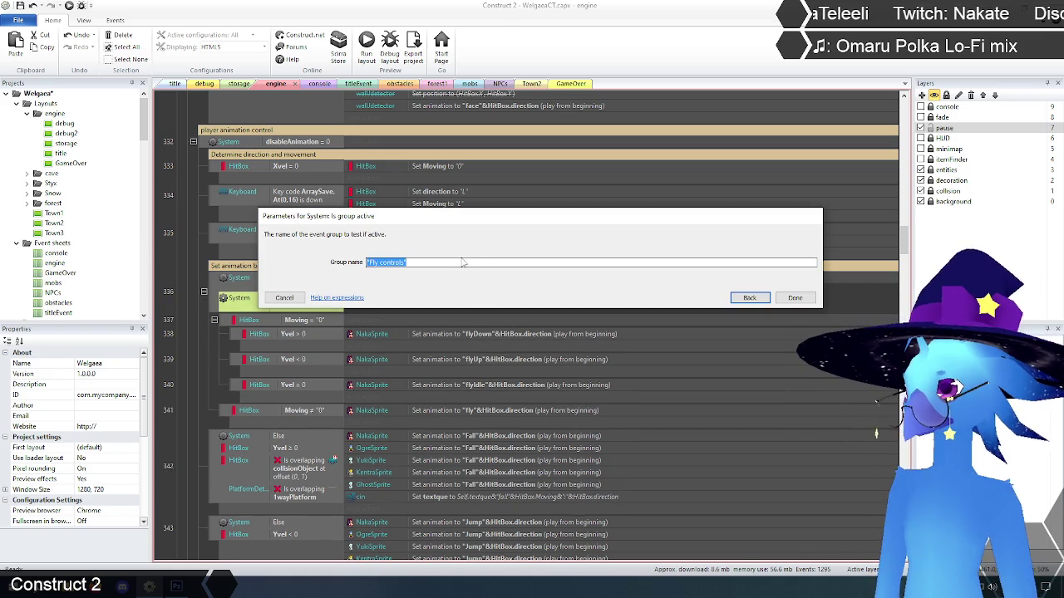
type("\"f")
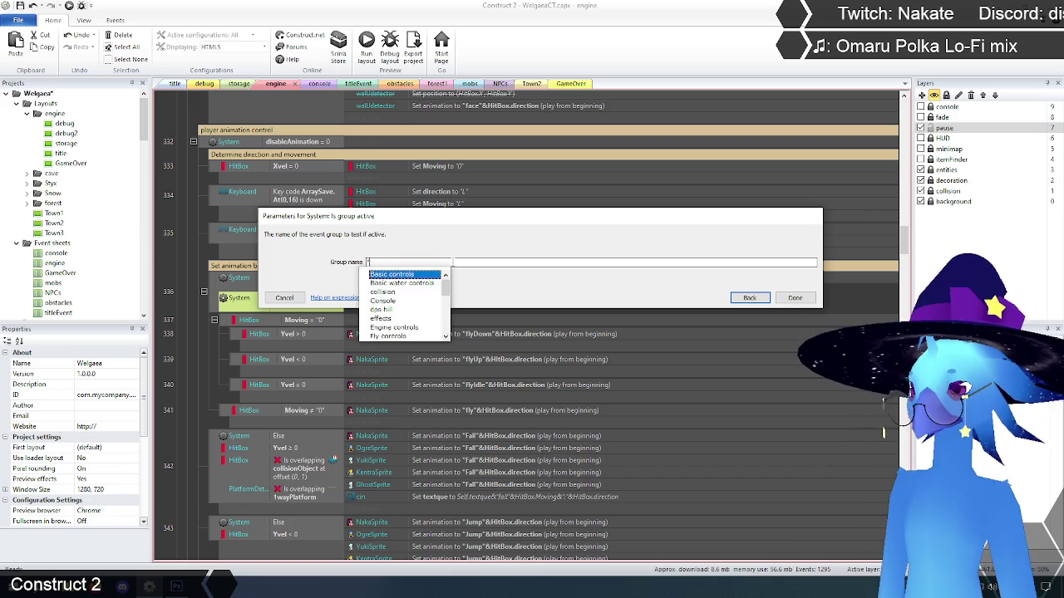
key("Down")
key("Return")
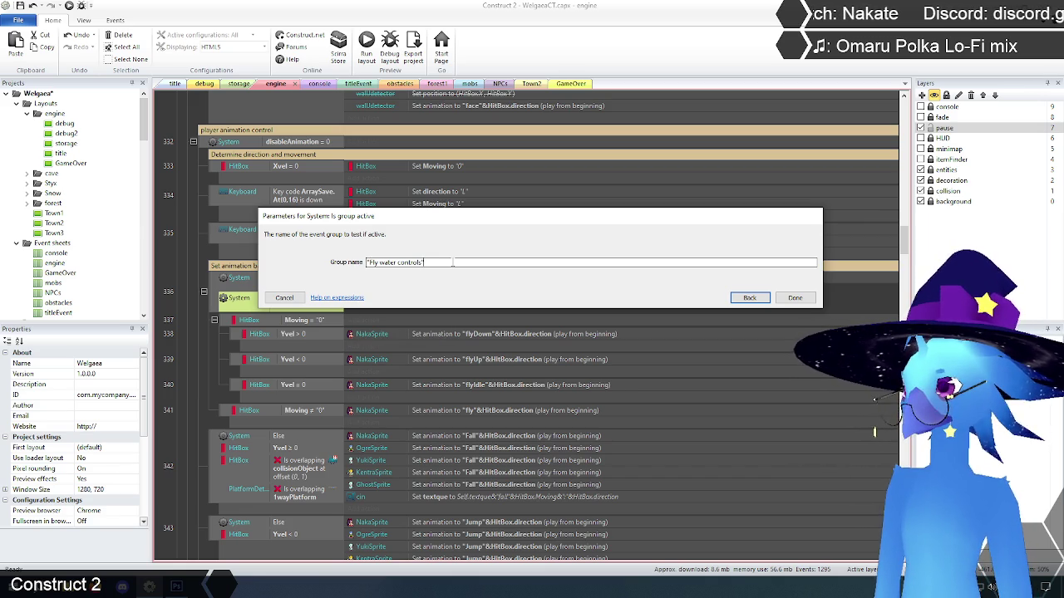
left_click(798, 299)
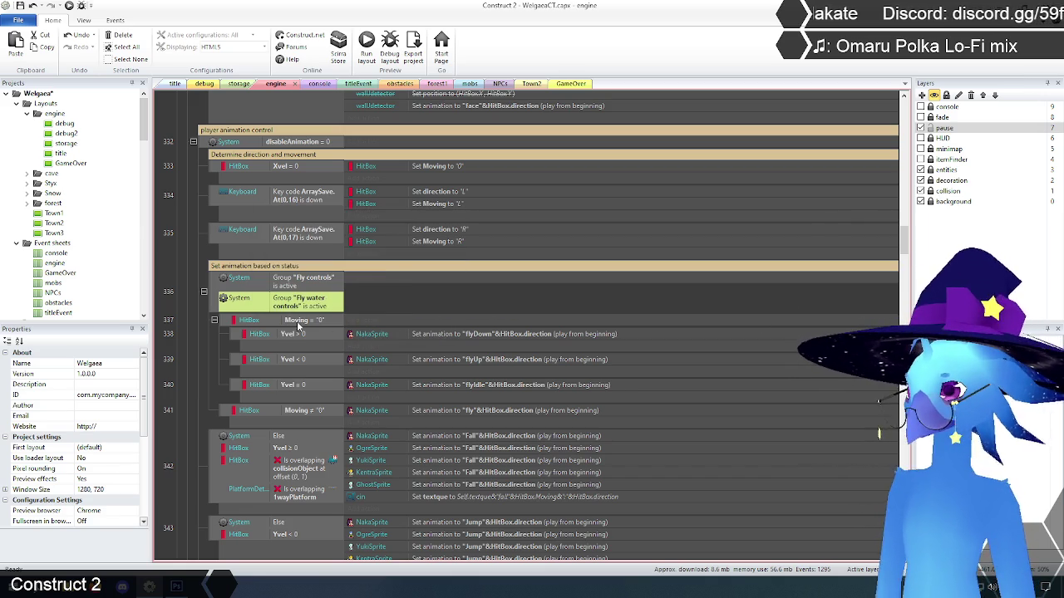
- Turn event 336's two group conditions into an OR block
left_click(217, 291)
right_click(218, 283)
left_click(249, 371)
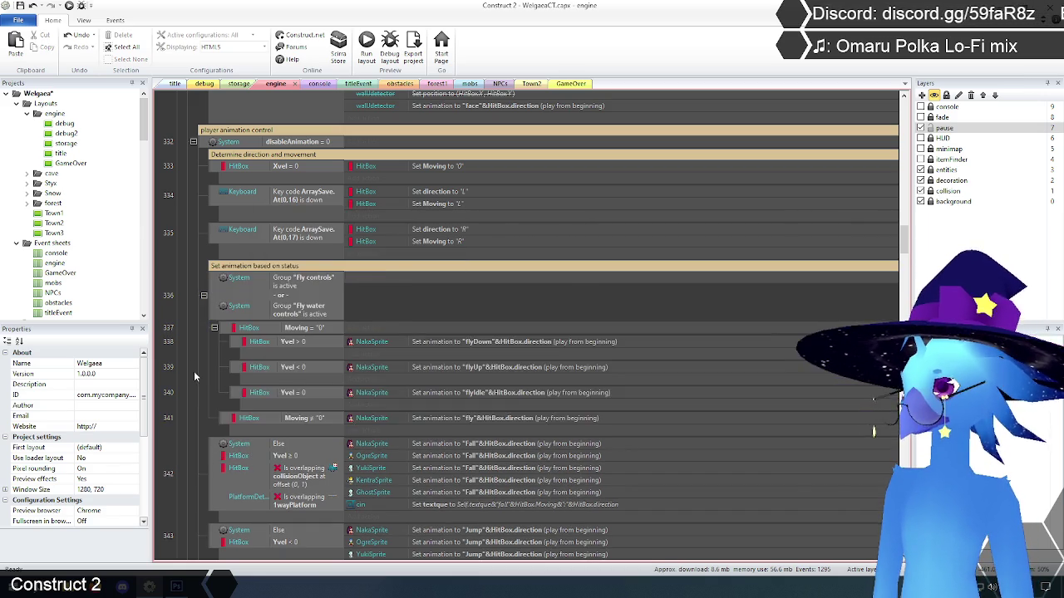
- Remove the 'animation' comment and events 118–122 from the Fly controls group
scroll(196, 377, "down", 1)
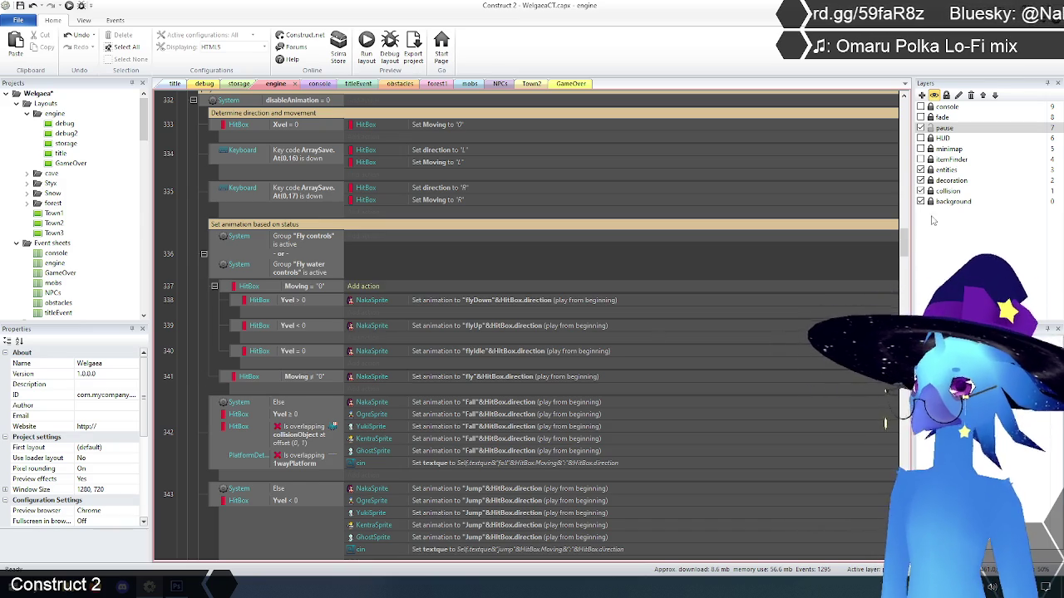
left_click_drag(906, 247, 904, 187)
left_click(205, 366)
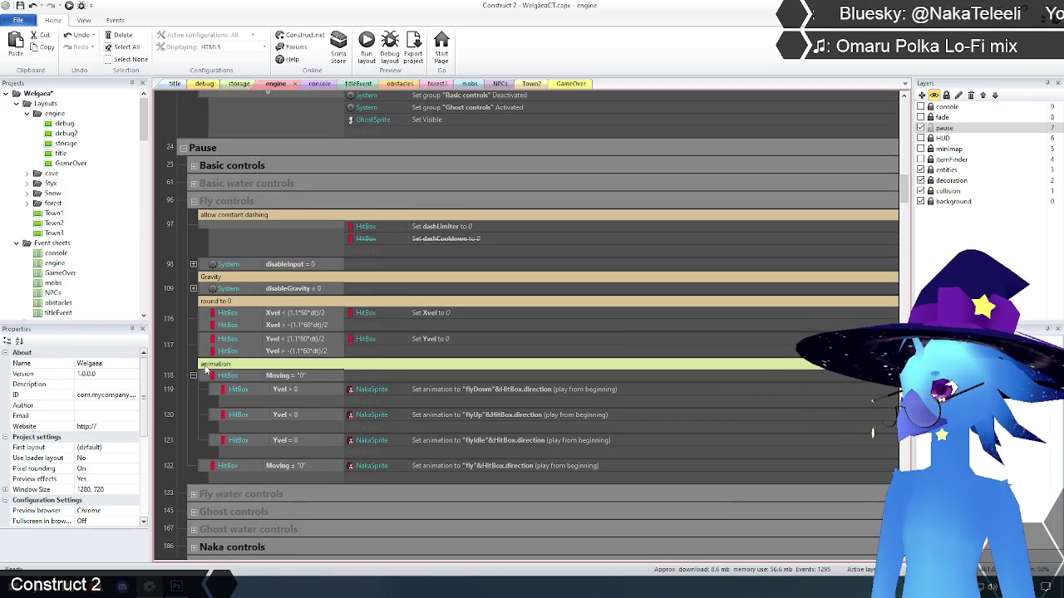
left_click(205, 376, "shift")
left_click(201, 465, "shift")
scroll(171, 407, "down", 3)
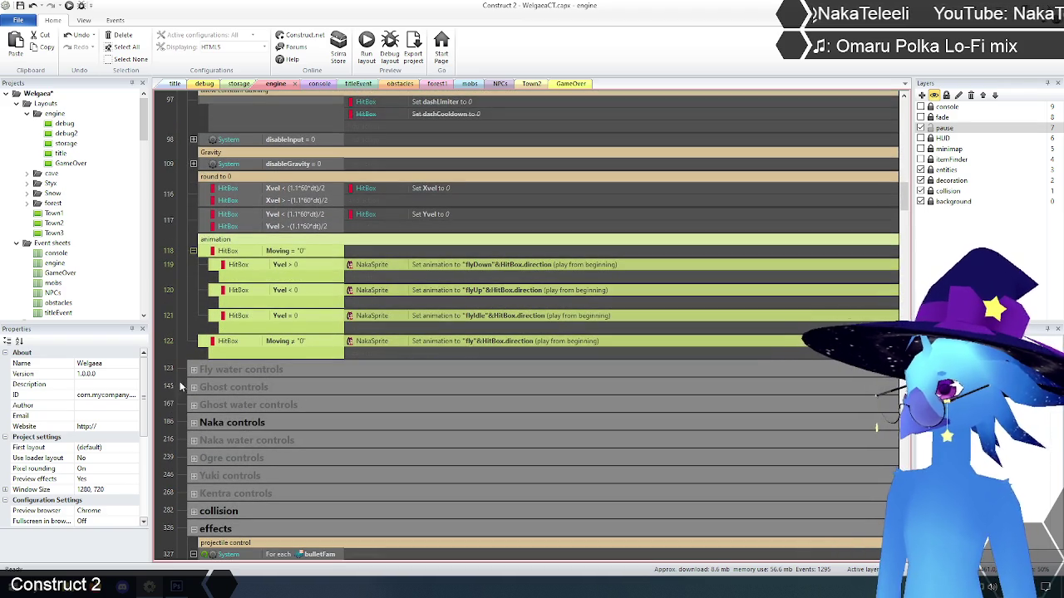
key("ctrl+x")
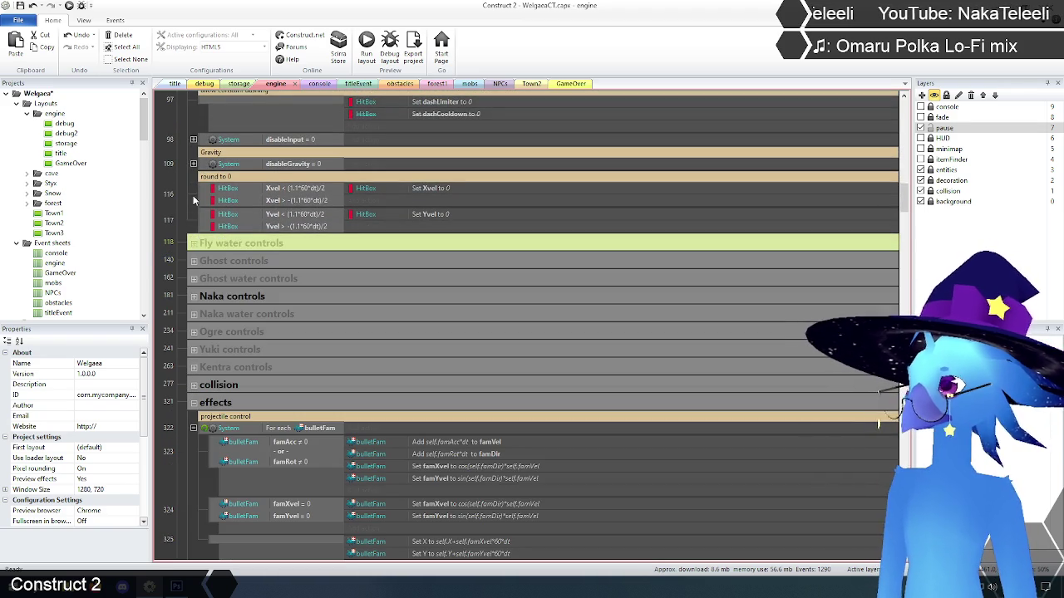
- Scroll back through the sheet to check the fly animations under the OR event
left_click(181, 204)
left_click_drag(899, 201, 906, 231)
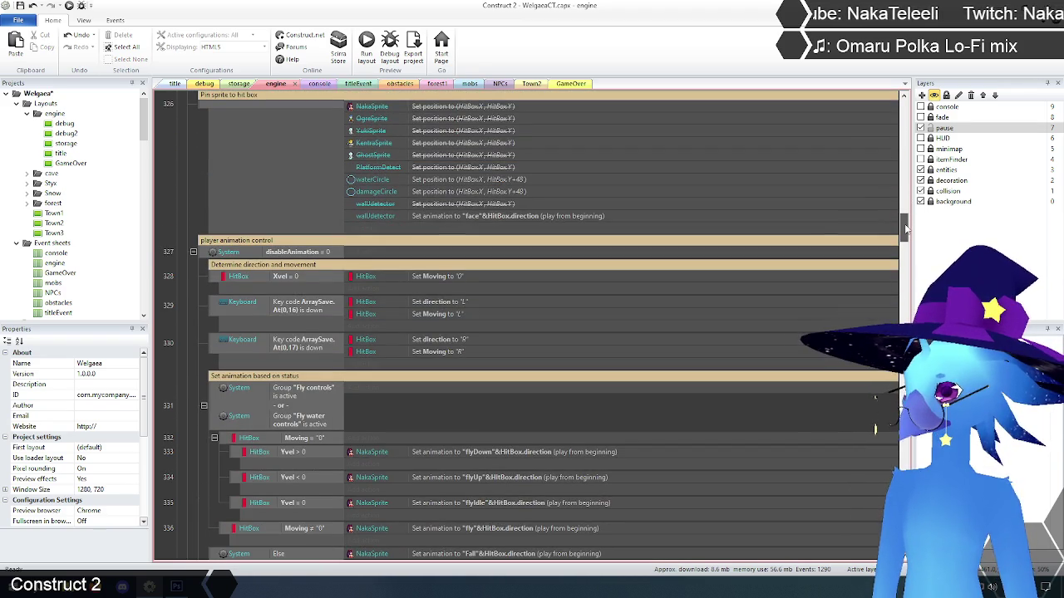
scroll(174, 210, "down", 4)
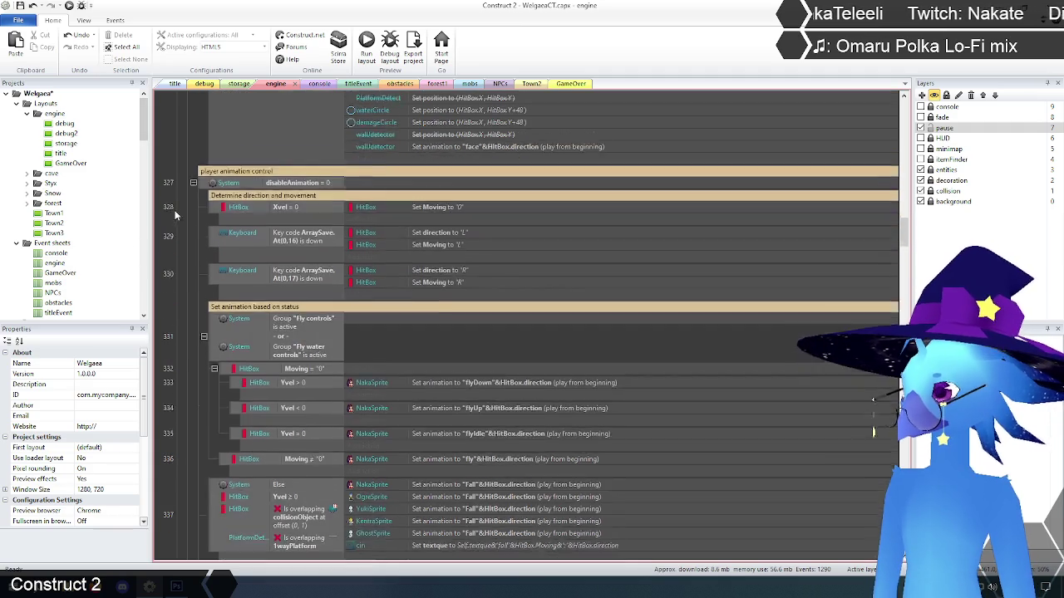
scroll(173, 209, "up", 2)
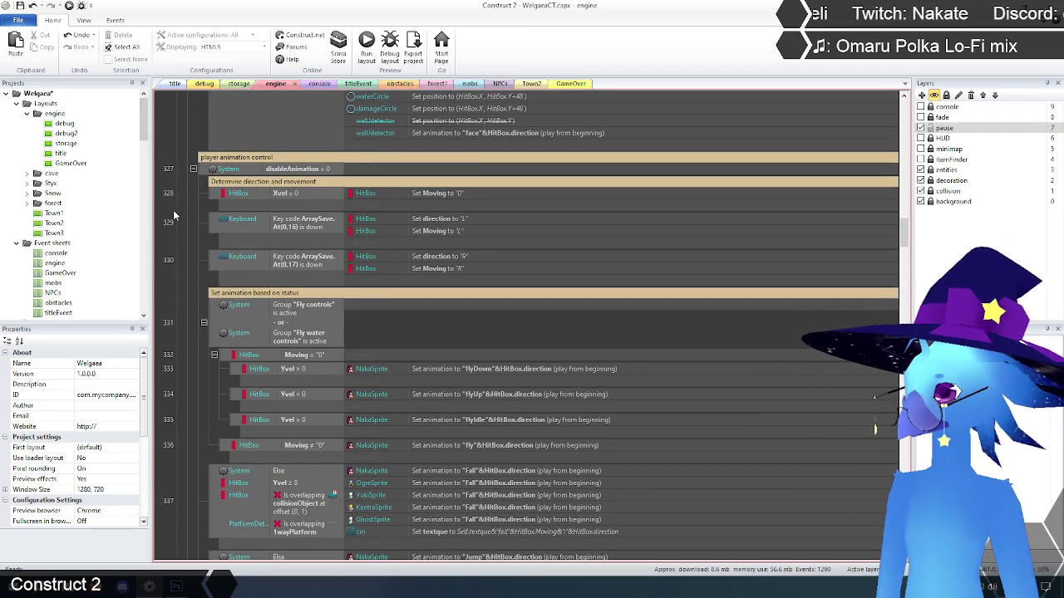
scroll(173, 210, "down", 3)
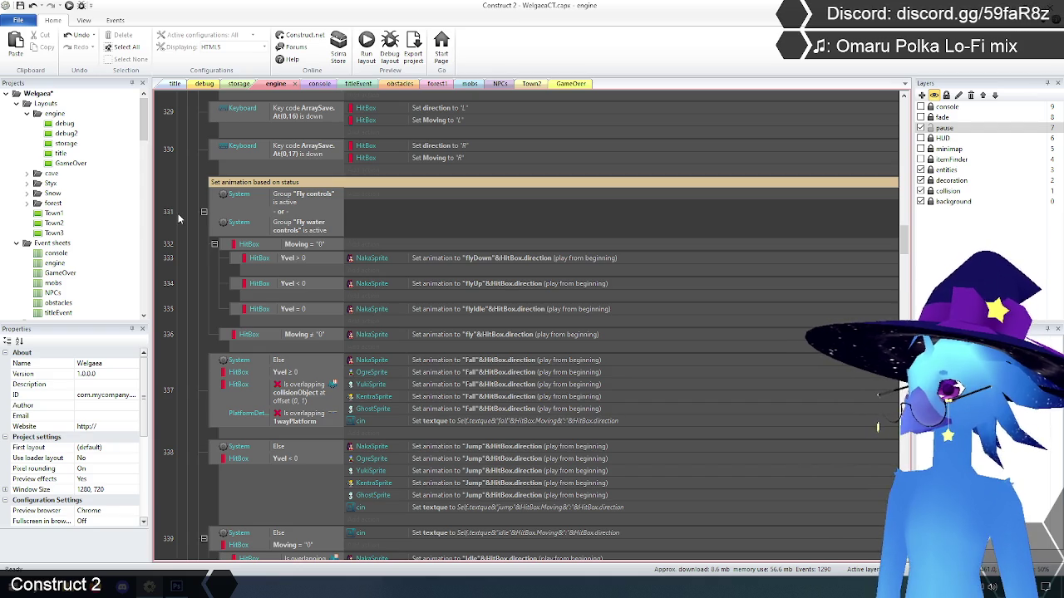
scroll(178, 217, "down", 5)
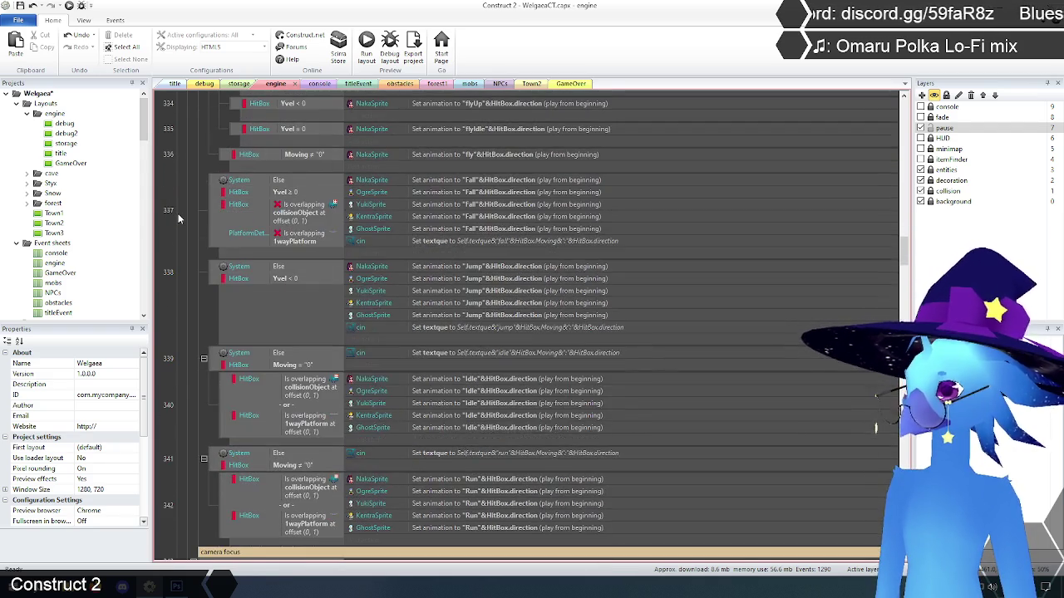
scroll(178, 218, "down", 1)
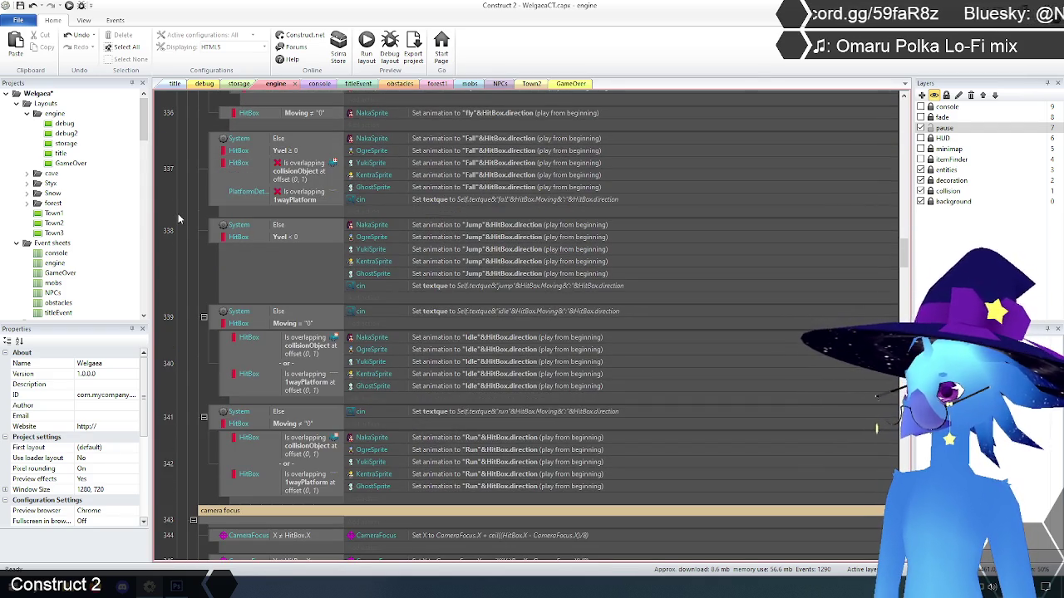
scroll(178, 218, "up", 6)
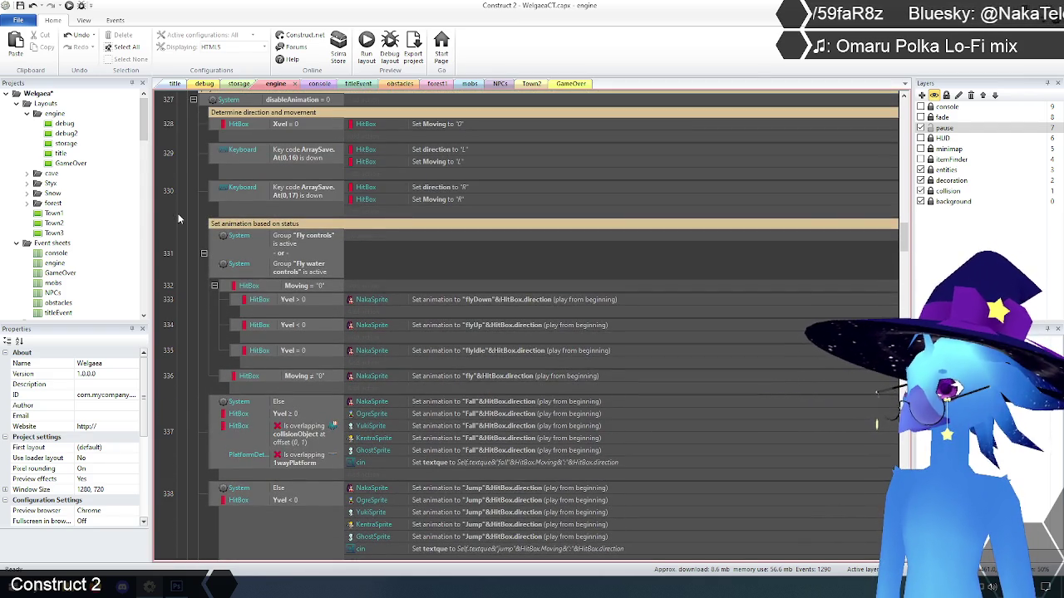
scroll(178, 218, "up", 2)
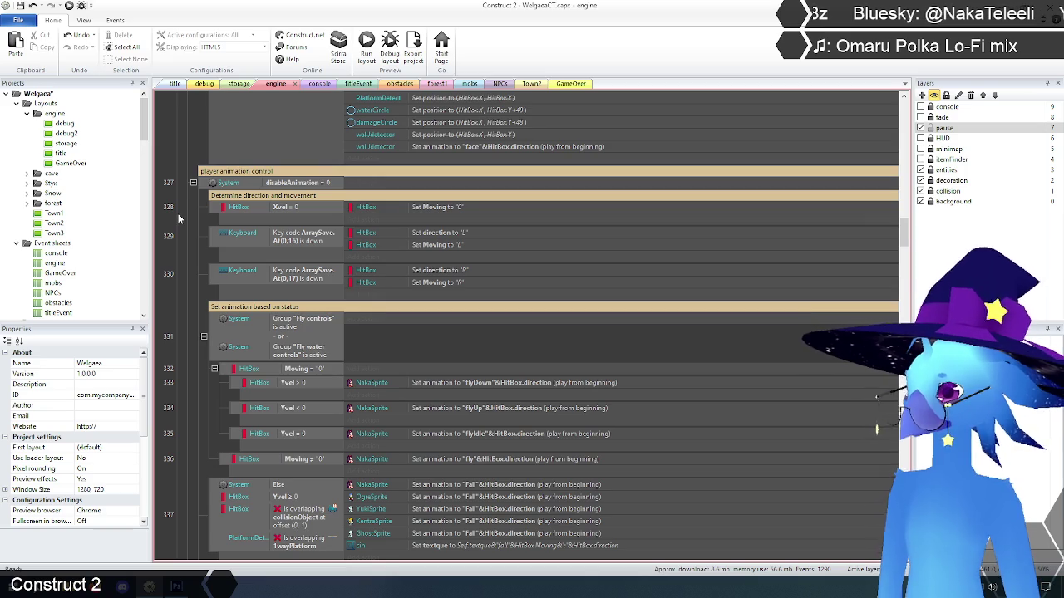
scroll(178, 218, "down", 2)
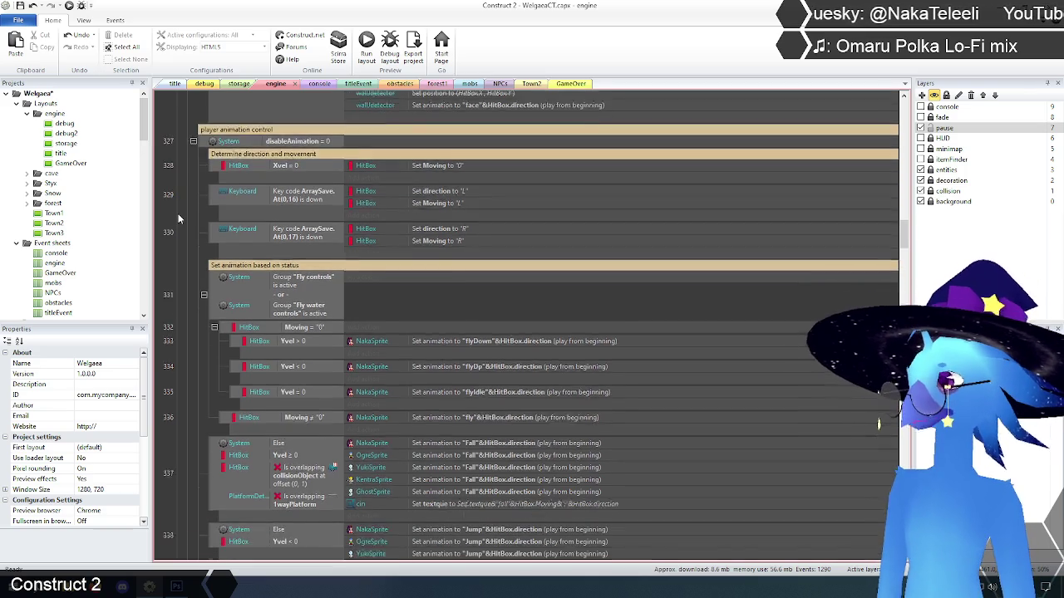
- Preview the game from the title layout and load Save 1
left_click(175, 85)
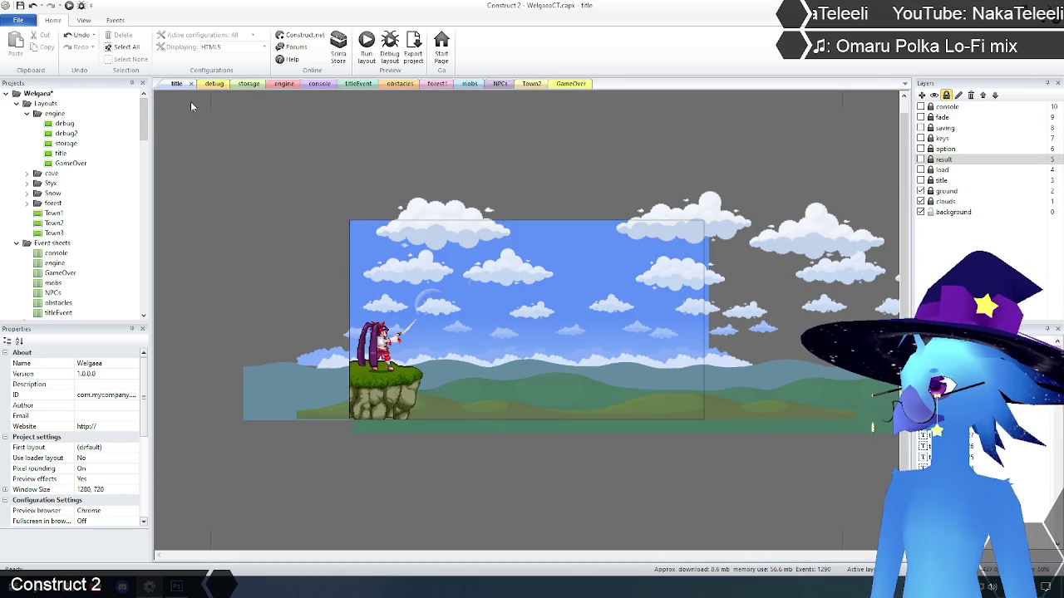
left_click(374, 48)
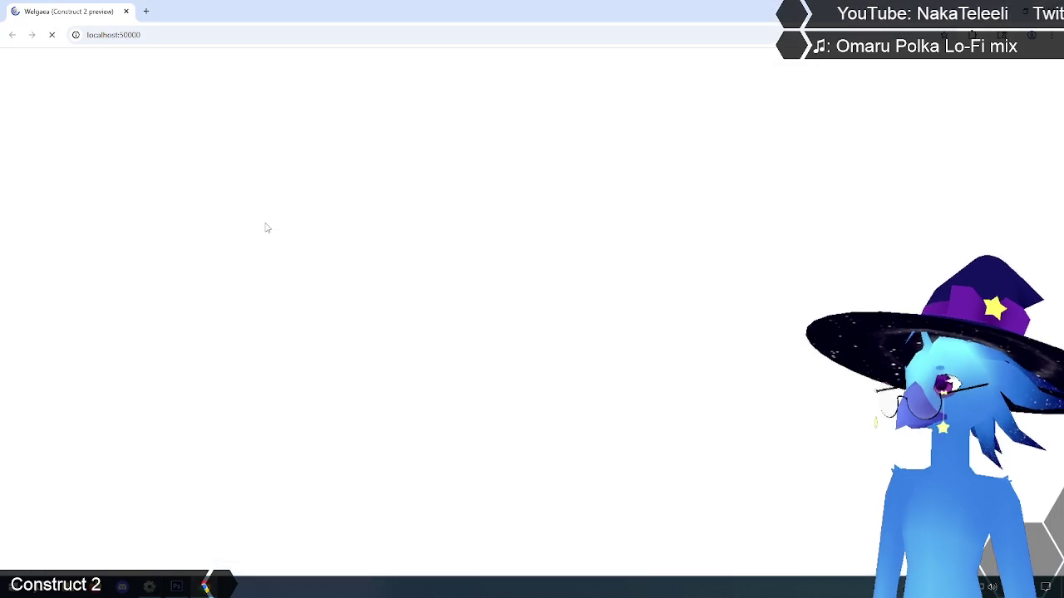
key("Return")
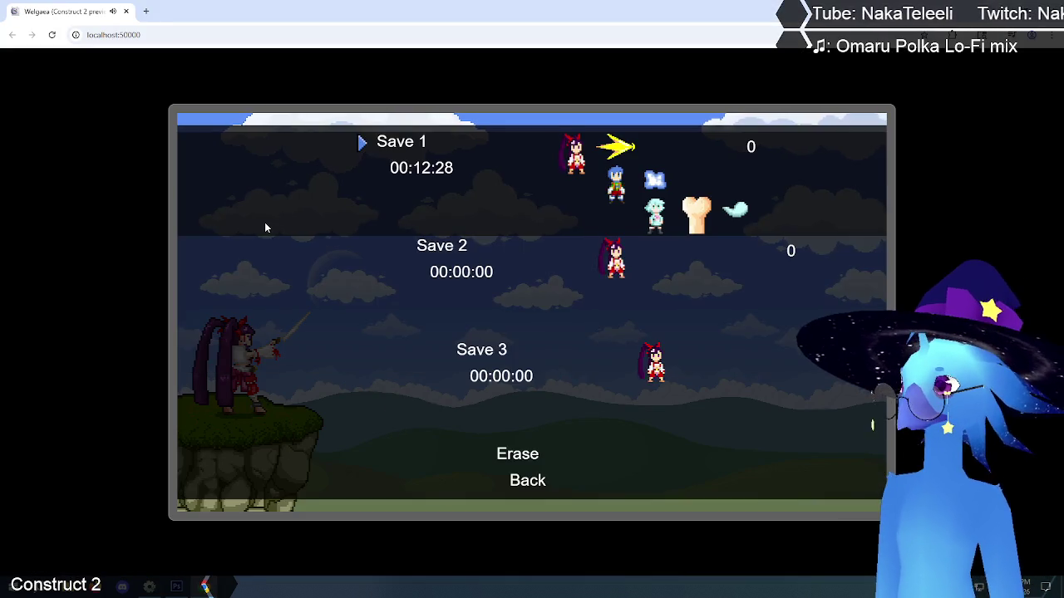
key("Return")
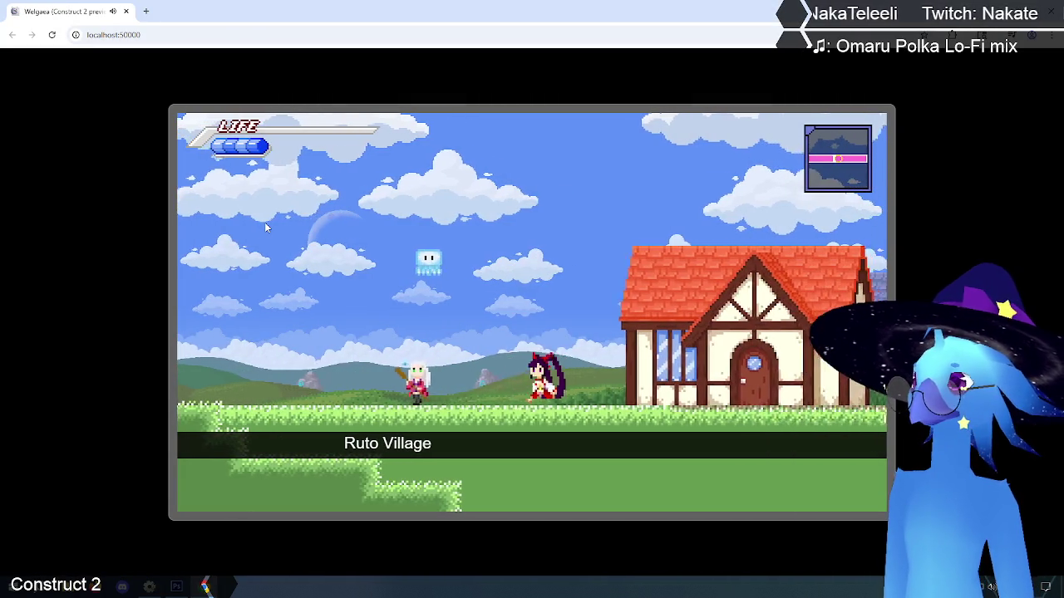
- Run and jump the character around Ruto Village, past the houses and fountain
key("Left")
key("Right")
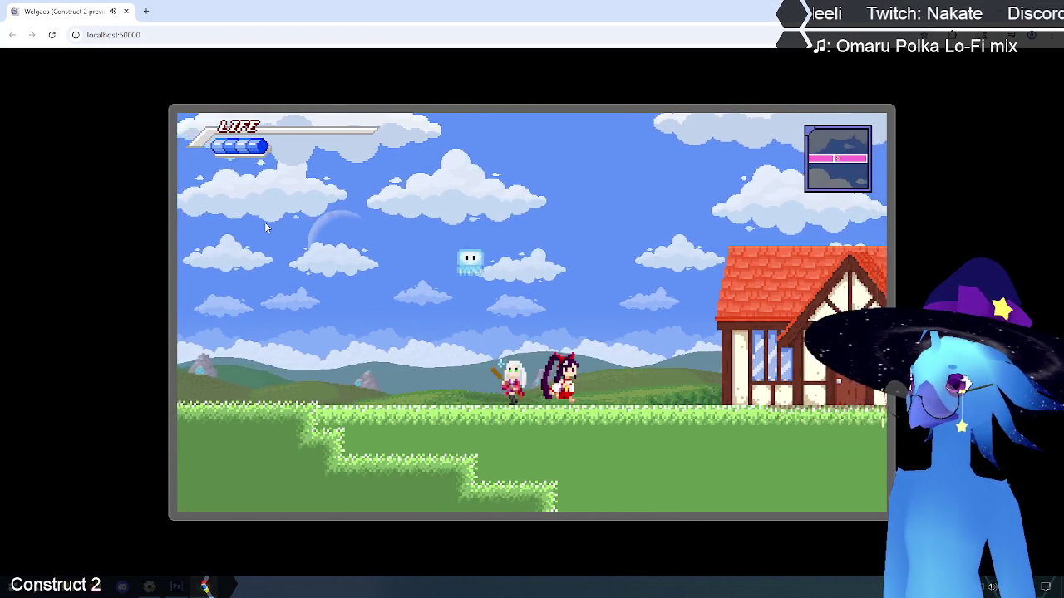
key("Up")
key("Right")
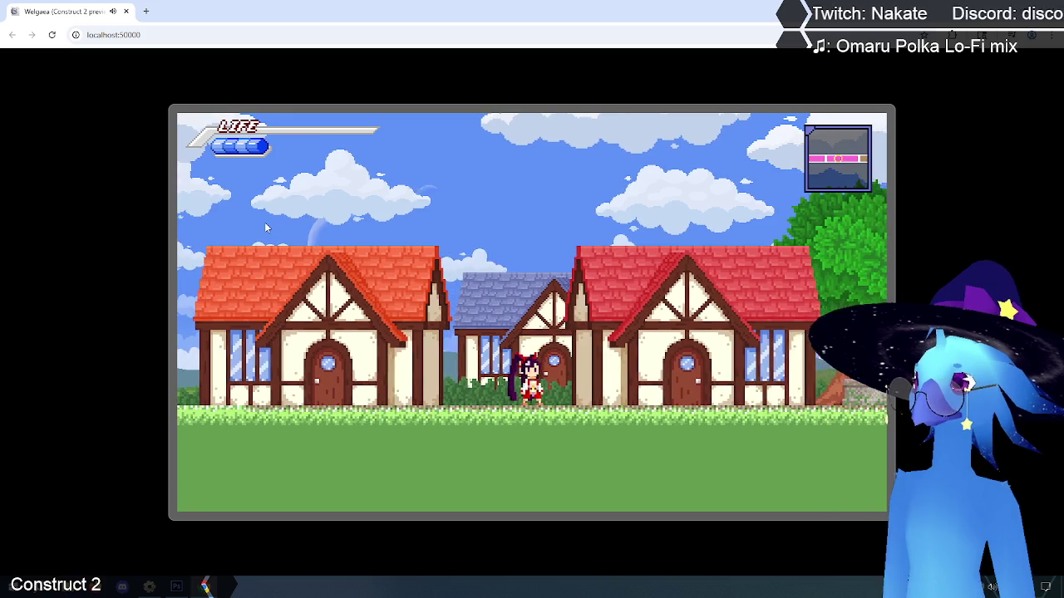
key("Left")
key("Right")
key("Up")
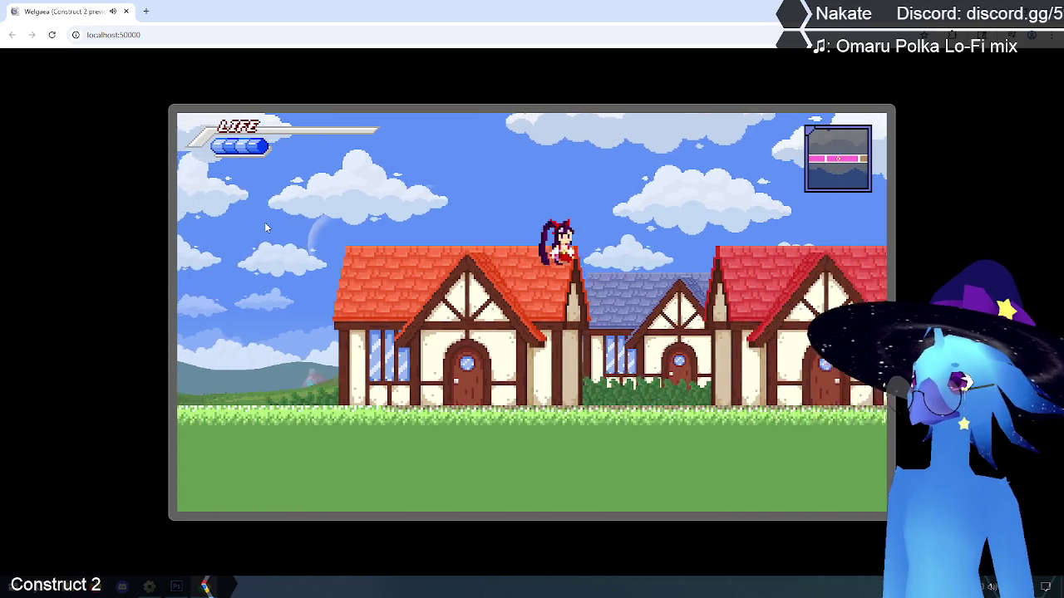
key("Right")
key("Up")
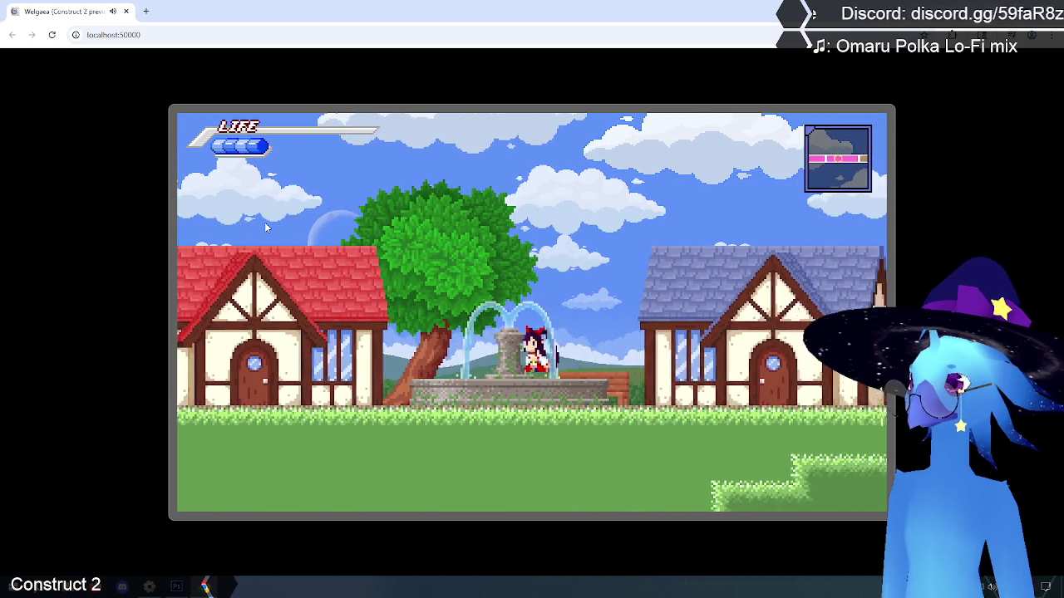
key("Left")
key("Right")
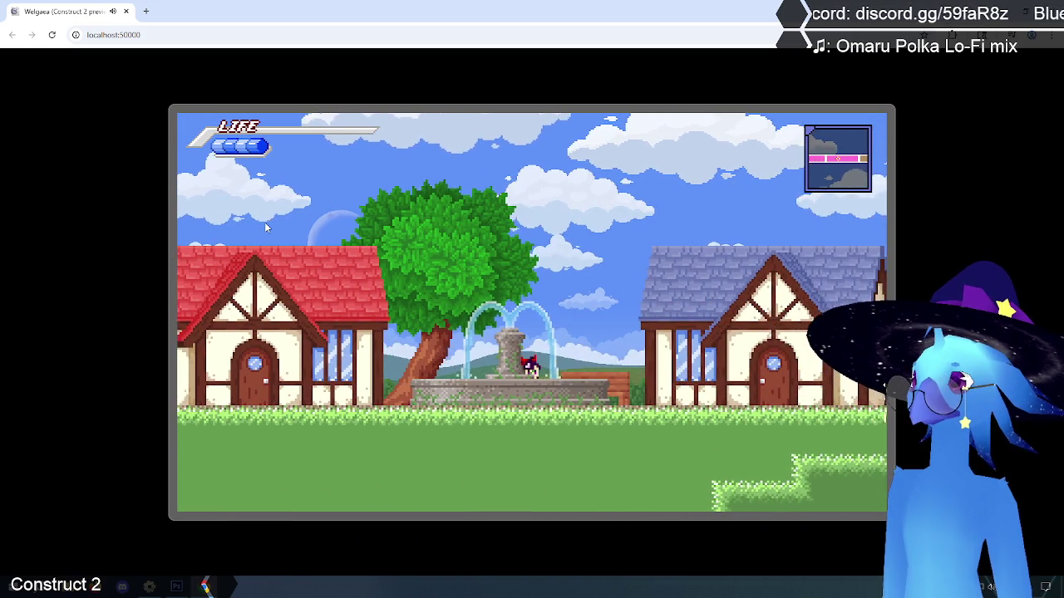
key("Left")
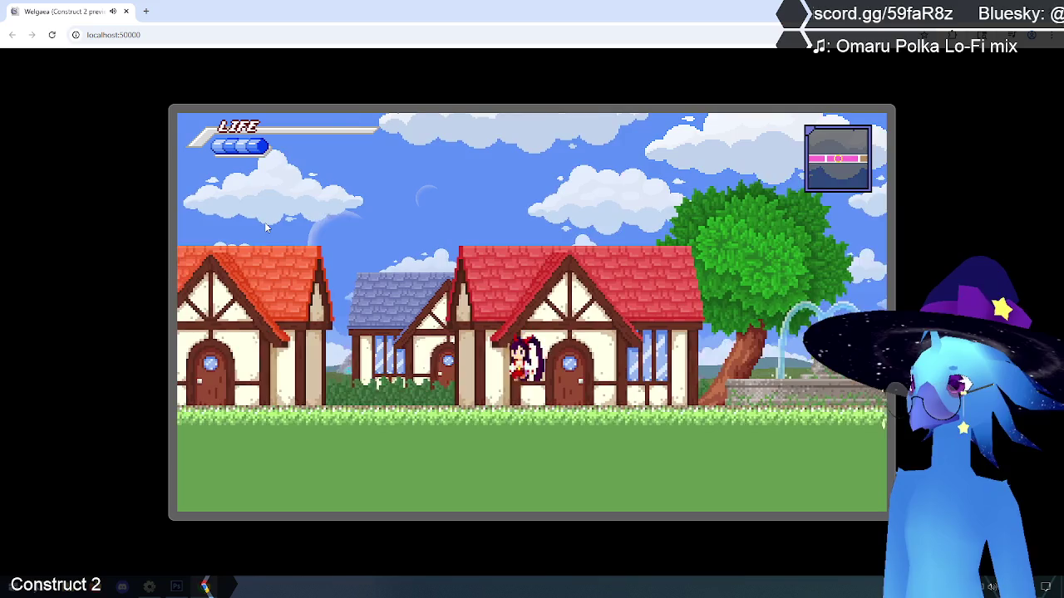
key("Left")
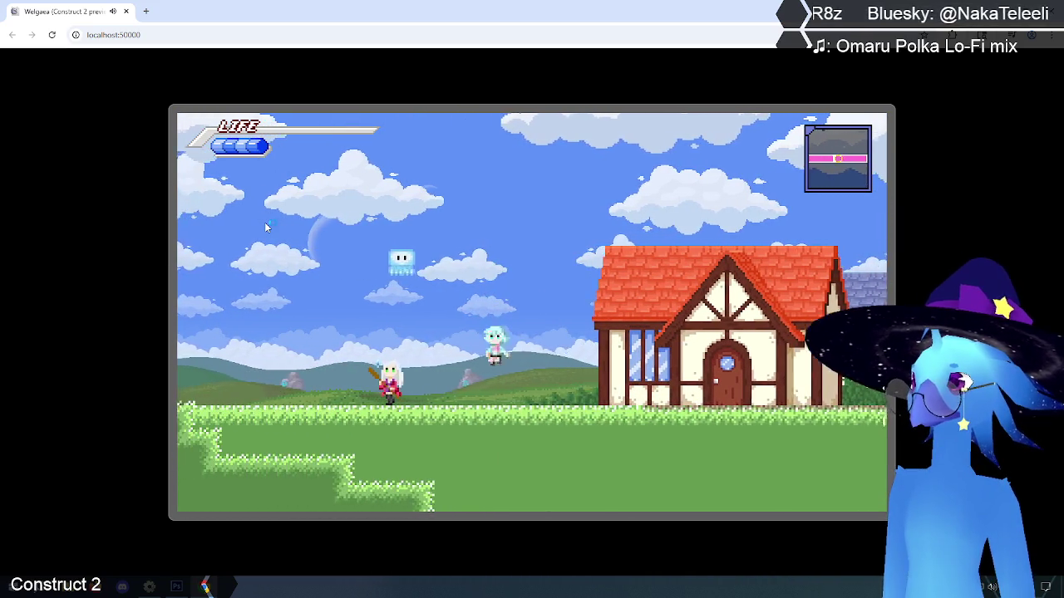
key("Left")
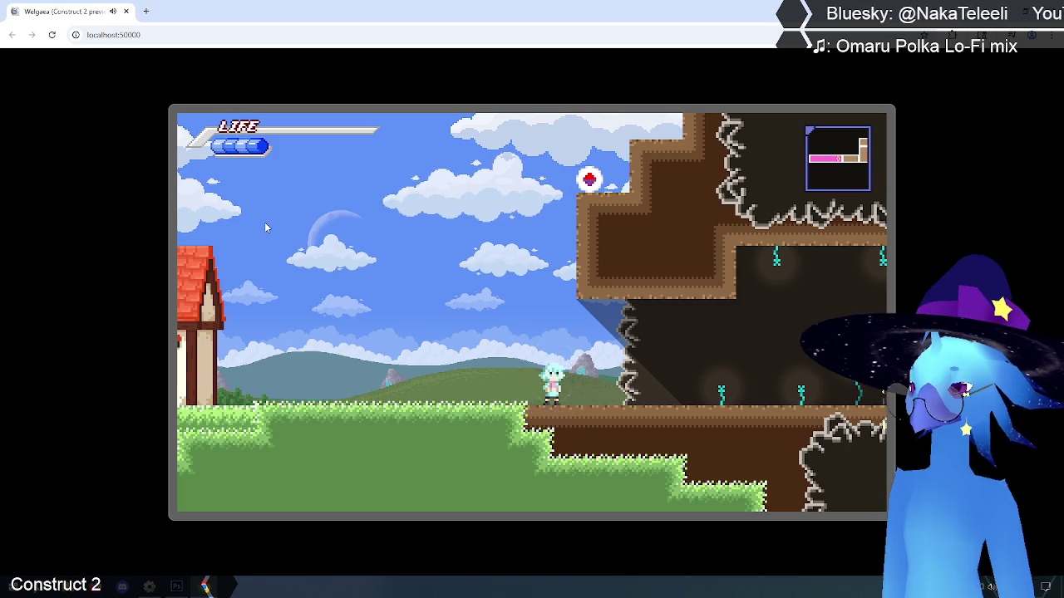
- Pause the game, choose End Game, then Quit the preview
key("Escape")
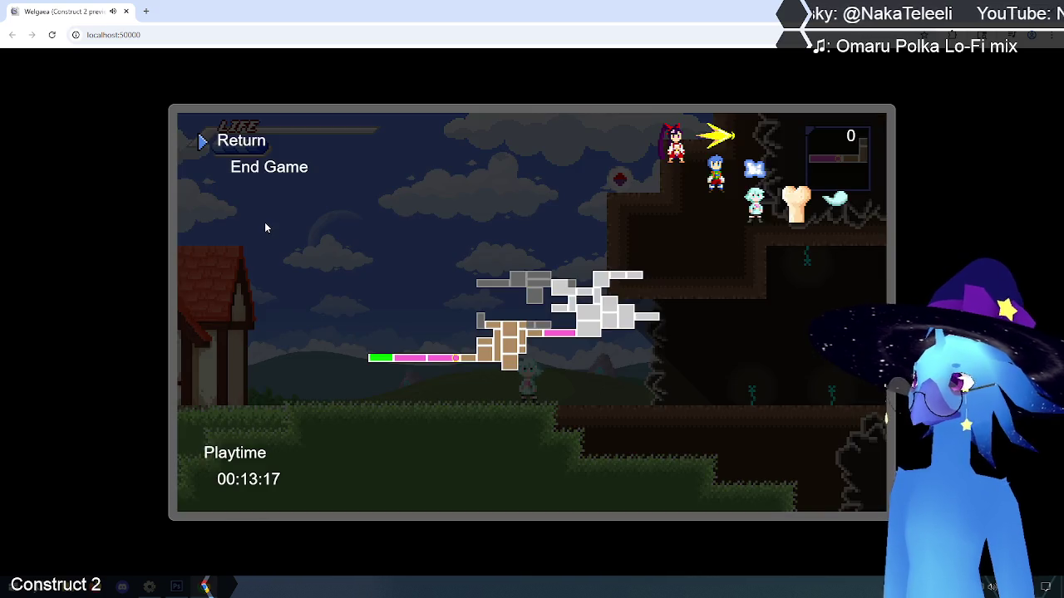
key("Down")
key("Return")
key("Up")
key("Return")
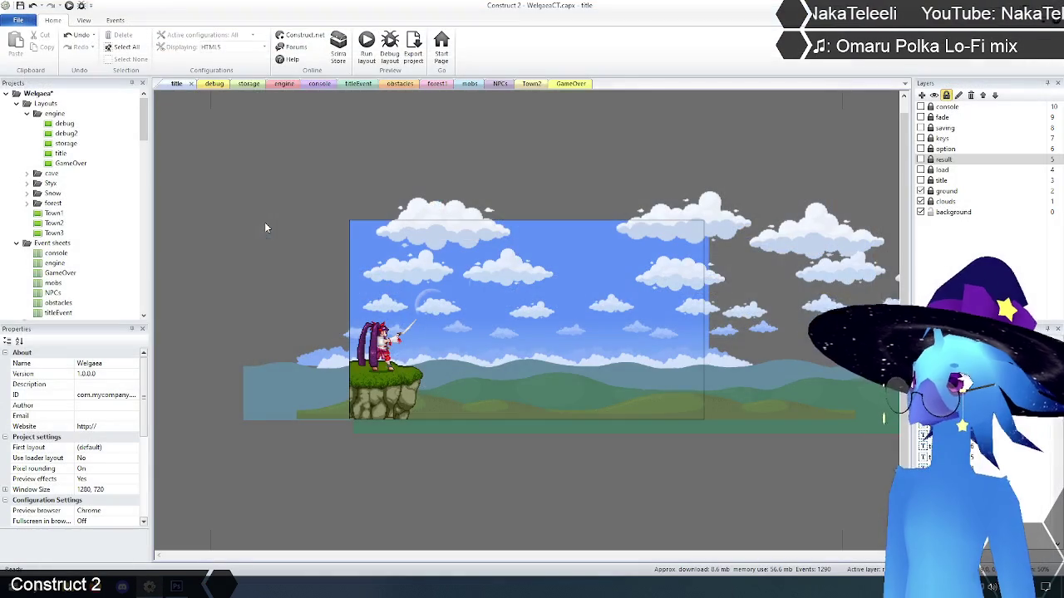
- Save the WelgaeaCT project from the engine event sheet and scroll up to event 326
left_click(253, 169)
left_click(275, 84)
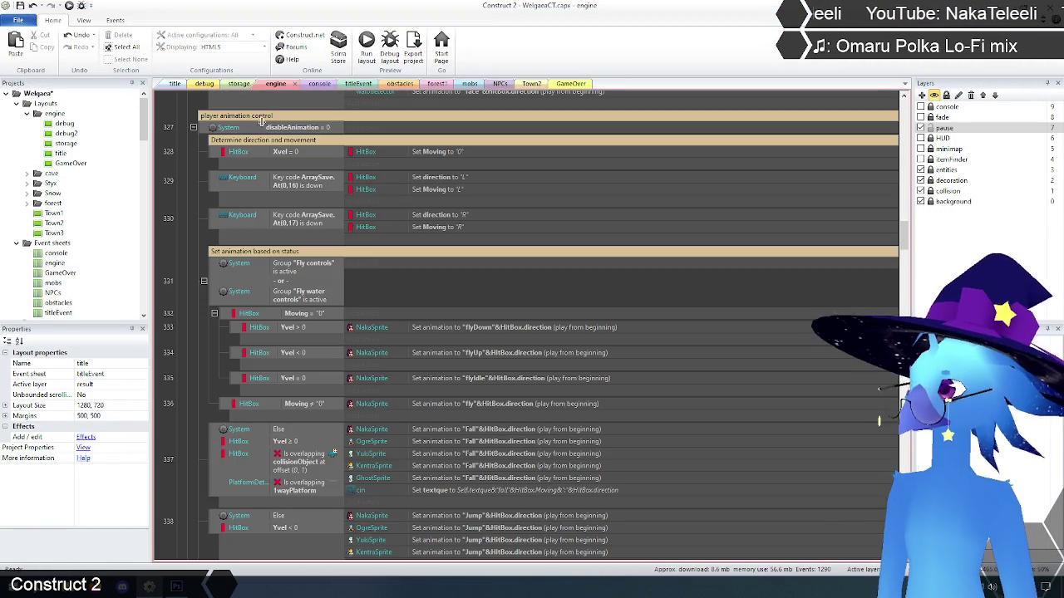
key("ctrl+s")
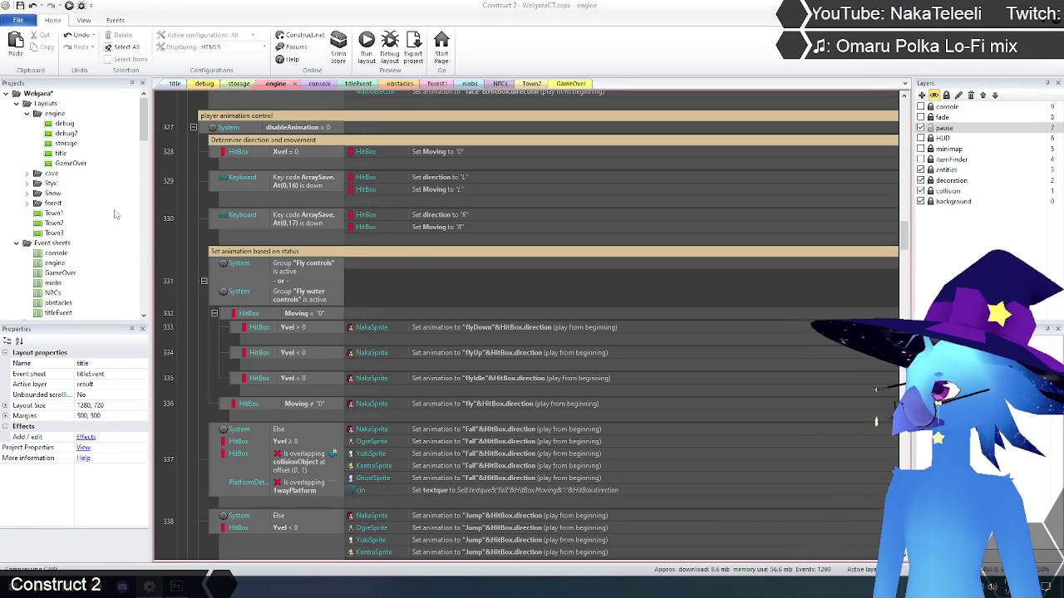
scroll(188, 202, "up", 2)
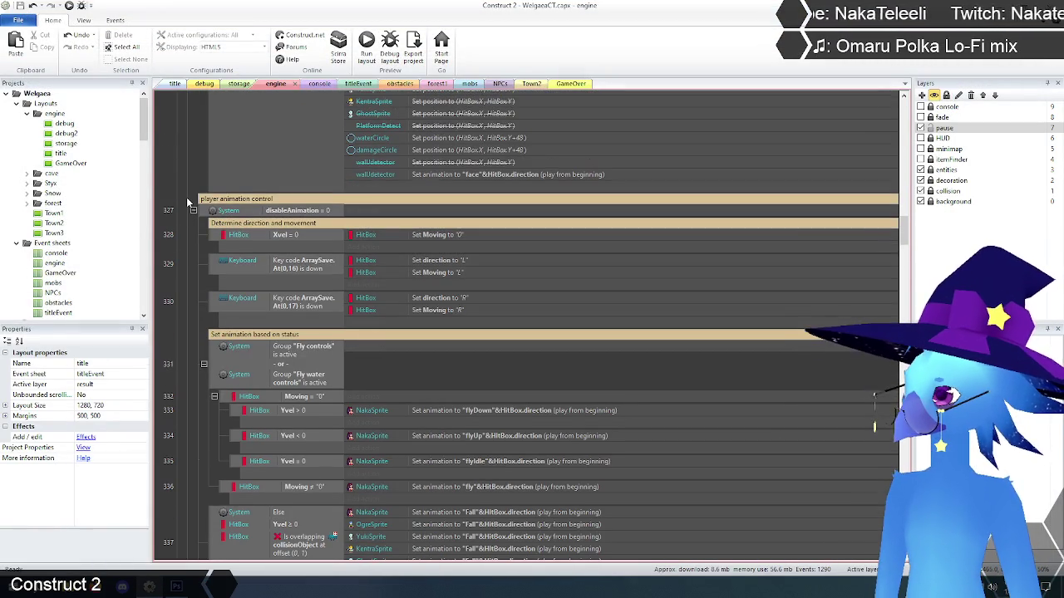
left_click(18, 19)
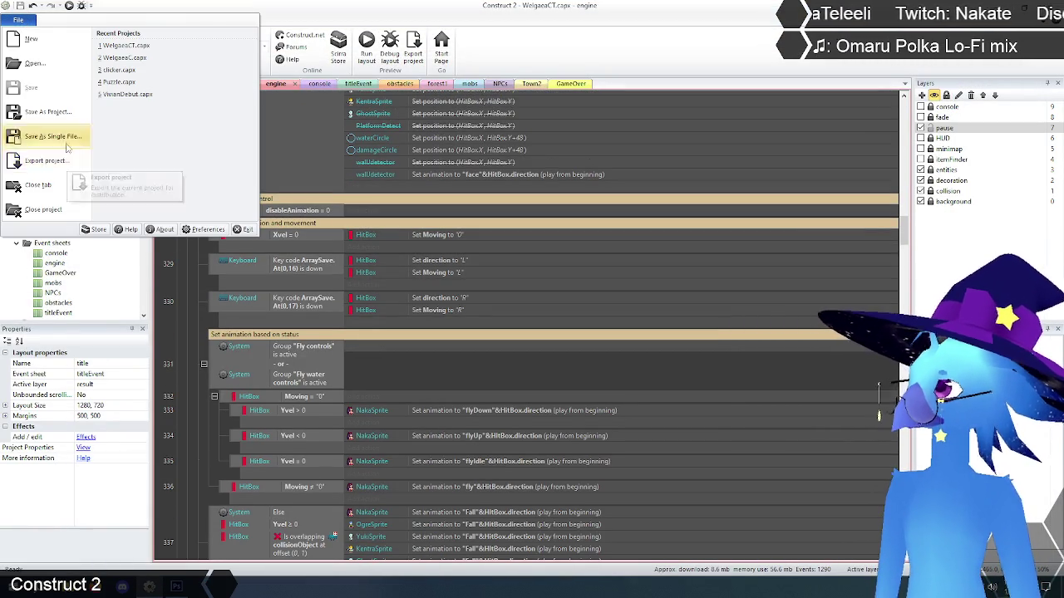
left_click(169, 264)
scroll(174, 256, "up", 2)
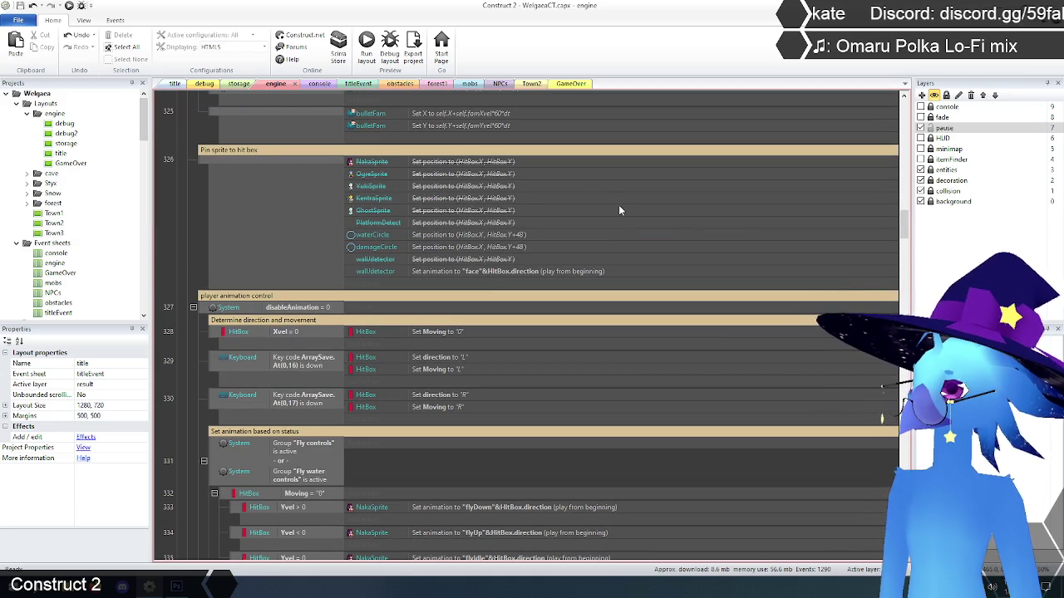
- Delete the struck-out Set position actions, including wallDetector's, from the Pin sprite to hit box event
left_click(498, 163)
left_click(501, 223, "shift")
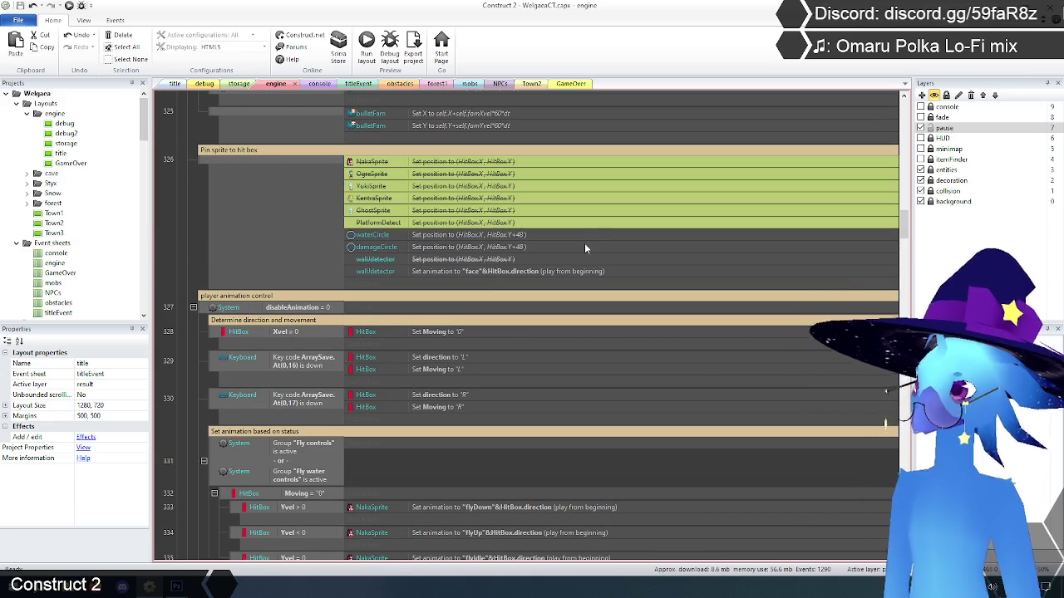
key("Delete")
left_click(497, 186)
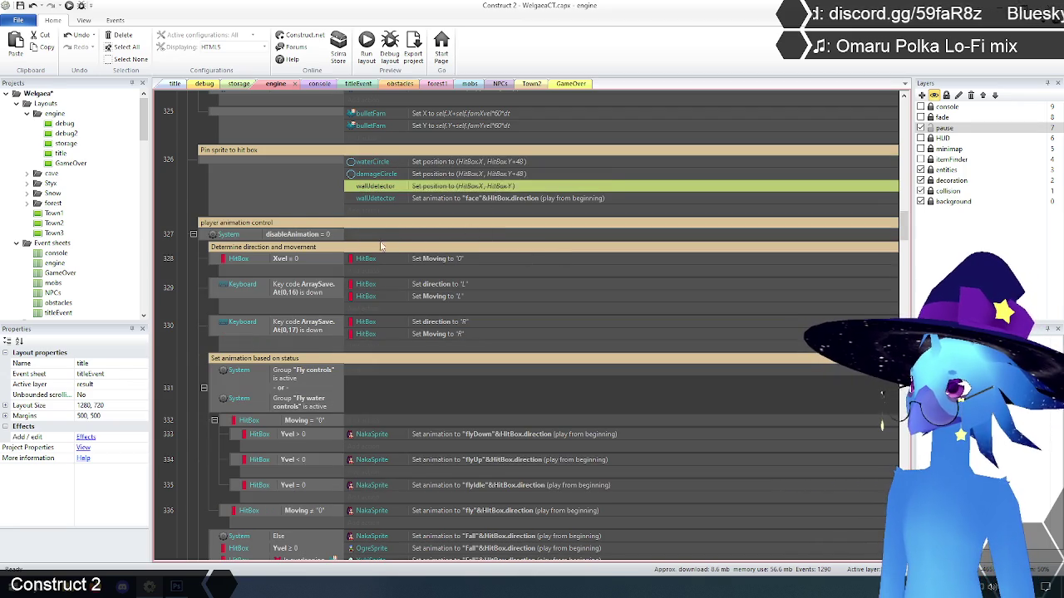
key("Delete")
left_click(180, 190)
- Inspect the Moving and Yvel conditions and flyDown/flyUp actions in events 332–336
scroll(179, 235, "up", 2)
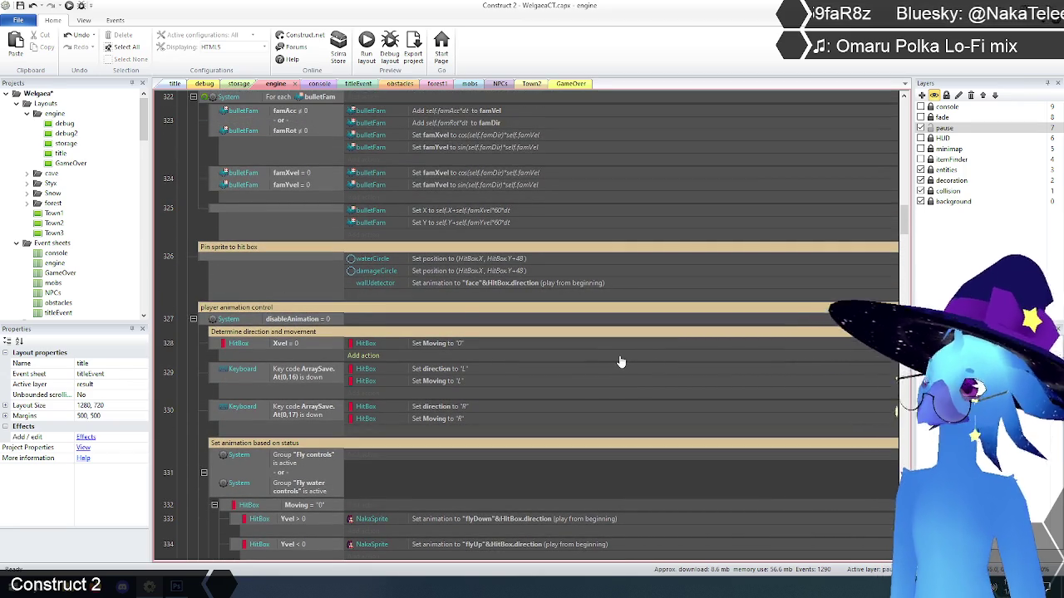
scroll(619, 361, "down", 4)
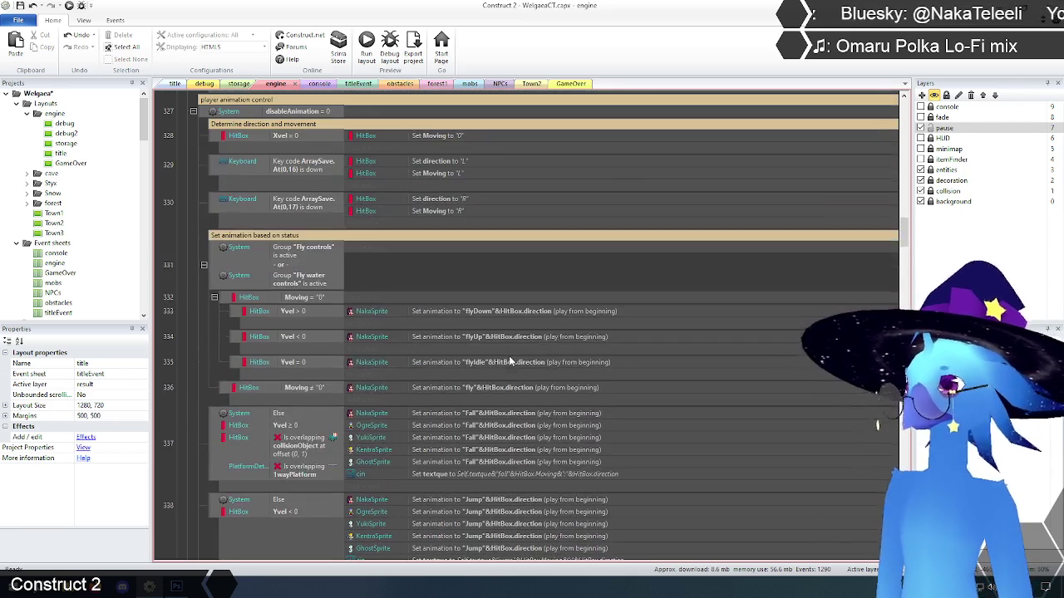
scroll(496, 319, "up", 1)
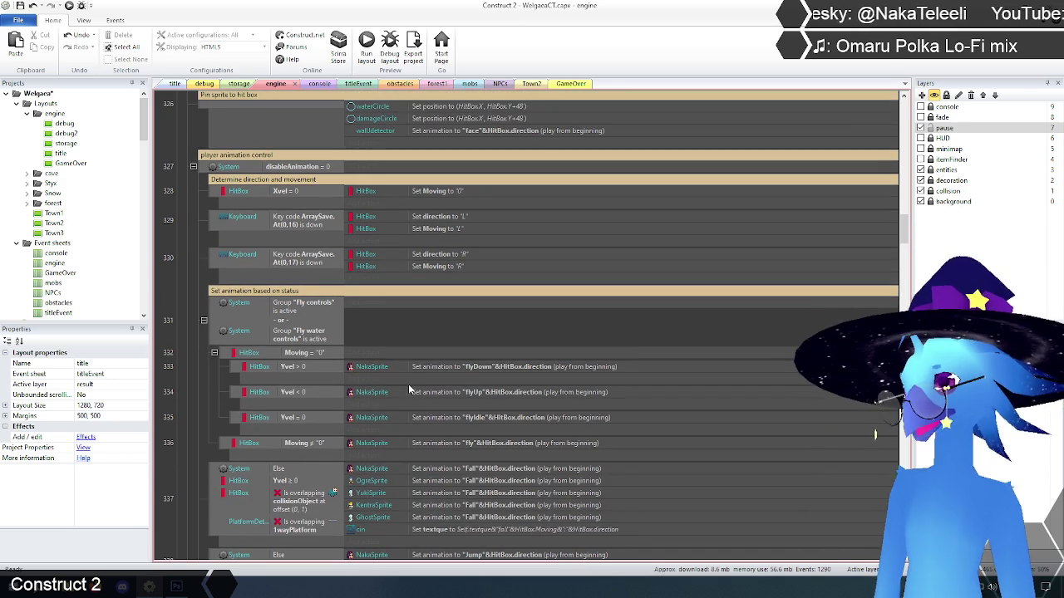
left_click(301, 356)
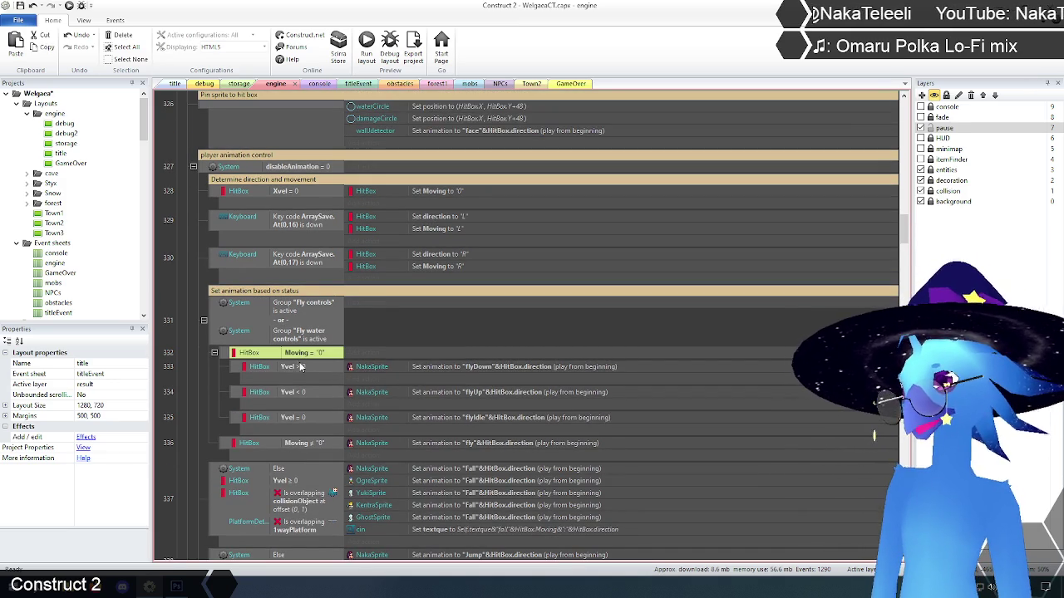
left_click(299, 370)
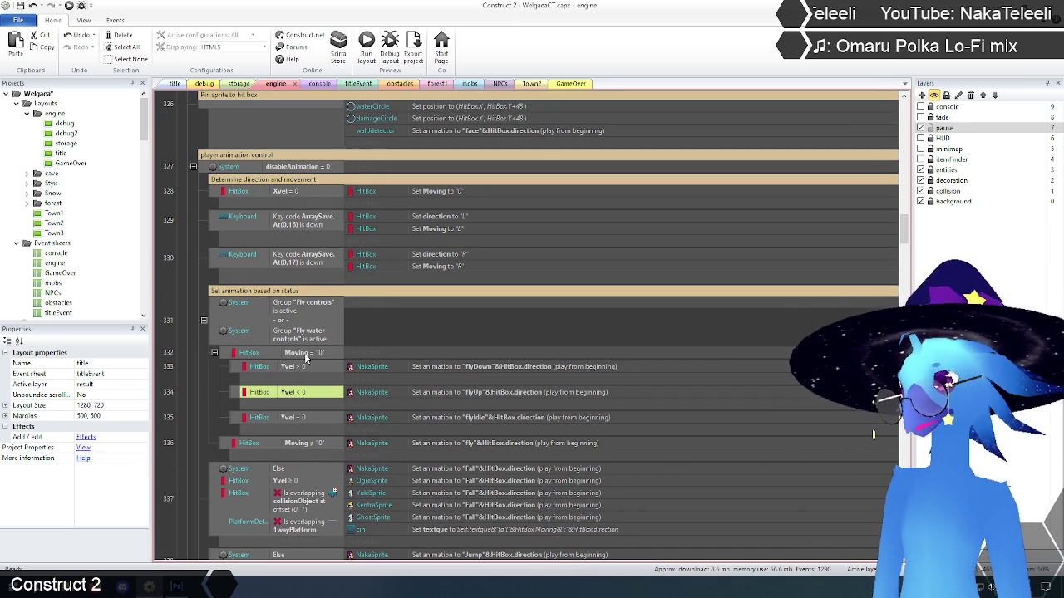
left_click(306, 355)
left_click(306, 445)
left_click(318, 356)
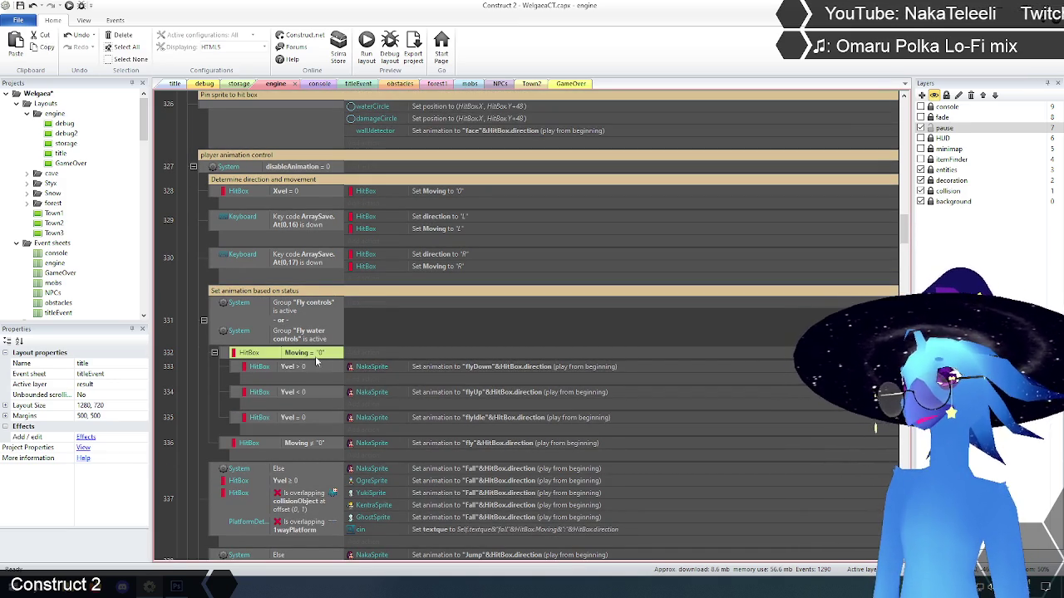
left_click(540, 374)
left_click(532, 394)
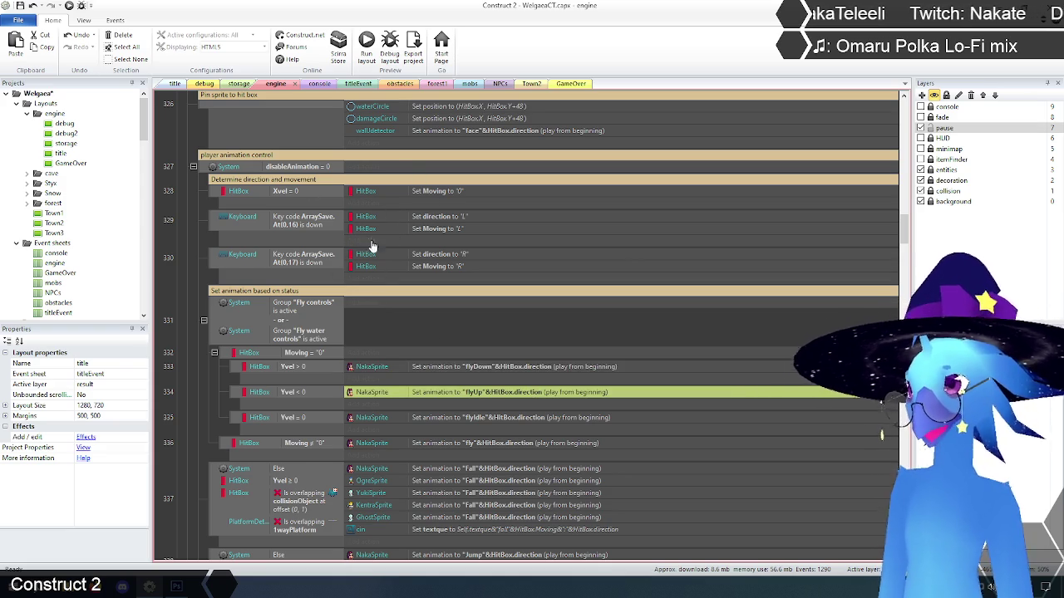
left_click(191, 290)
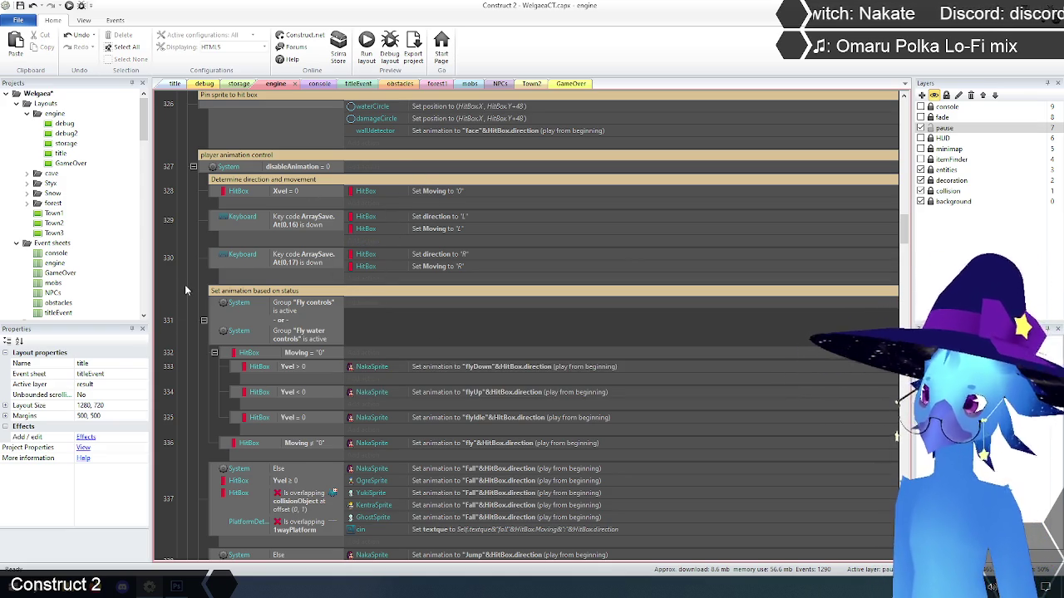
- Collapse the effects event group
scroll(186, 291, "up", 3)
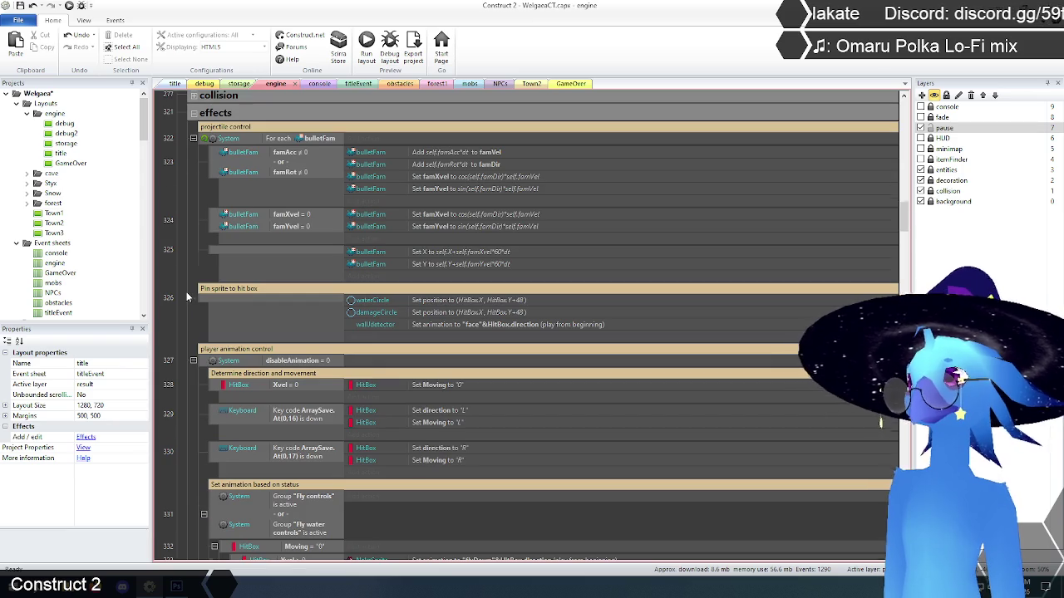
scroll(187, 295, "up", 3)
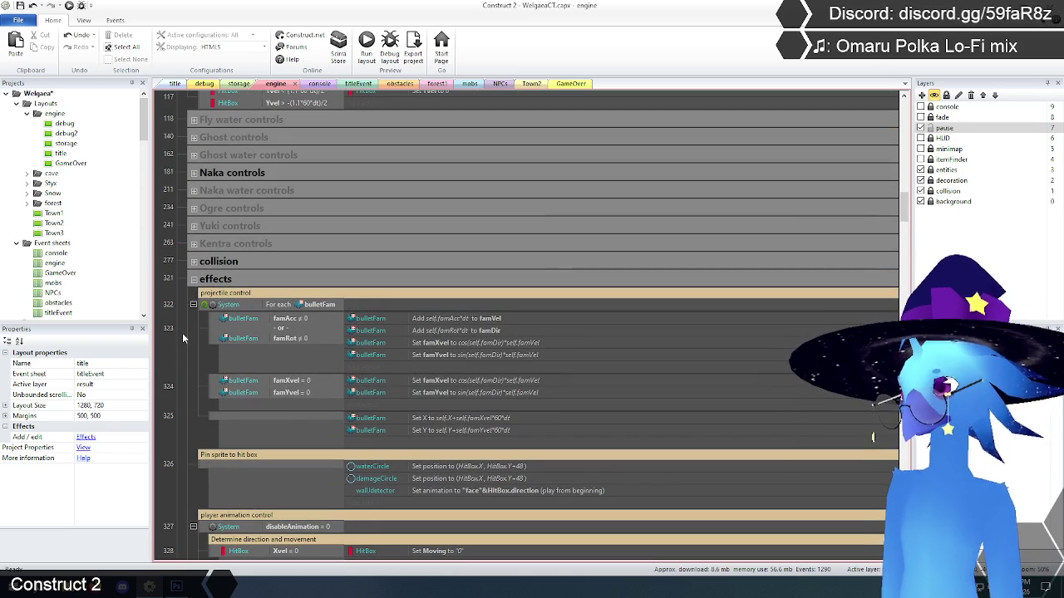
scroll(186, 330, "down", 2)
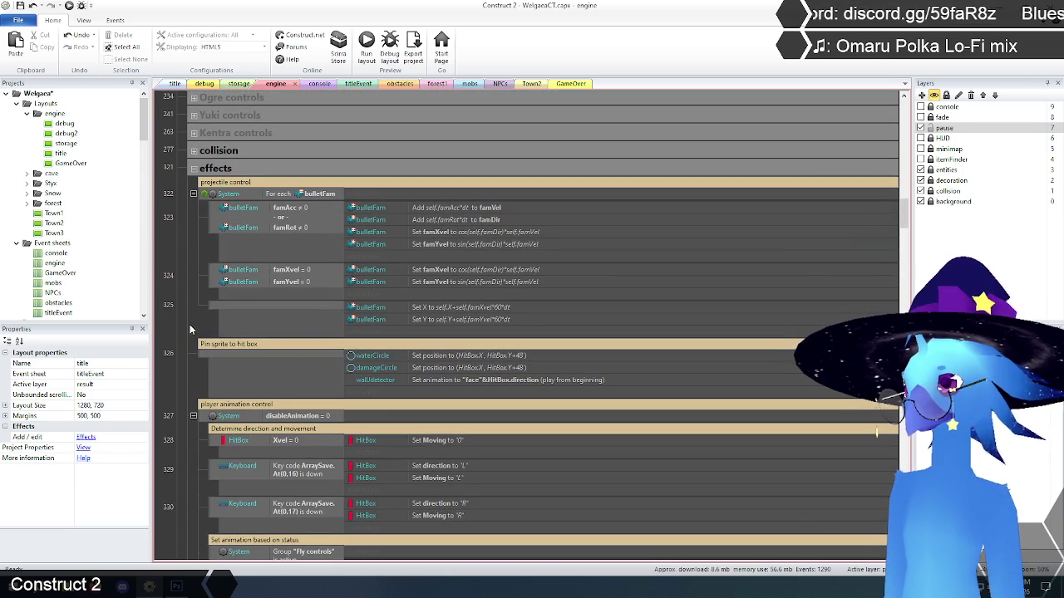
scroll(191, 326, "down", 2)
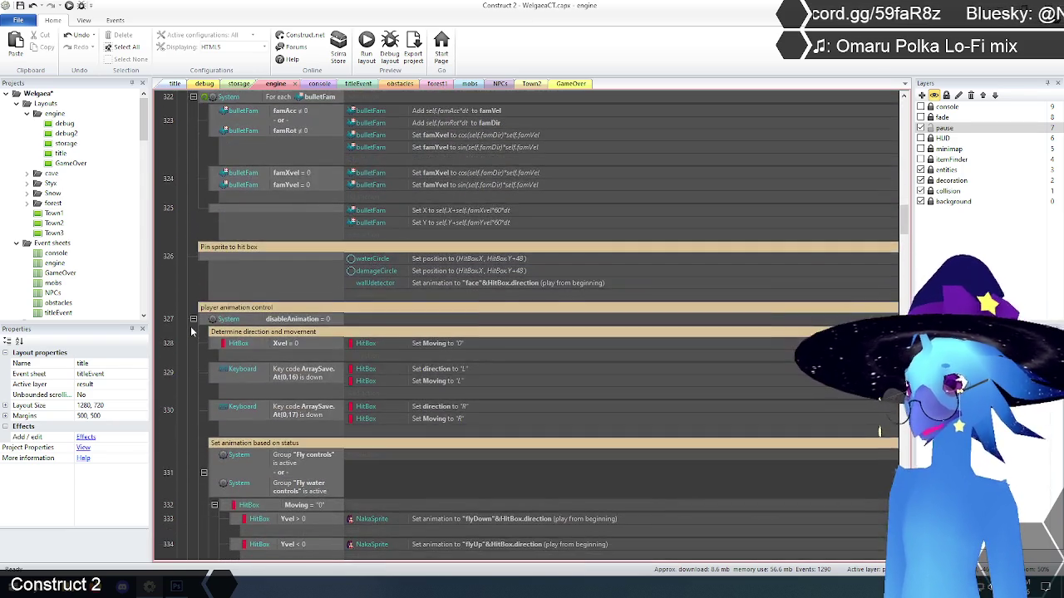
scroll(190, 326, "down", 2)
scroll(190, 333, "down", 15)
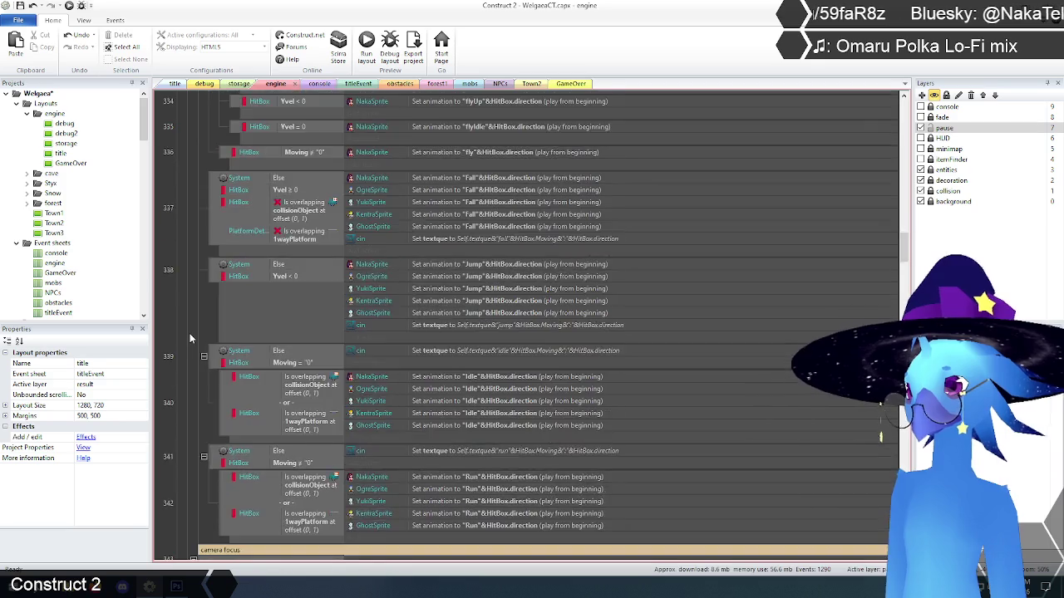
left_click_drag(905, 268, 905, 204)
left_click(193, 331)
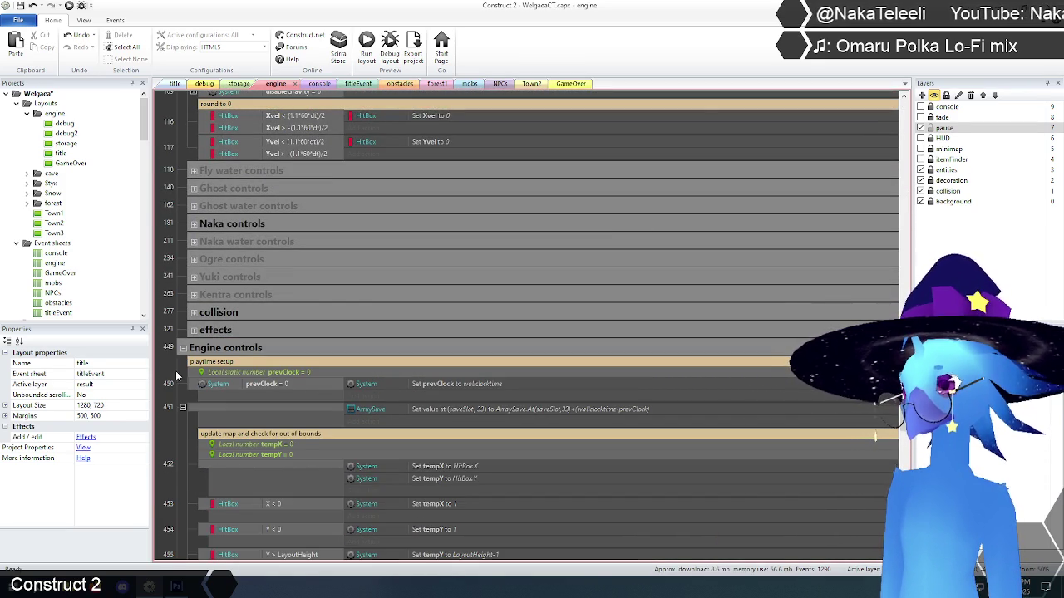
- Collapse the Engine controls and Fly controls groups
scroll(176, 376, "down", 3)
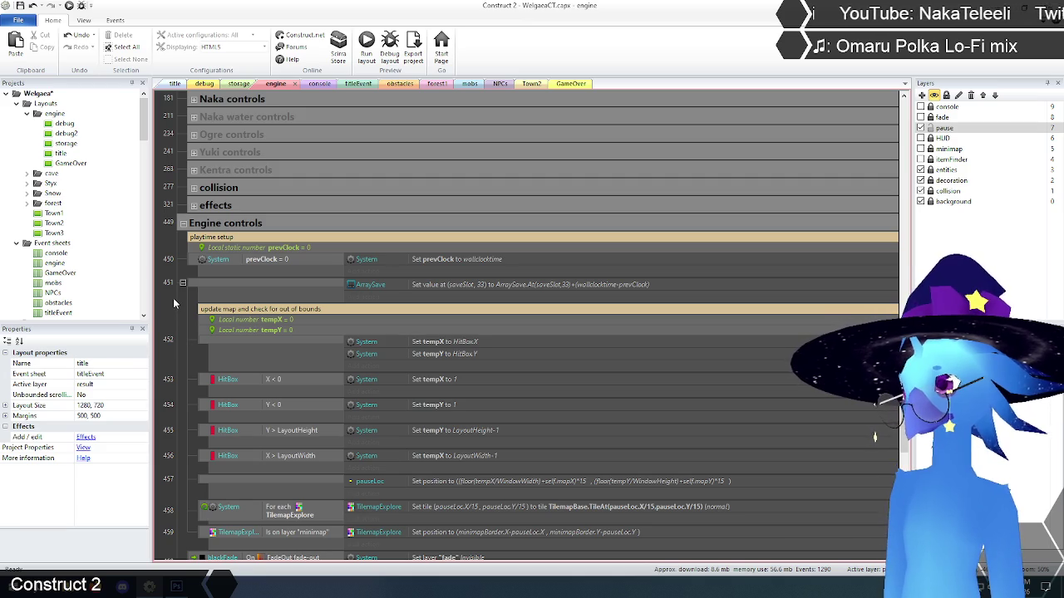
scroll(178, 293, "down", 3)
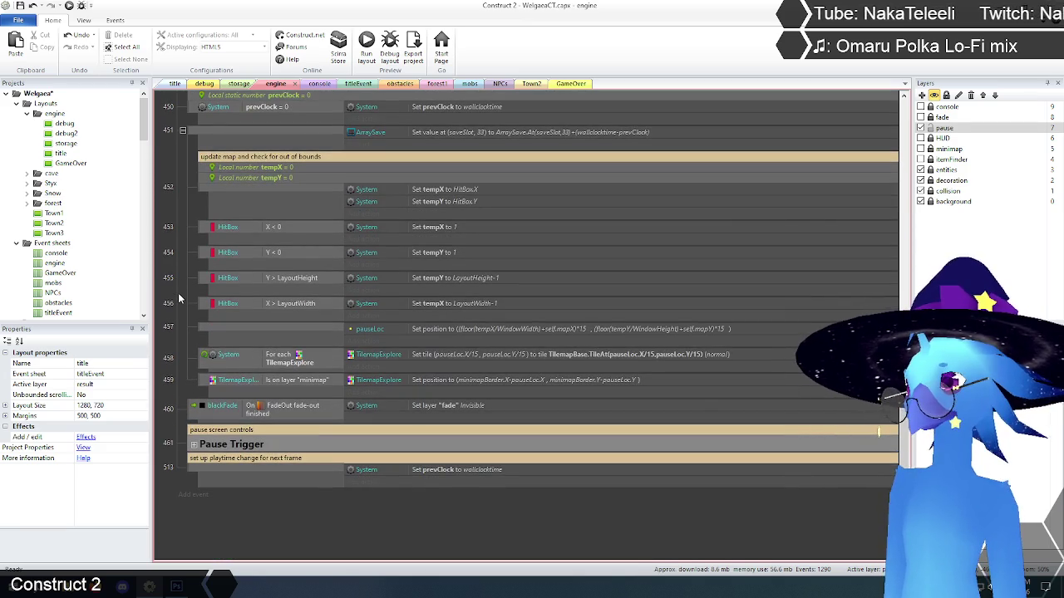
scroll(178, 295, "up", 2)
scroll(177, 295, "down", 2)
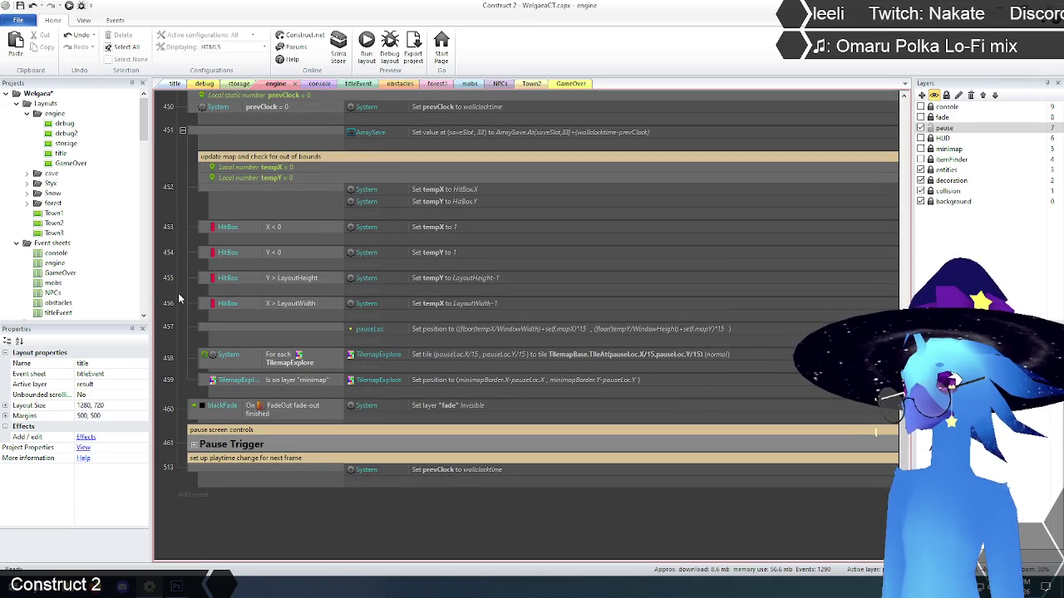
scroll(178, 293, "up", 4)
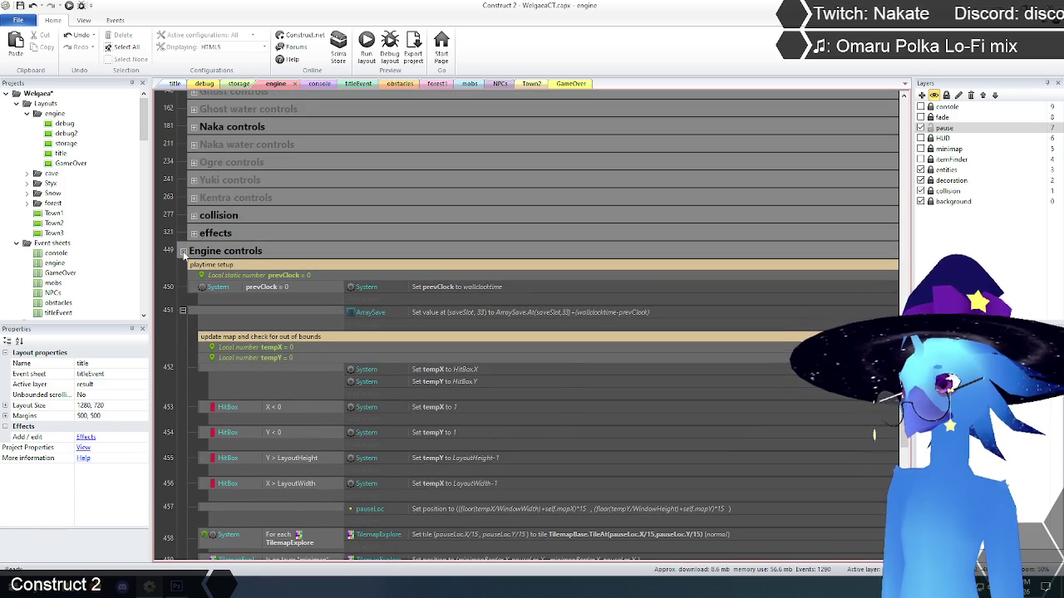
left_click(183, 251)
scroll(207, 344, "up", 8)
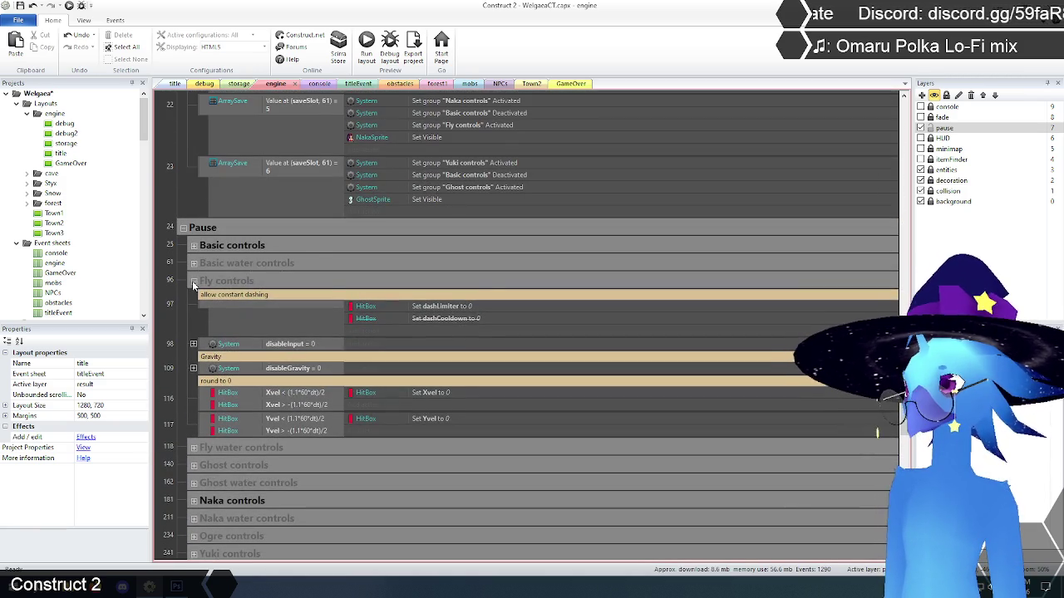
left_click(193, 282)
- Fold the On start of layout event and expand the collision group
scroll(191, 291, "up", 10)
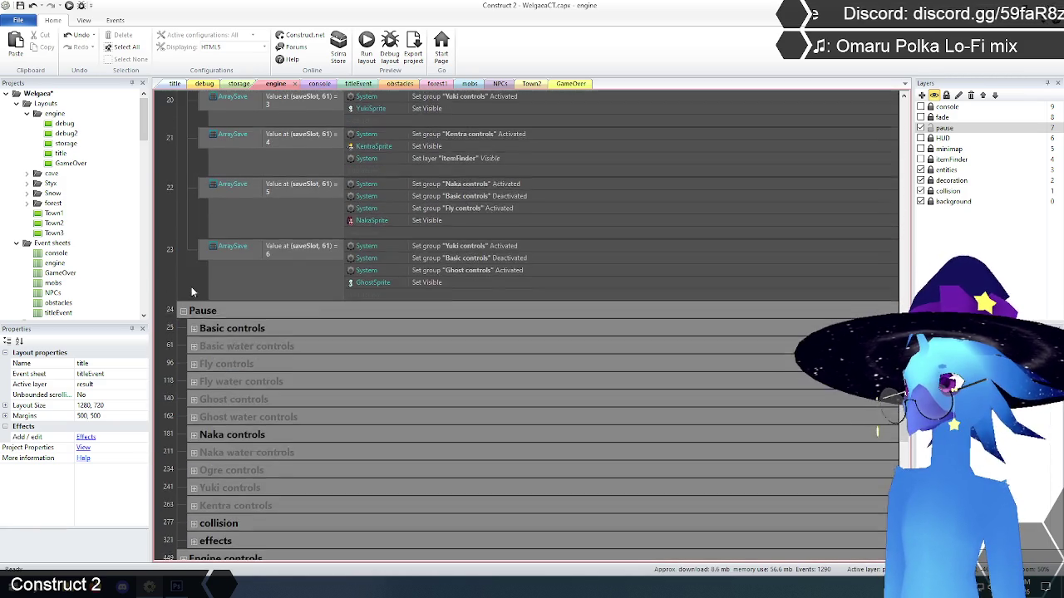
scroll(192, 291, "up", 15)
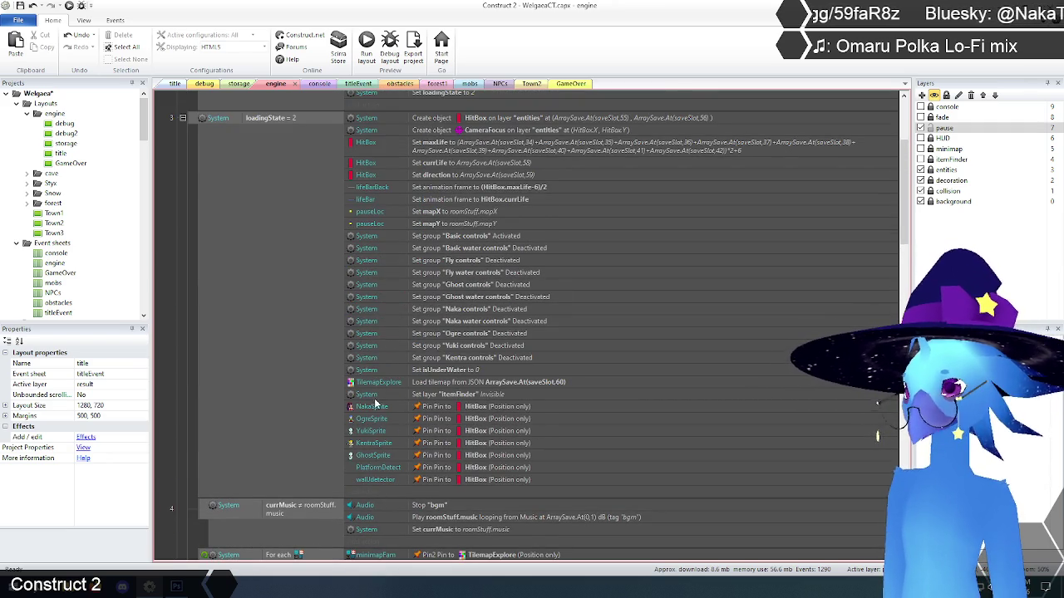
scroll(374, 401, "up", 5)
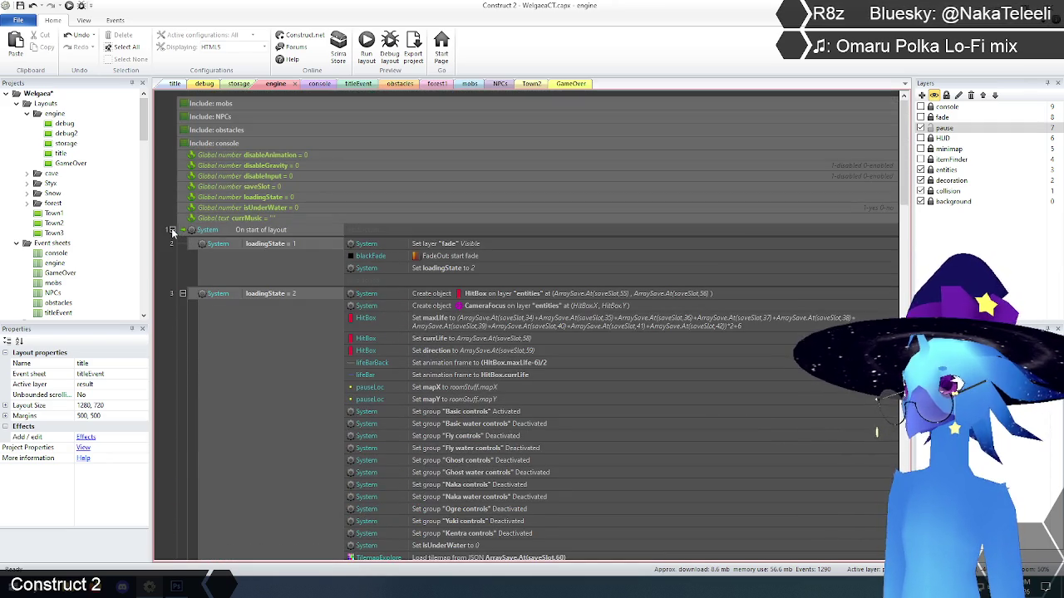
left_click(172, 230)
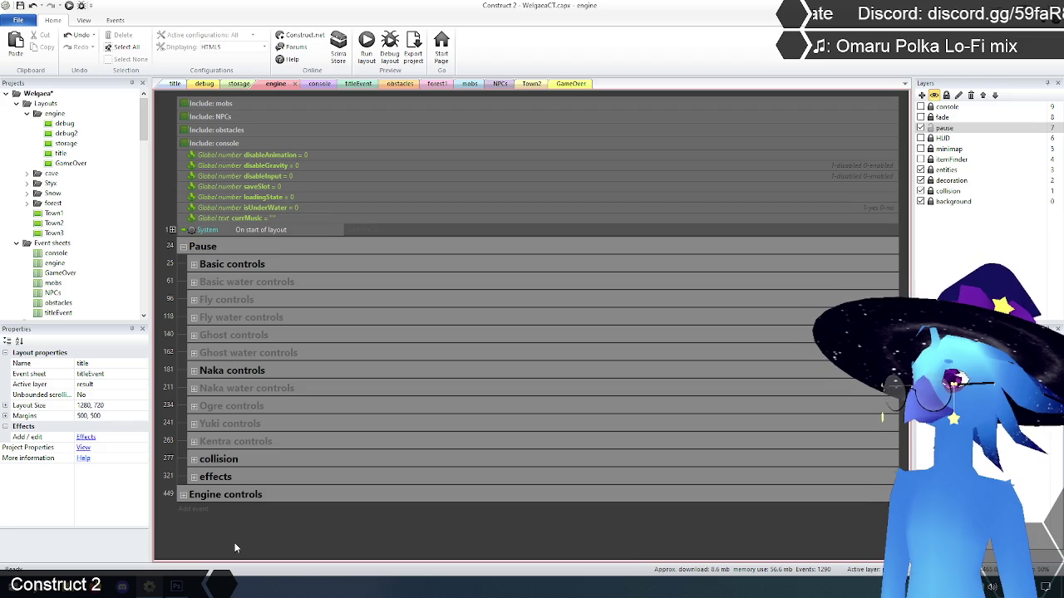
left_click(194, 460)
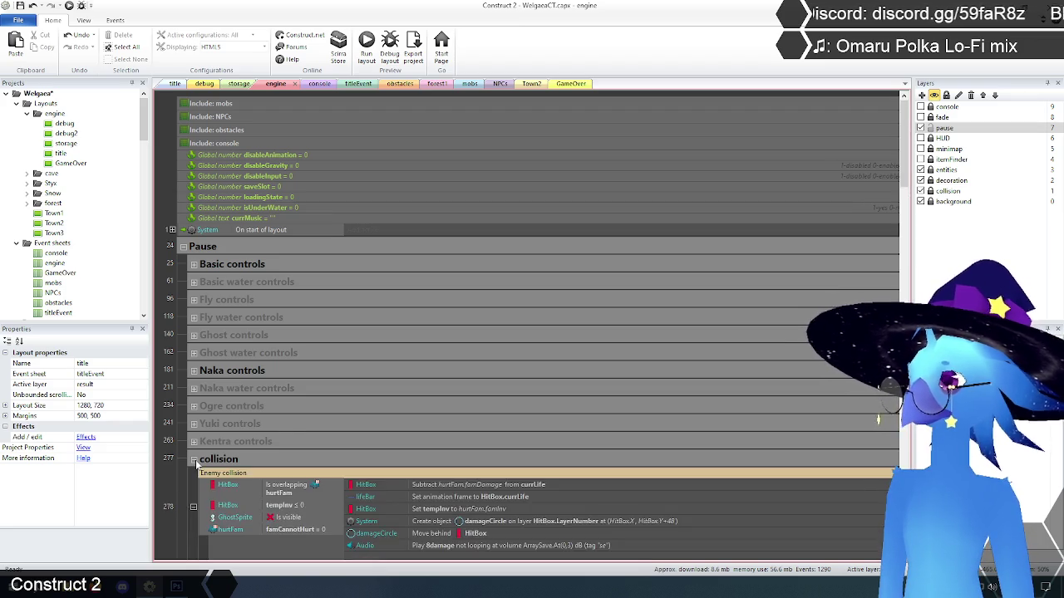
scroll(196, 469, "down", 3)
scroll(196, 469, "down", 3)
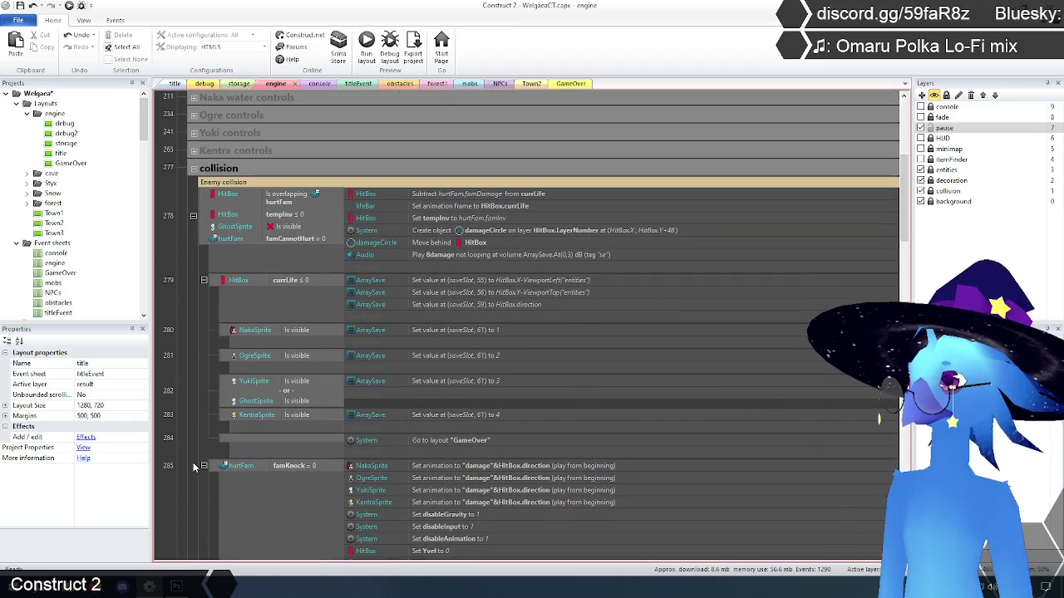
scroll(191, 449, "down", 9)
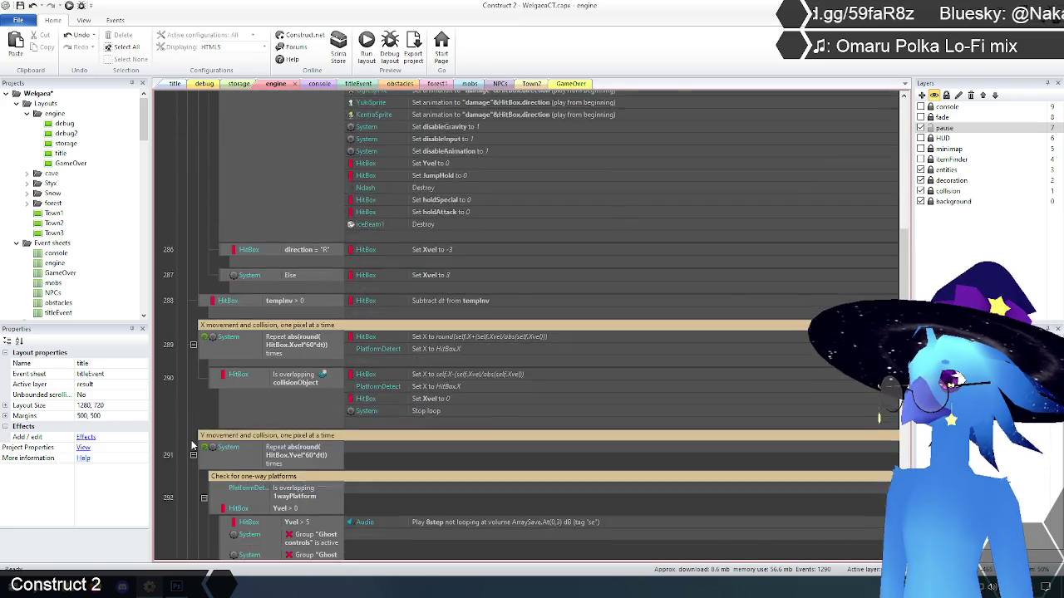
scroll(191, 446, "down", 2)
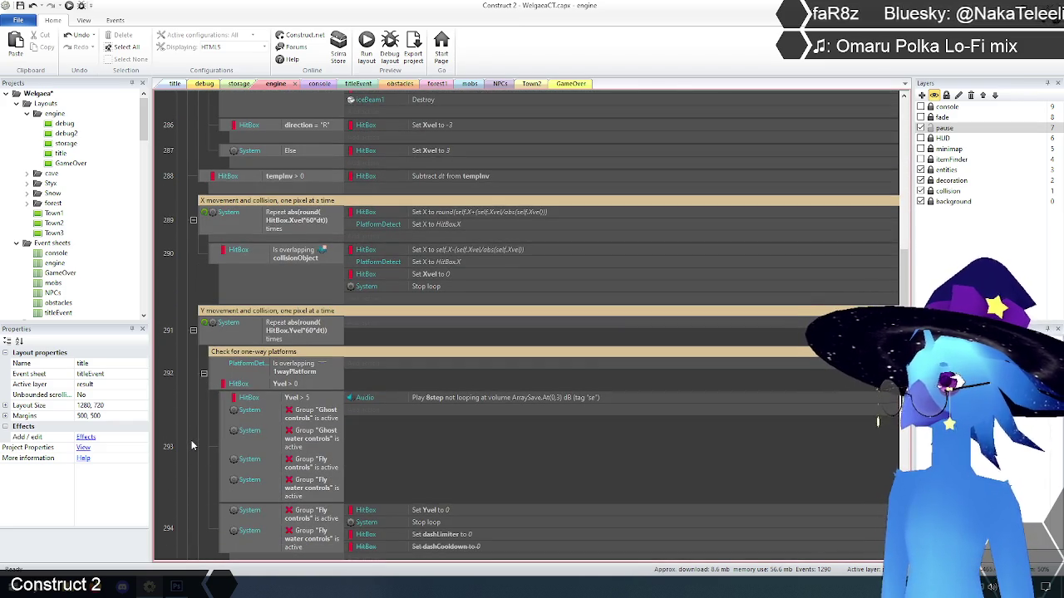
scroll(191, 446, "up", 10)
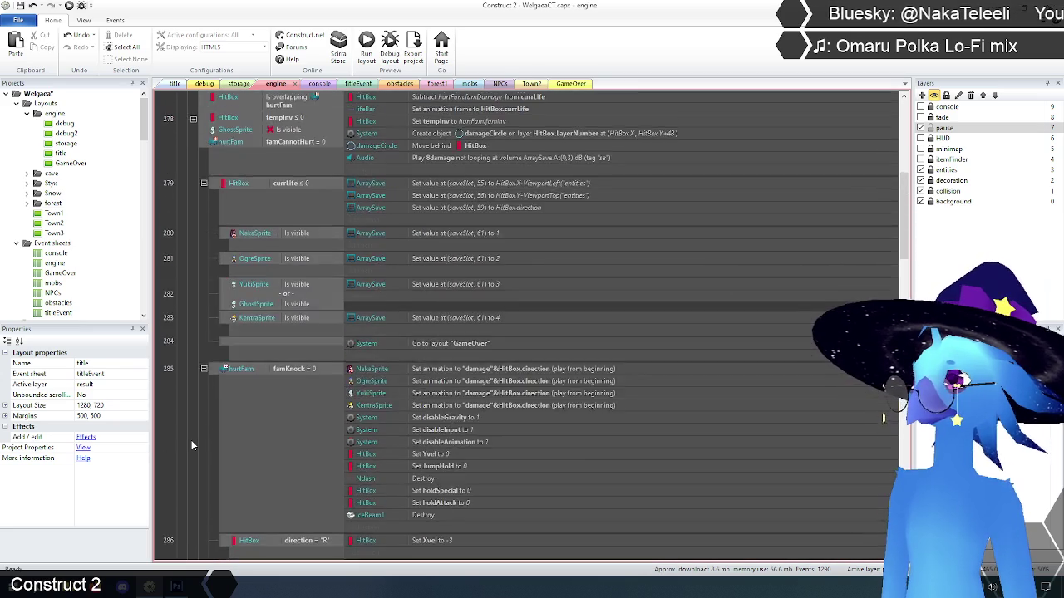
scroll(191, 446, "up", 4)
left_click(194, 352)
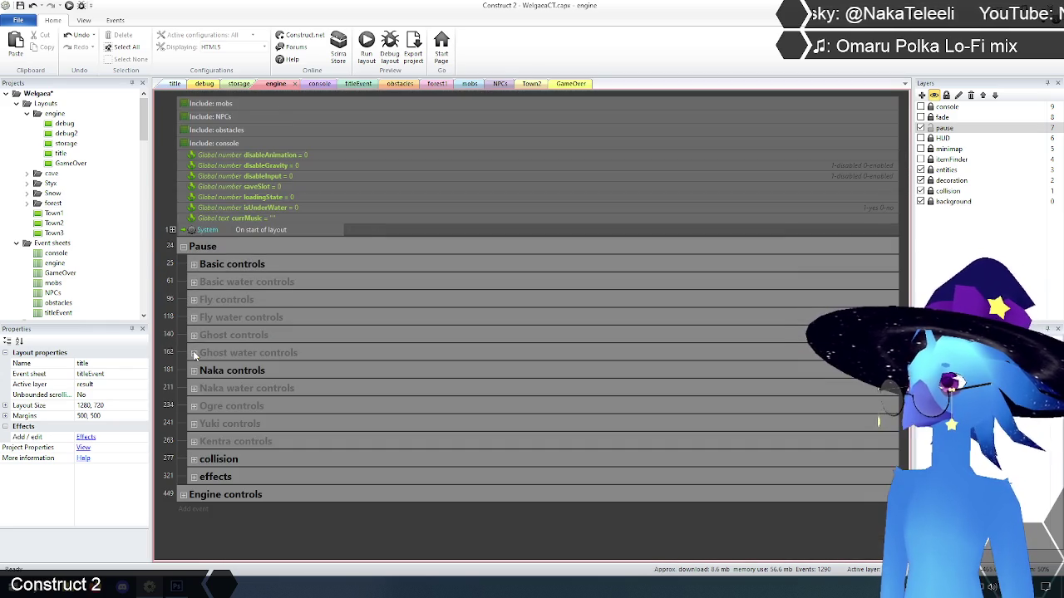
left_click(194, 264)
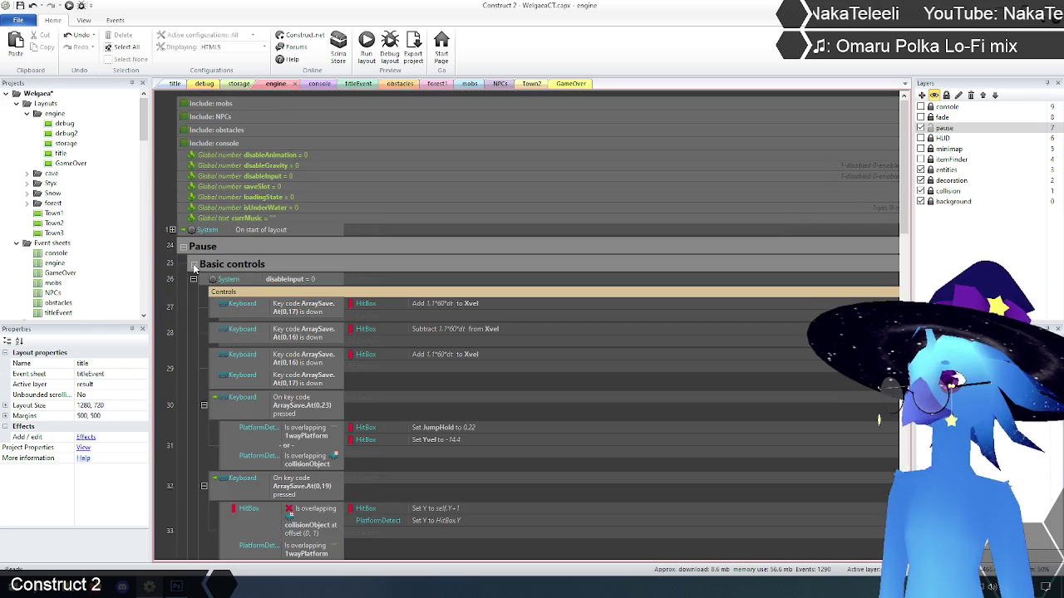
scroll(183, 346, "down", 3)
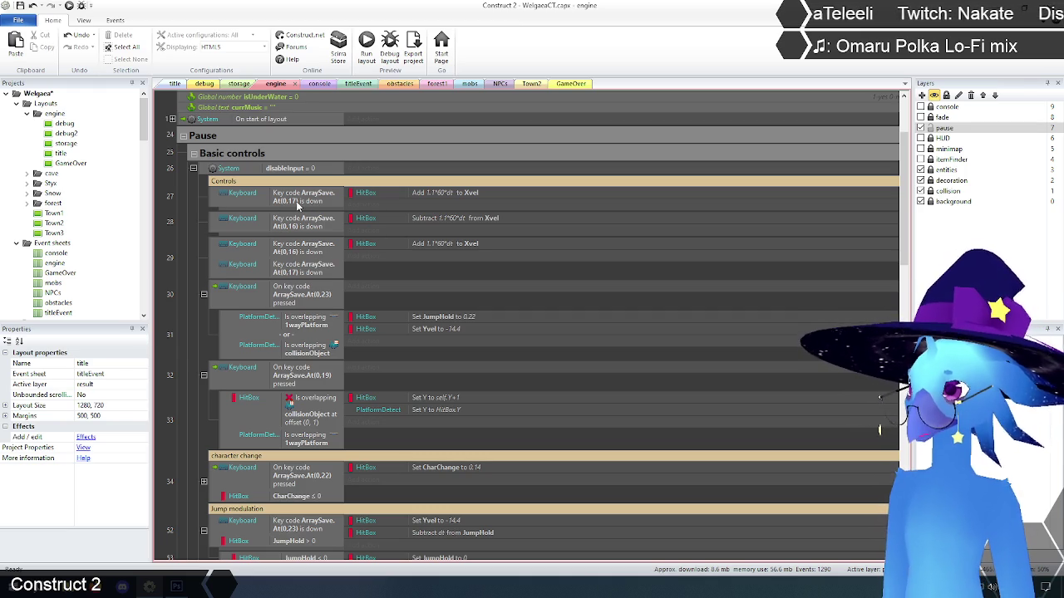
left_click(194, 154)
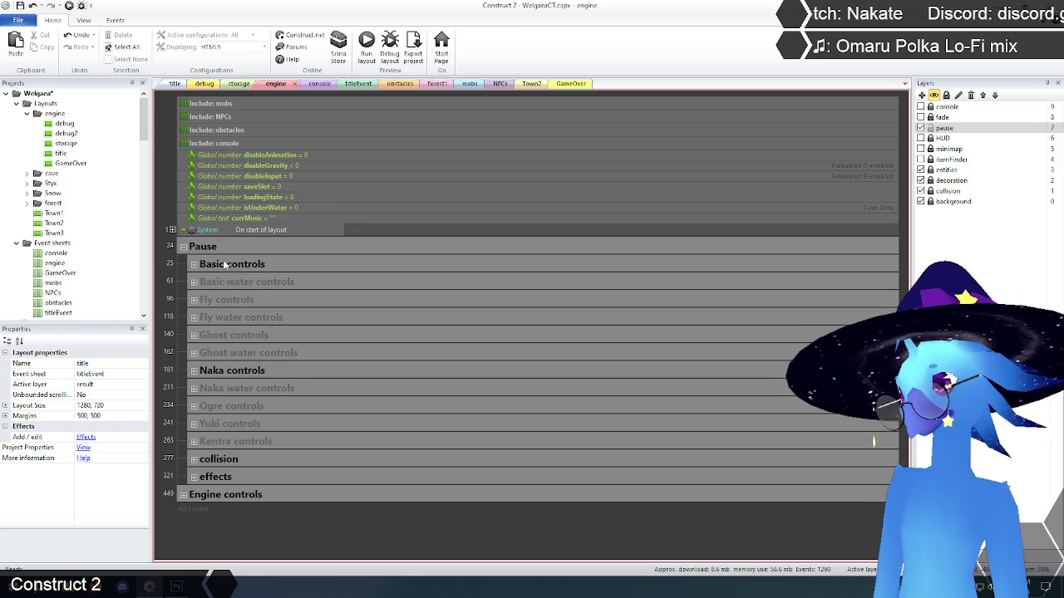
left_click(193, 461)
scroll(192, 459, "down", 5)
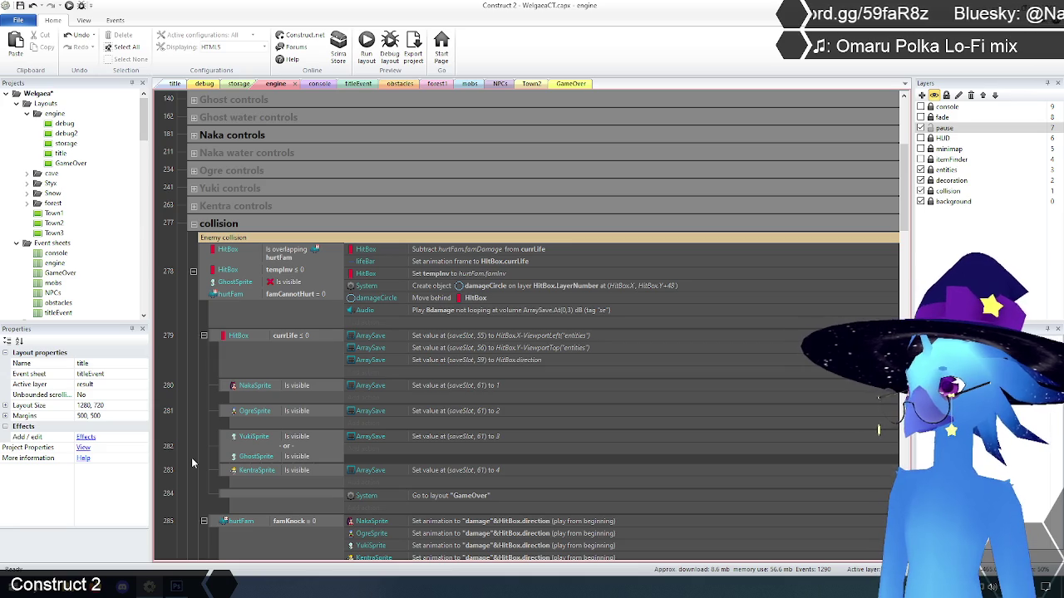
scroll(191, 457, "down", 2)
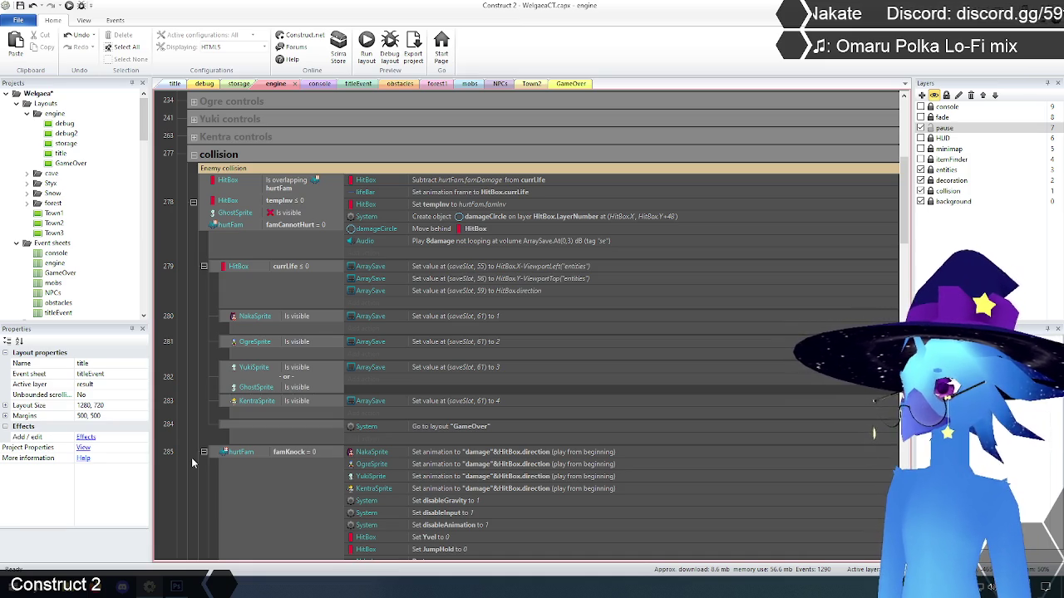
scroll(191, 458, "down", 8)
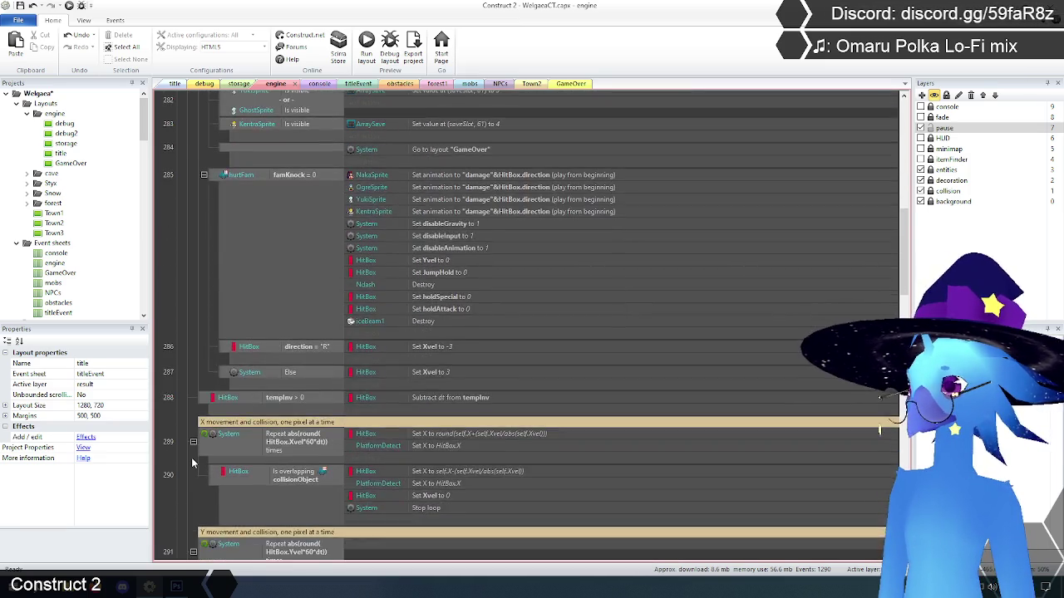
scroll(192, 461, "down", 6)
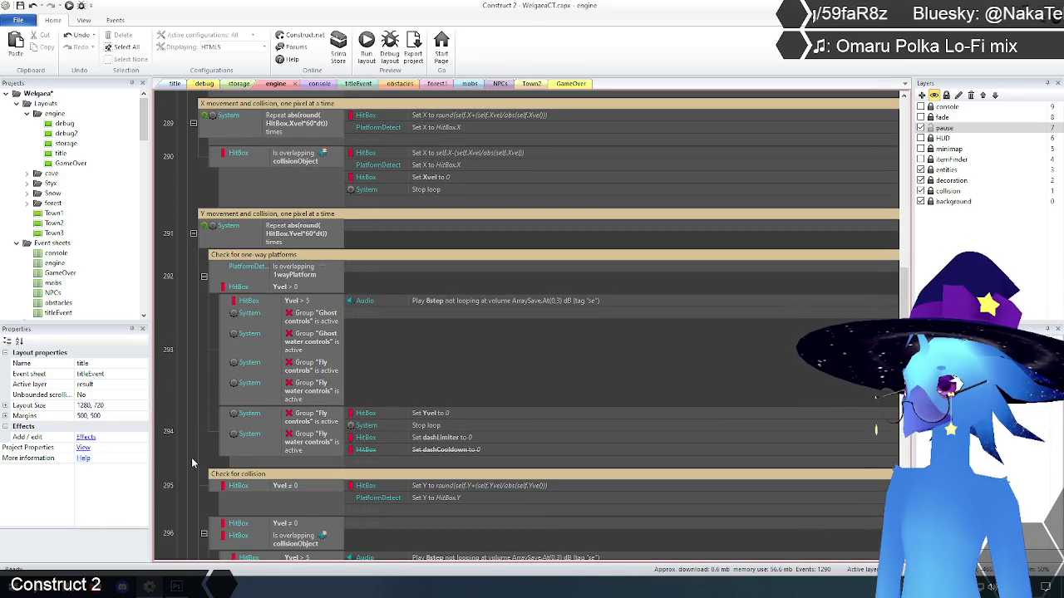
scroll(191, 462, "up", 6)
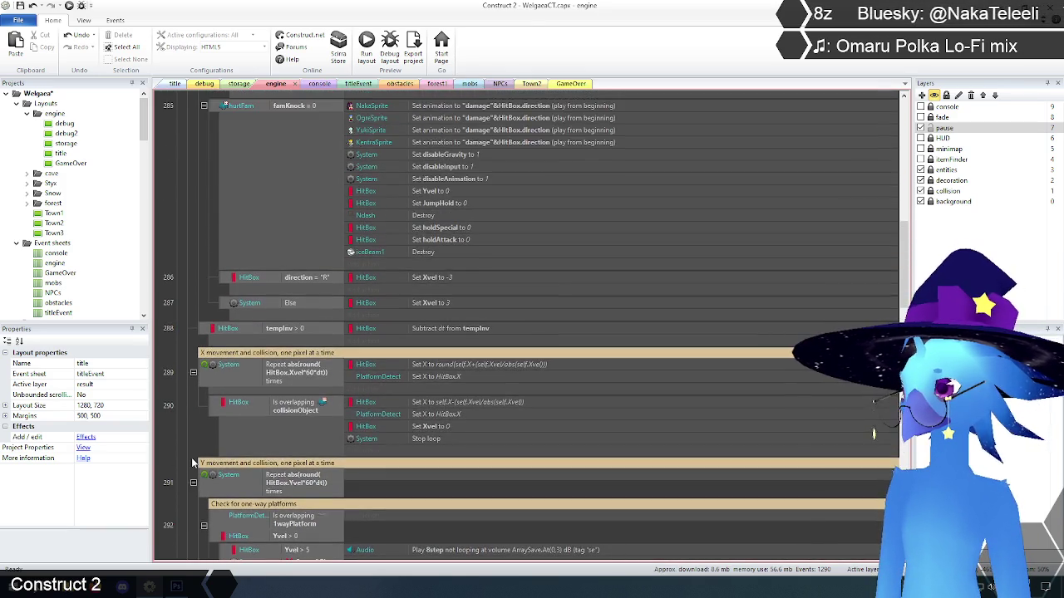
scroll(192, 457, "up", 10)
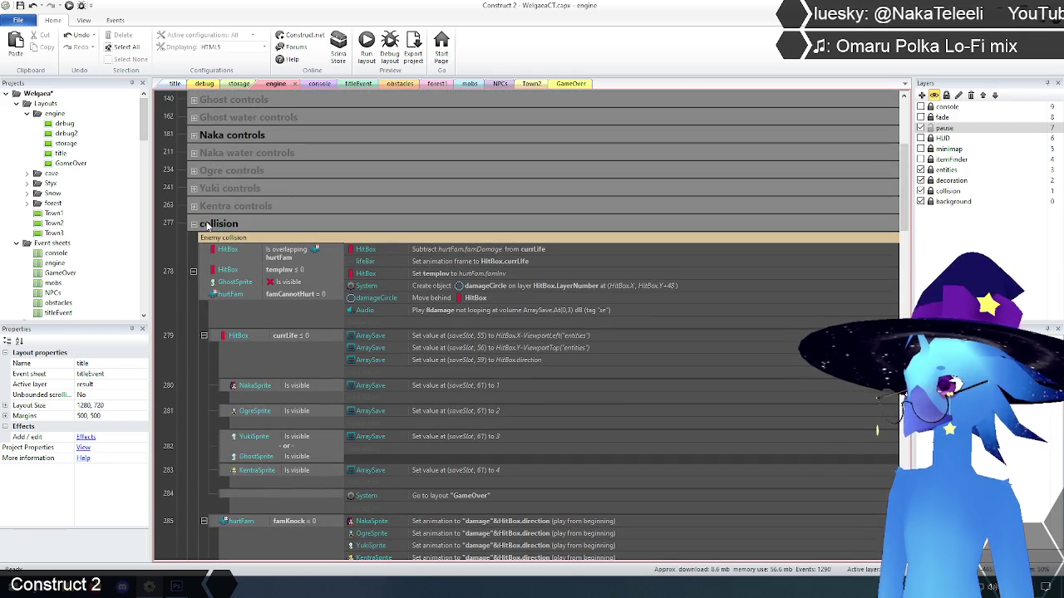
left_click(196, 224)
- Rename the collision event group to 'movement and collision' through its Edit dialog
left_click(230, 462)
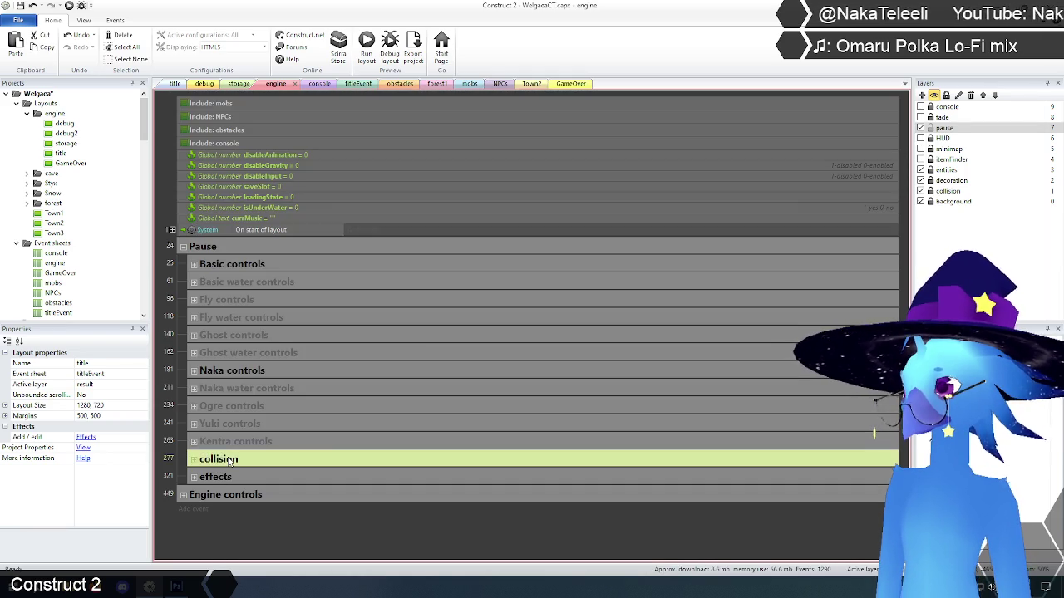
right_click(230, 463)
left_click(290, 309)
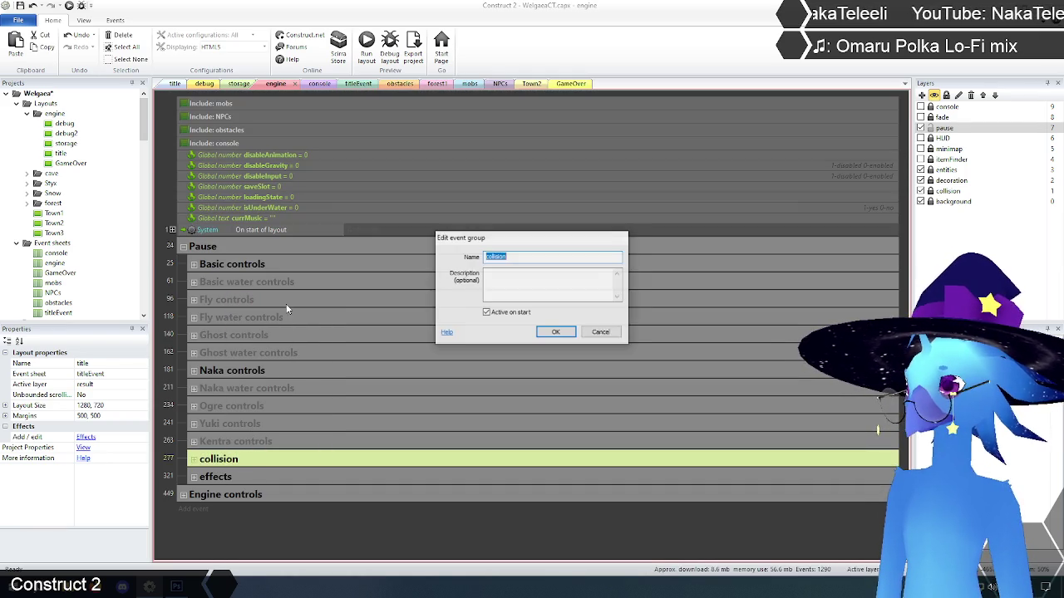
left_click(487, 257)
type("move")
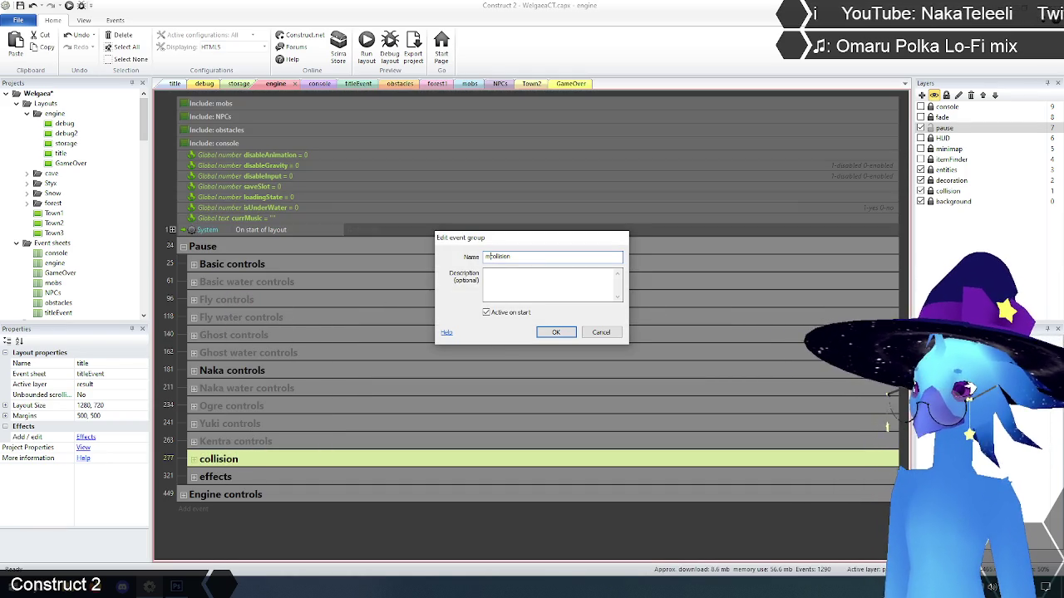
type("ment and")
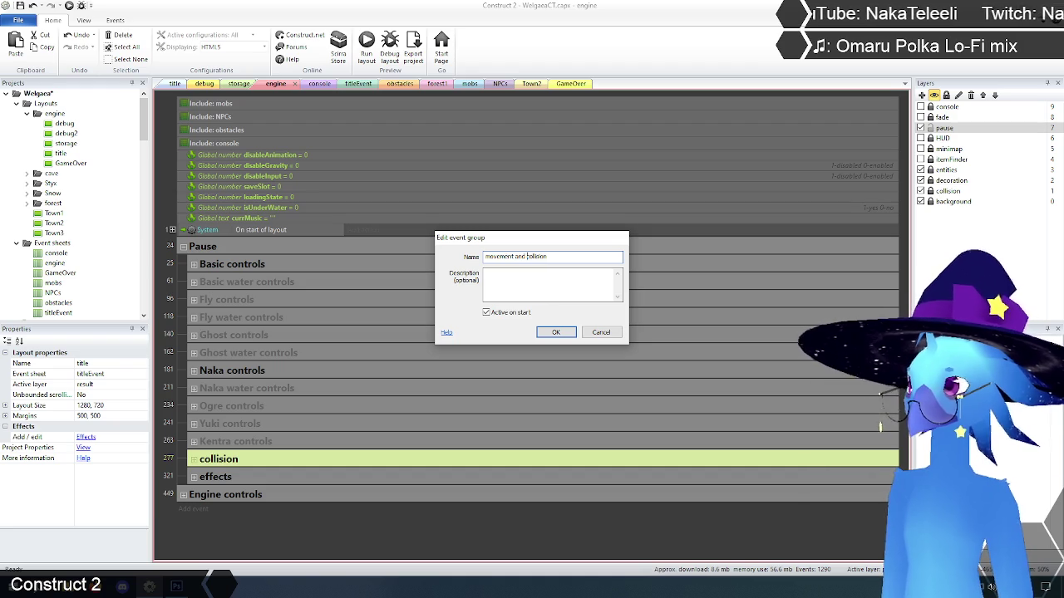
left_click(556, 332)
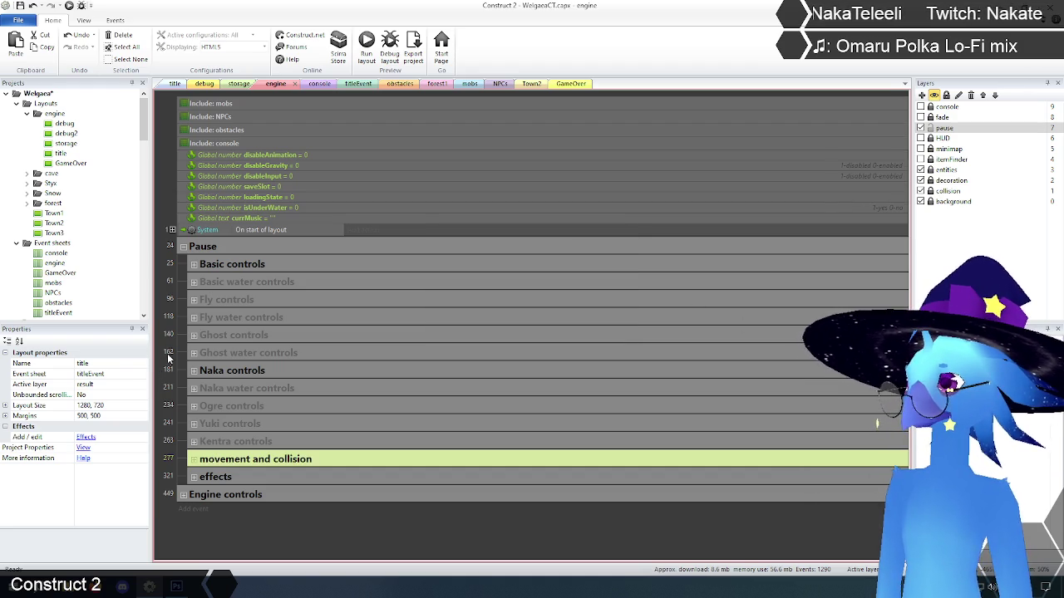
left_click(115, 20)
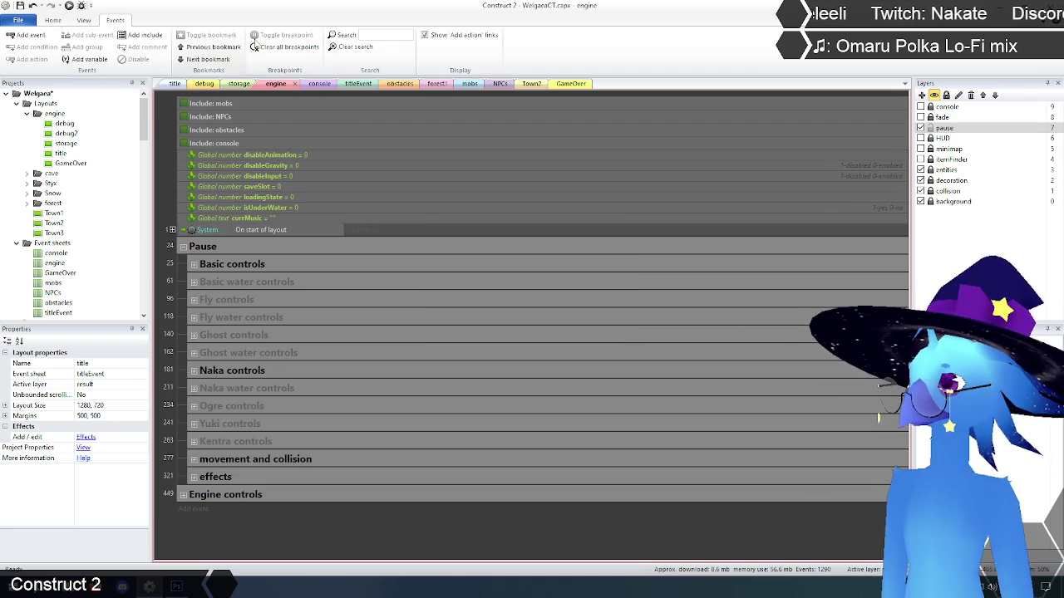
- Search the engine event sheet for 'movement'
left_click(386, 33)
type("movement")
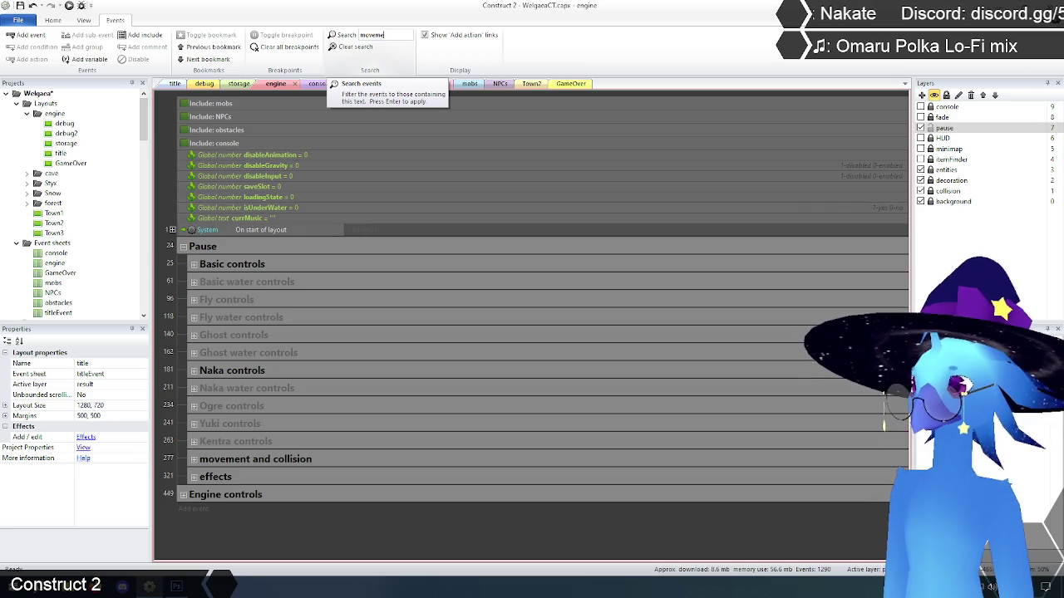
key("Return")
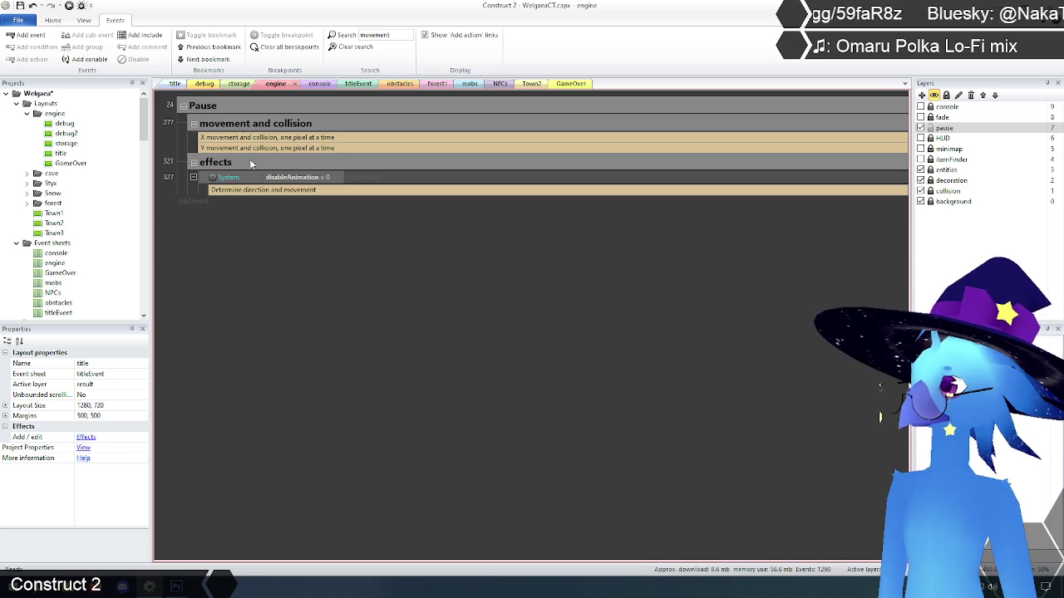
- Replace the search with 'collision', scroll through the matching events, then clear it
left_click(350, 48)
type("coll")
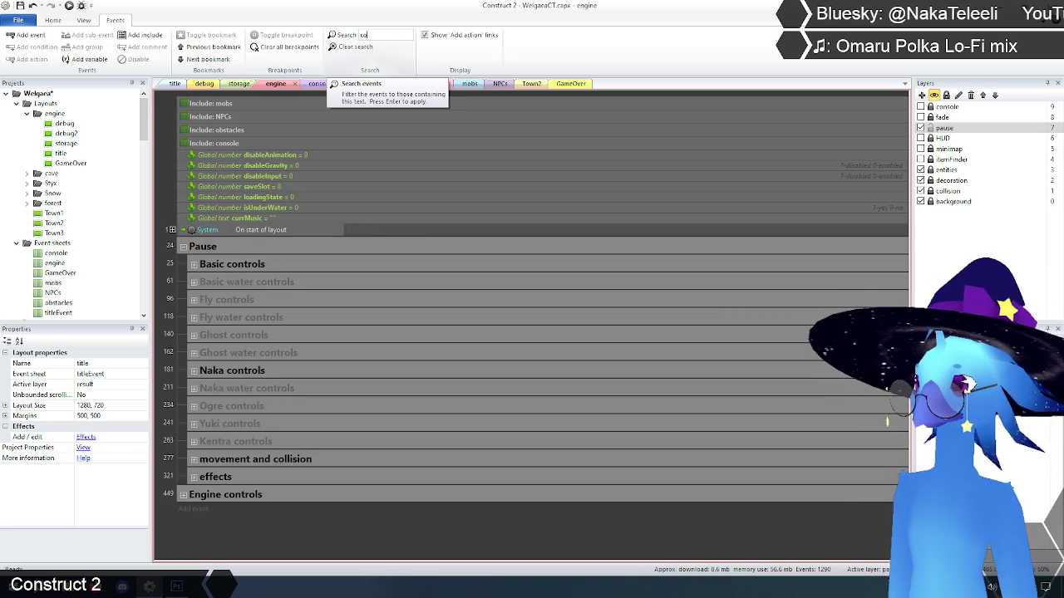
type("ision")
key("Return")
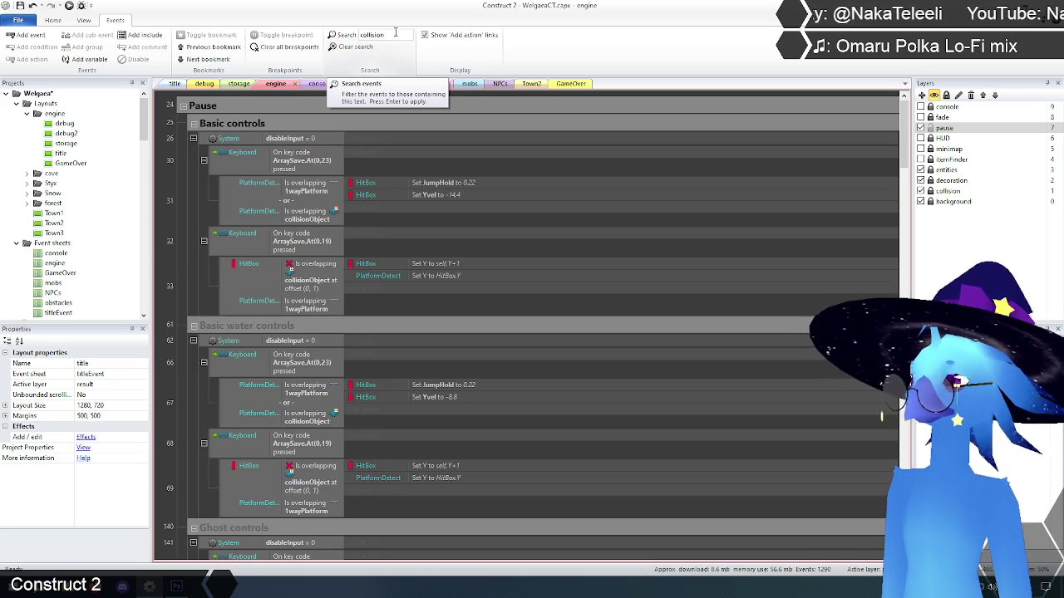
scroll(312, 319, "down", 3)
scroll(214, 295, "down", 2)
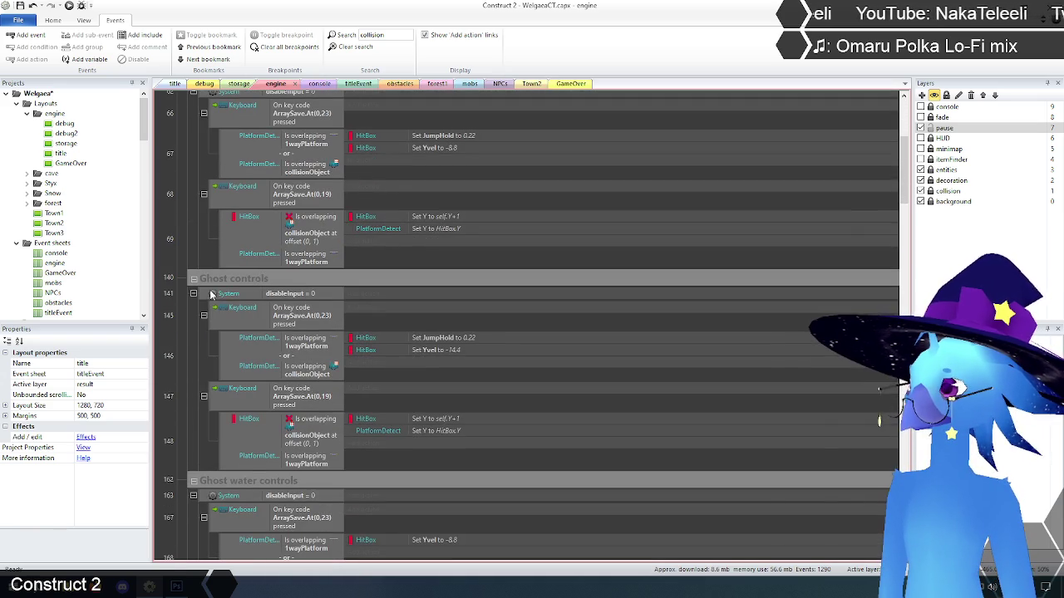
scroll(211, 293, "down", 8)
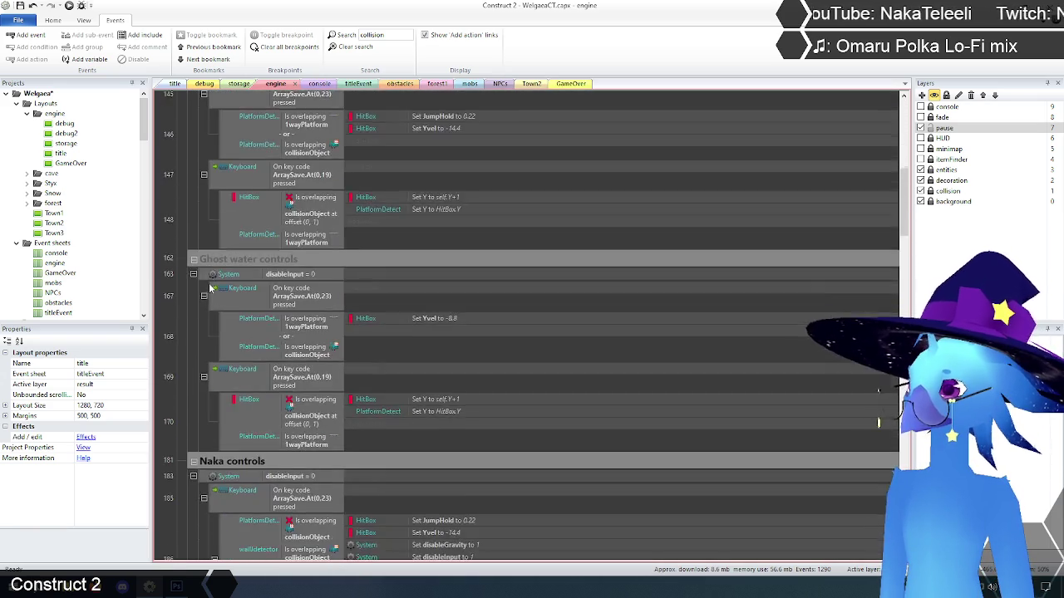
scroll(209, 283, "down", 2)
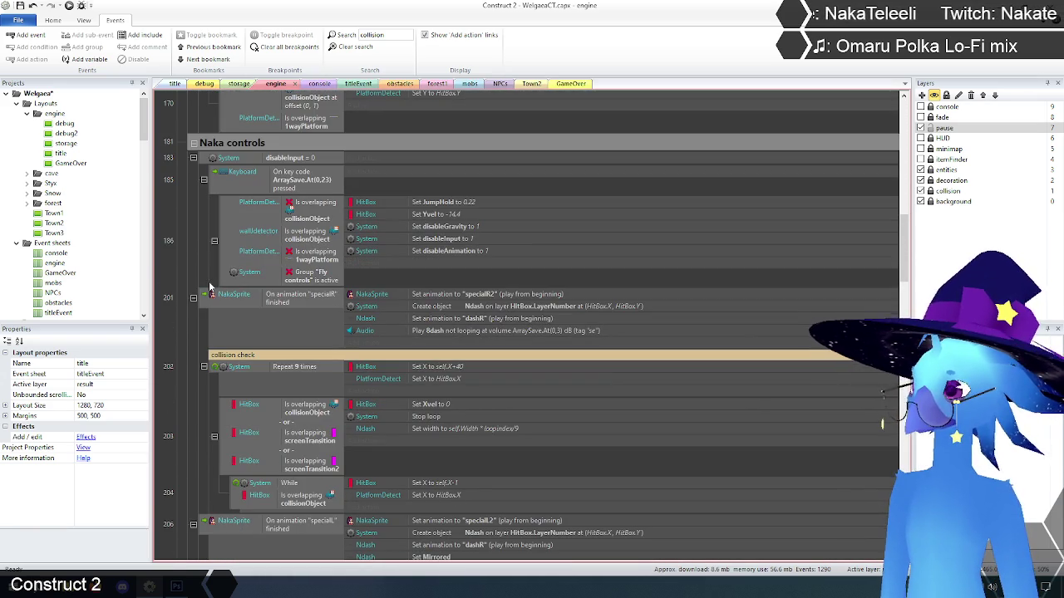
scroll(209, 287, "down", 8)
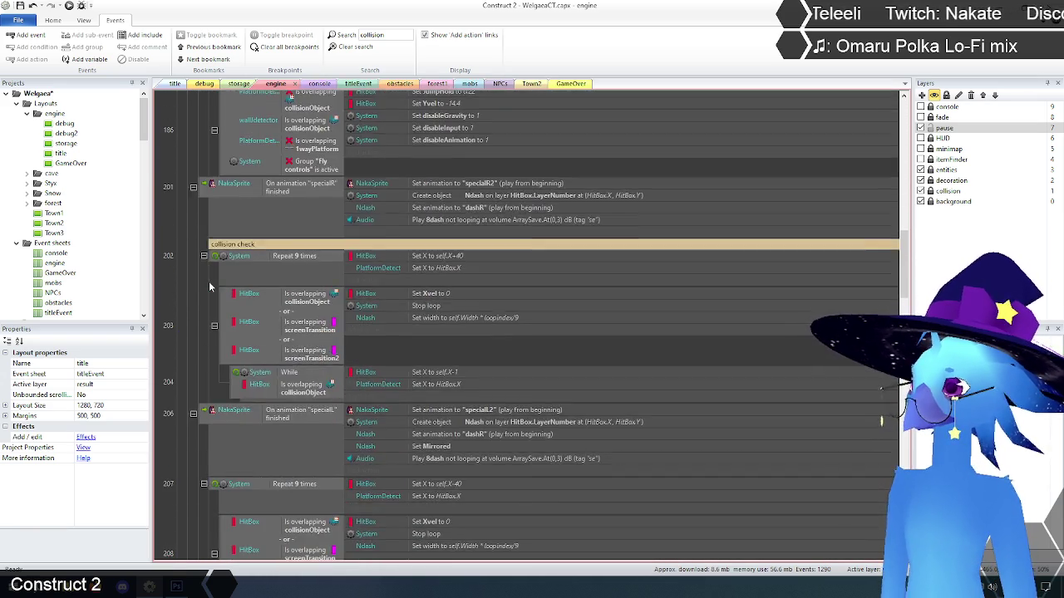
scroll(208, 281, "down", 4)
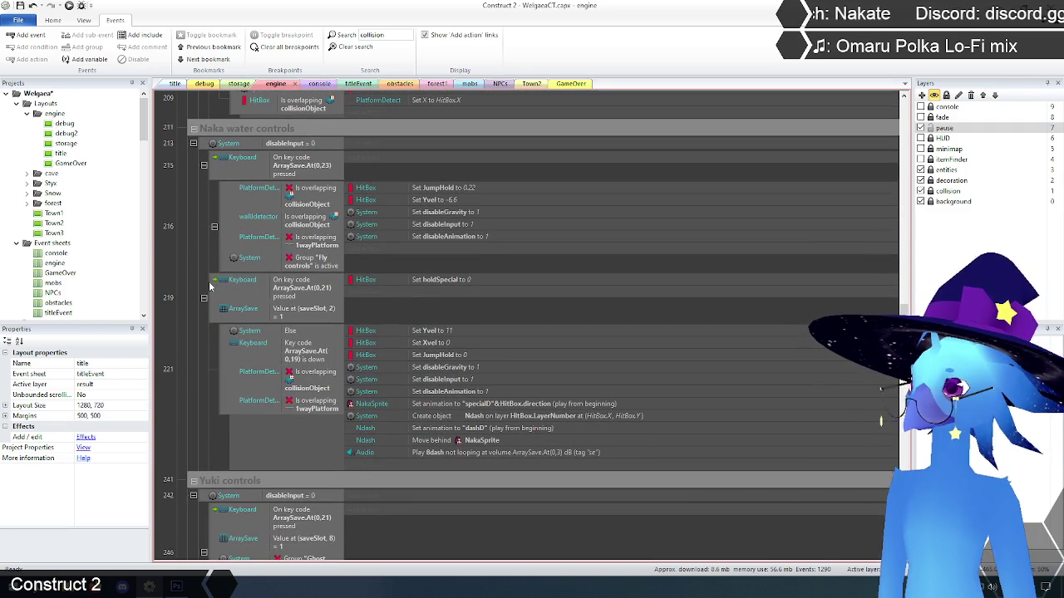
scroll(209, 285, "down", 5)
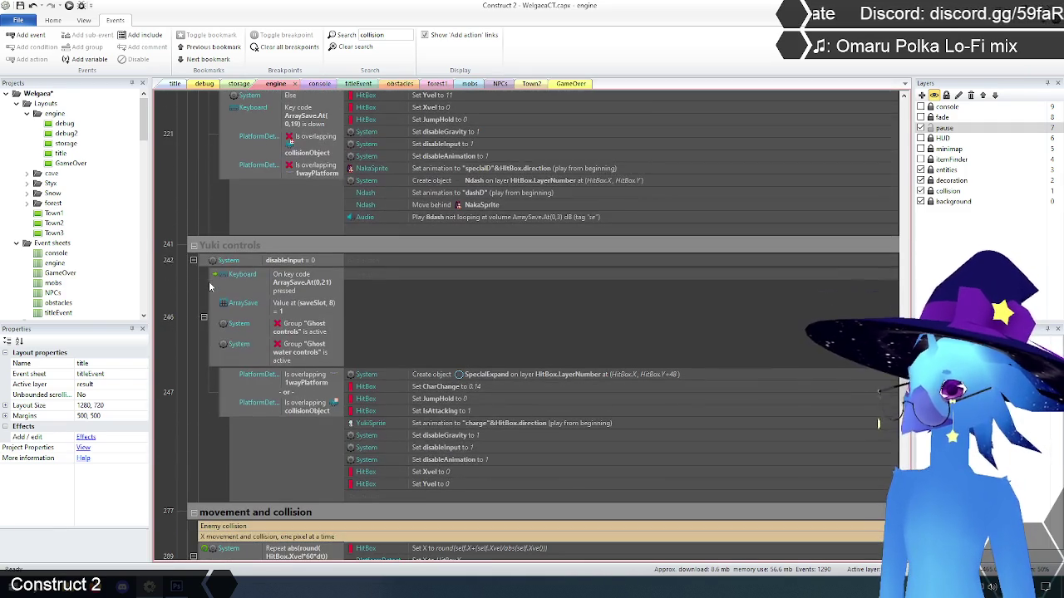
scroll(210, 286, "down", 8)
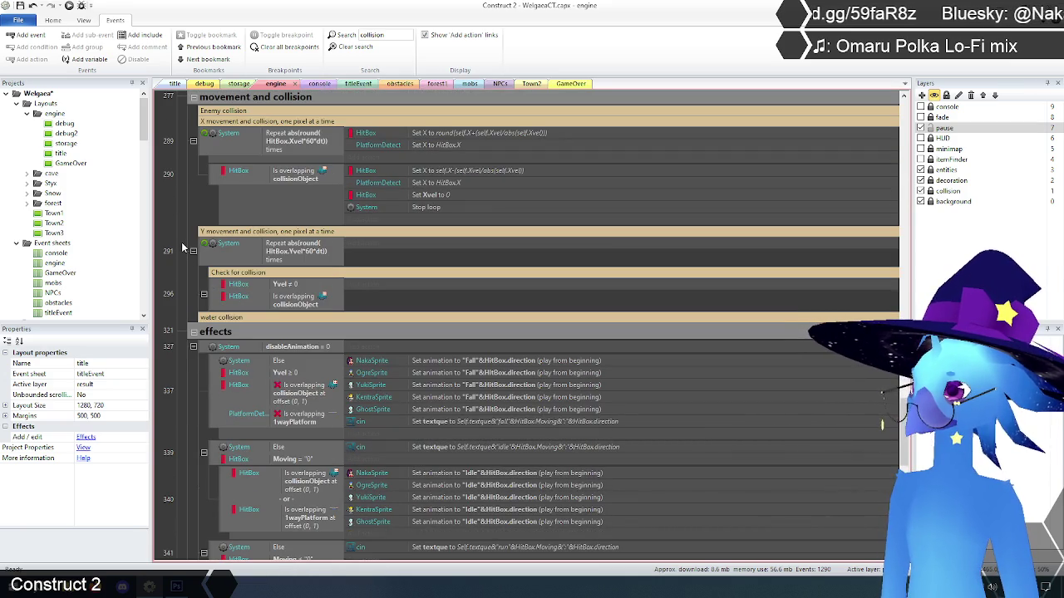
scroll(182, 247, "down", 4)
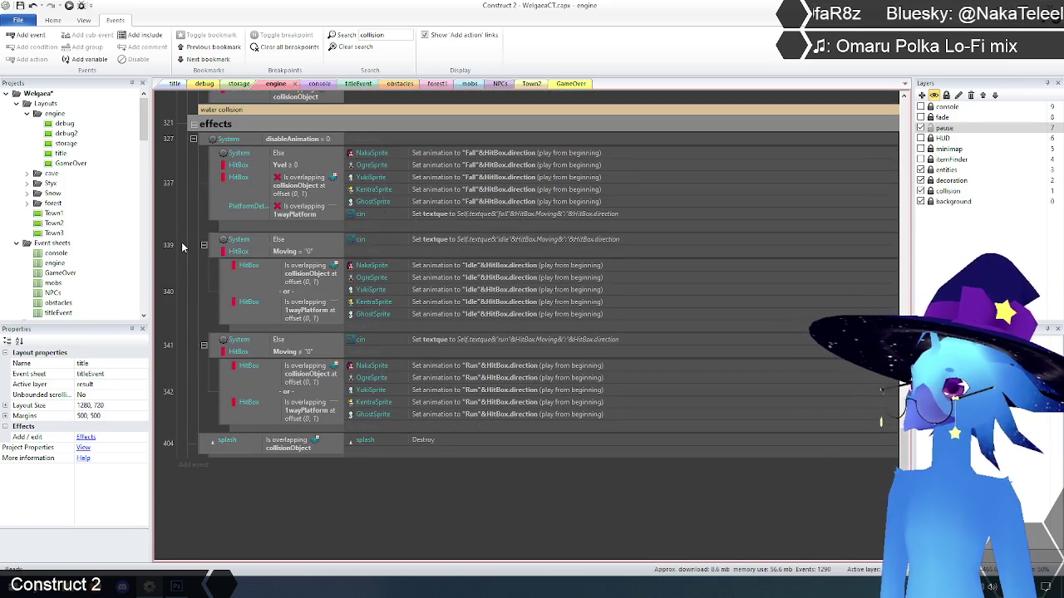
left_click(357, 48)
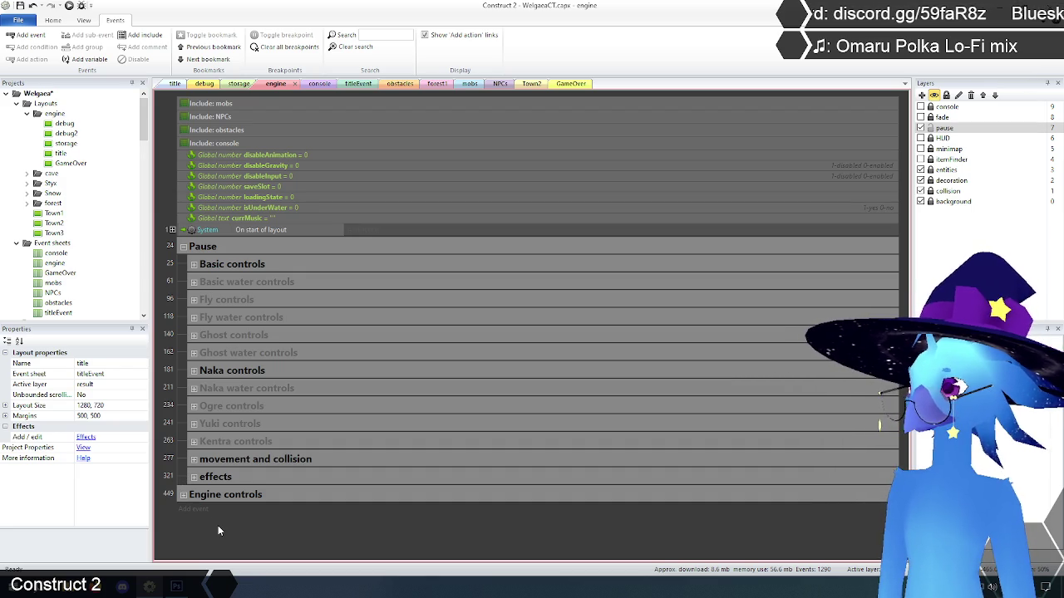
- Select and deselect the Kentra controls and Naka water controls group rows
left_click(246, 442)
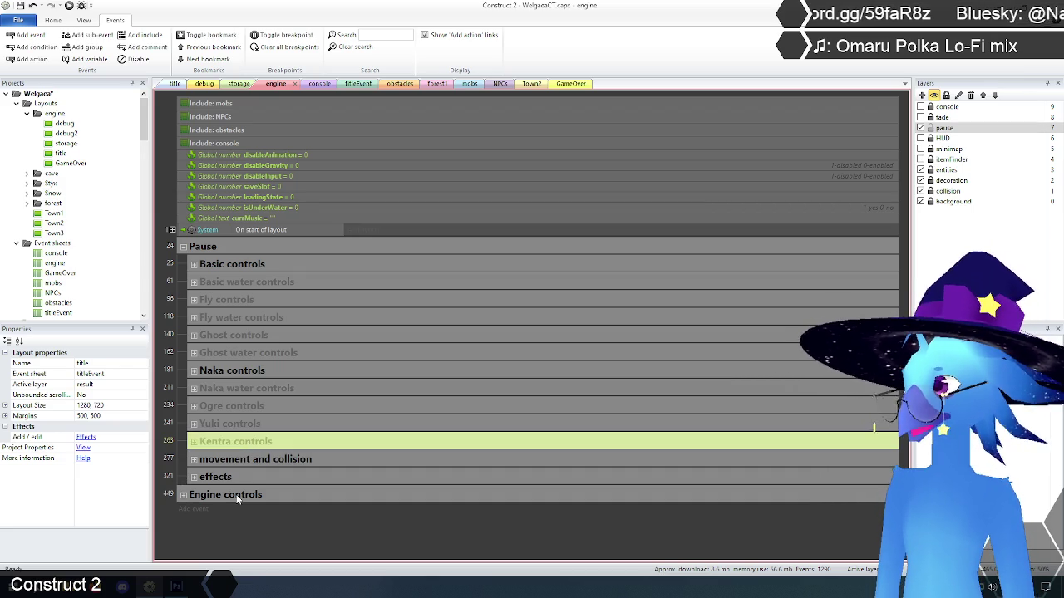
left_click(244, 540)
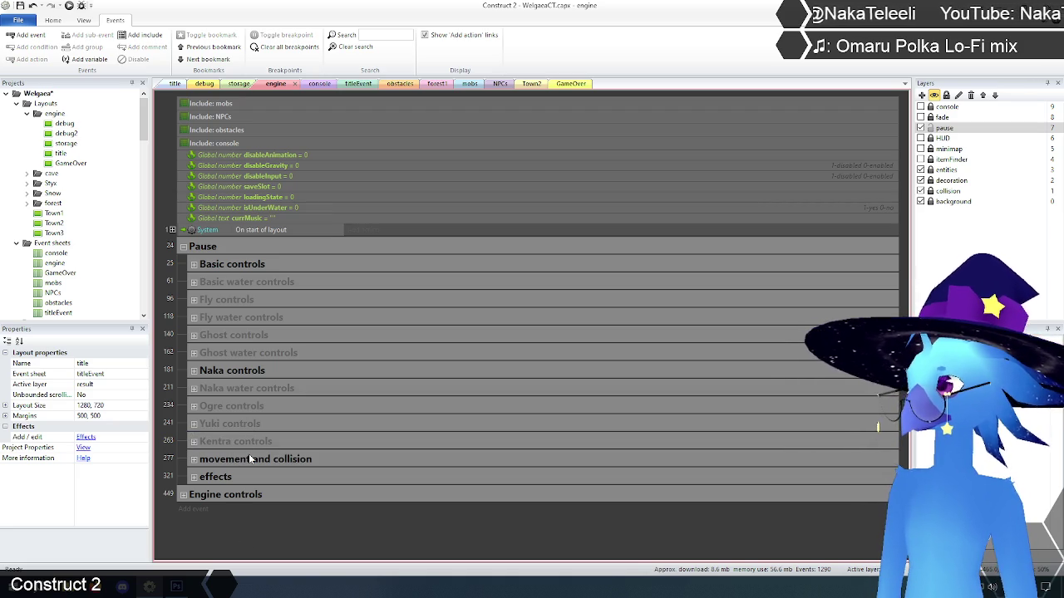
left_click(242, 390)
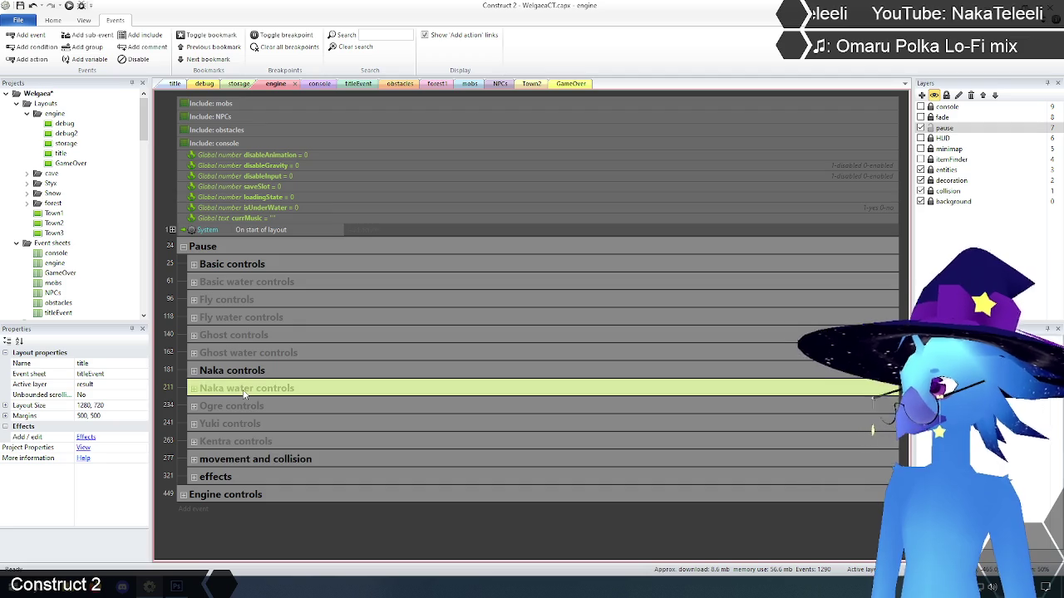
left_click(176, 412)
left_click(192, 424)
scroll(193, 426, "down", 5)
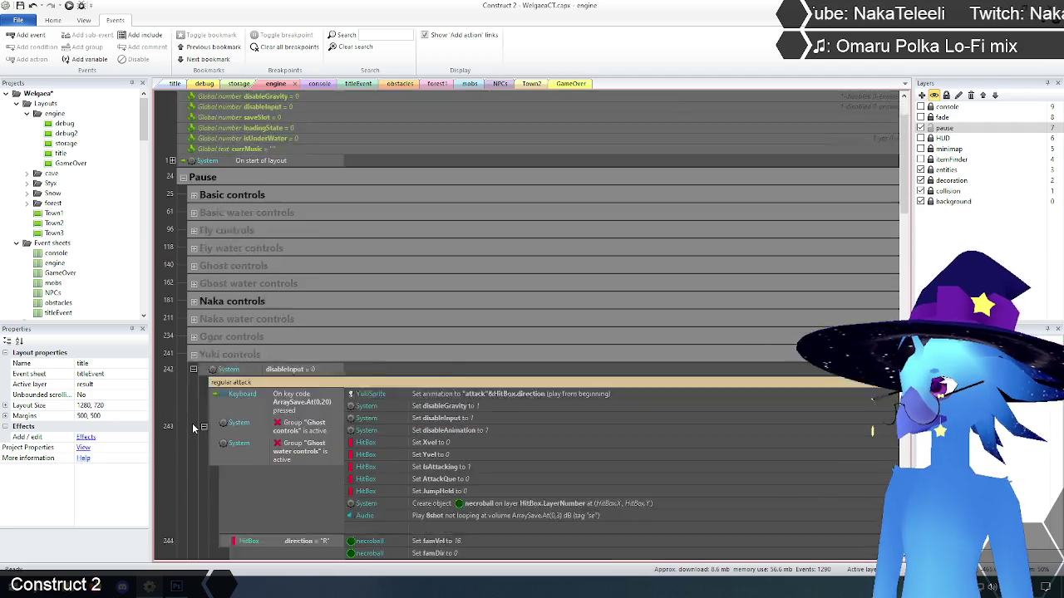
scroll(193, 421, "down", 10)
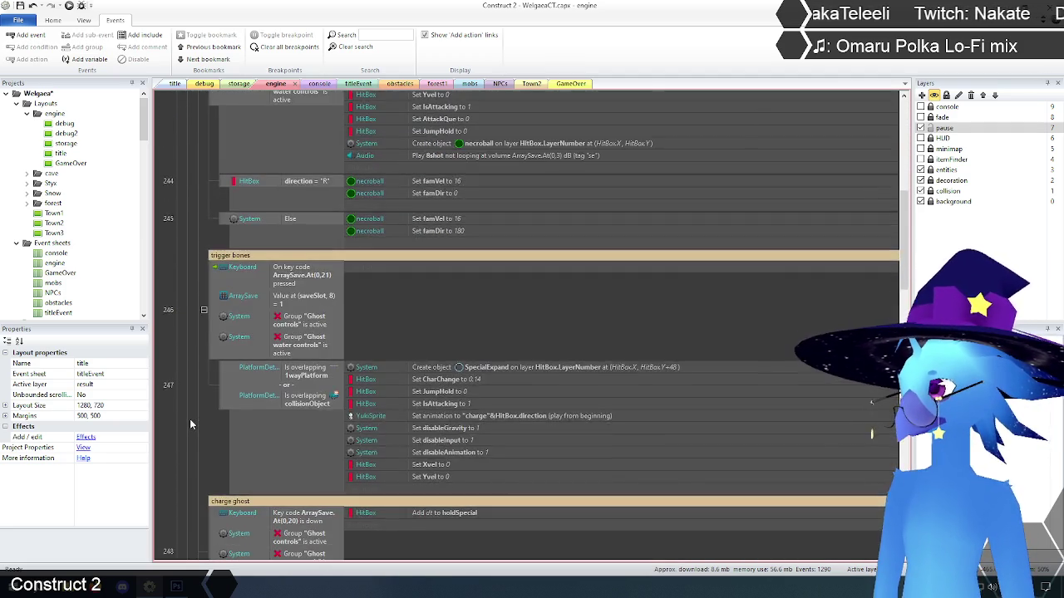
scroll(189, 420, "down", 5)
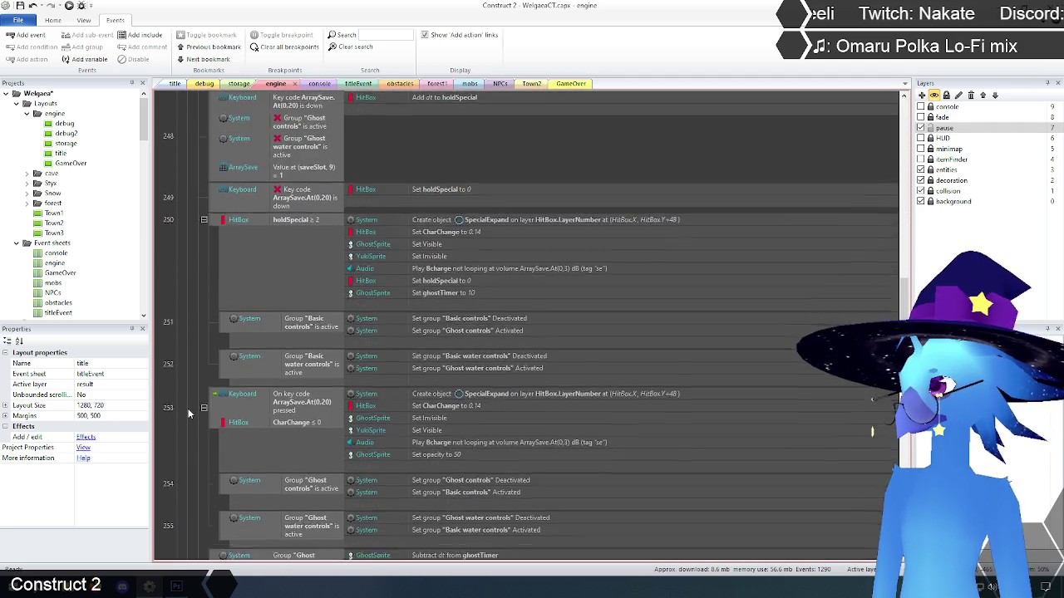
scroll(187, 415, "down", 9)
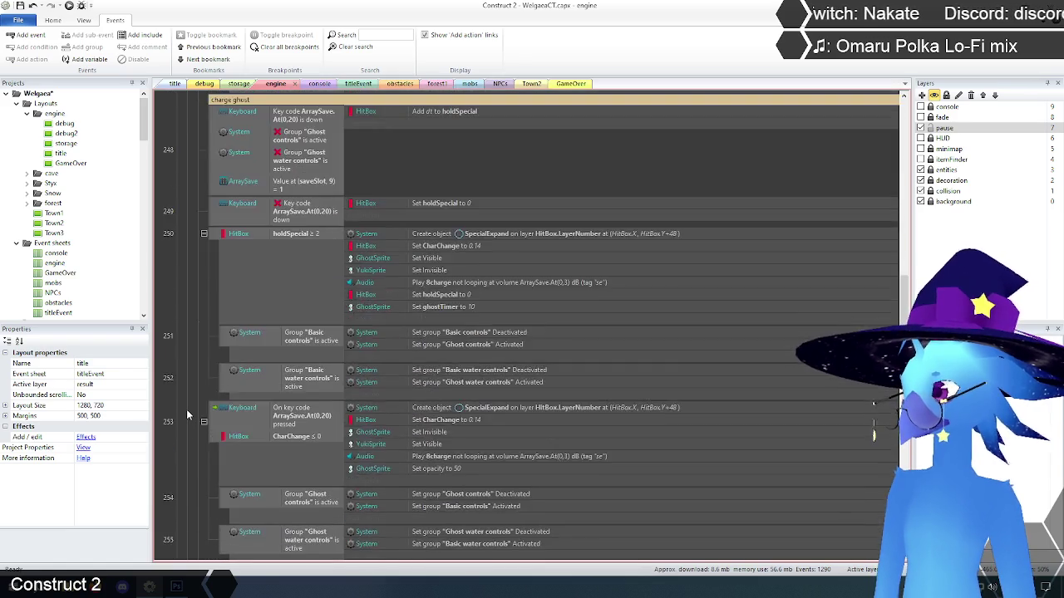
scroll(186, 412, "down", 3)
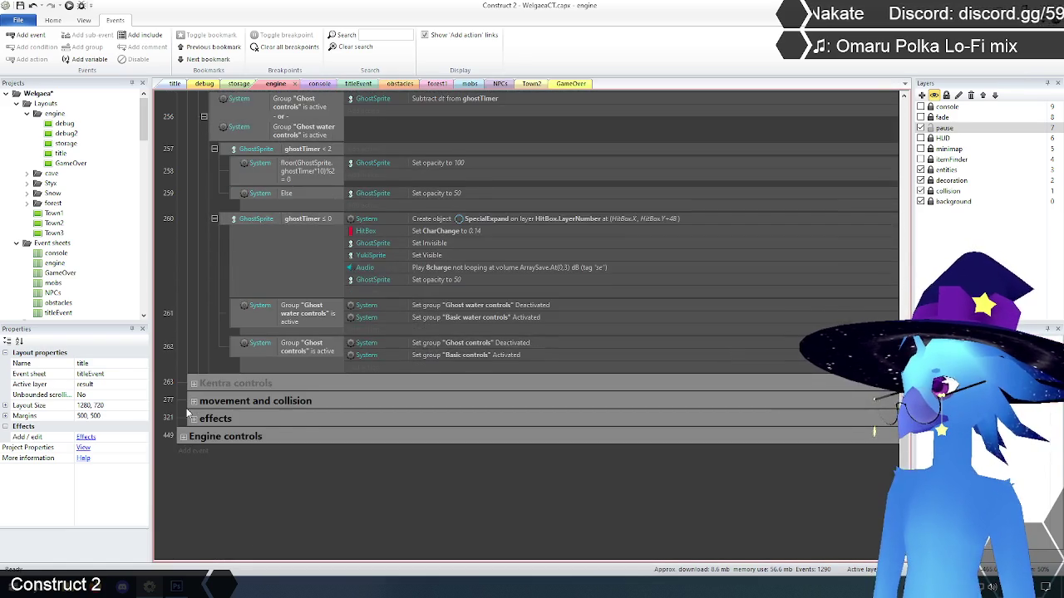
scroll(186, 413, "up", 15)
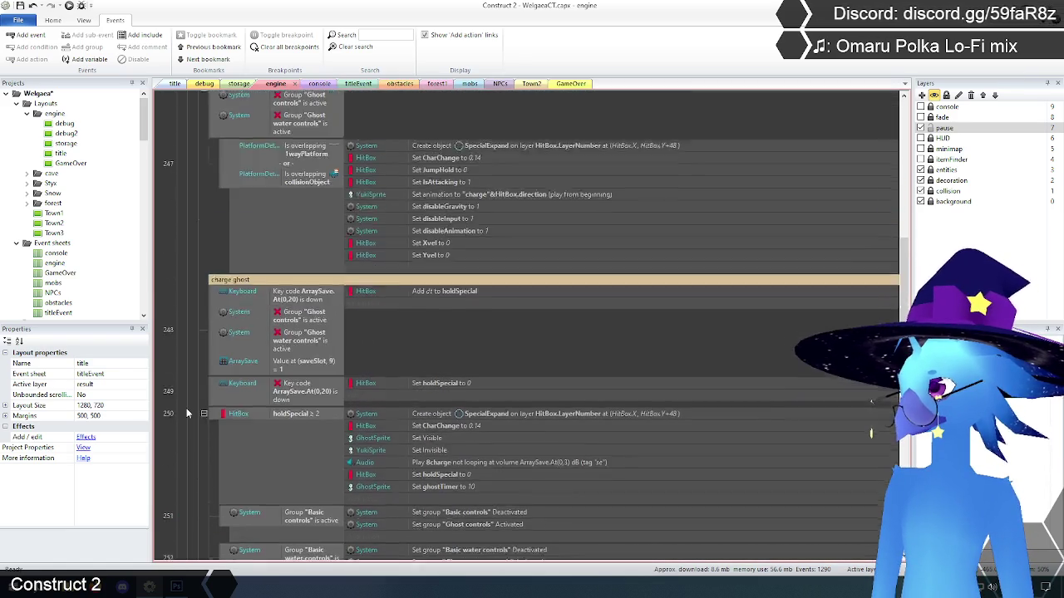
scroll(186, 408, "up", 10)
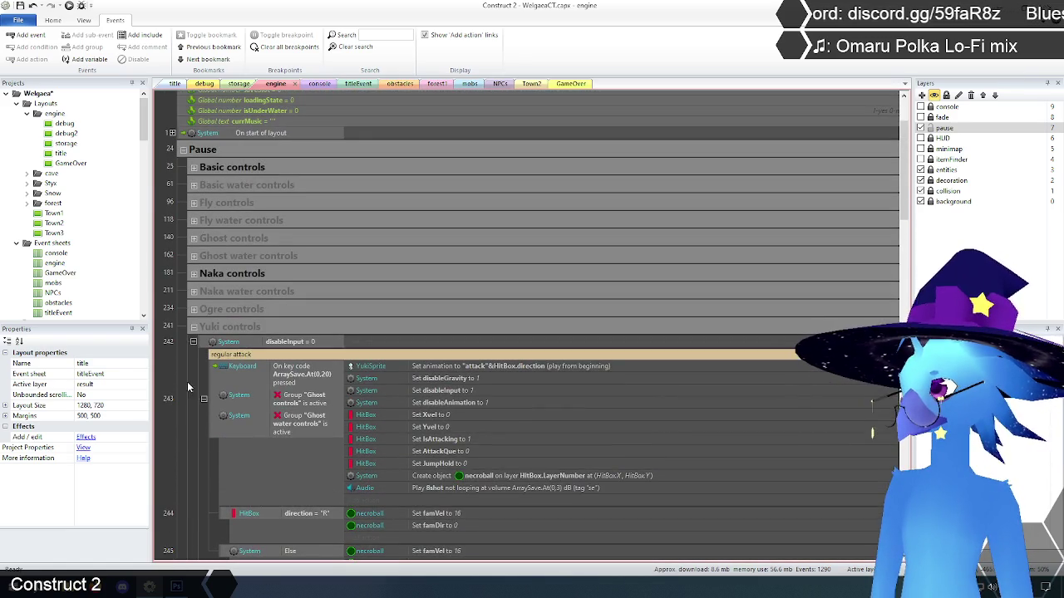
left_click(194, 329)
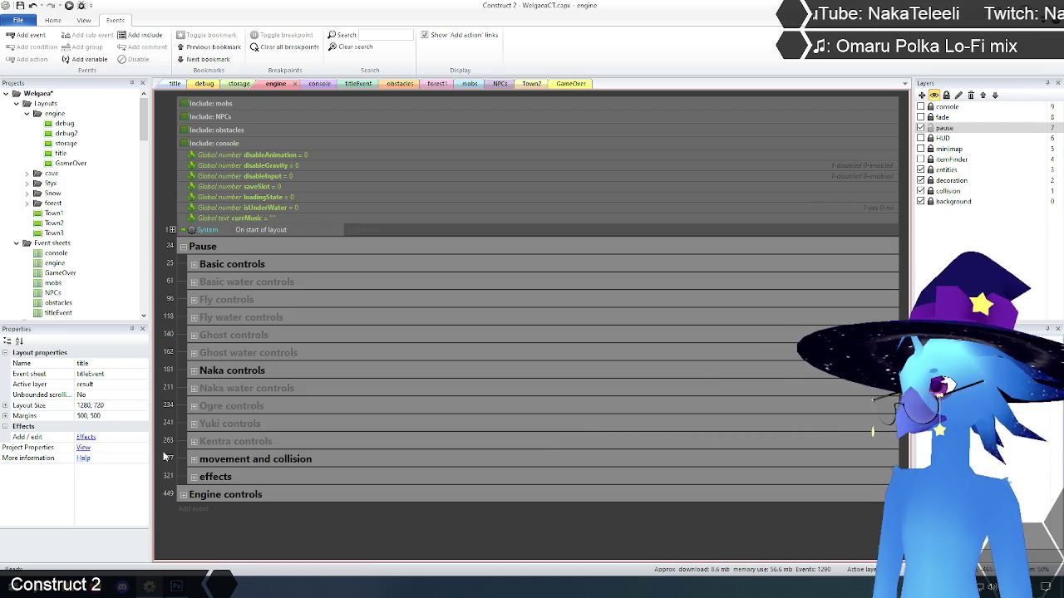
left_click(194, 406)
- Collapse the Ogre controls group
scroll(186, 411, "down", 2)
scroll(184, 412, "down", 4)
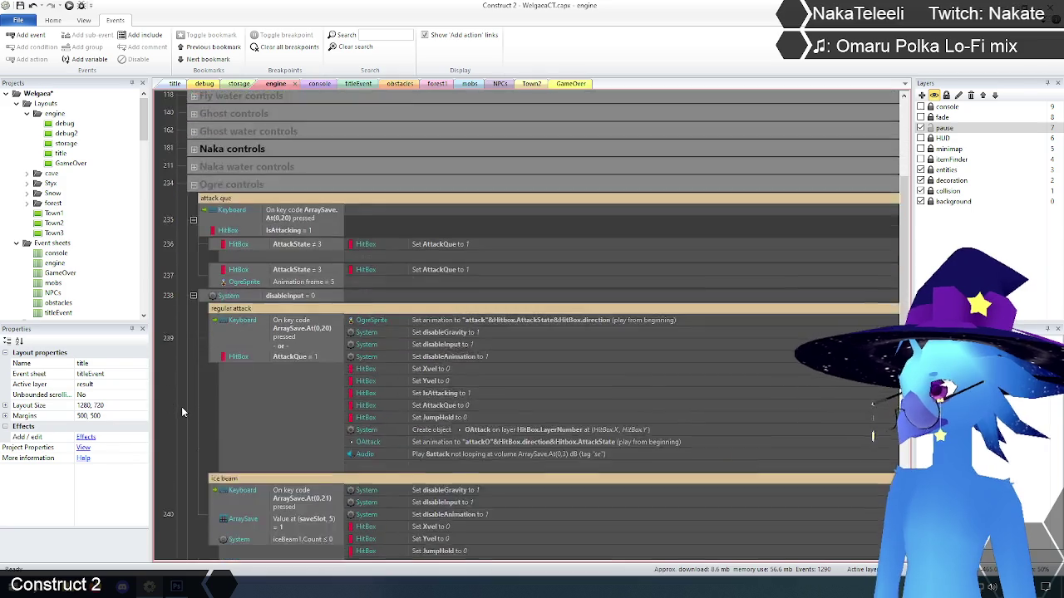
scroll(182, 412, "up", 1)
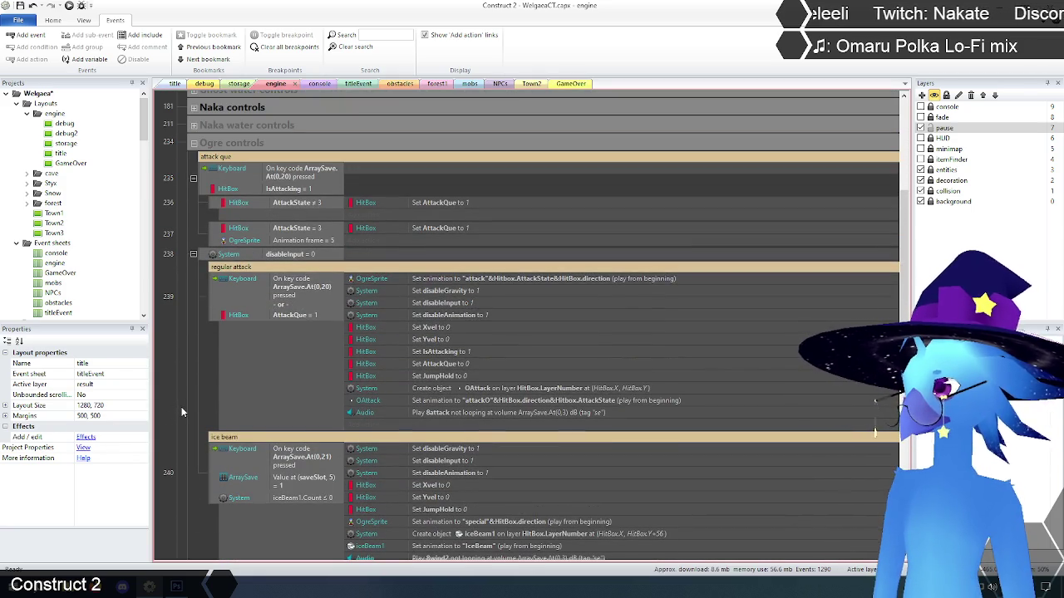
left_click(194, 143)
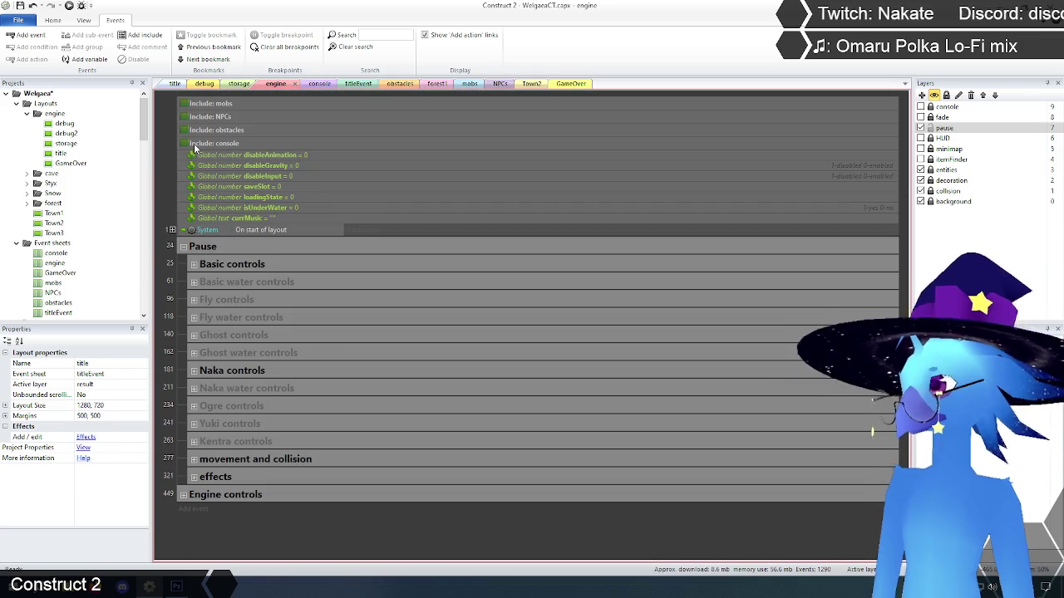
- Expand Yuki controls, scroll through its events, then collapse it again
left_click(194, 424)
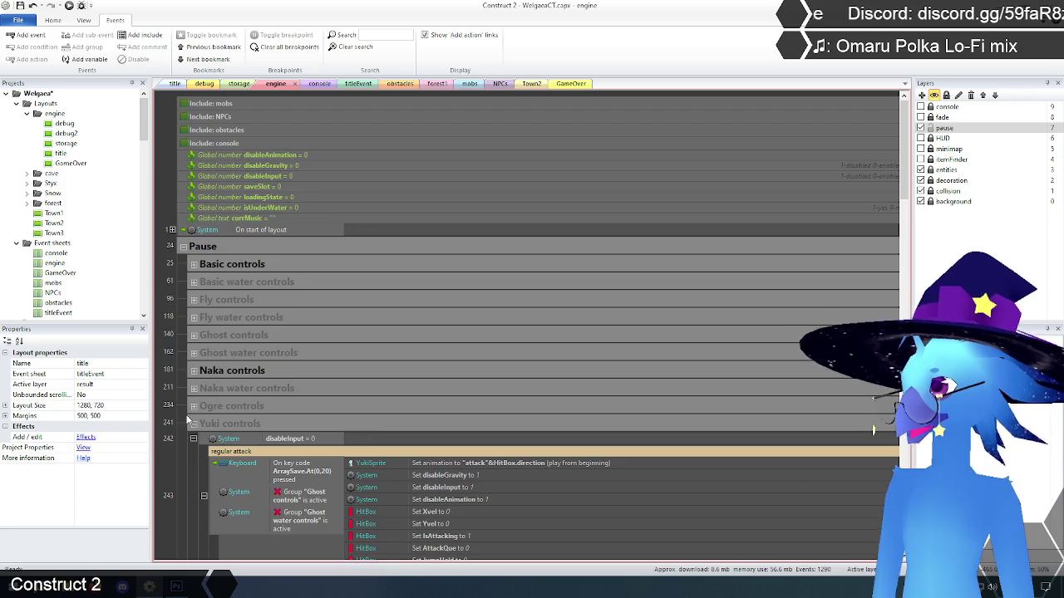
scroll(170, 393, "down", 5)
scroll(170, 391, "down", 10)
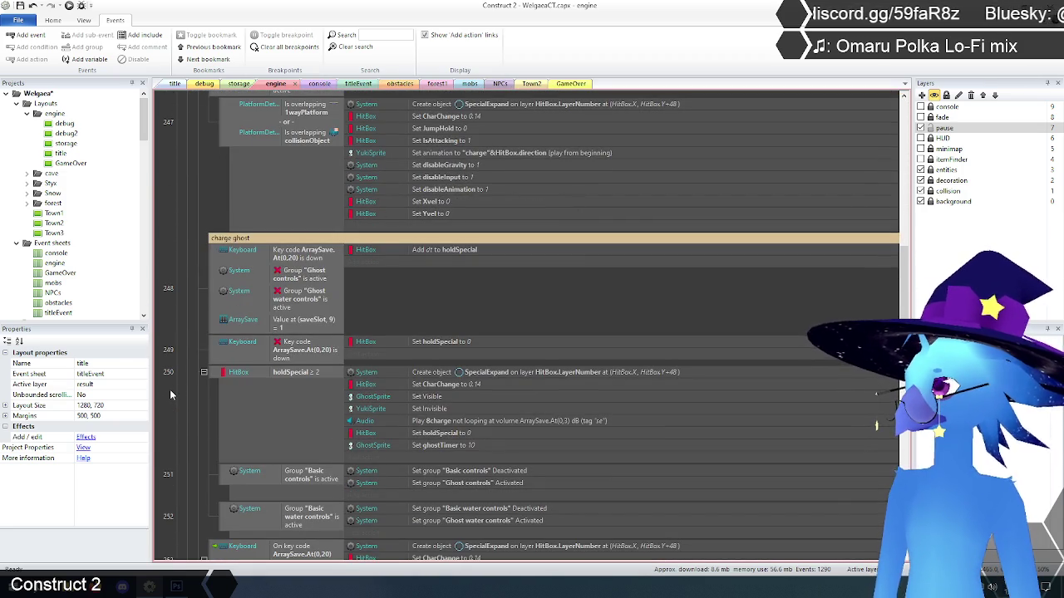
scroll(170, 391, "down", 8)
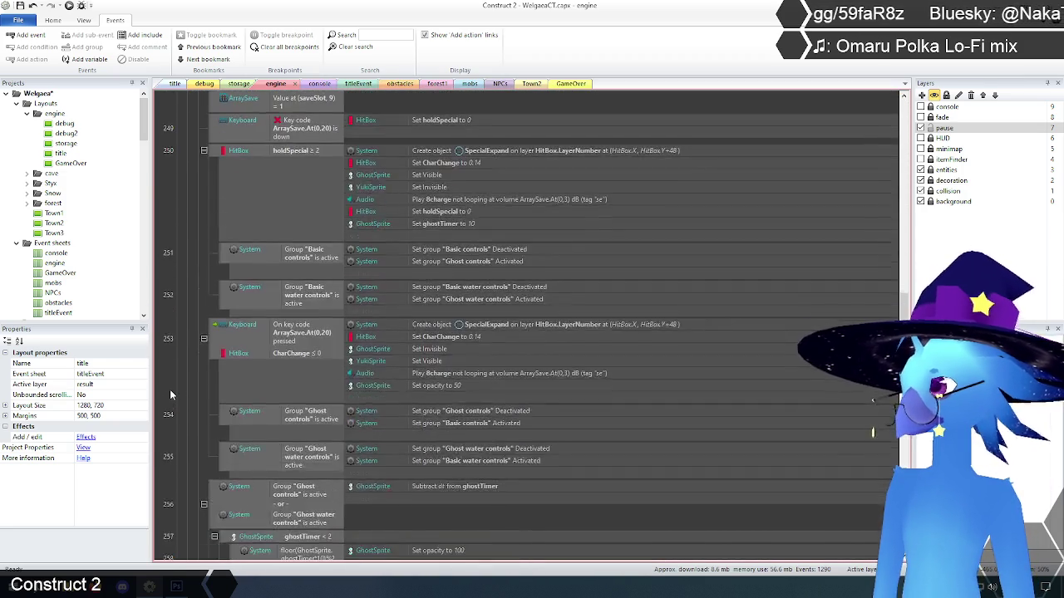
scroll(170, 395, "up", 6)
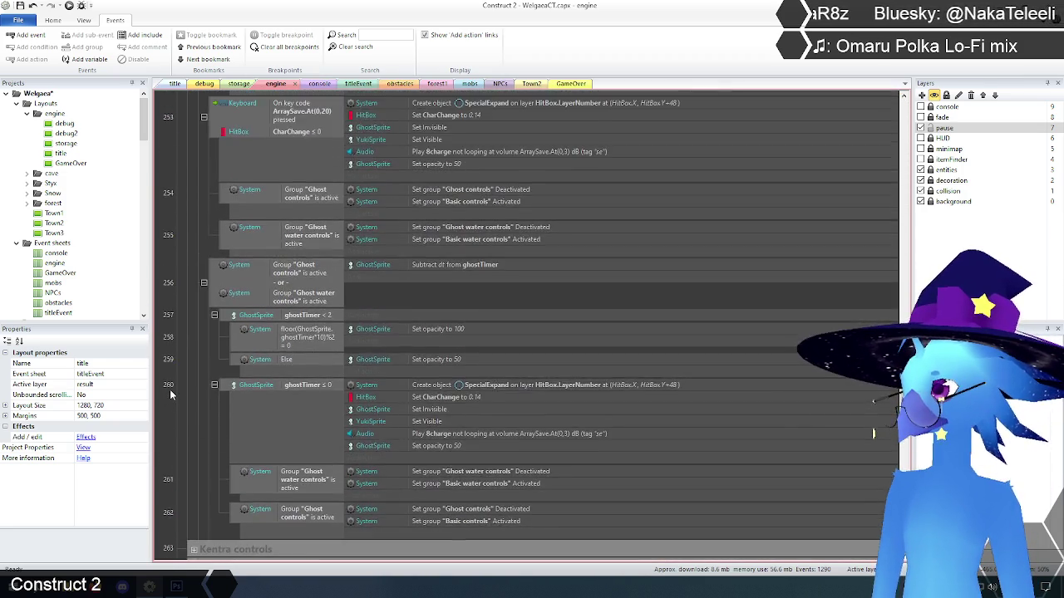
scroll(170, 389, "up", 10)
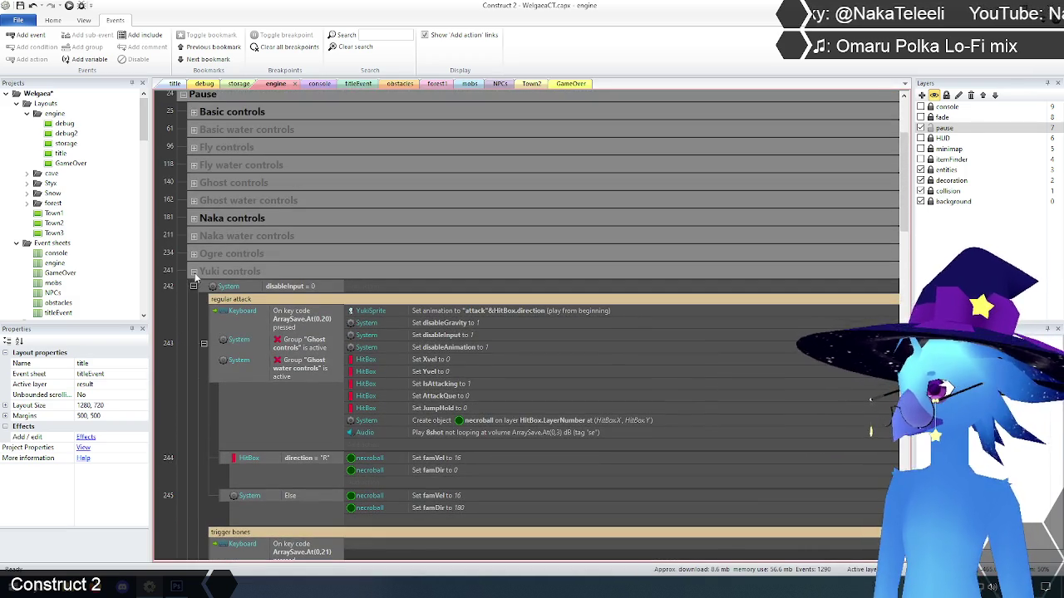
left_click(194, 272)
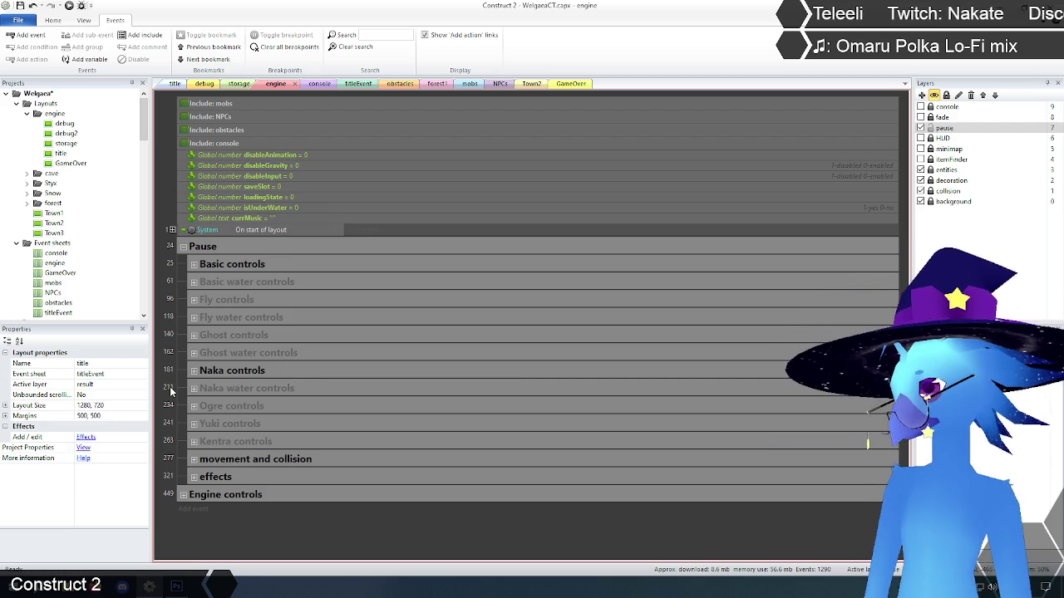
left_click(253, 387)
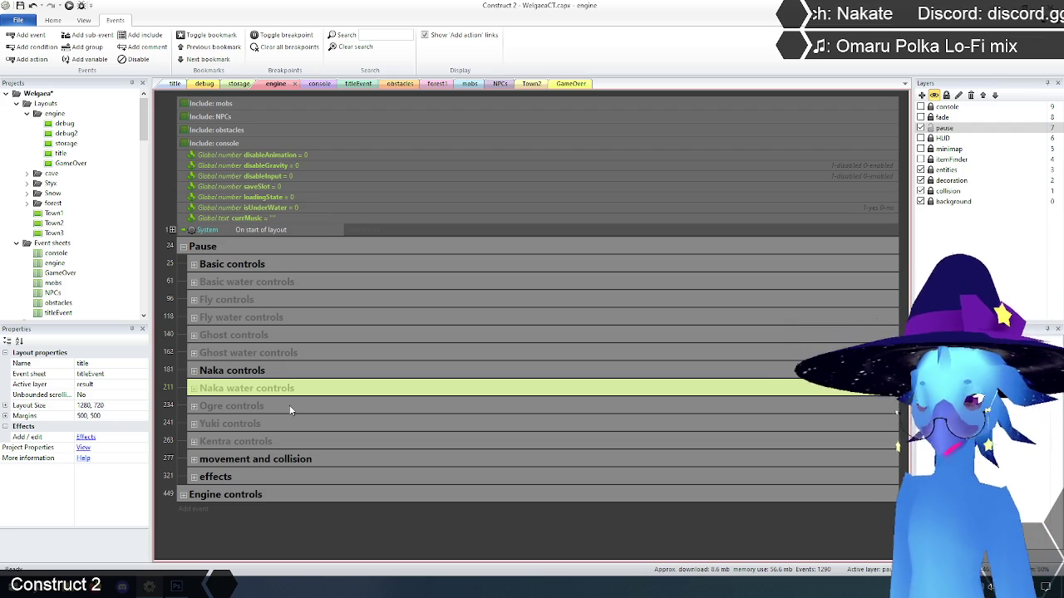
left_click(280, 351, "ctrl")
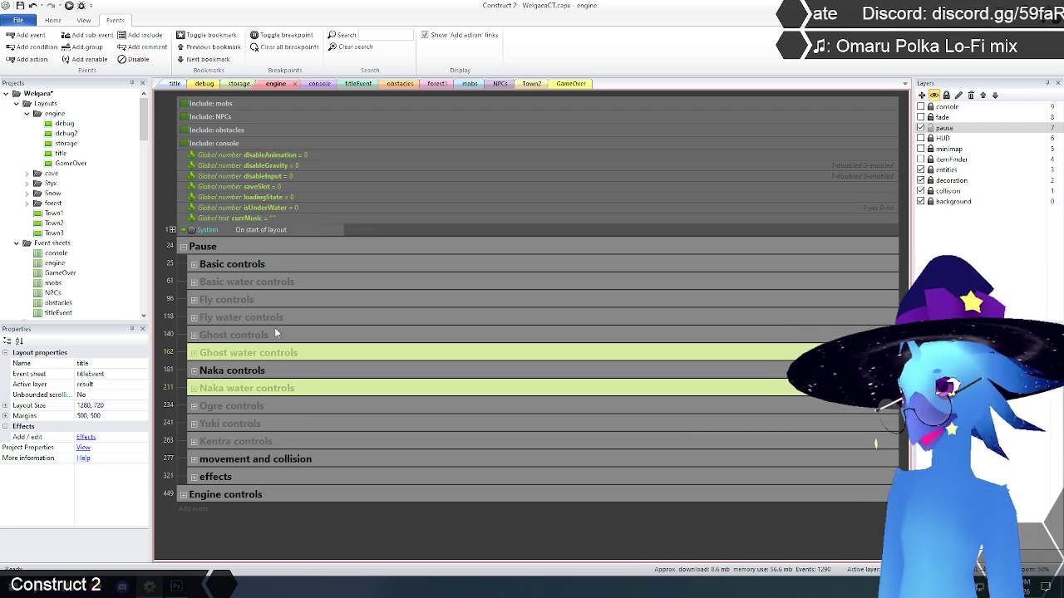
left_click(274, 319, "ctrl")
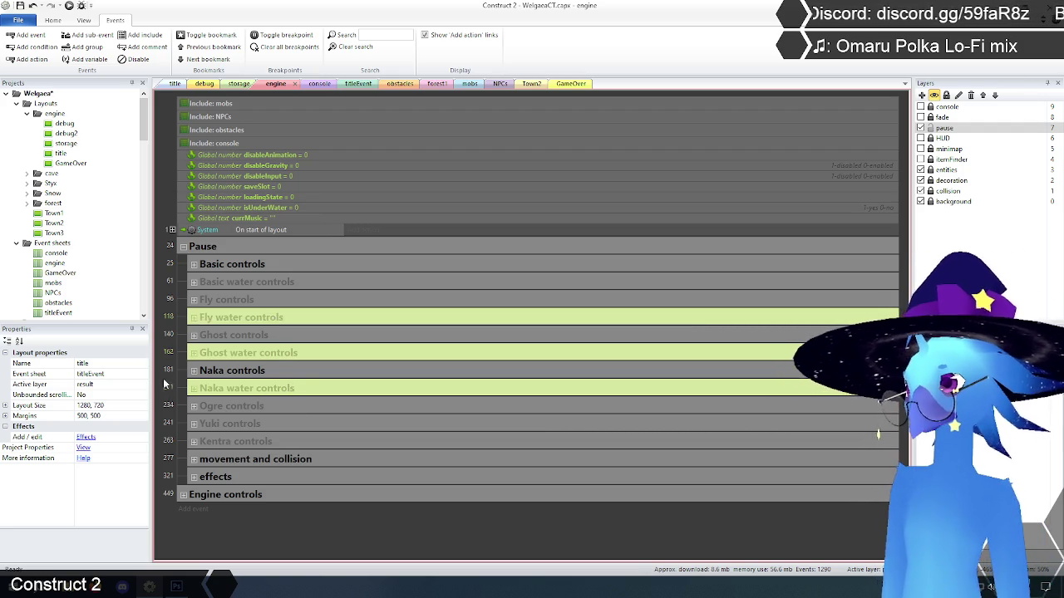
left_click(246, 284, "ctrl")
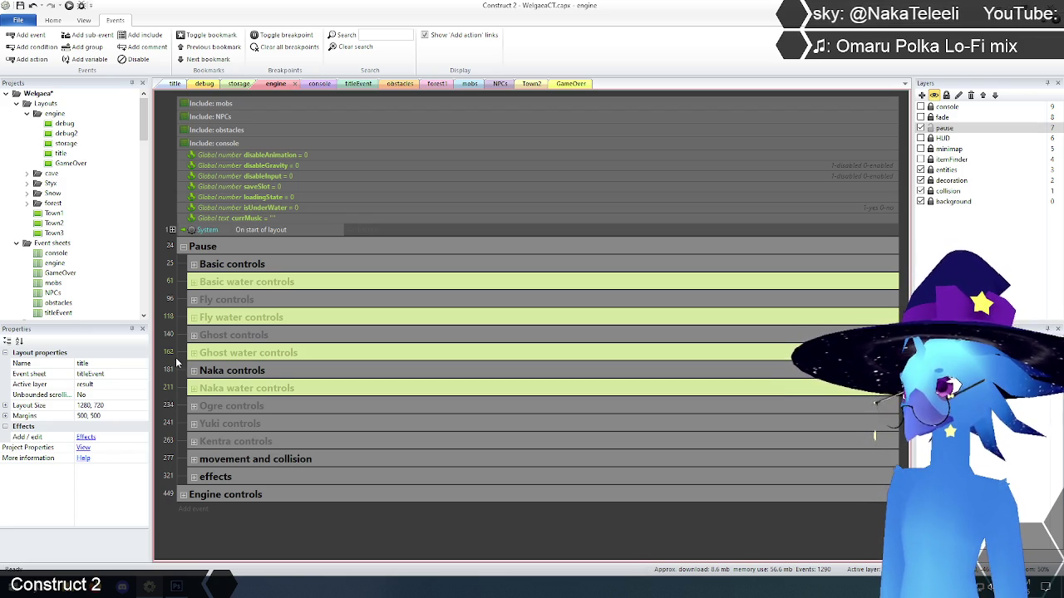
left_click(176, 363)
left_click(248, 341)
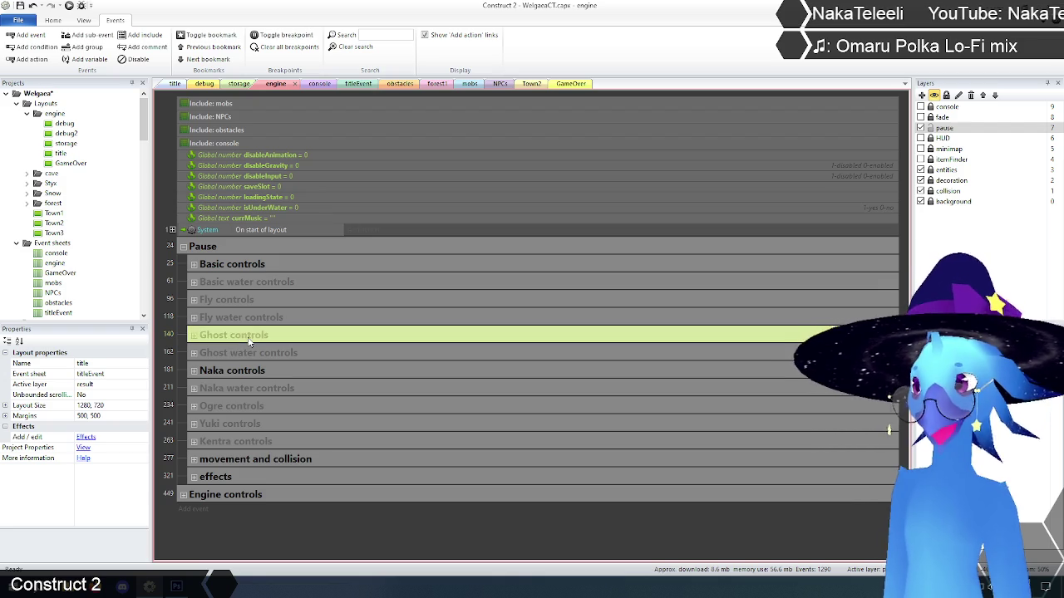
left_click(170, 365)
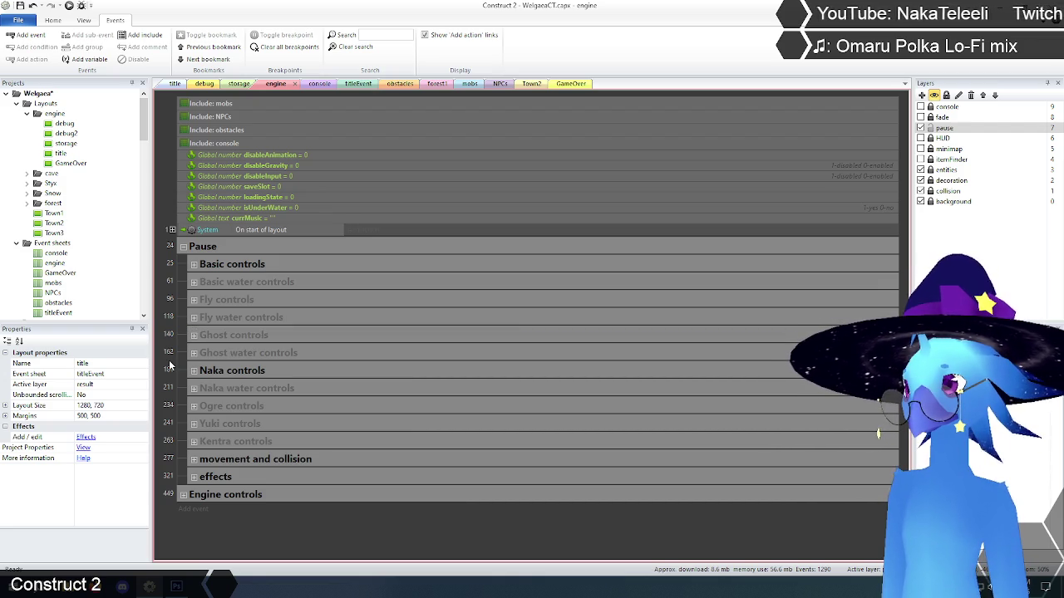
left_click(194, 424)
scroll(193, 399, "down", 3)
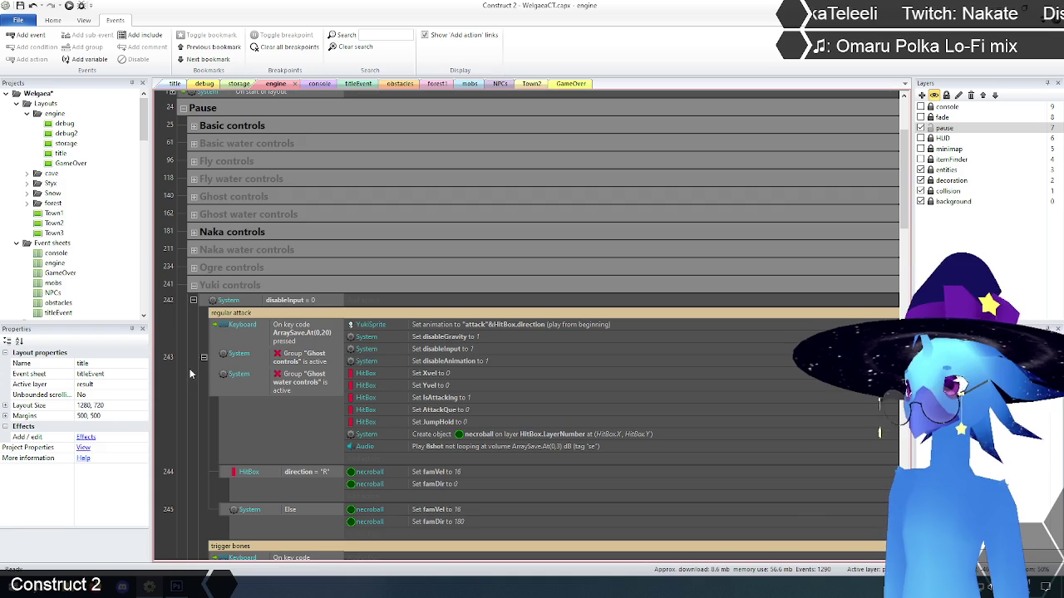
scroll(188, 372, "up", 3)
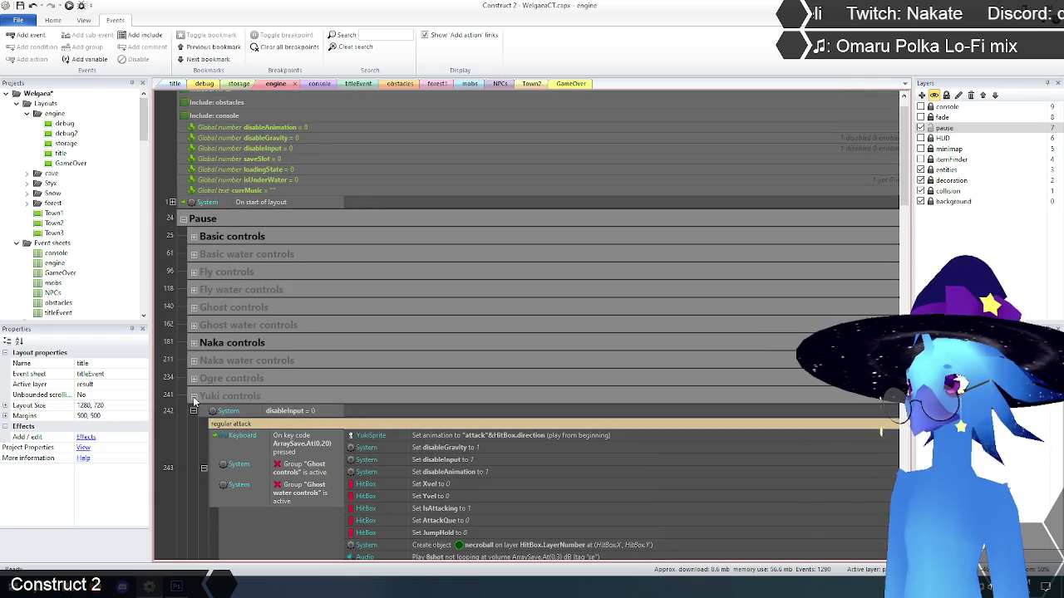
left_click(195, 404)
left_click(195, 336)
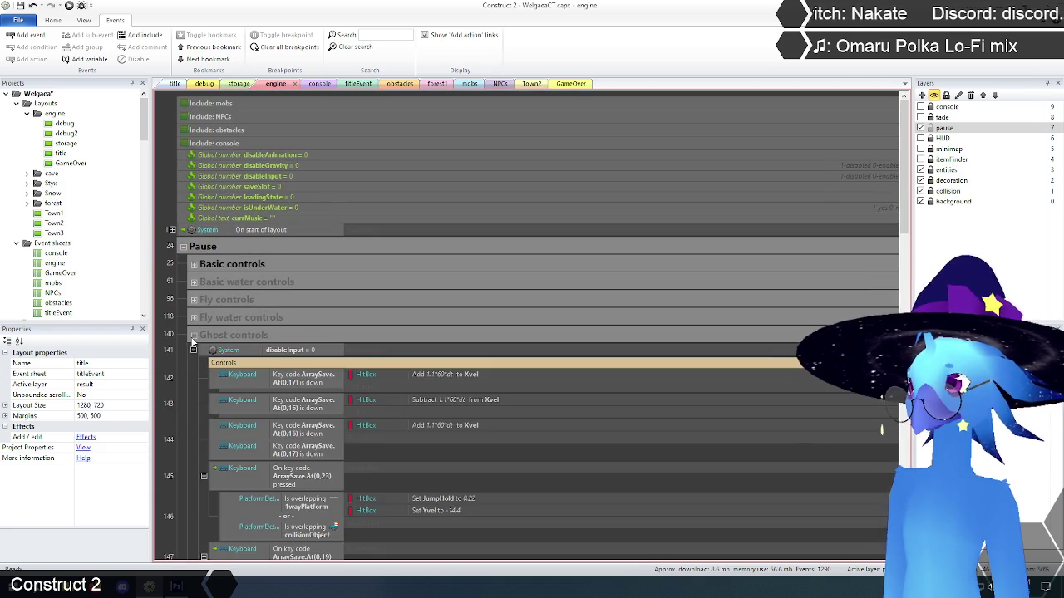
scroll(176, 358, "down", 2)
scroll(175, 357, "down", 4)
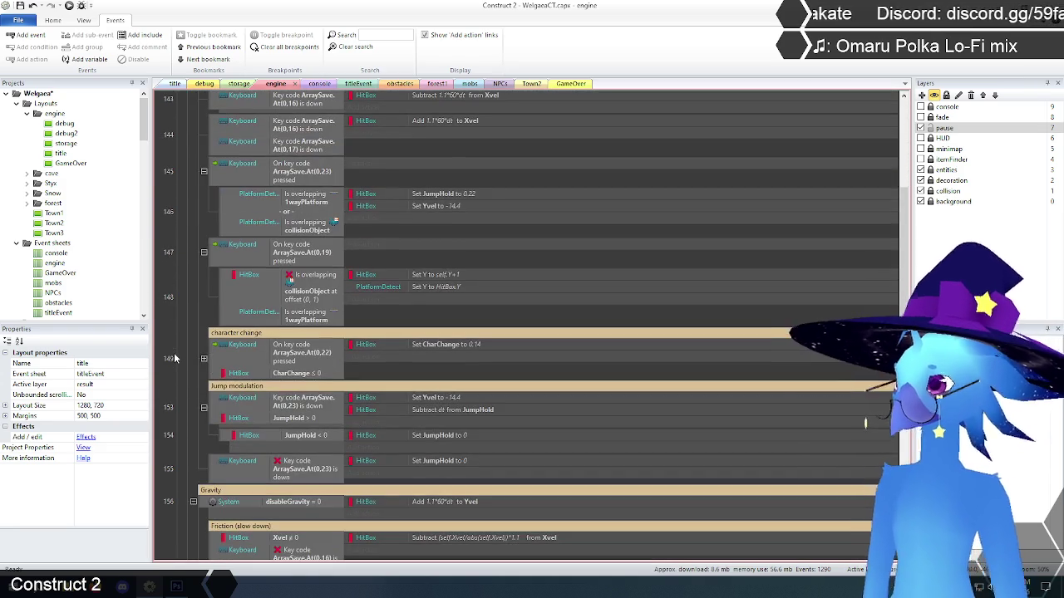
scroll(173, 356, "down", 6)
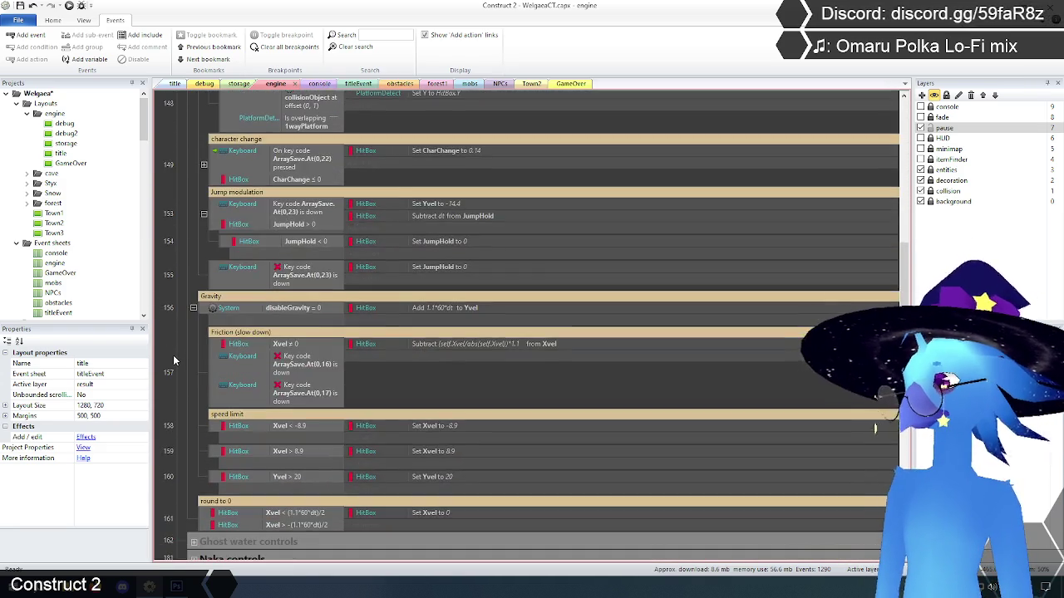
scroll(173, 355, "up", 12)
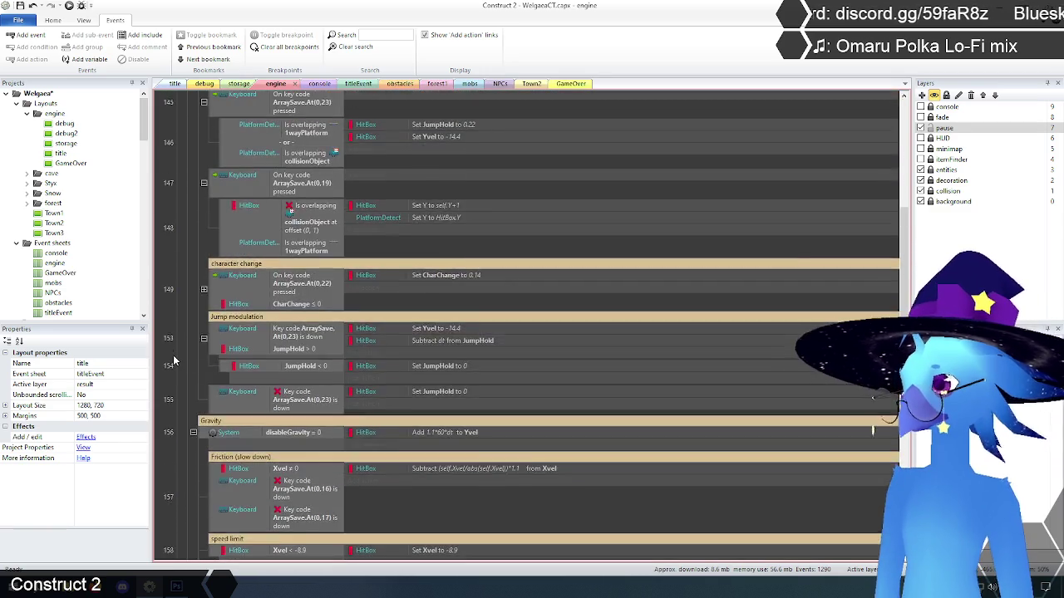
scroll(173, 360, "up", 2)
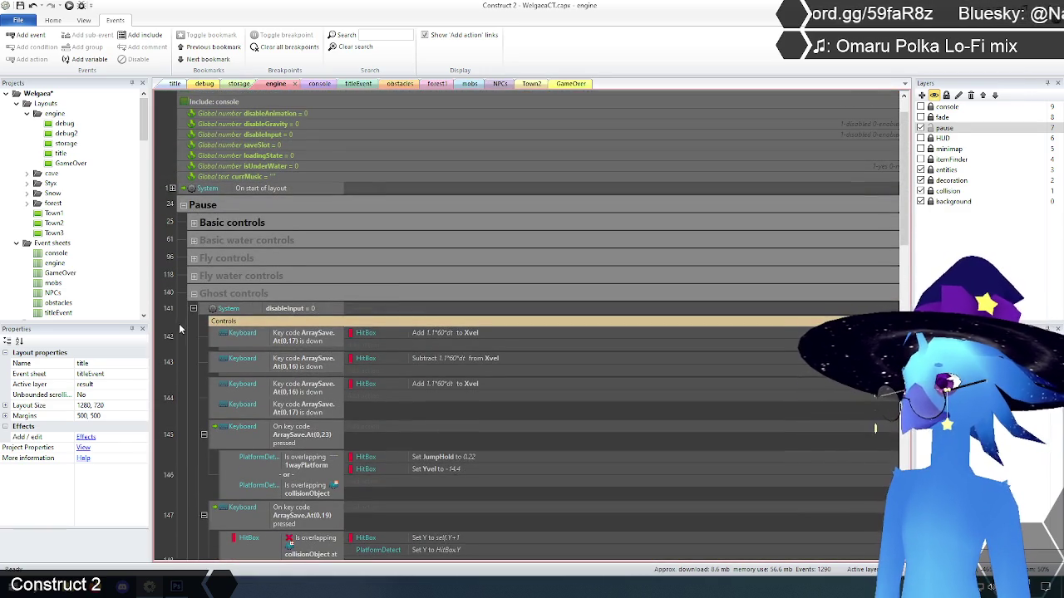
left_click(192, 296)
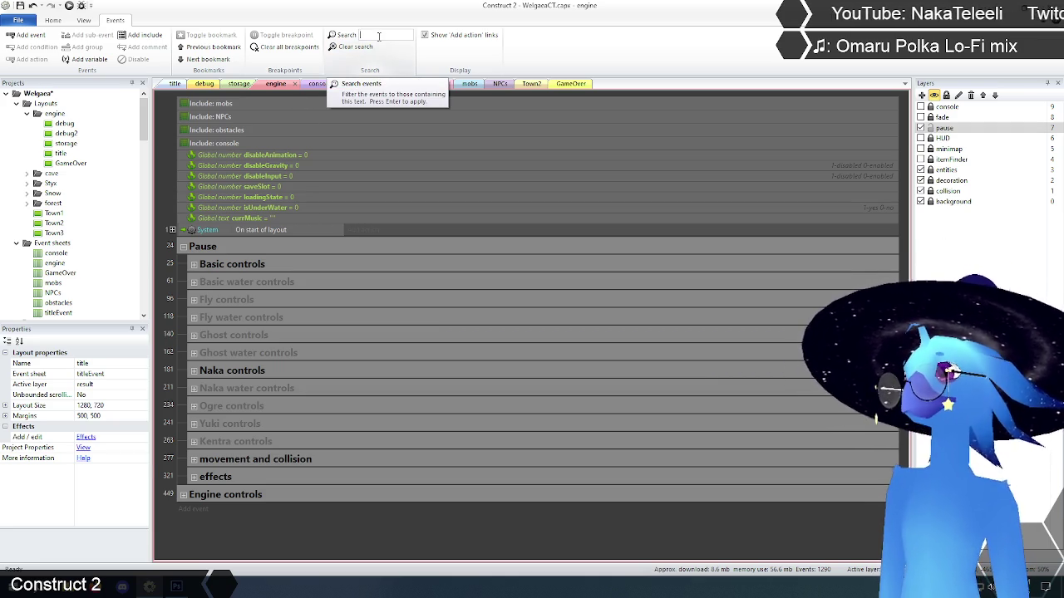
- Filter the sheet by 'yuki contro' and scroll through the matching events
type("yuki contro")
key("Return")
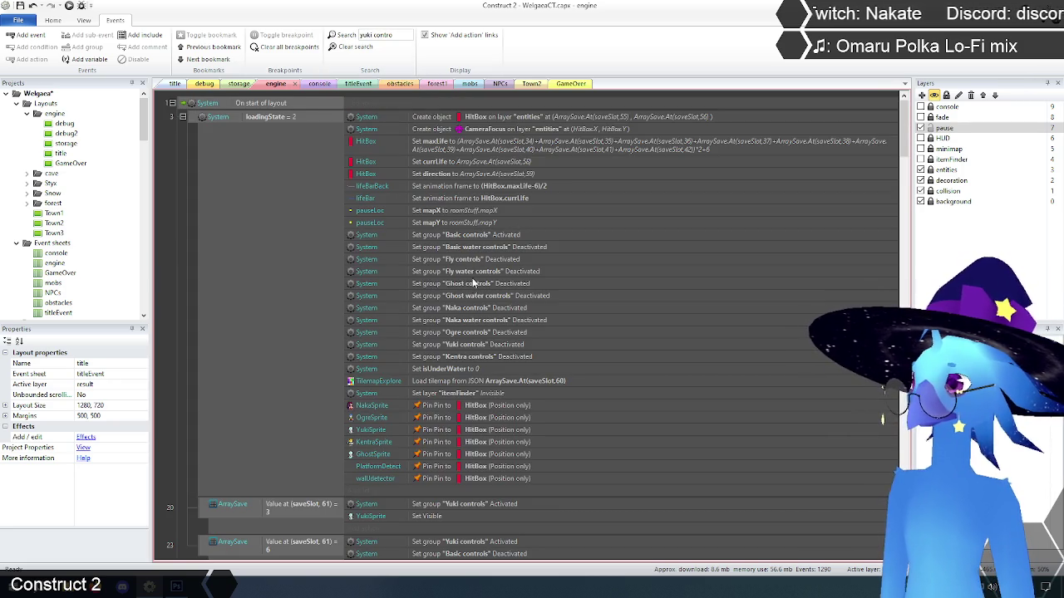
scroll(196, 320, "down", 3)
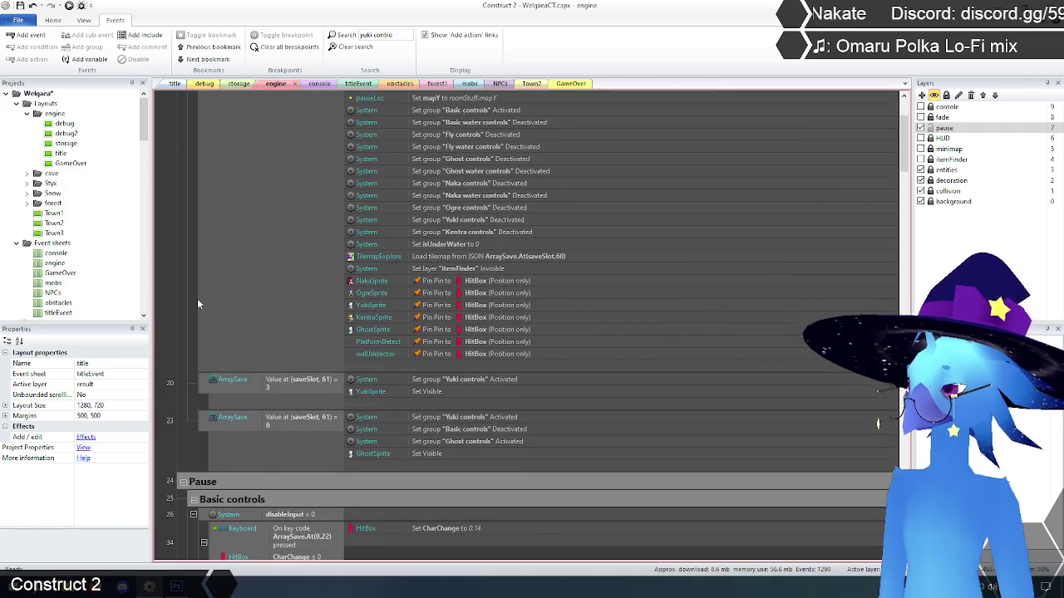
scroll(197, 300, "down", 2)
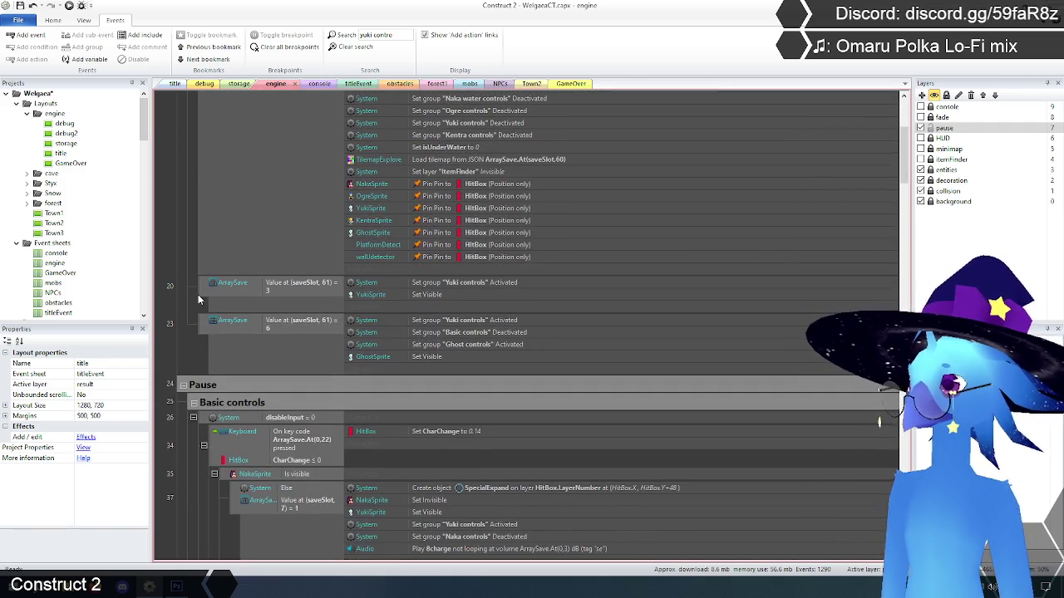
scroll(198, 296, "down", 4)
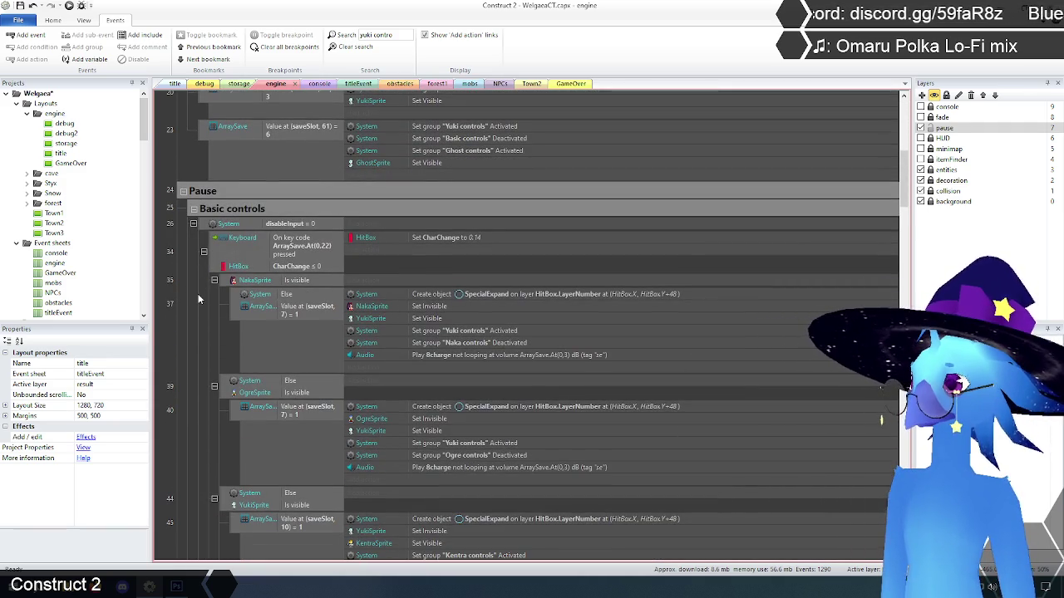
scroll(198, 299, "down", 4)
scroll(198, 298, "down", 4)
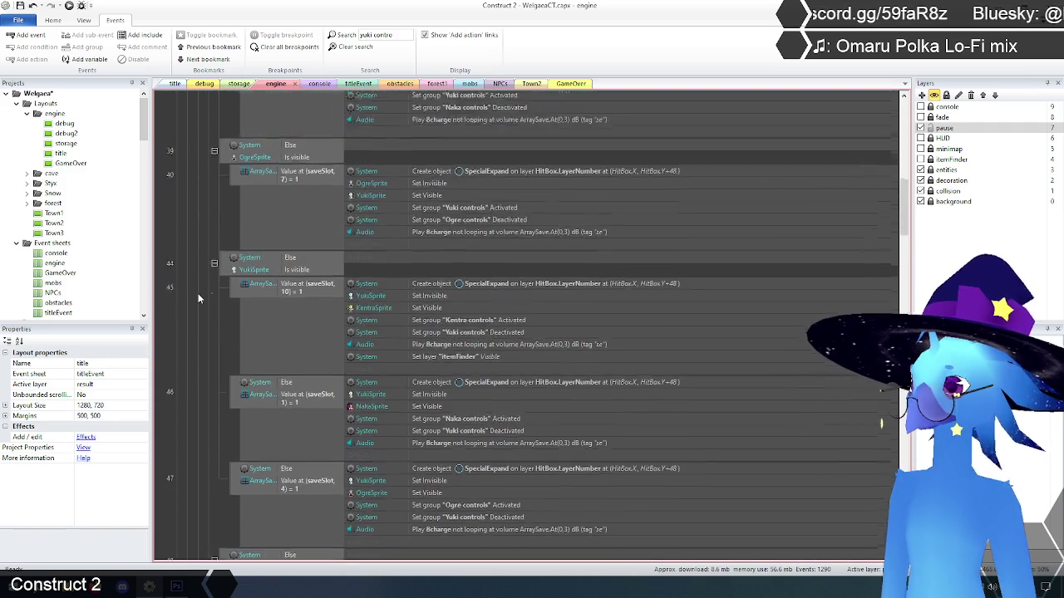
scroll(198, 296, "down", 8)
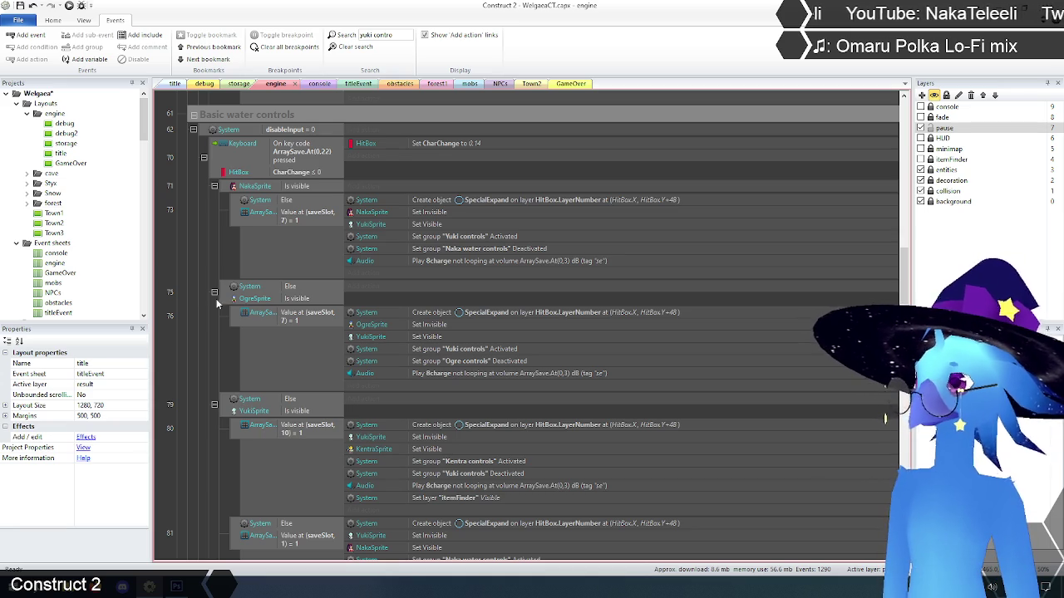
- Inspect the actions switching Naka water controls to Yuki controls, then clear the search
left_click(484, 250)
left_click(474, 238)
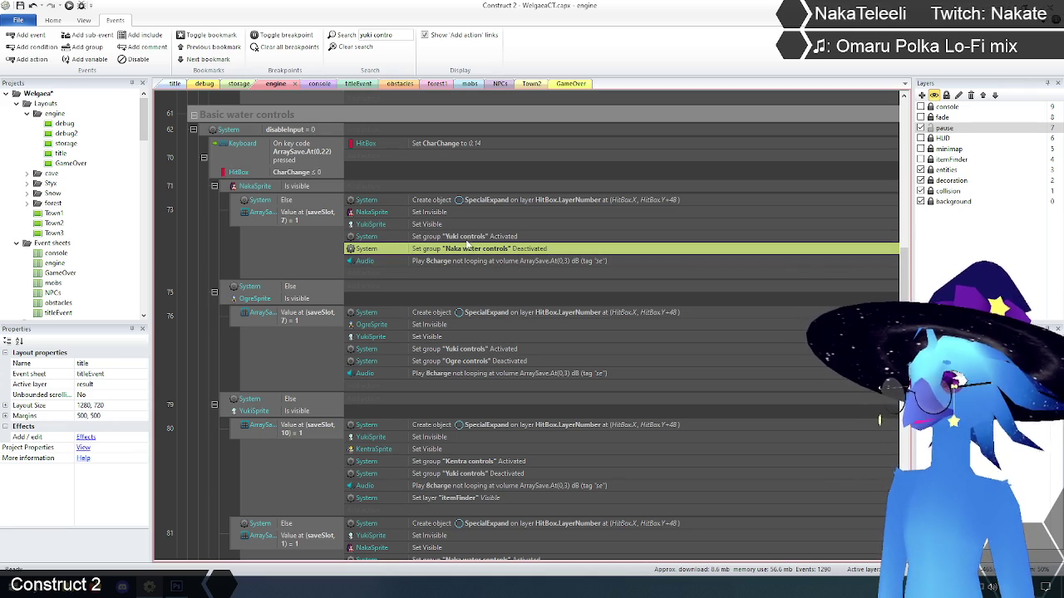
left_click(203, 239)
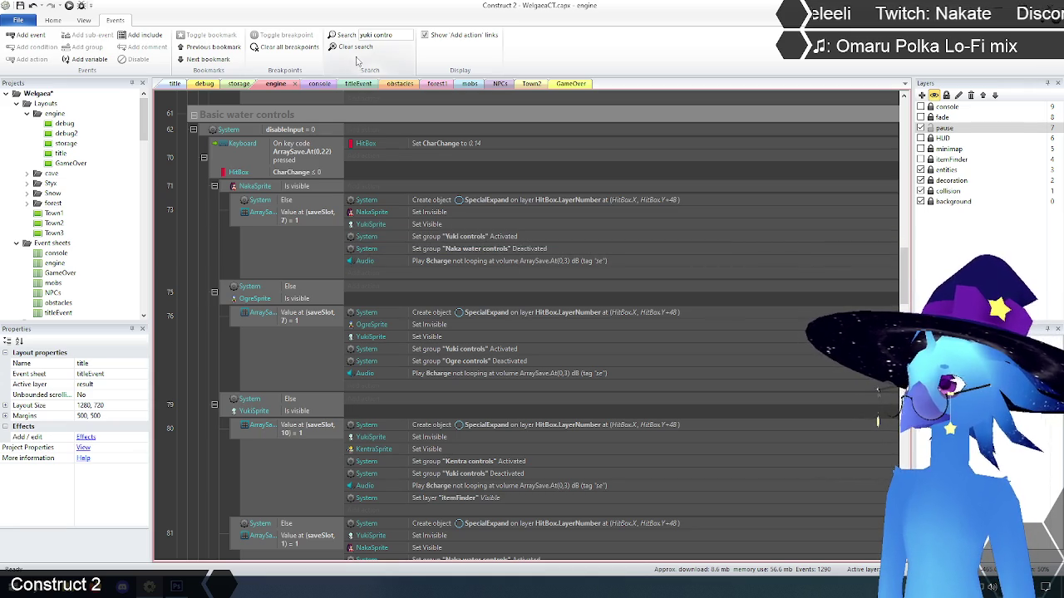
left_click(351, 47)
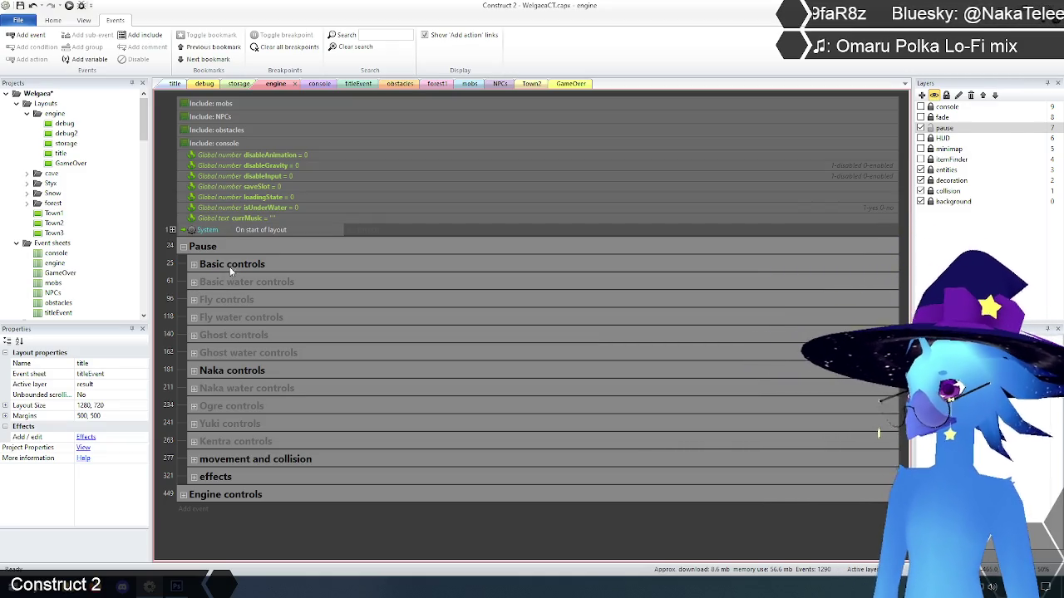
- Expand Naka water controls and Naka controls and scroll through their events
left_click(194, 388)
scroll(190, 346, "down", 5)
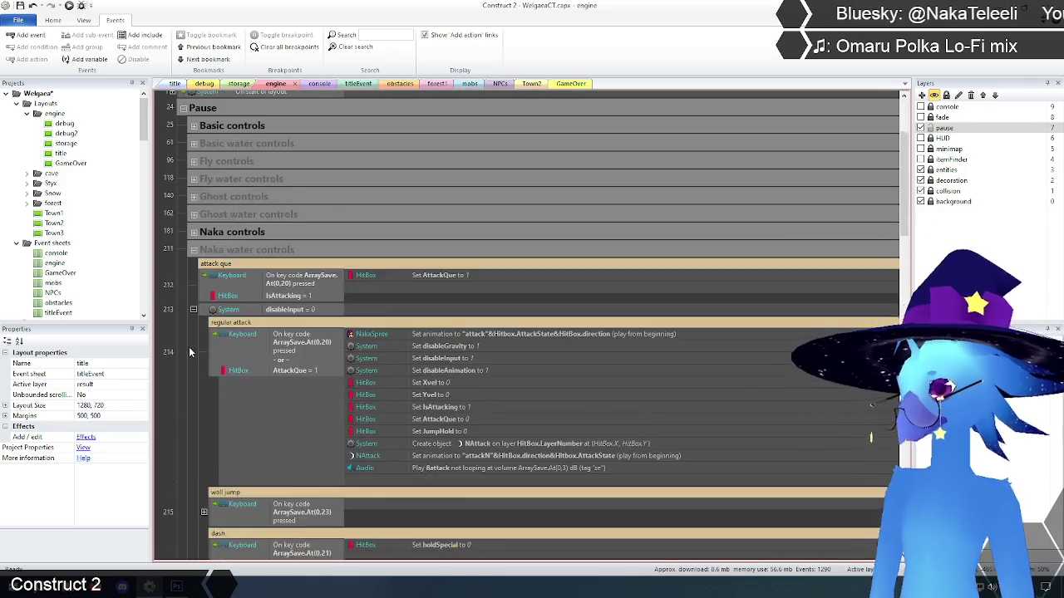
scroll(184, 345, "up", 1)
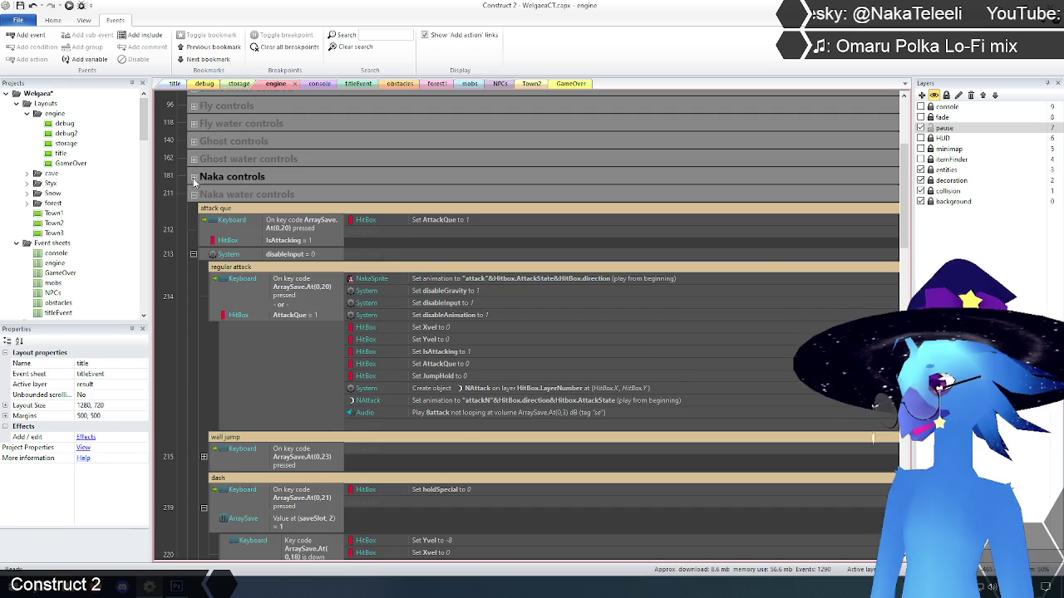
left_click(193, 177)
scroll(310, 239, "down", 8)
left_click_drag(904, 193, 903, 319)
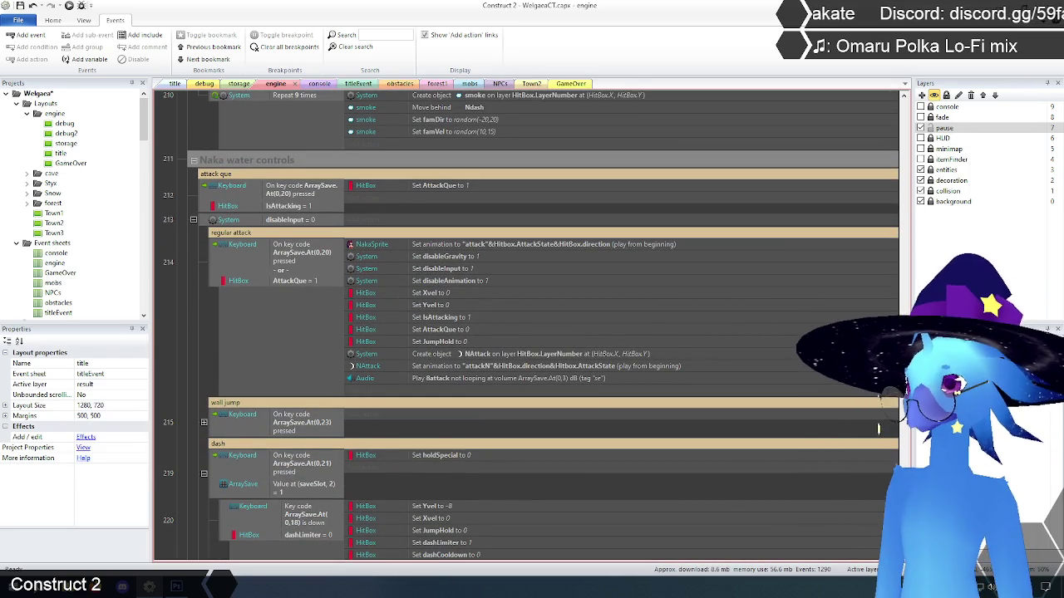
scroll(901, 319, "up", 5)
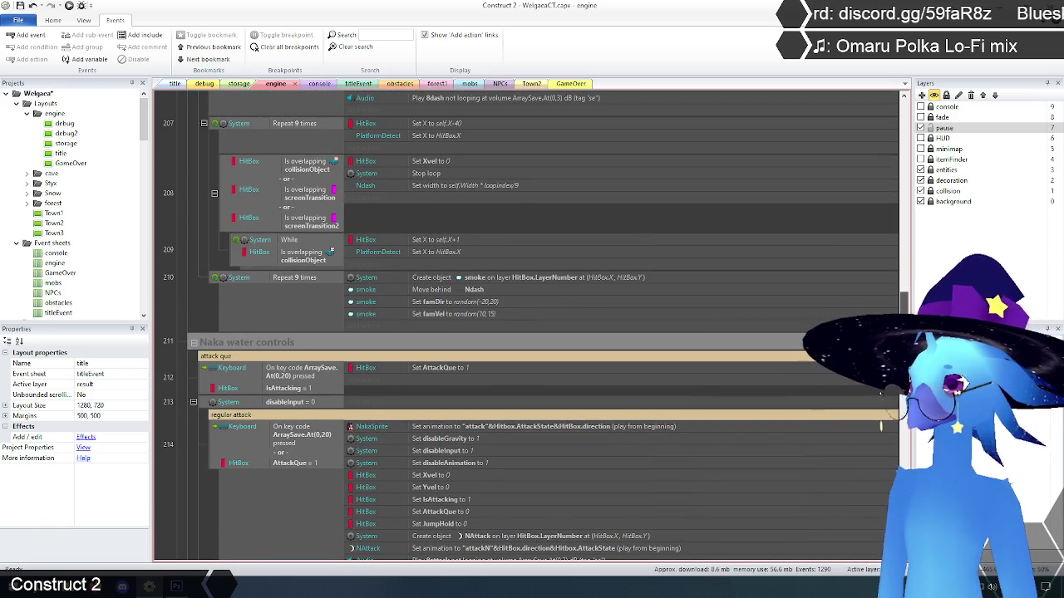
scroll(531, 326, "down", 4)
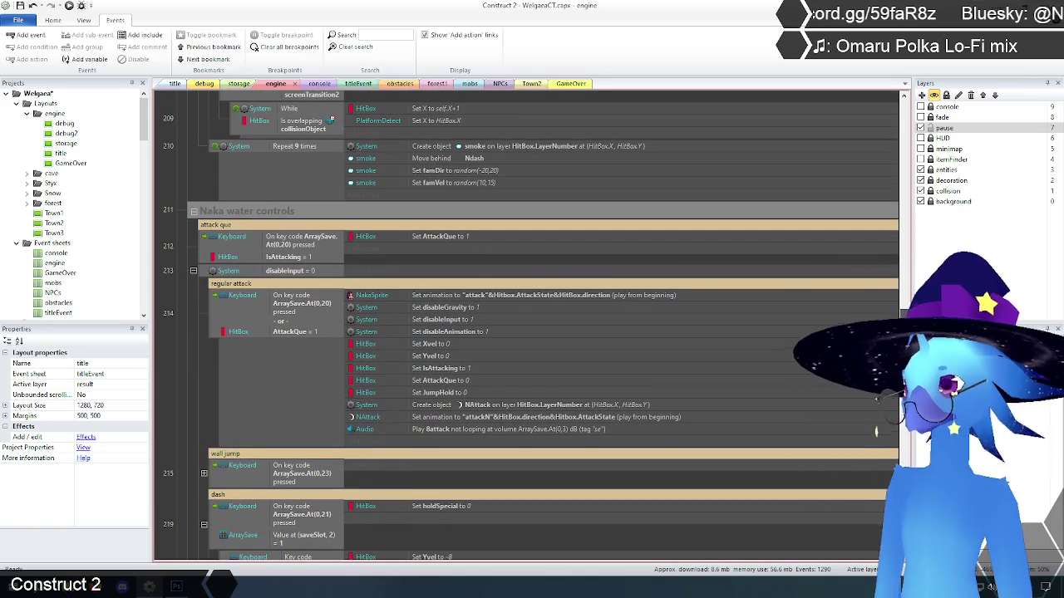
scroll(542, 324, "down", 1)
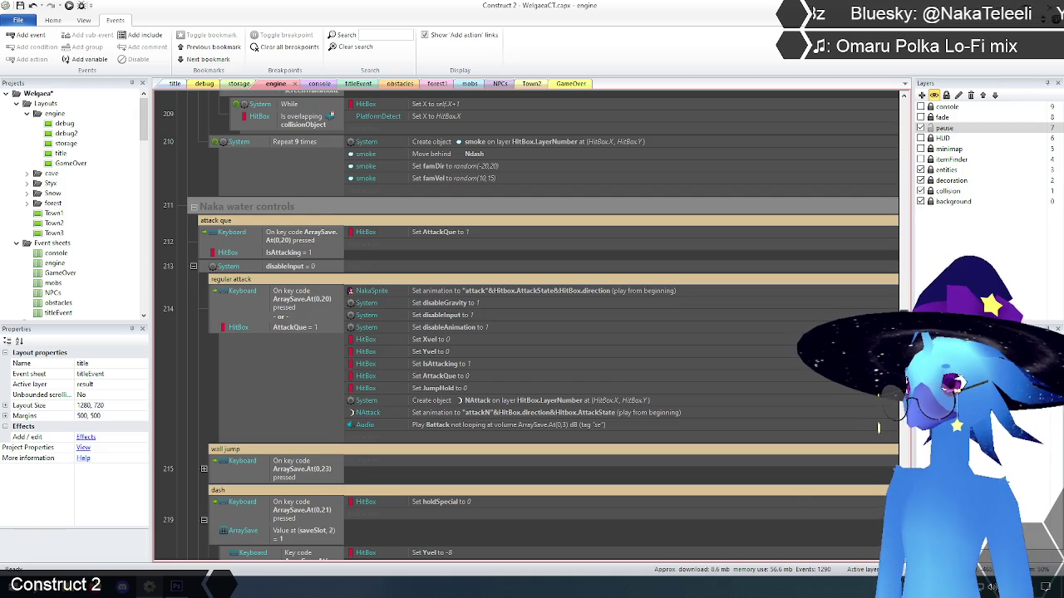
scroll(531, 326, "down", 7)
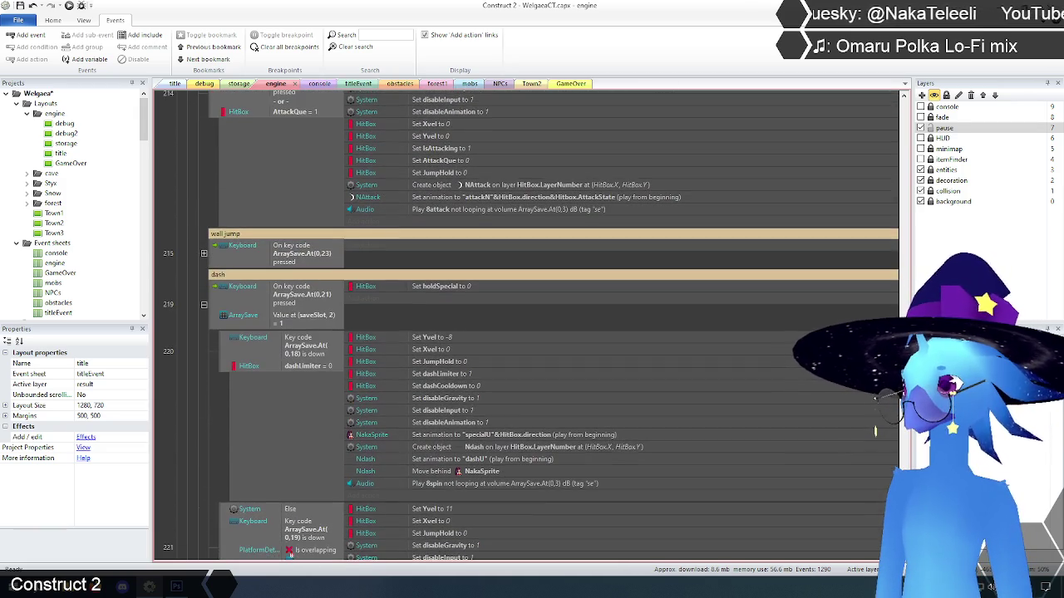
scroll(531, 325, "down", 1)
scroll(878, 435, "down", 3)
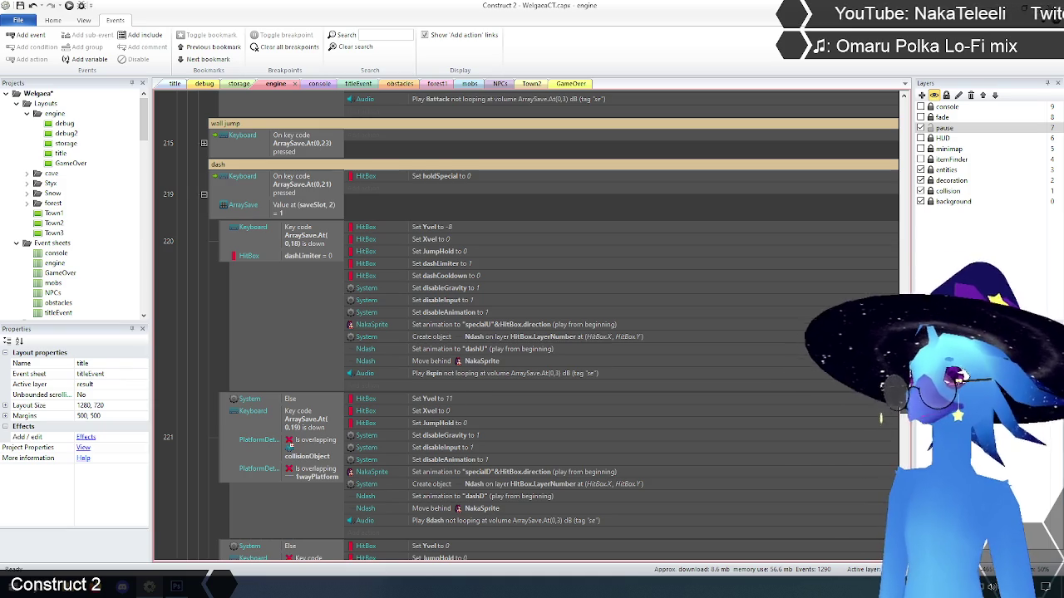
scroll(873, 429, "down", 1)
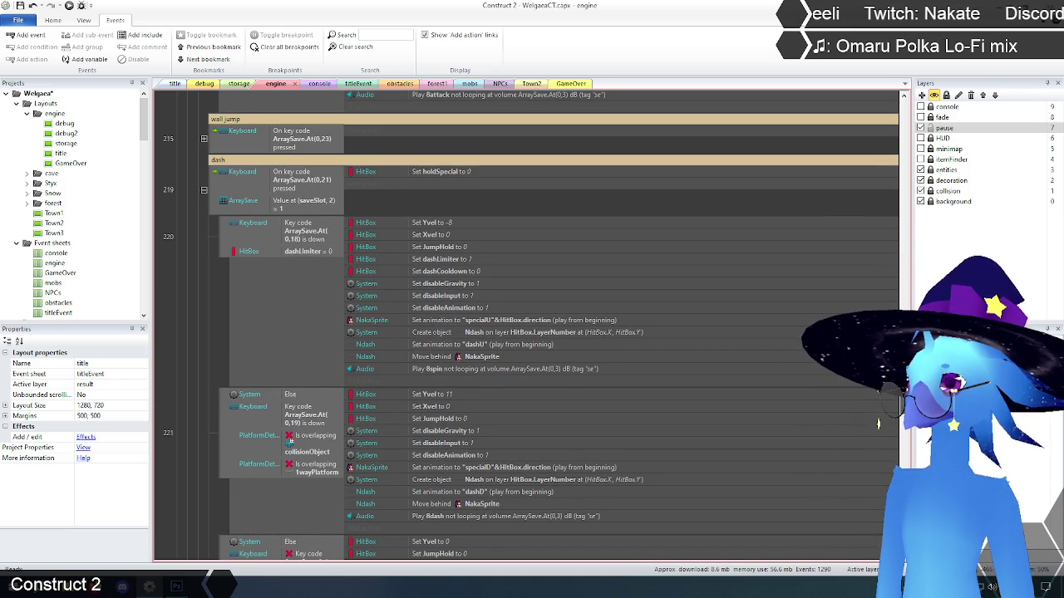
scroll(877, 425, "down", 1)
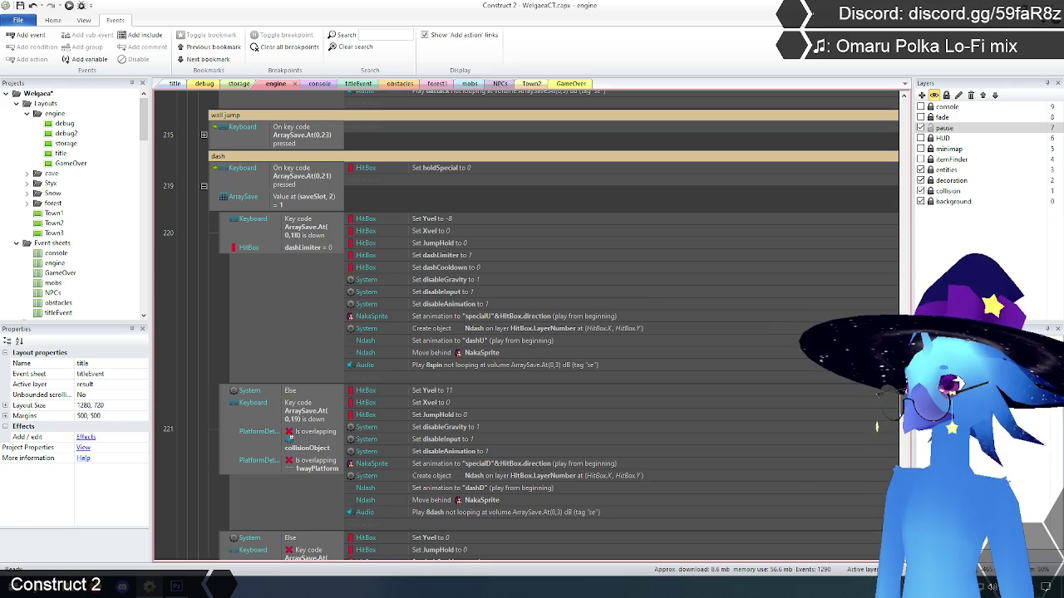
scroll(877, 425, "down", 5)
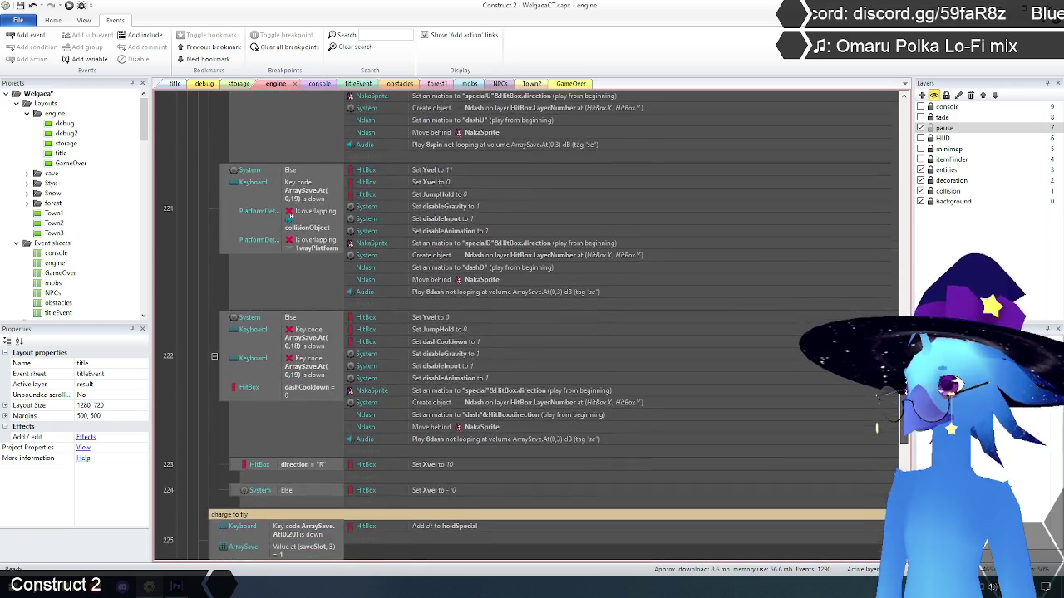
scroll(877, 425, "down", 6)
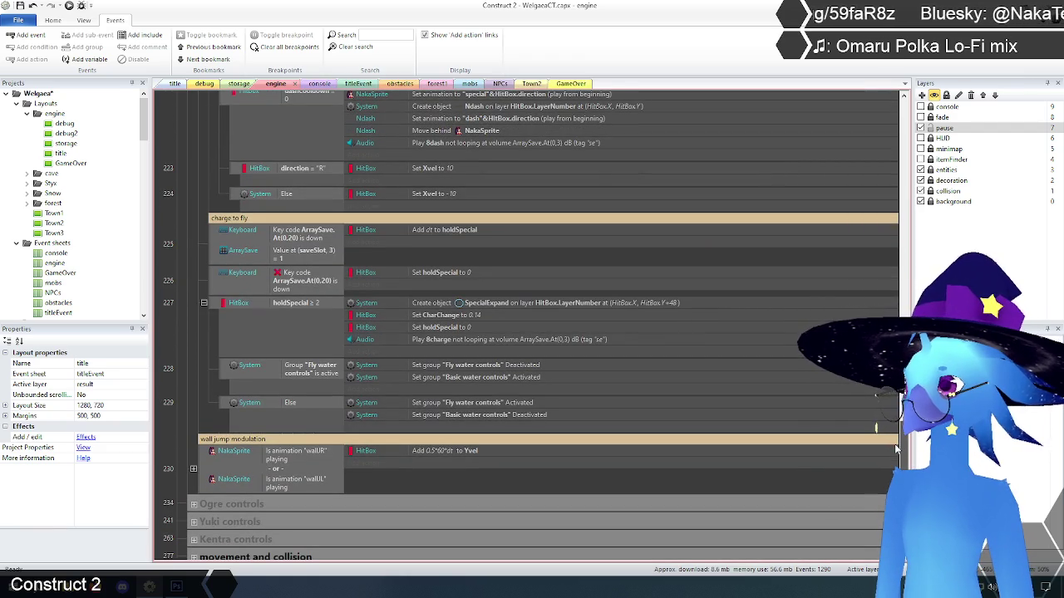
scroll(895, 449, "up", 1)
scroll(314, 273, "down", 3)
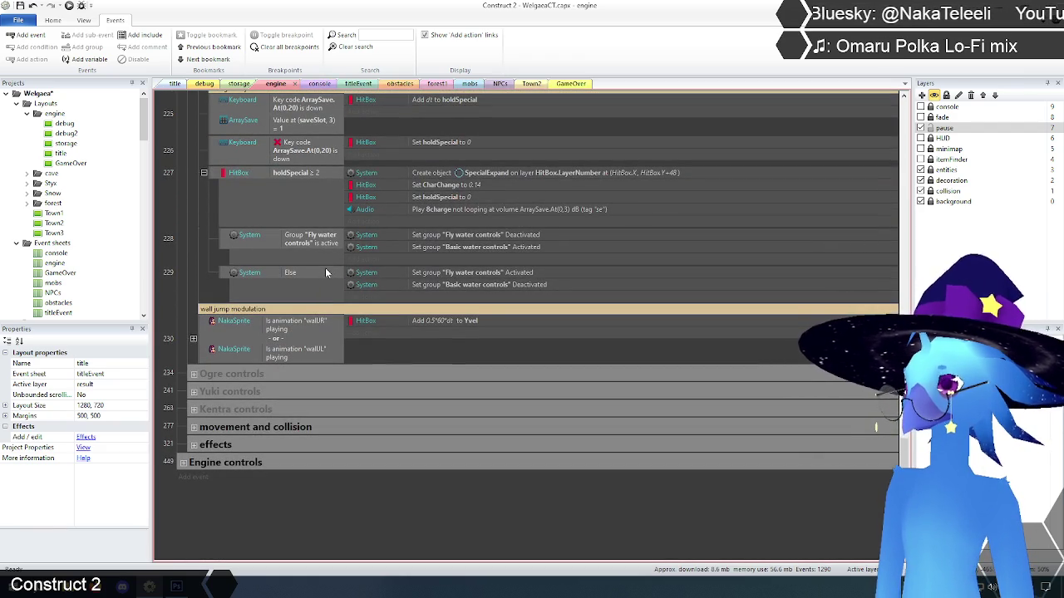
- Reveal the wall jump modulation event's sub-events and scroll back up through the sheet
left_click(193, 339)
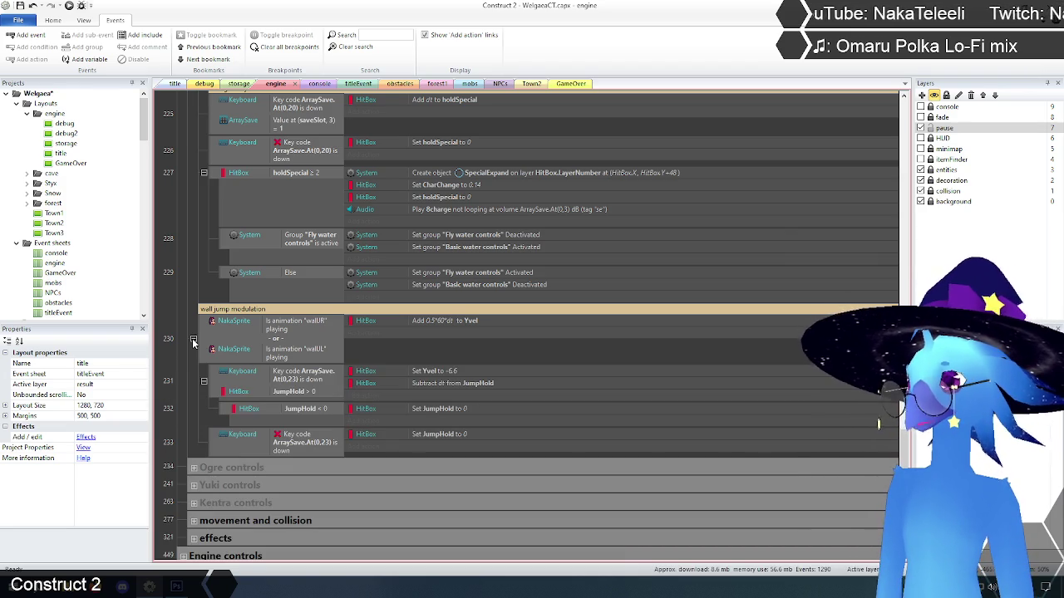
scroll(199, 342, "up", 2)
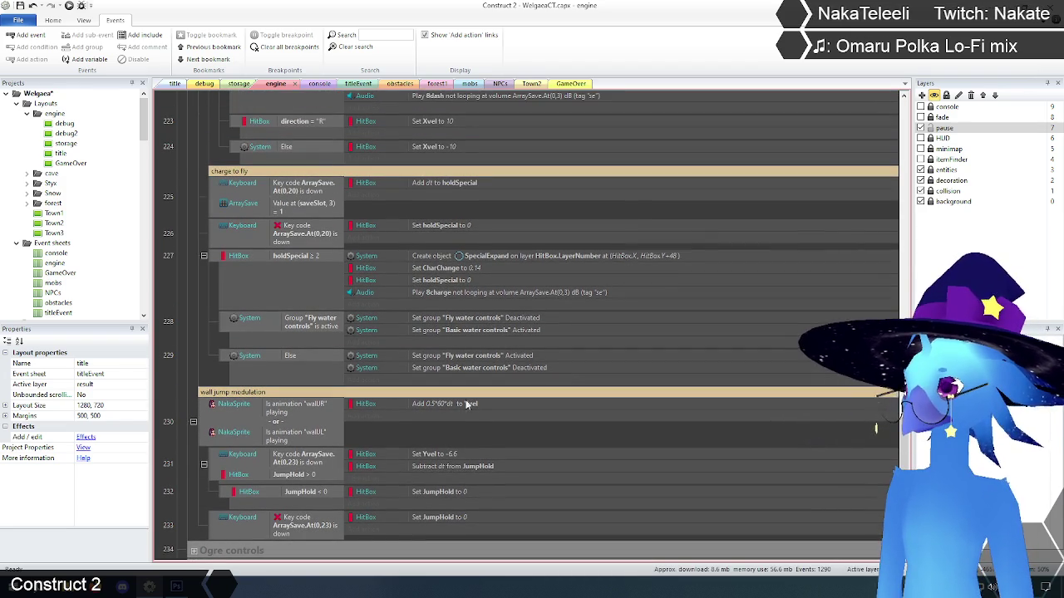
scroll(904, 439, "up", 2)
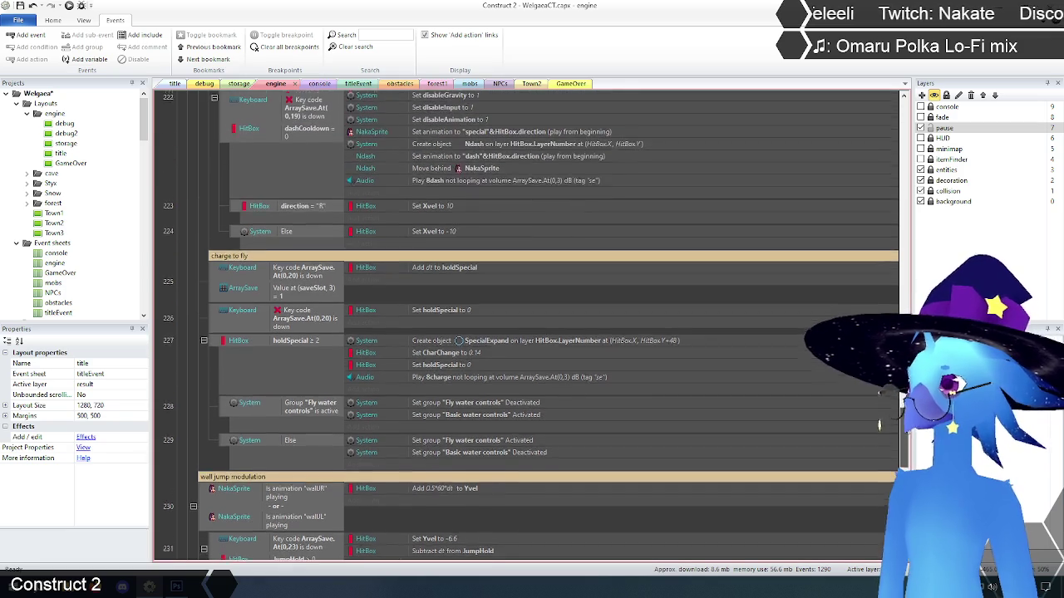
scroll(874, 428, "up", 1)
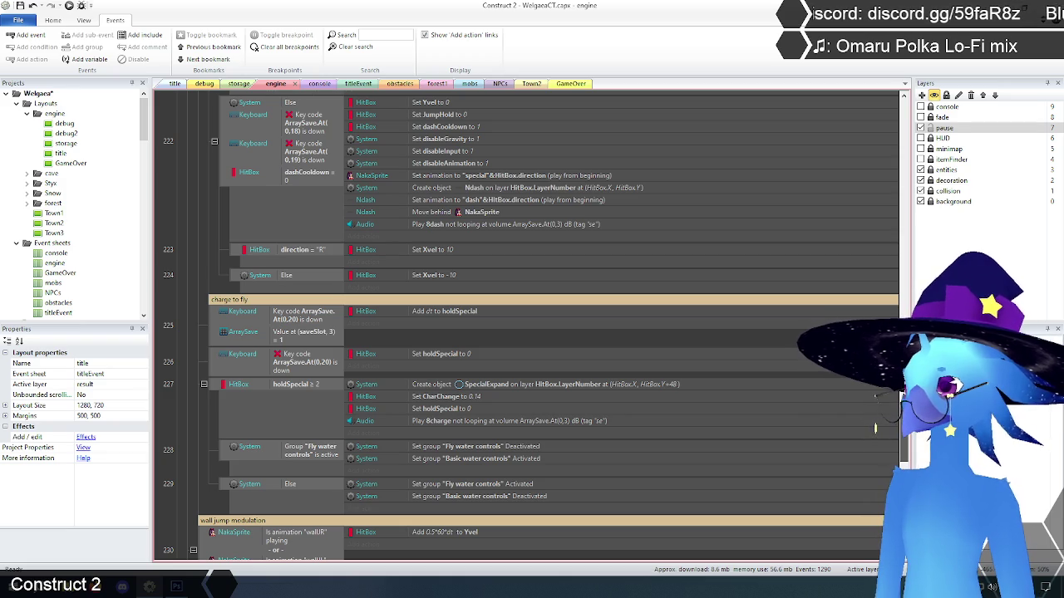
scroll(876, 426, "up", 2)
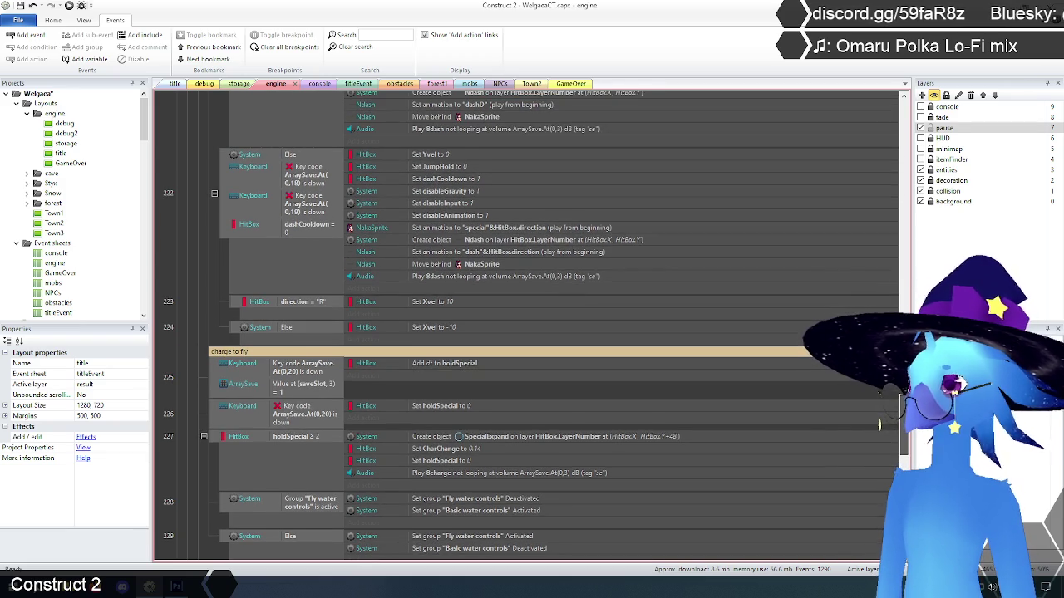
scroll(877, 427, "up", 1)
scroll(877, 428, "up", 1)
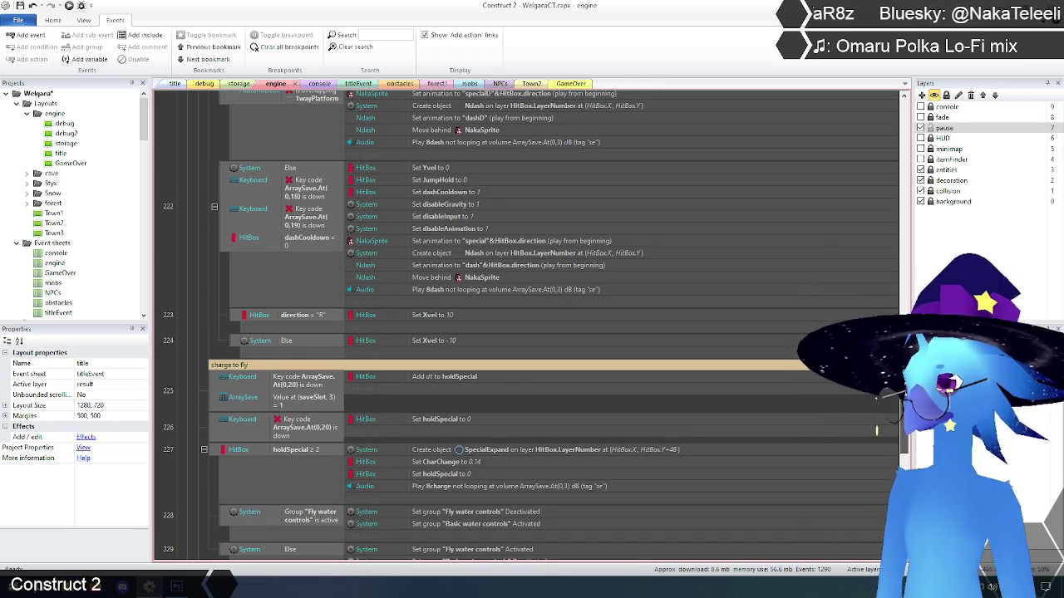
scroll(874, 433, "up", 6)
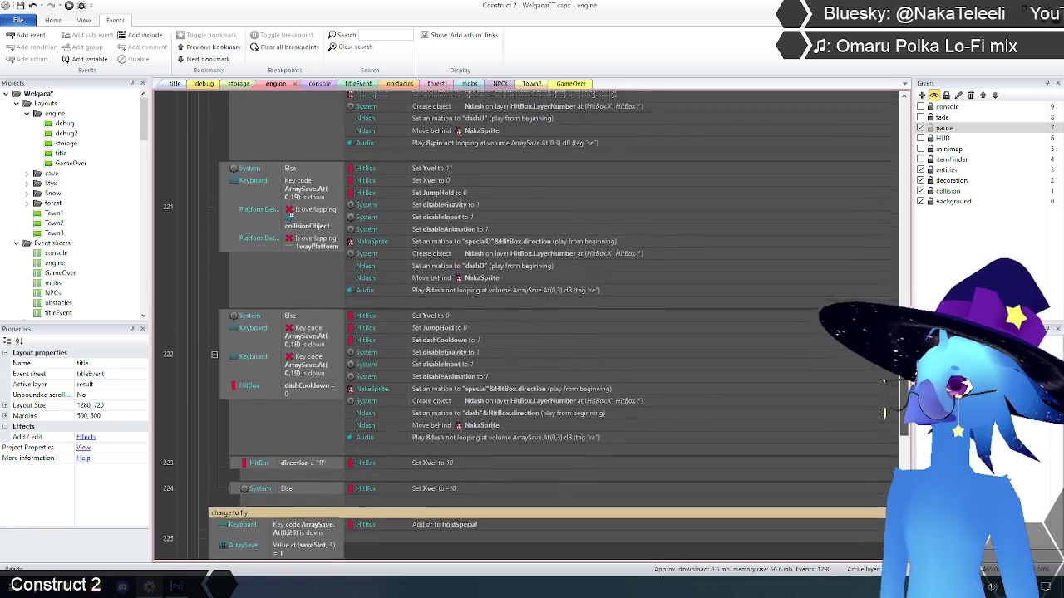
scroll(886, 415, "up", 1)
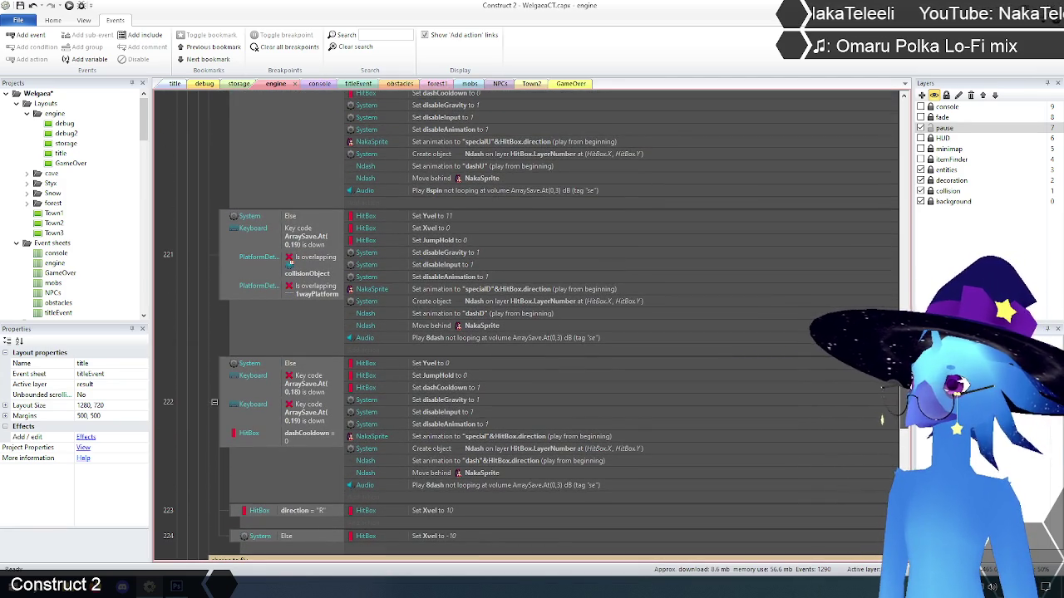
scroll(879, 421, "up", 7)
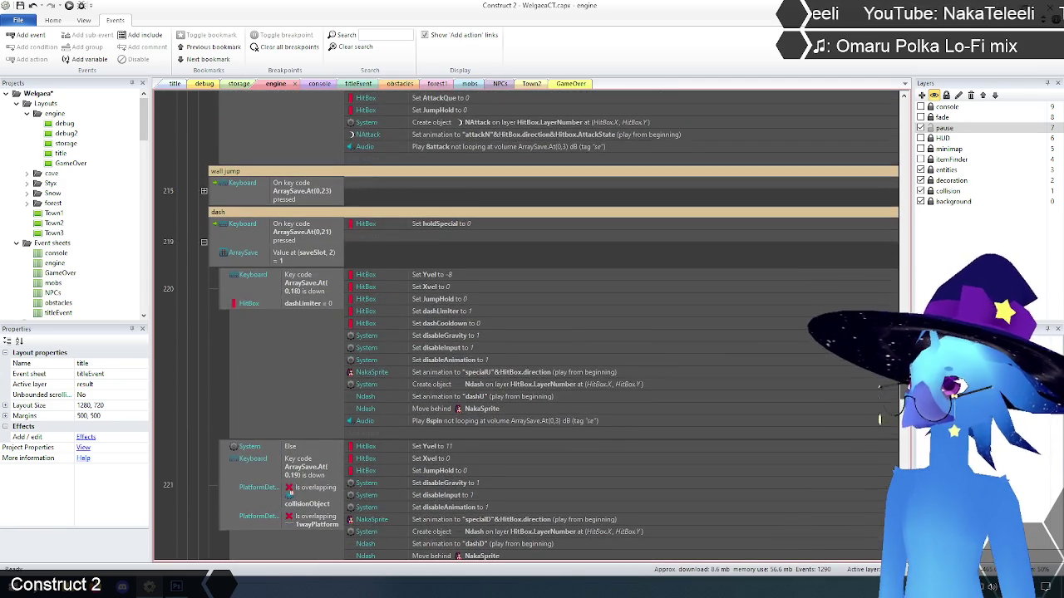
scroll(881, 416, "up", 9)
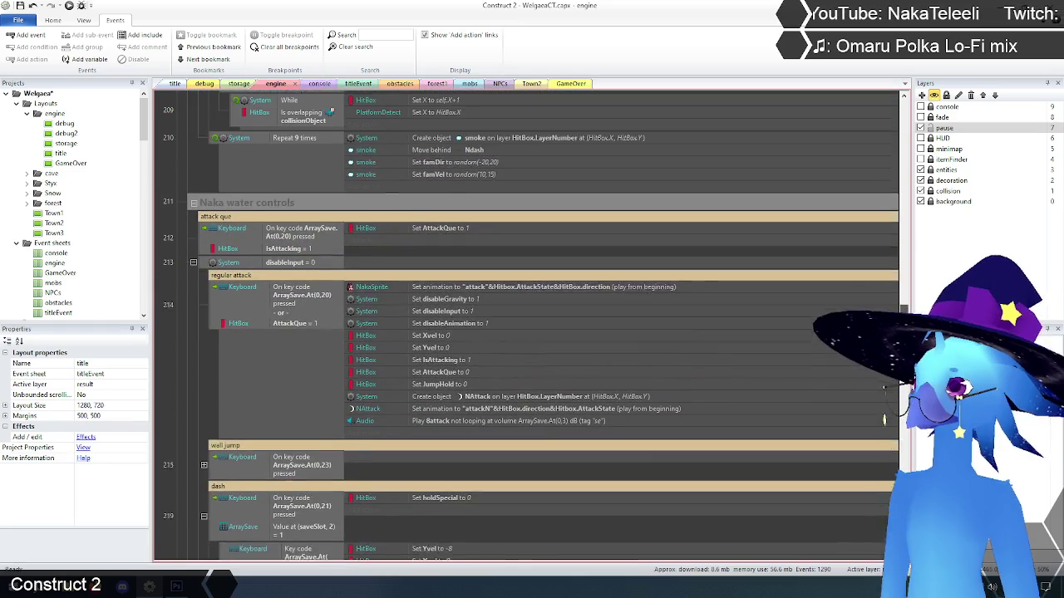
scroll(879, 422, "up", 4)
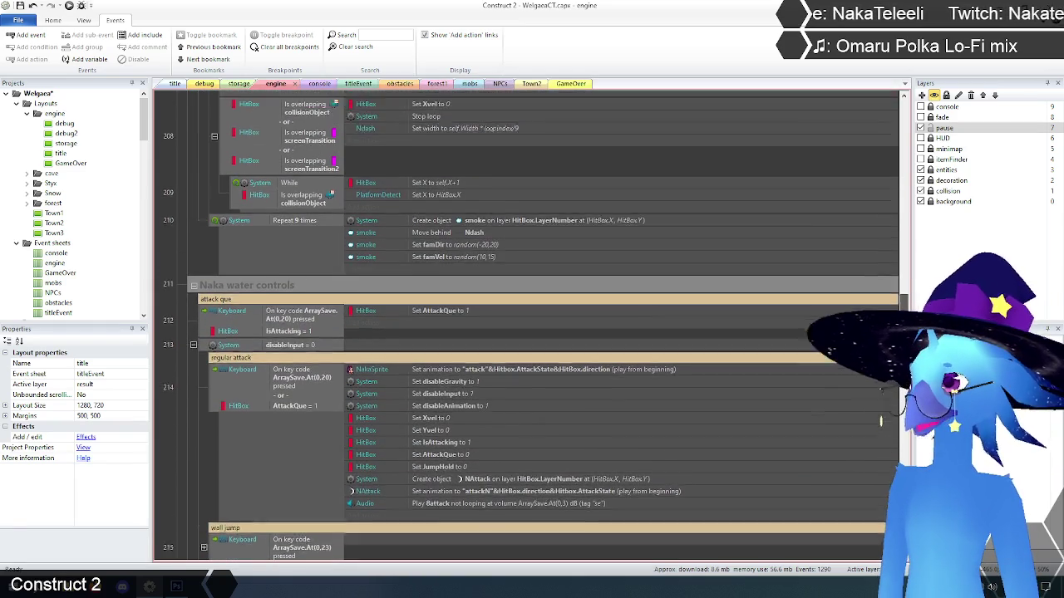
scroll(877, 422, "up", 4)
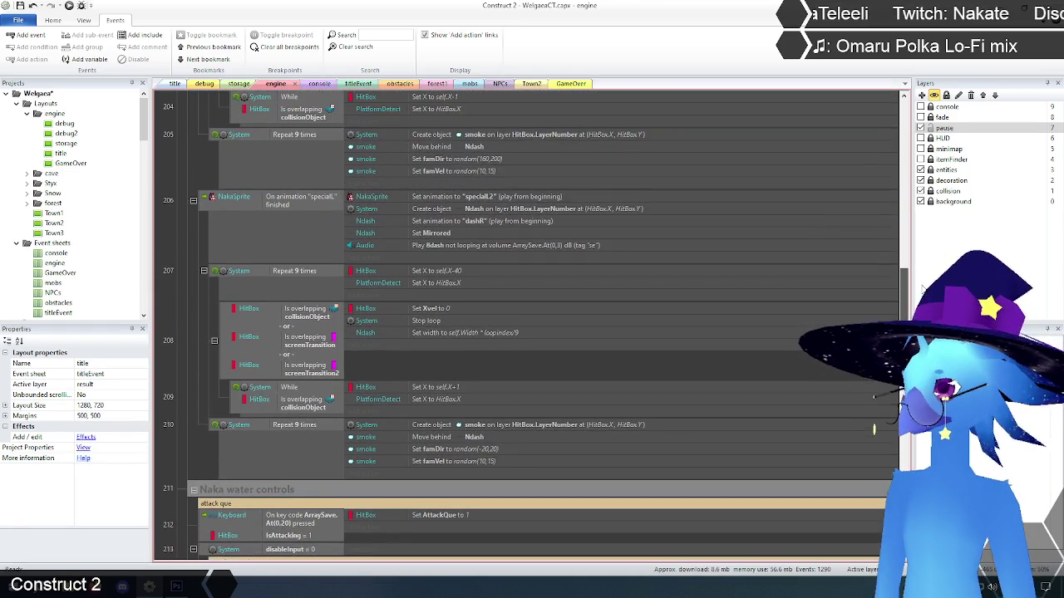
scroll(874, 428, "up", 8)
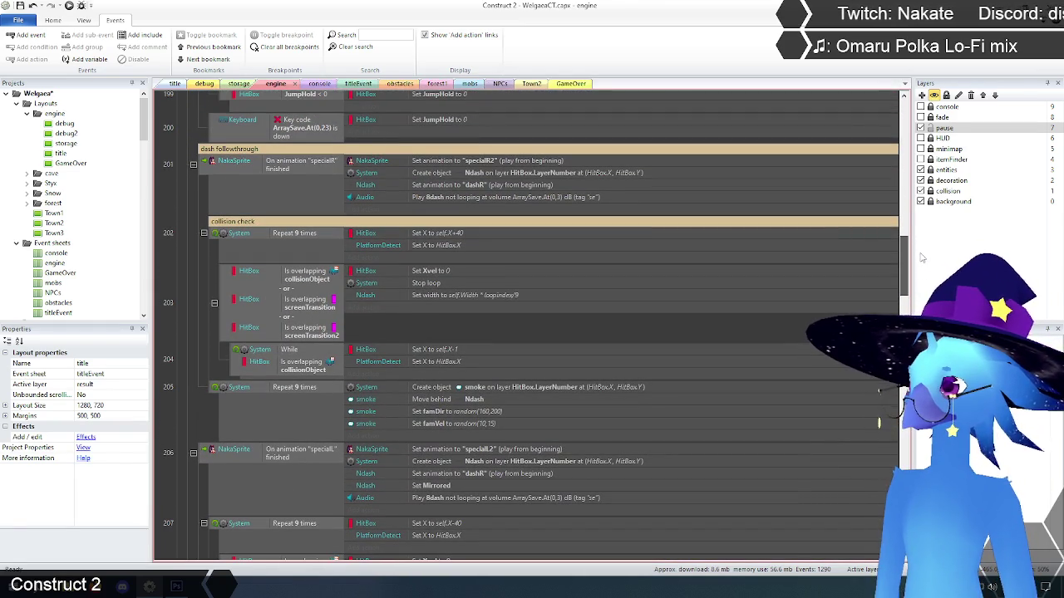
mouse_move(920, 257)
left_mouse_down()
mouse_move(918, 246)
mouse_move(917, 290)
mouse_move(920, 242)
left_mouse_up()
left_click_drag(874, 428, 878, 423)
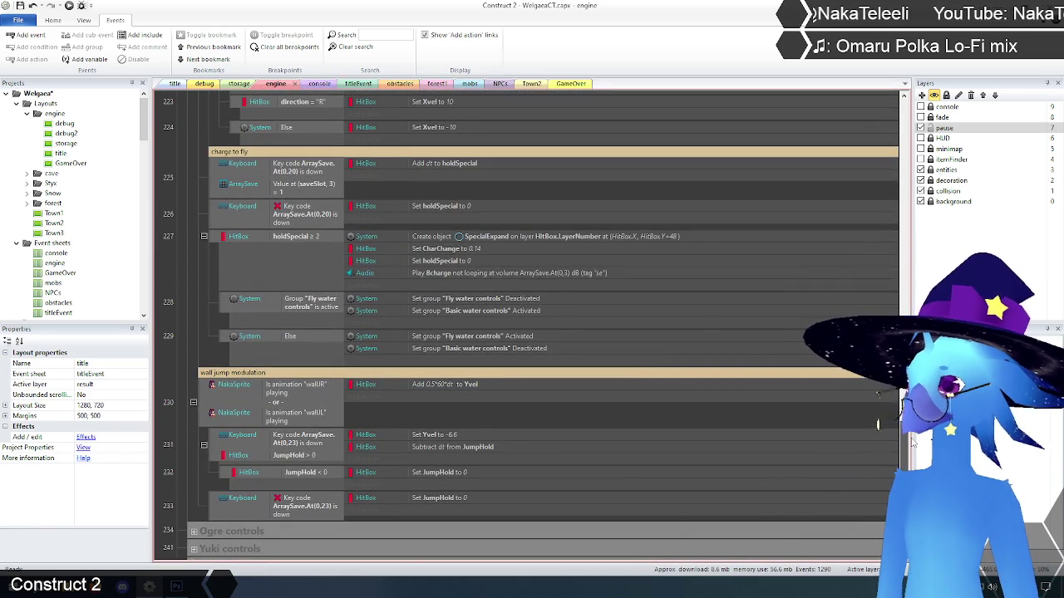
scroll(874, 428, "up", 10)
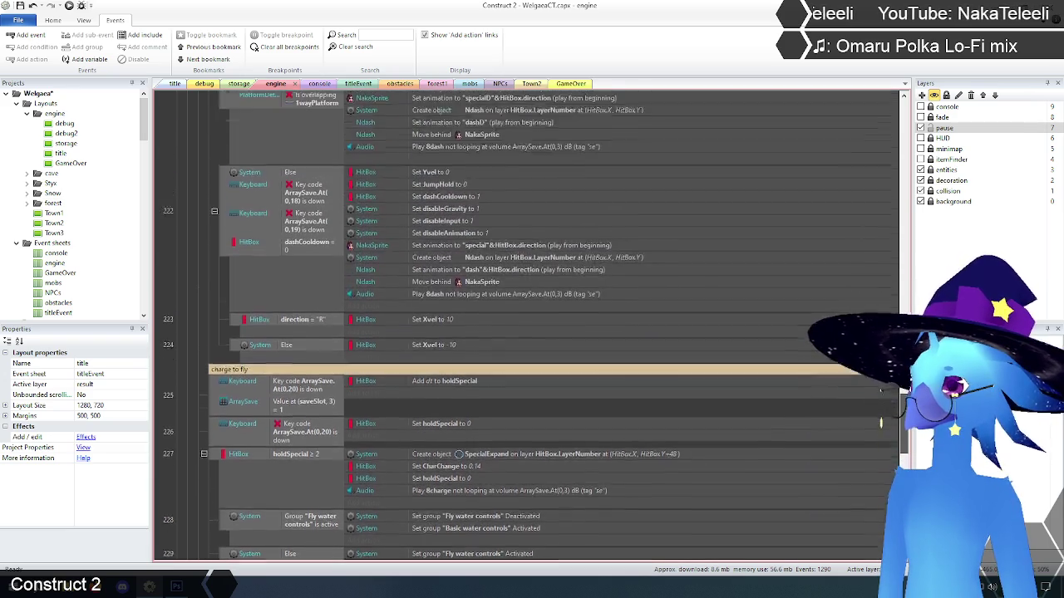
scroll(908, 307, "up", 10)
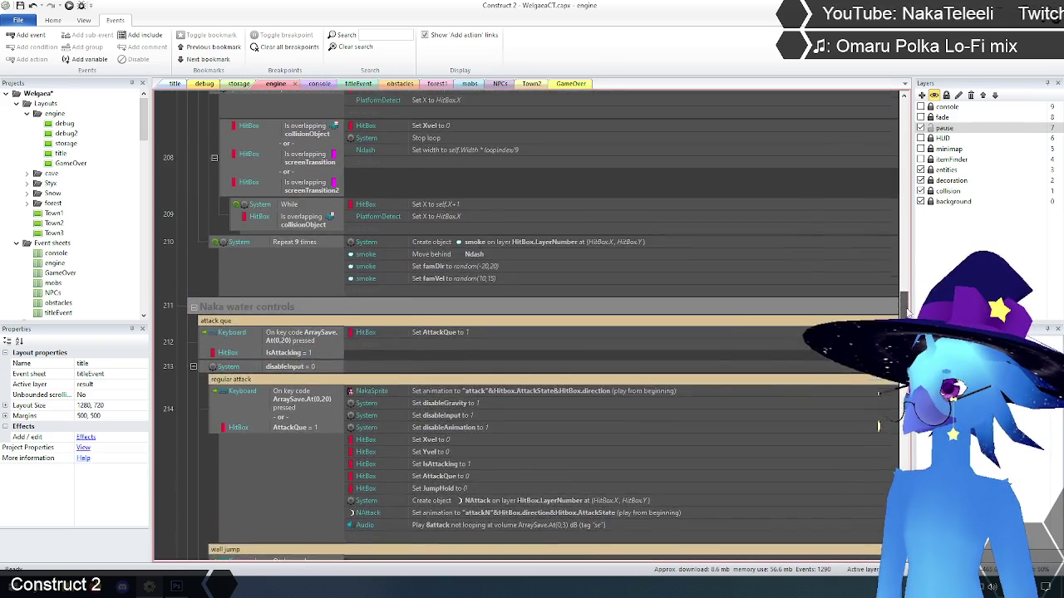
left_click_drag(908, 308, 912, 283)
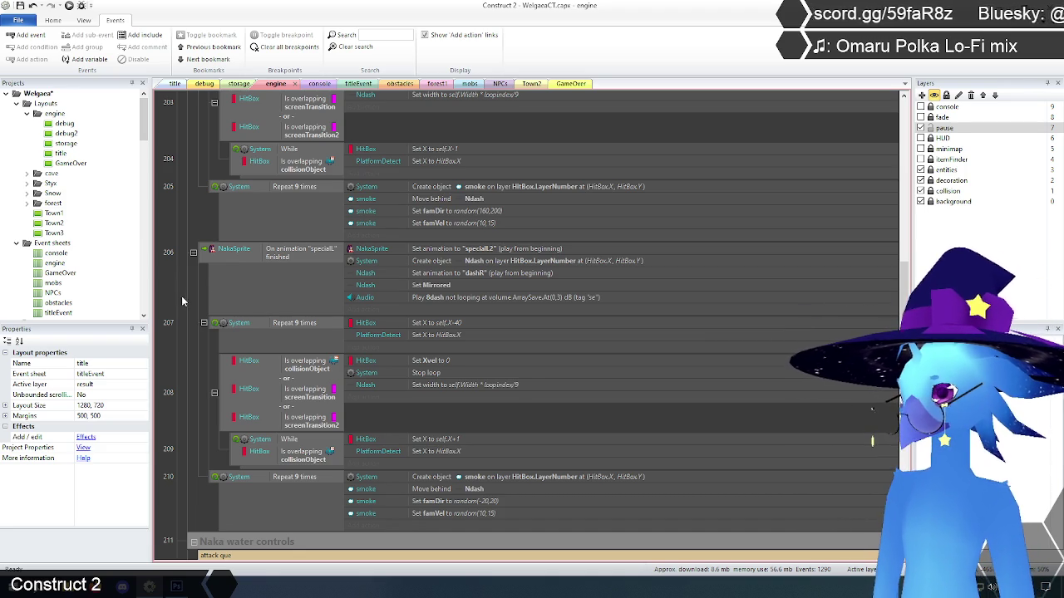
- Collapse Naka controls and expand Basic water controls to show its Xvel and jump events
scroll(184, 299, "up", 5)
scroll(184, 284, "up", 10)
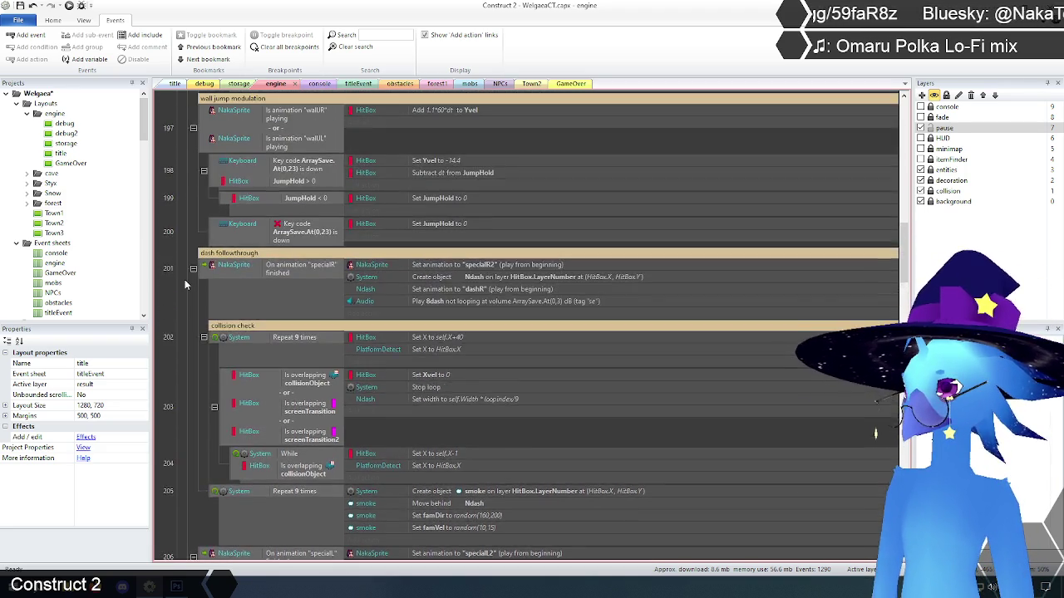
scroll(184, 284, "up", 11)
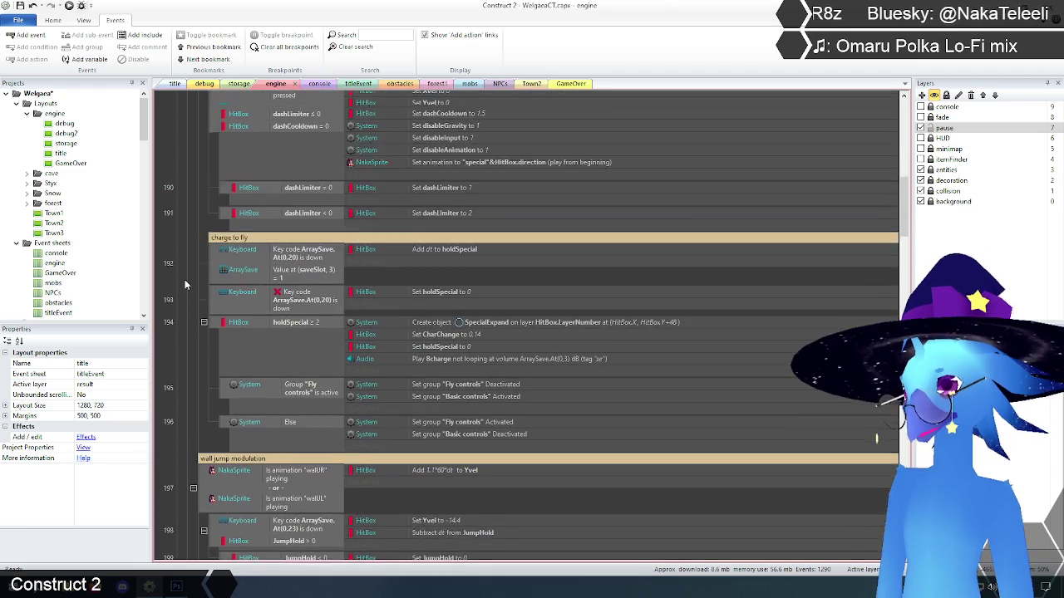
scroll(184, 285, "up", 6)
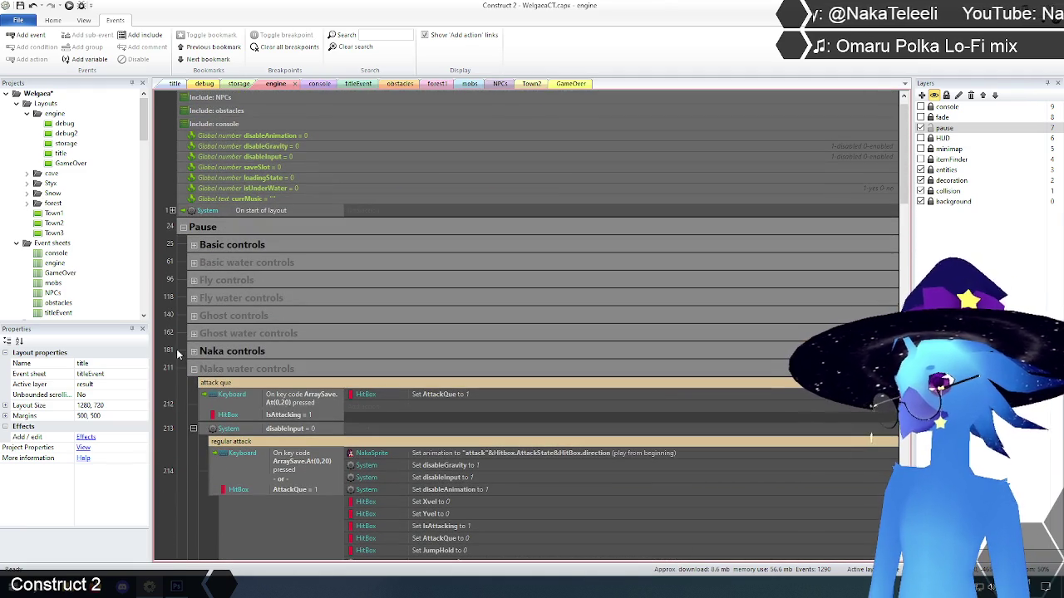
left_click(194, 352)
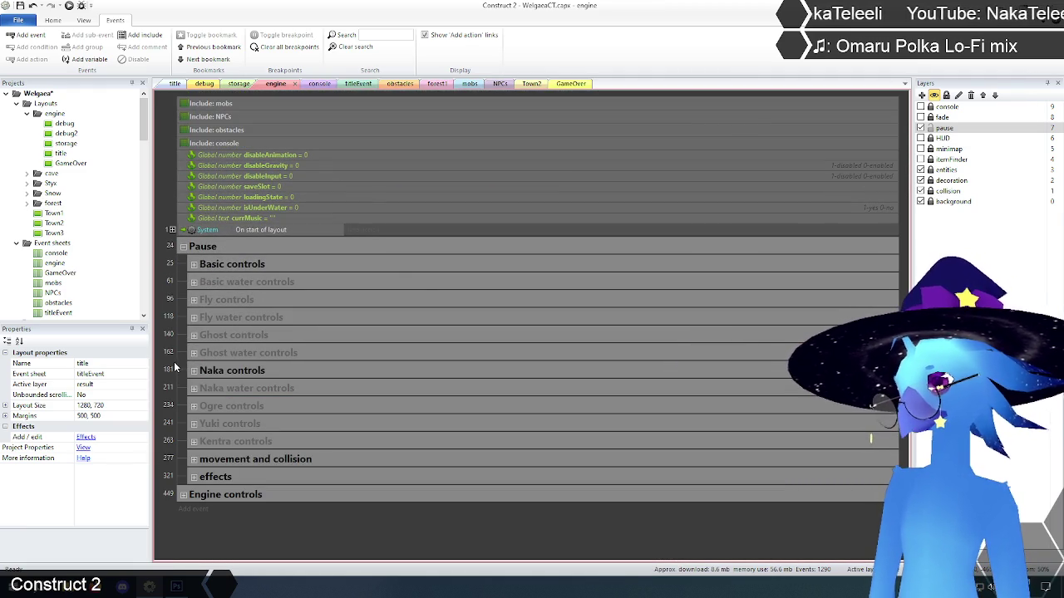
left_click(194, 283)
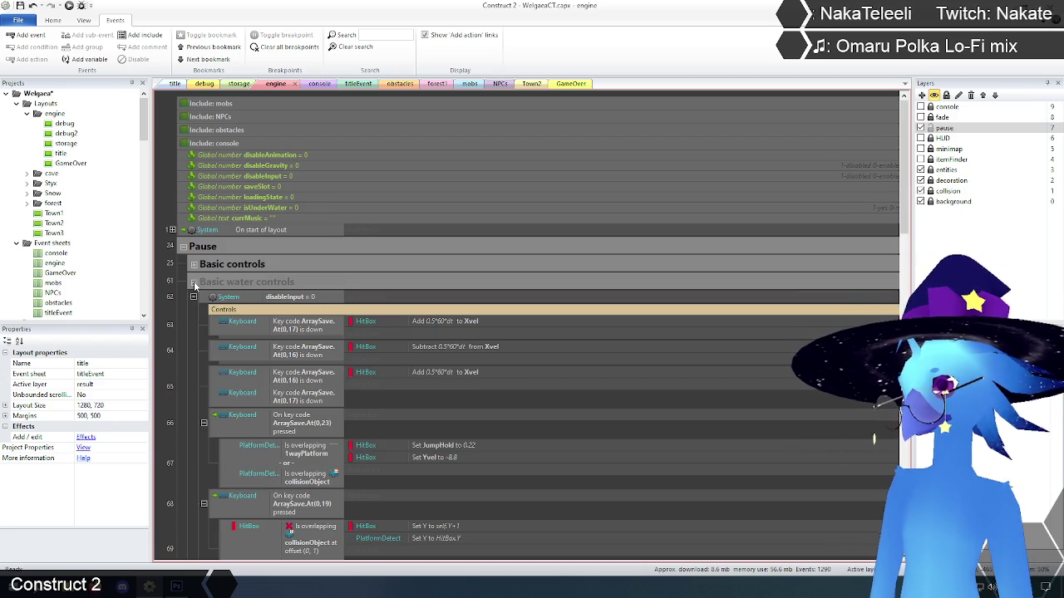
- Toggle between Basic water controls and Basic controls, then scroll through Basic controls' events
left_click(194, 282)
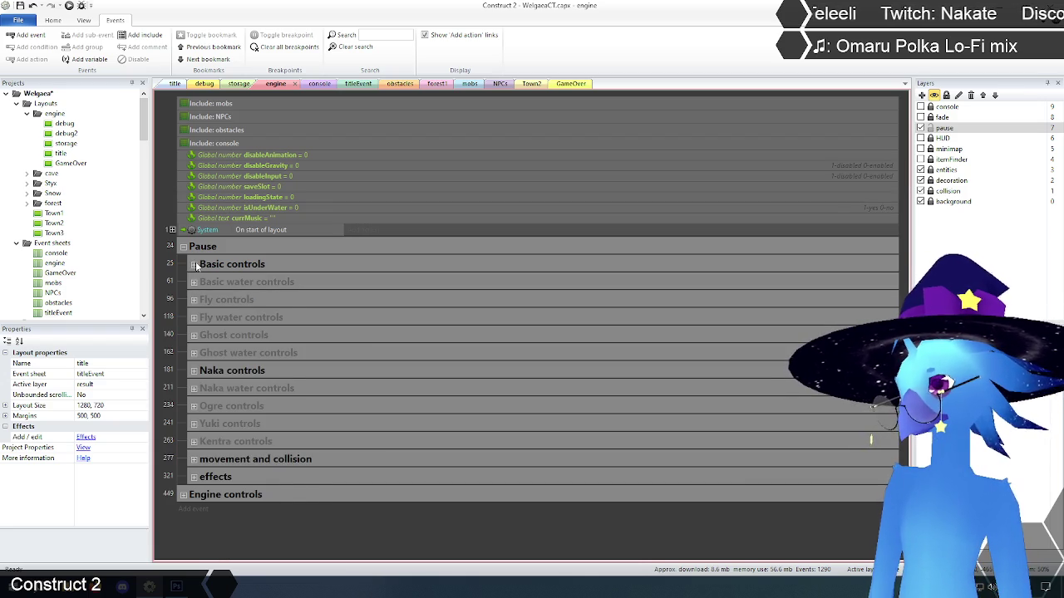
left_click(195, 264)
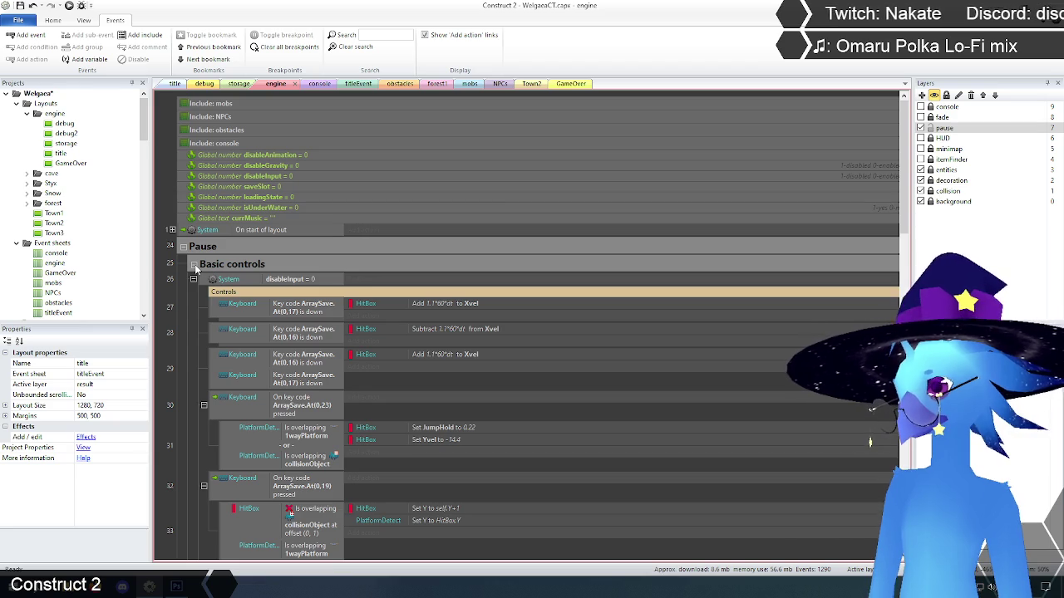
left_click(193, 265)
left_click(194, 282)
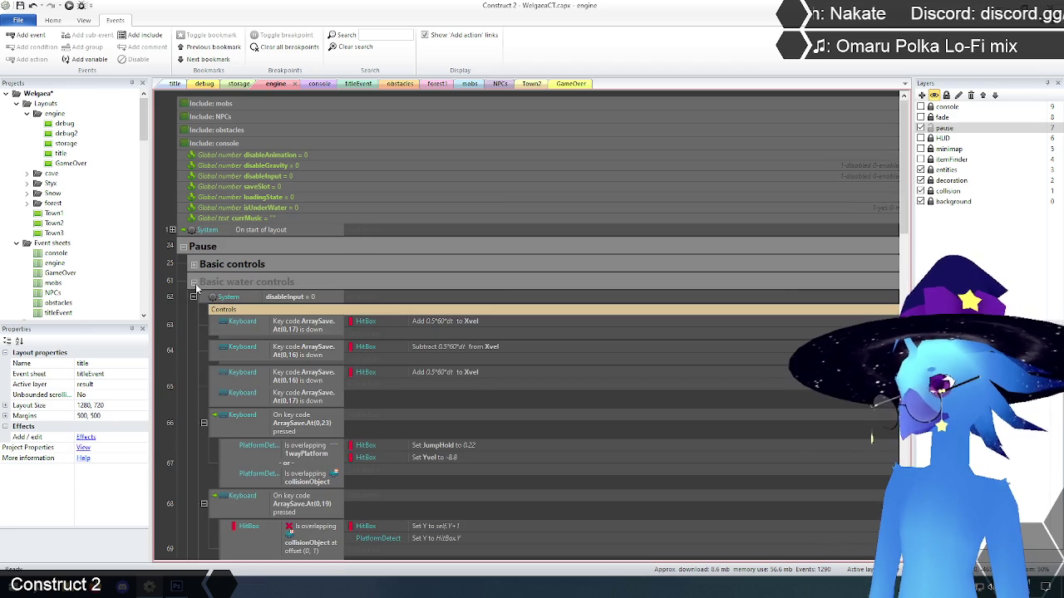
left_click(194, 284)
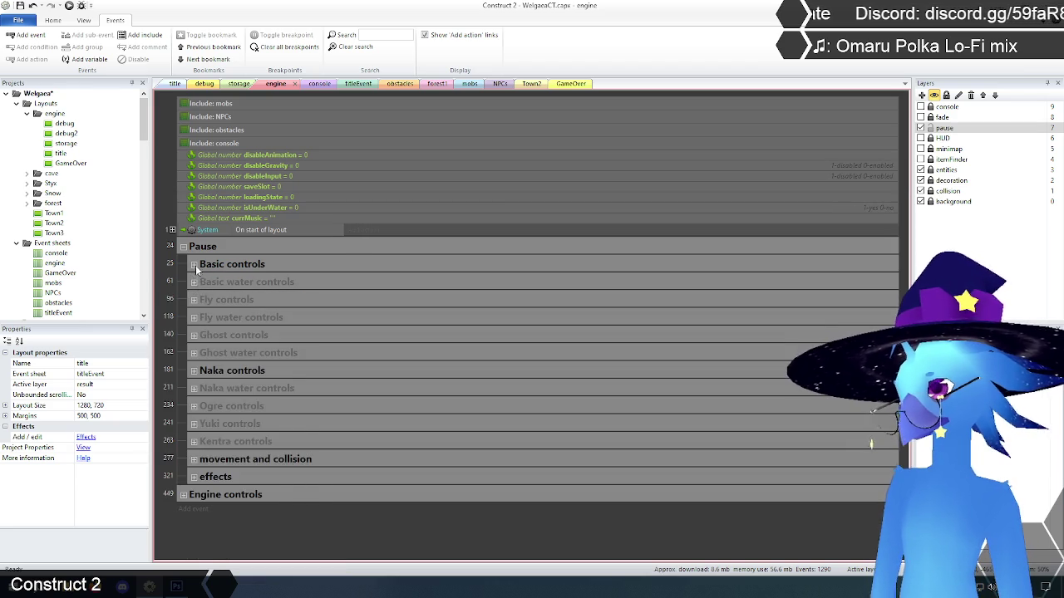
left_click(195, 265)
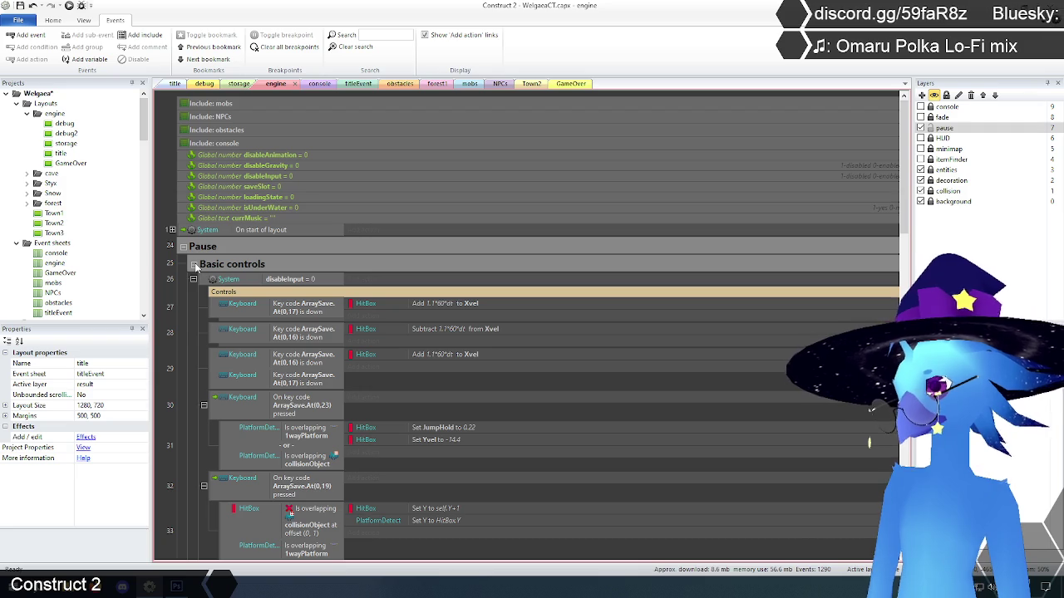
scroll(183, 348, "down", 5)
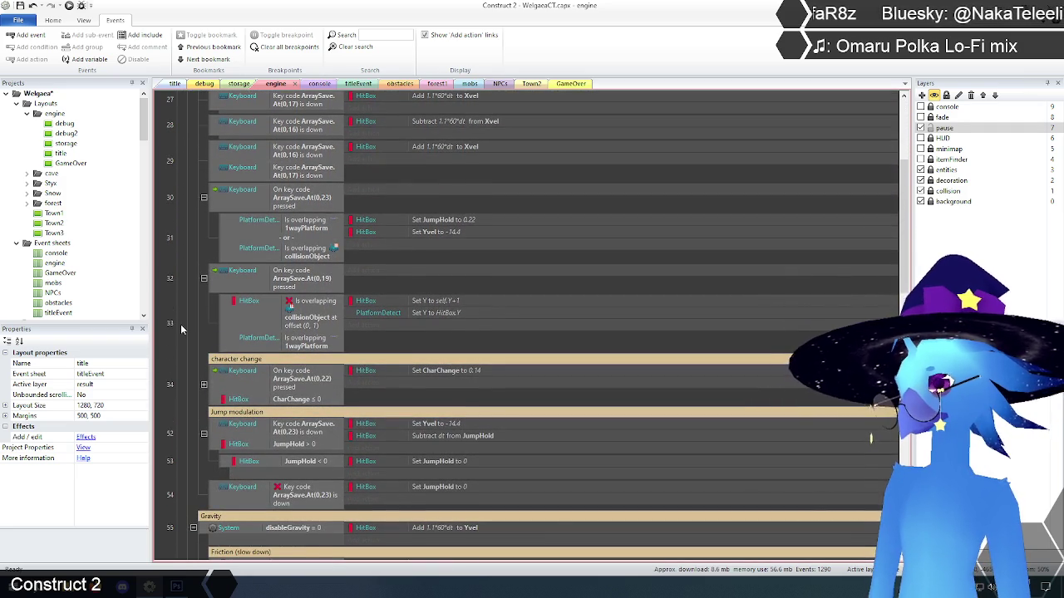
scroll(183, 330, "down", 3)
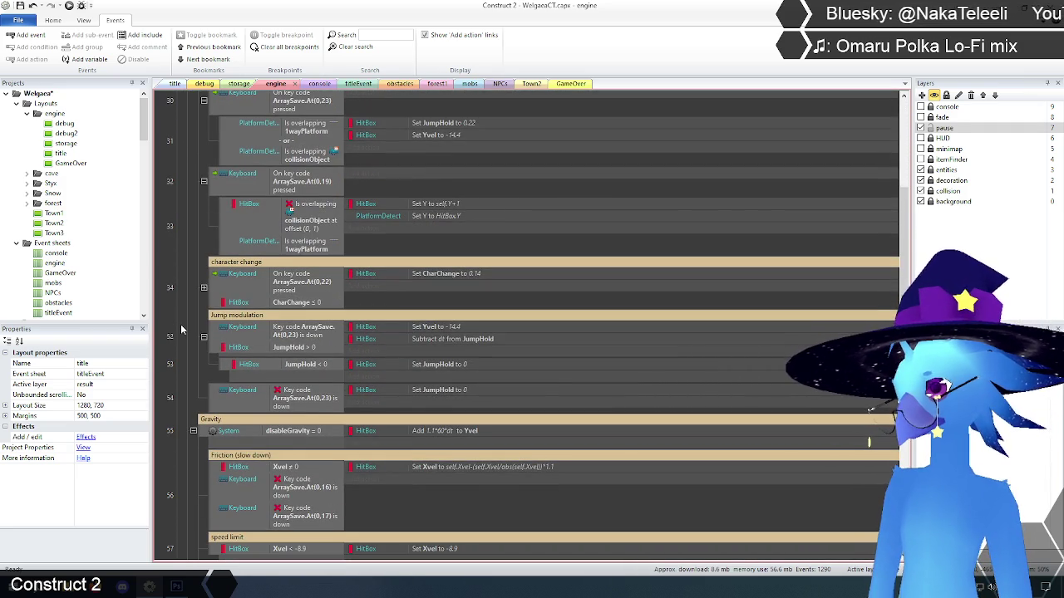
scroll(181, 330, "down", 5)
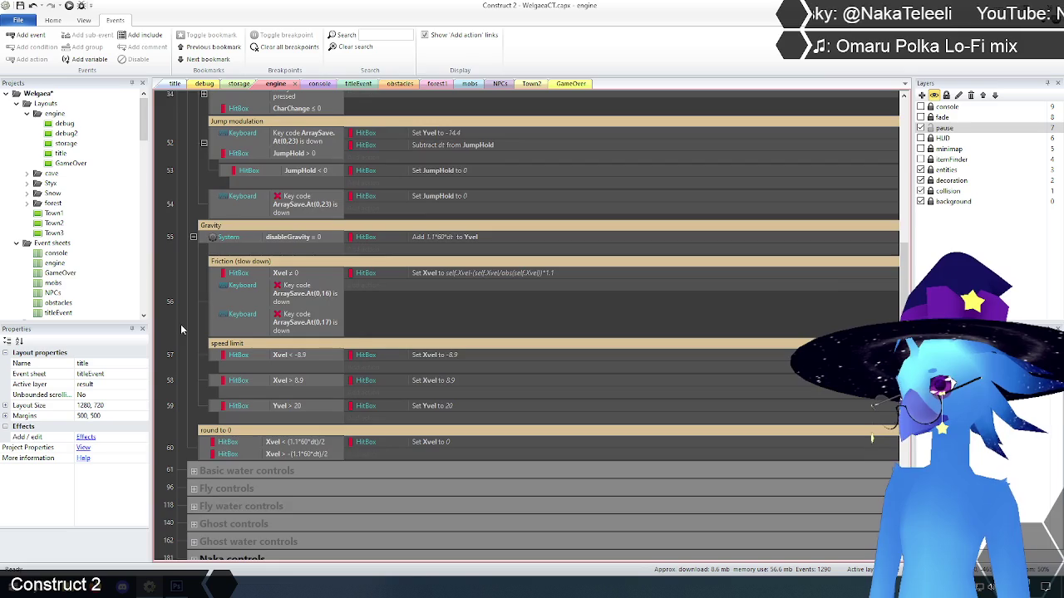
scroll(181, 329, "up", 10)
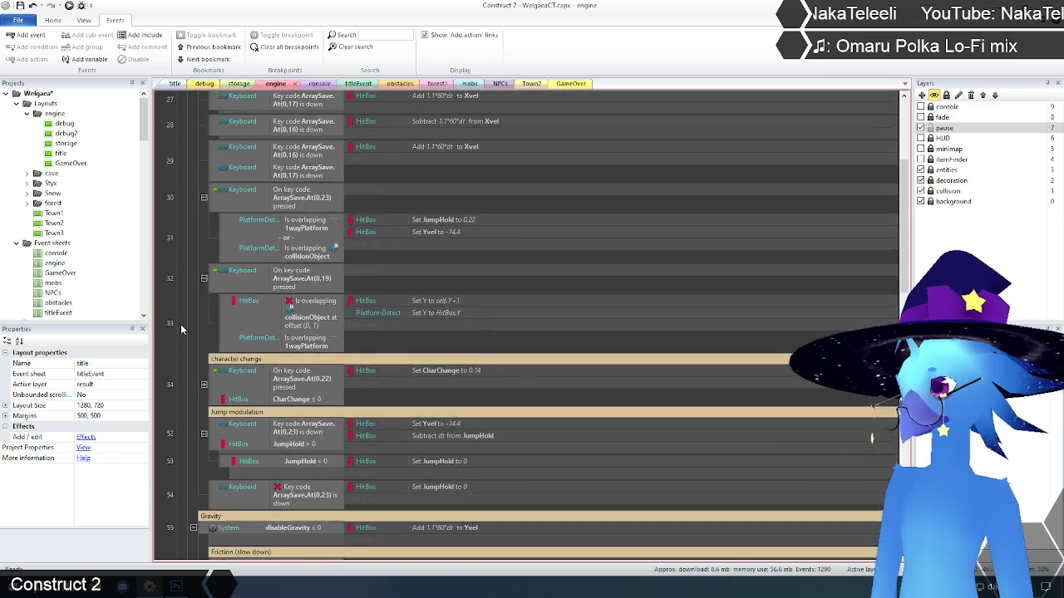
scroll(180, 330, "up", 2)
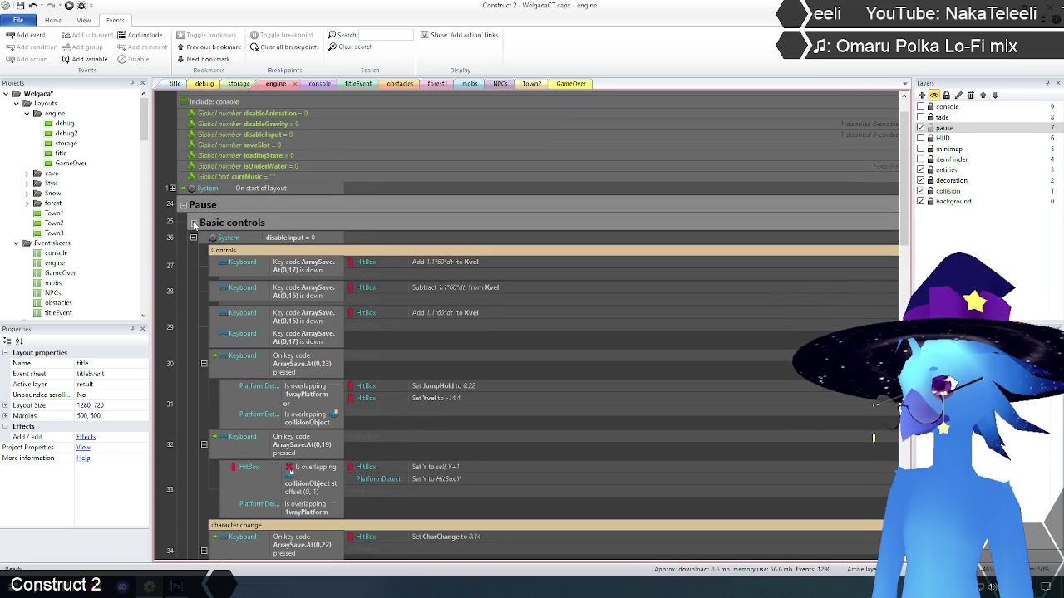
- Collapse Basic controls and scroll through the Basic water controls events
left_click(194, 225)
left_click(193, 264)
scroll(188, 293, "down", 10)
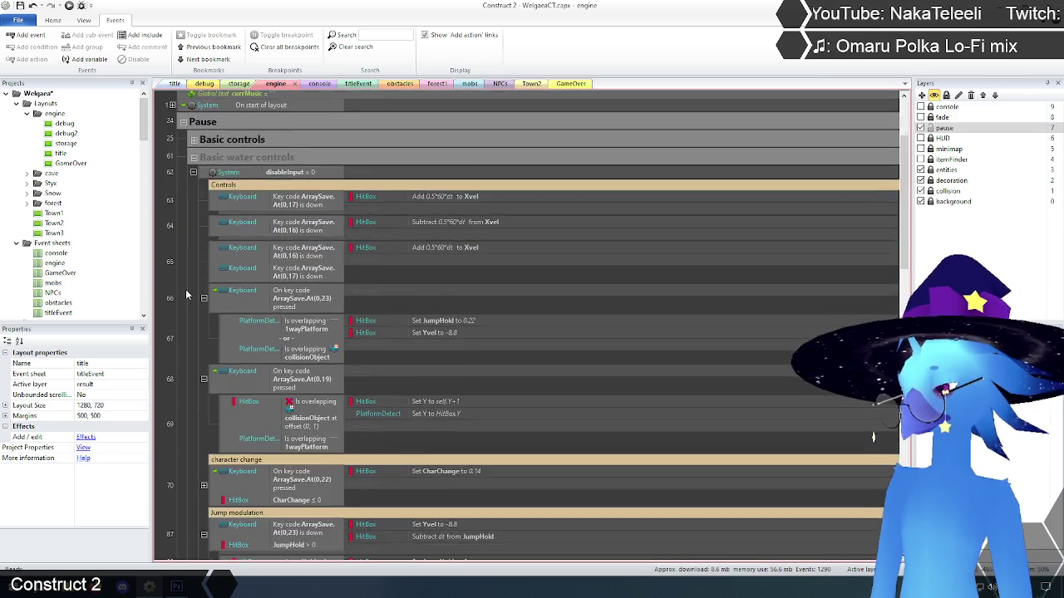
scroll(186, 294, "down", 5)
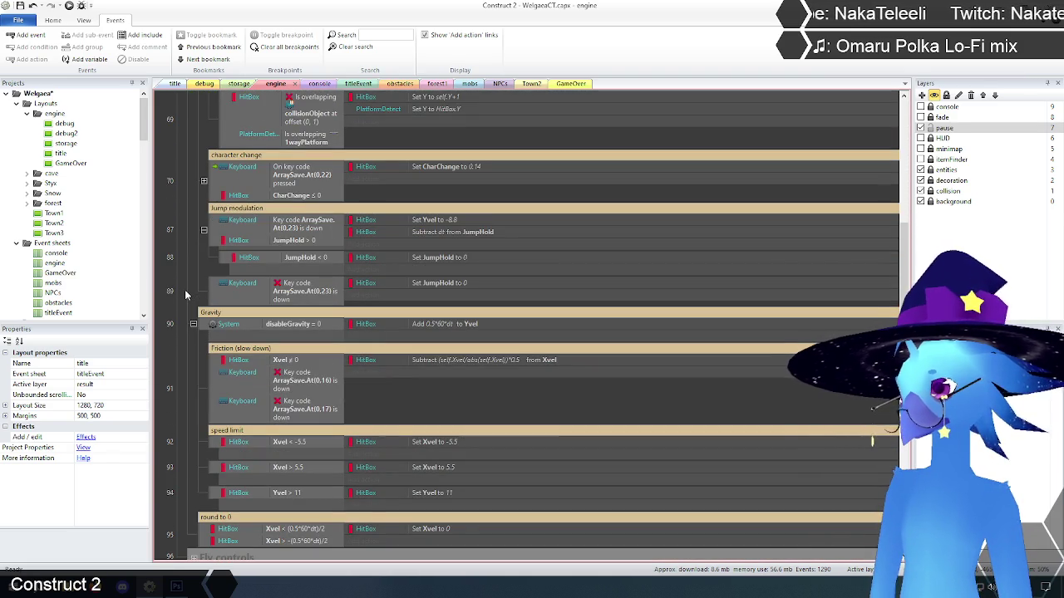
scroll(186, 294, "down", 2)
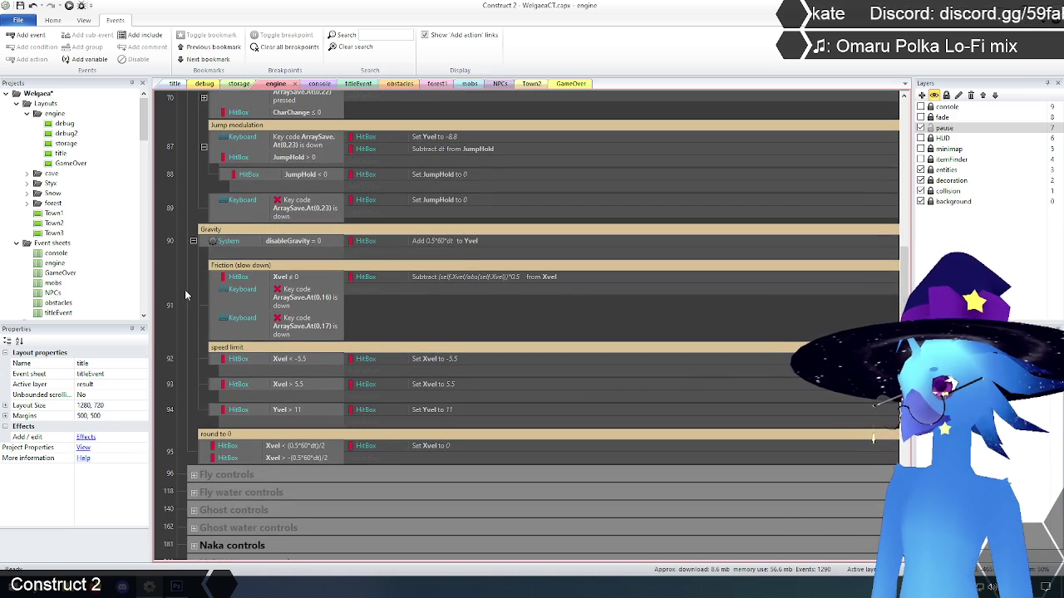
scroll(186, 294, "up", 2)
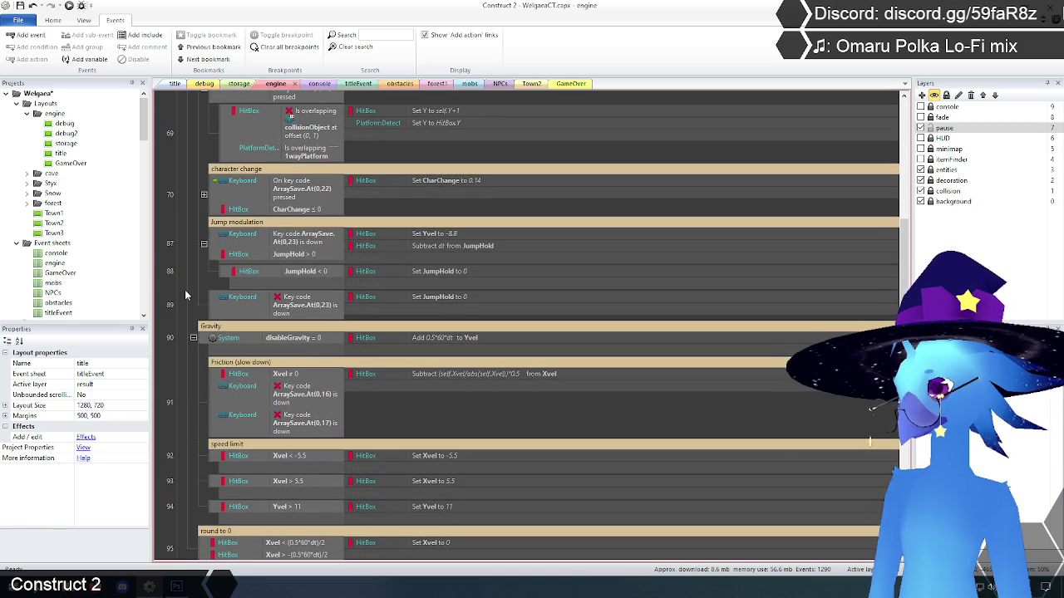
scroll(186, 291, "up", 7)
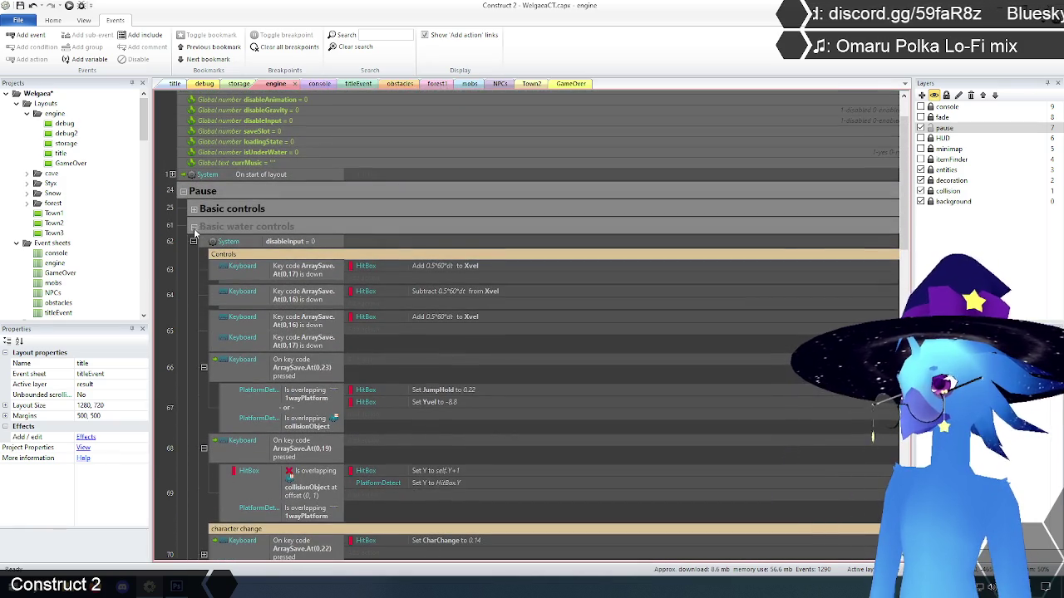
- Reopen Basic controls to recheck its events, then fold it away
left_click(194, 228)
left_click(194, 264)
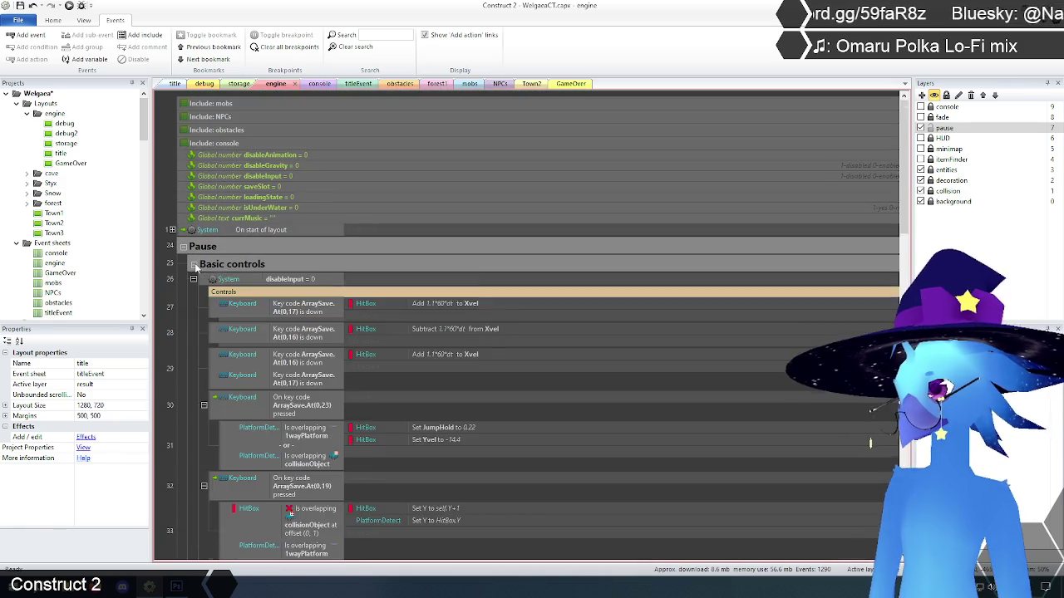
scroll(196, 269, "down", 10)
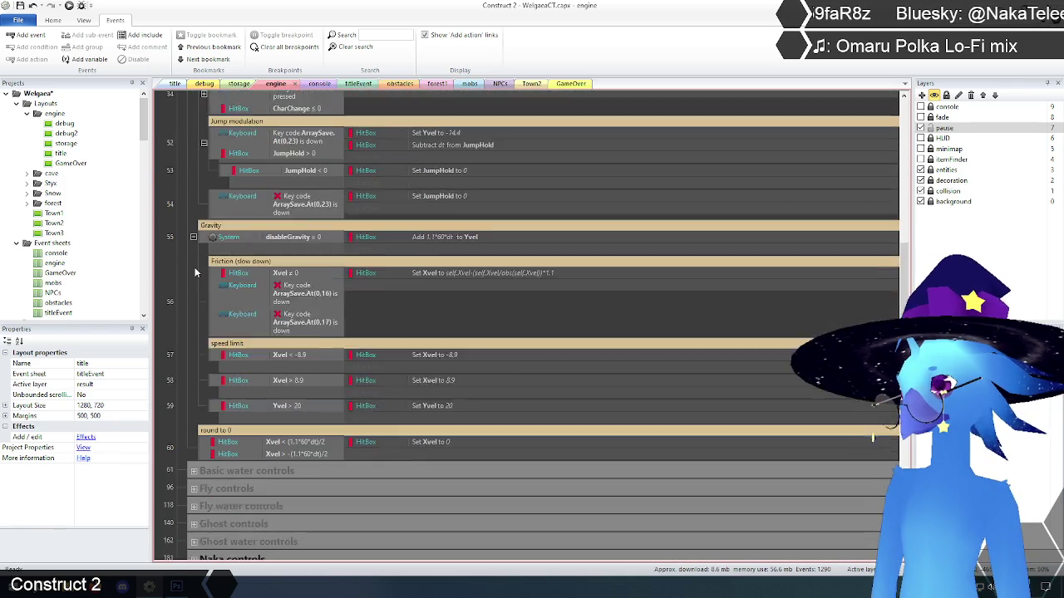
scroll(195, 272, "up", 4)
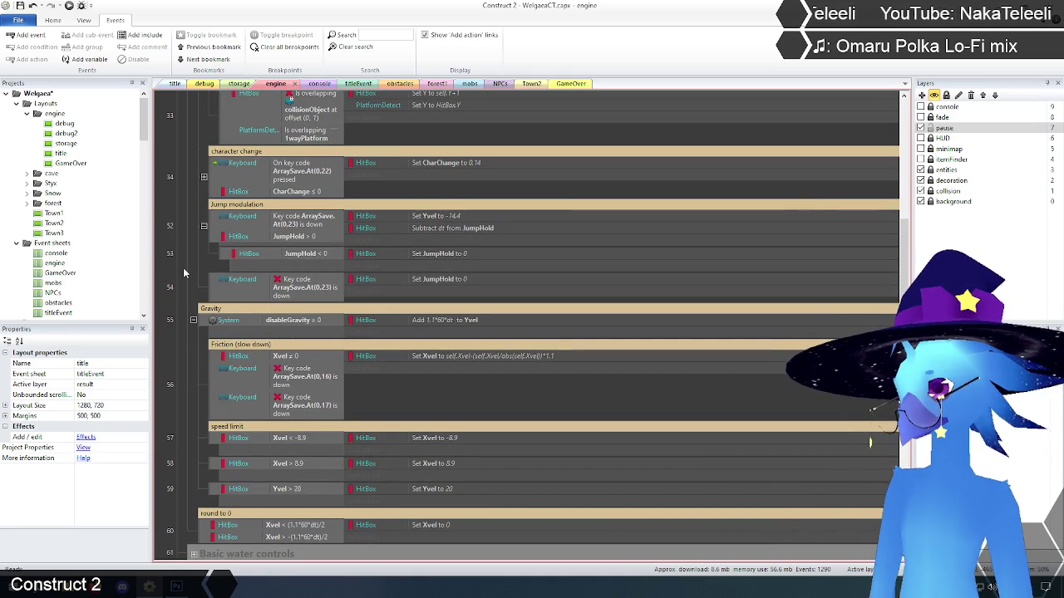
scroll(183, 268, "up", 8)
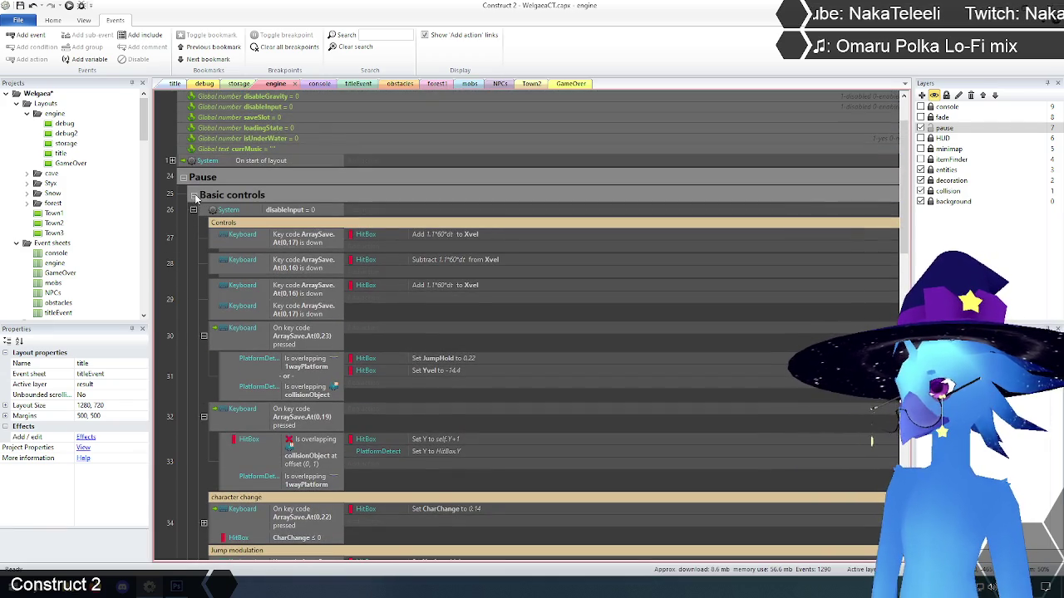
left_click(194, 196)
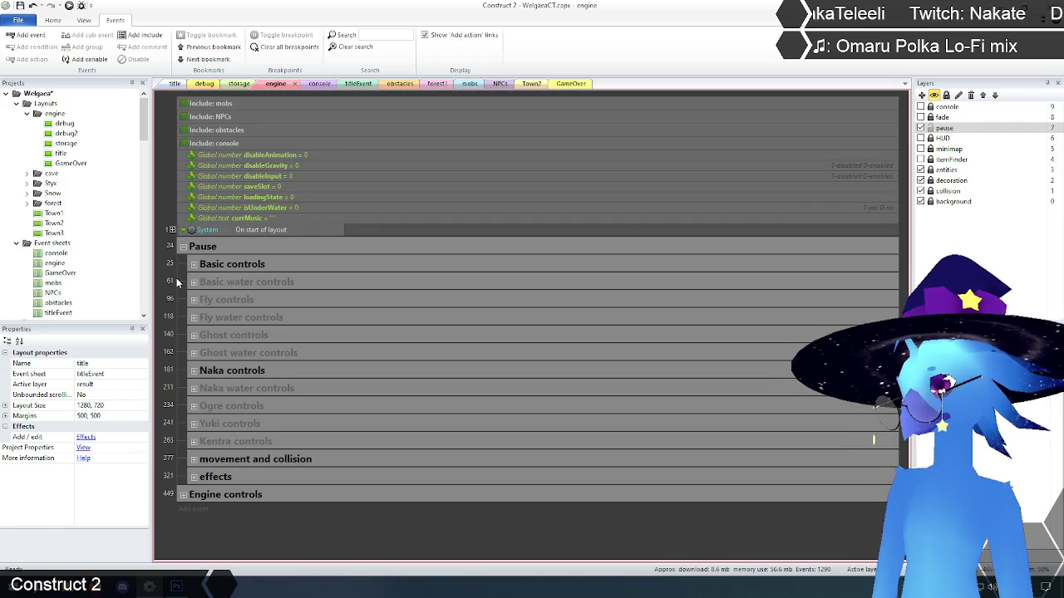
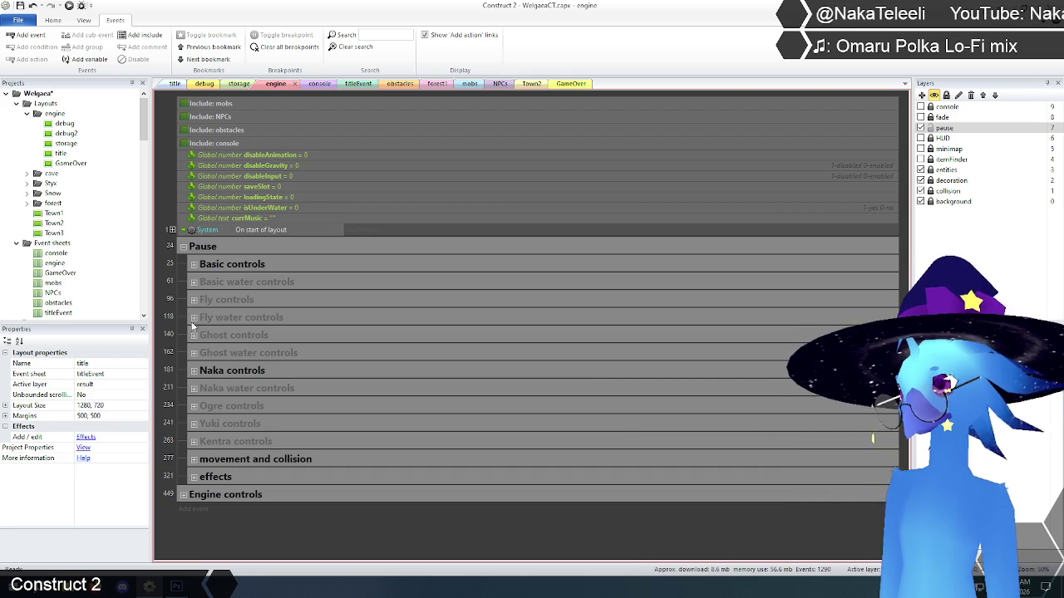
- Expand the Naka water controls group to review its events, then collapse it again
left_click(194, 388)
scroll(190, 390, "down", 5)
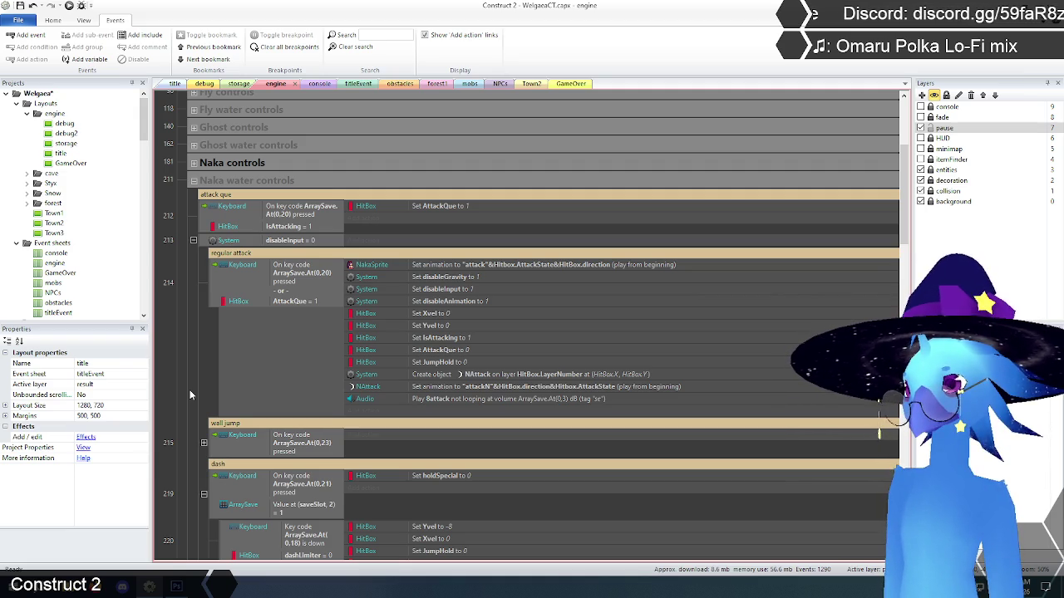
scroll(190, 382, "up", 4)
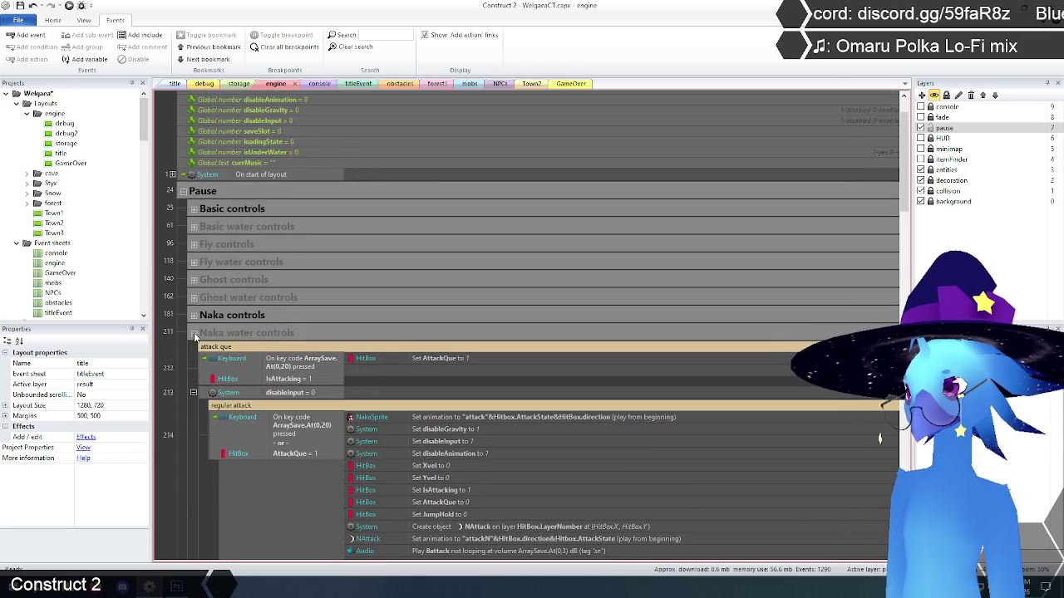
left_click(194, 334)
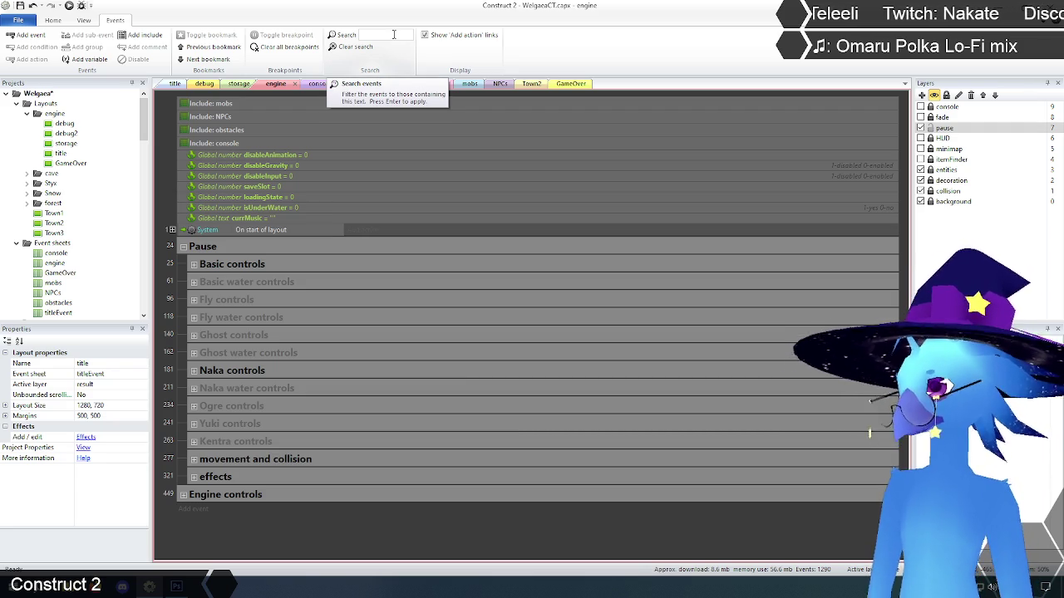
- Filter the event sheet to events mentioning 'naka water controls'
left_click(394, 35)
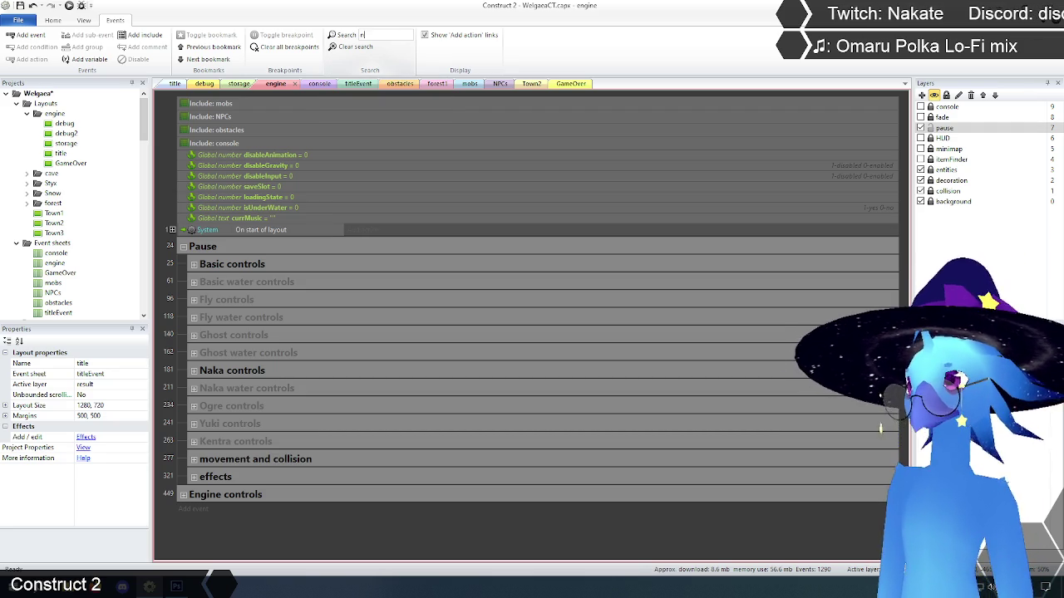
type("naka water contro")
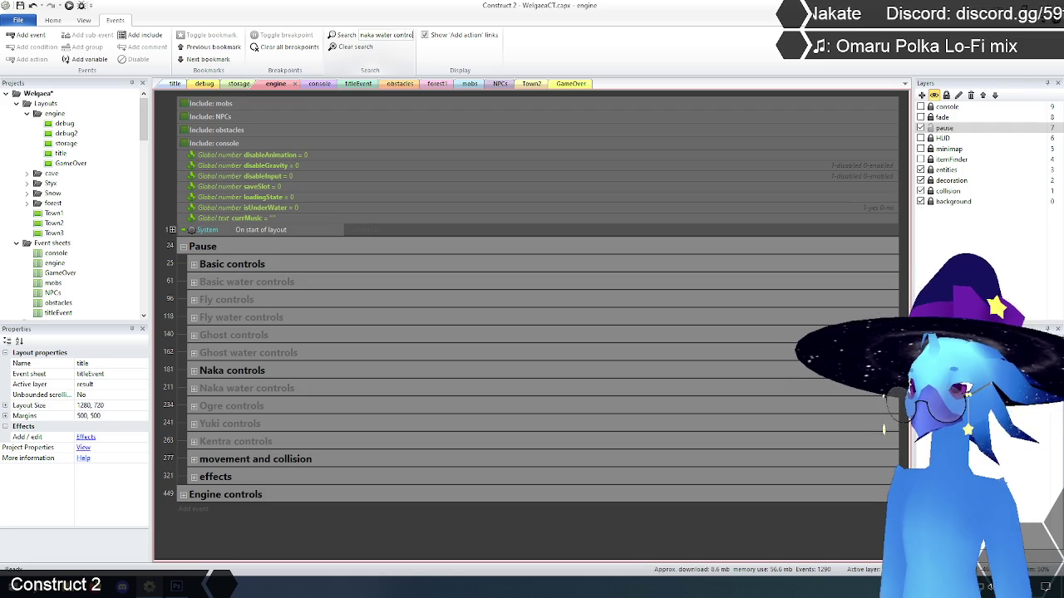
type("ls")
key("Return")
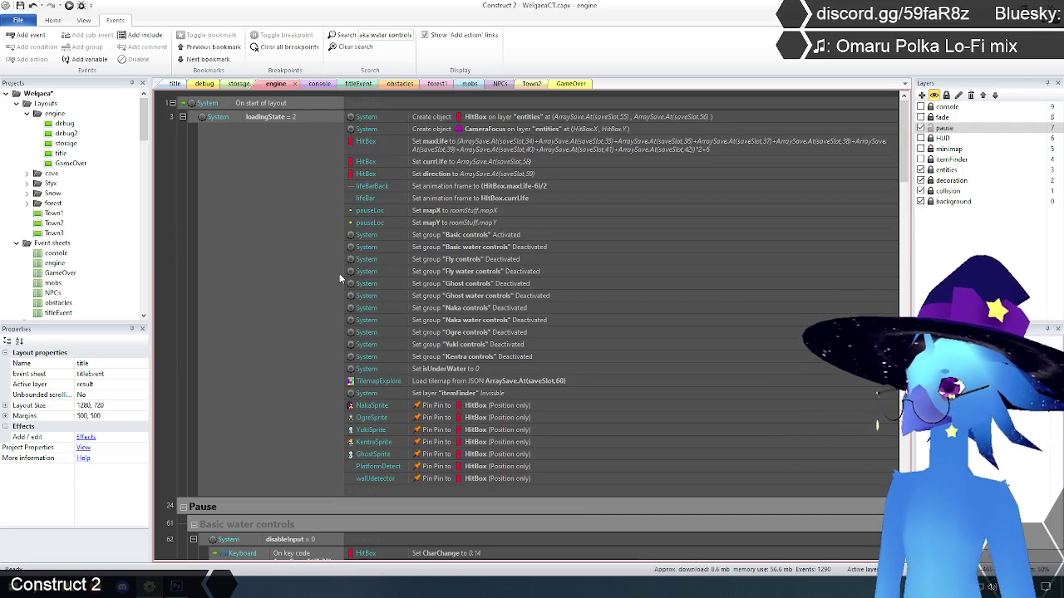
scroll(339, 238, "down", 2)
scroll(340, 238, "up", 2)
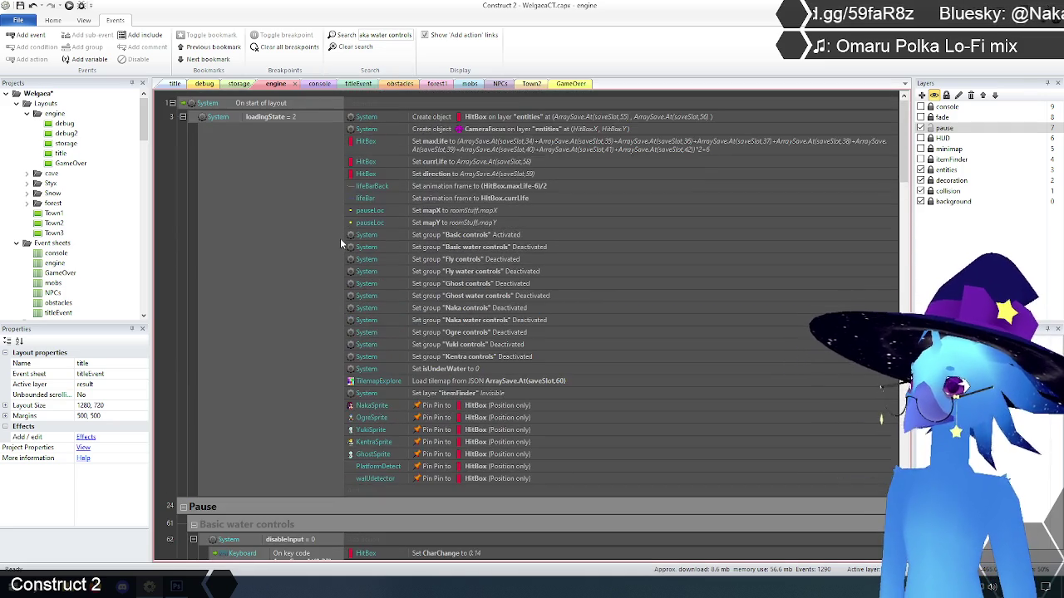
- Disable the start-of-layout Set group action that deactivates Naka water controls
right_click(482, 322)
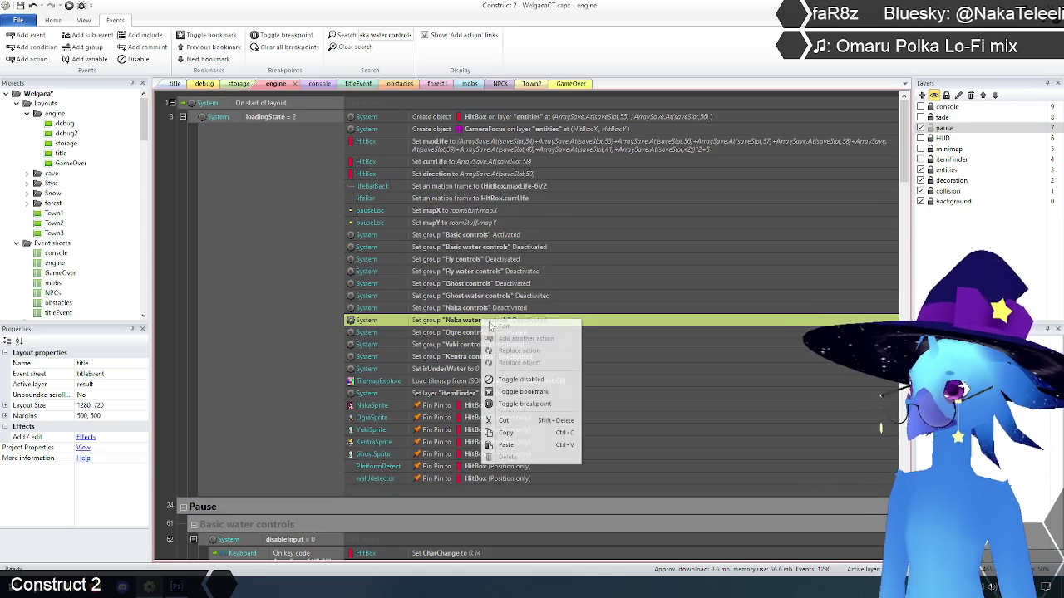
left_click(517, 374)
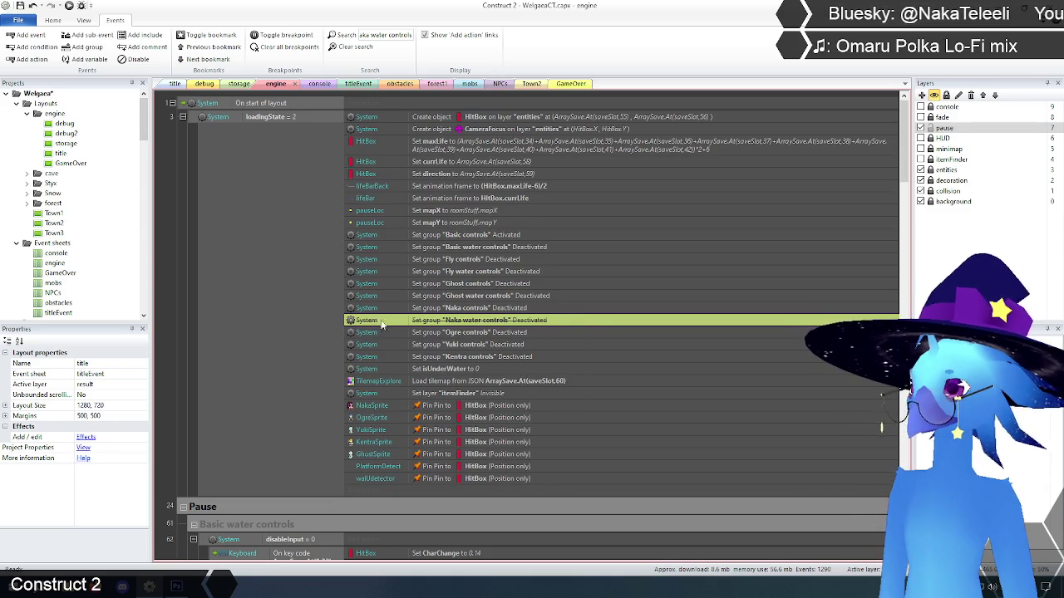
scroll(446, 300, "down", 10)
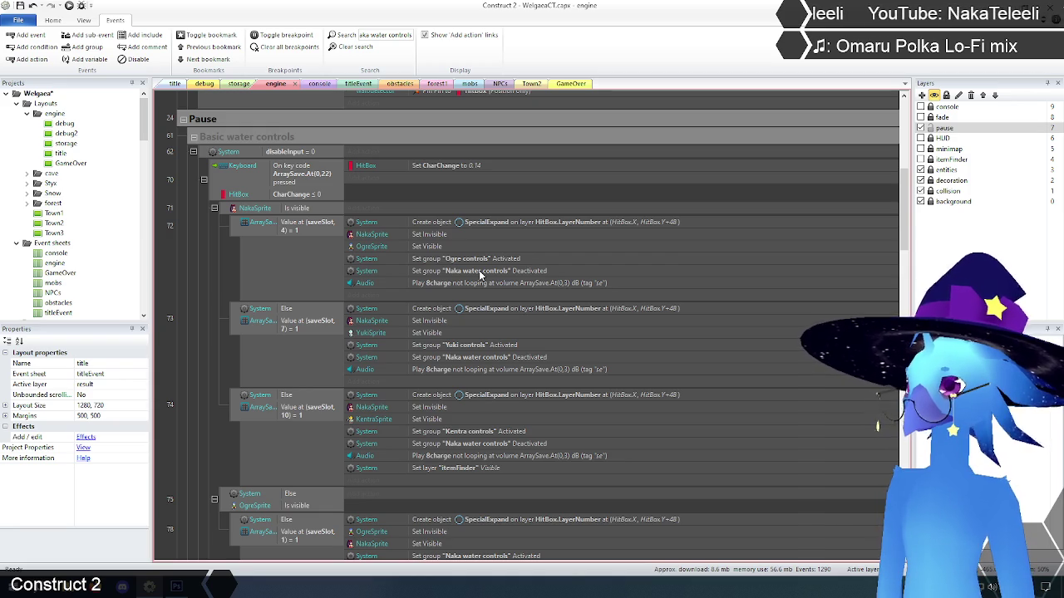
- Retarget the Set group actions in events 72 and 73 to the Naka controls group
double_click(480, 275)
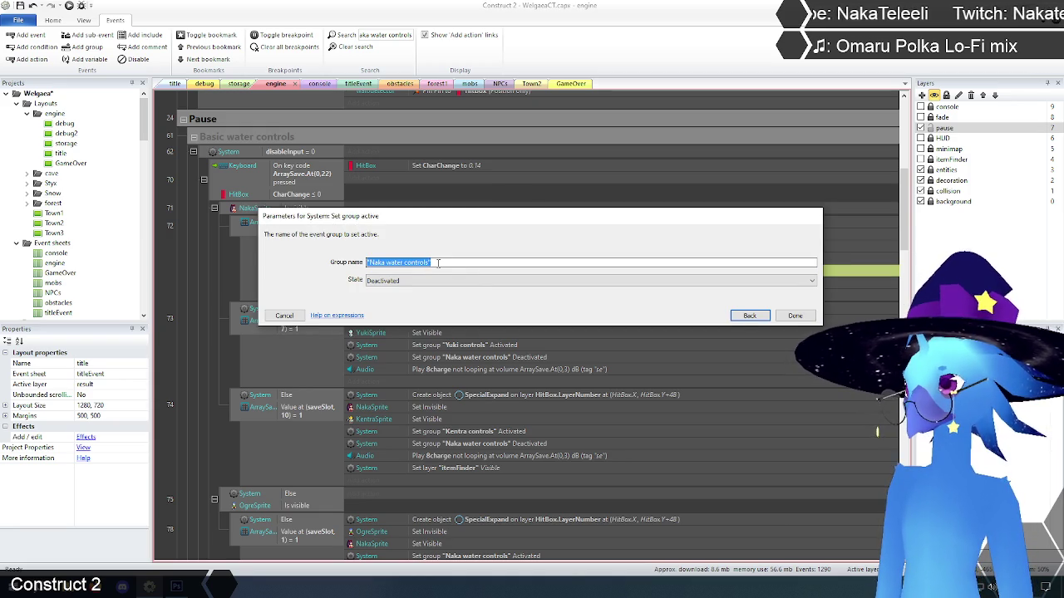
type("\"Naka controls\"")
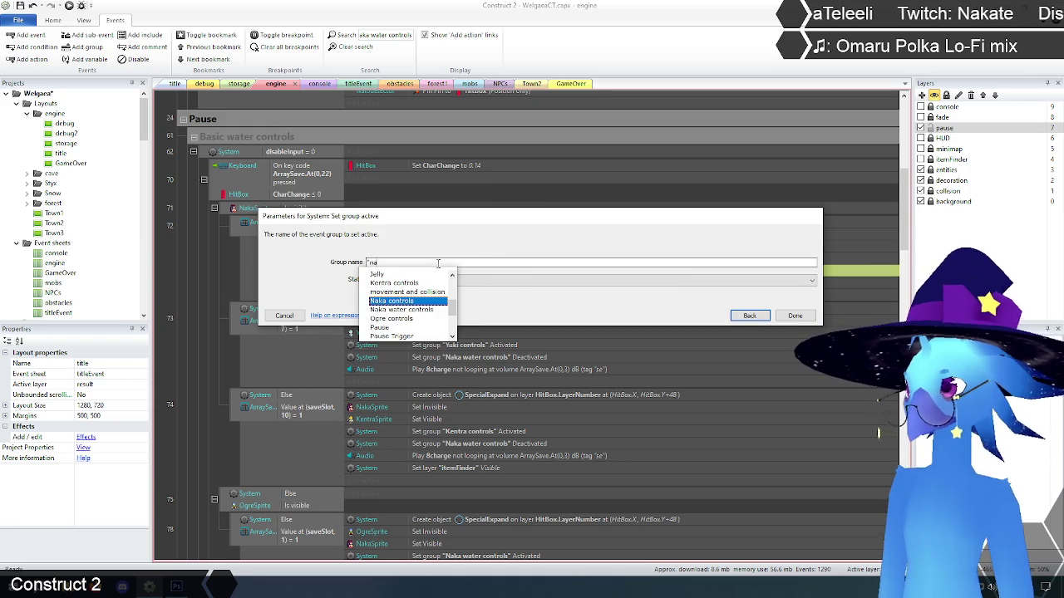
left_click(796, 318)
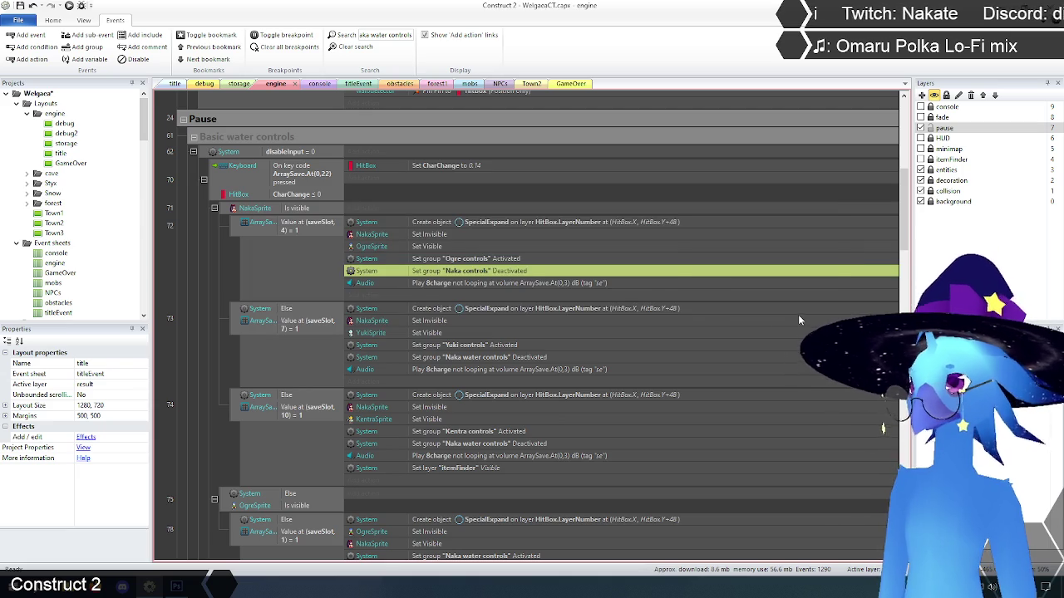
scroll(506, 319, "down", 3)
double_click(483, 261)
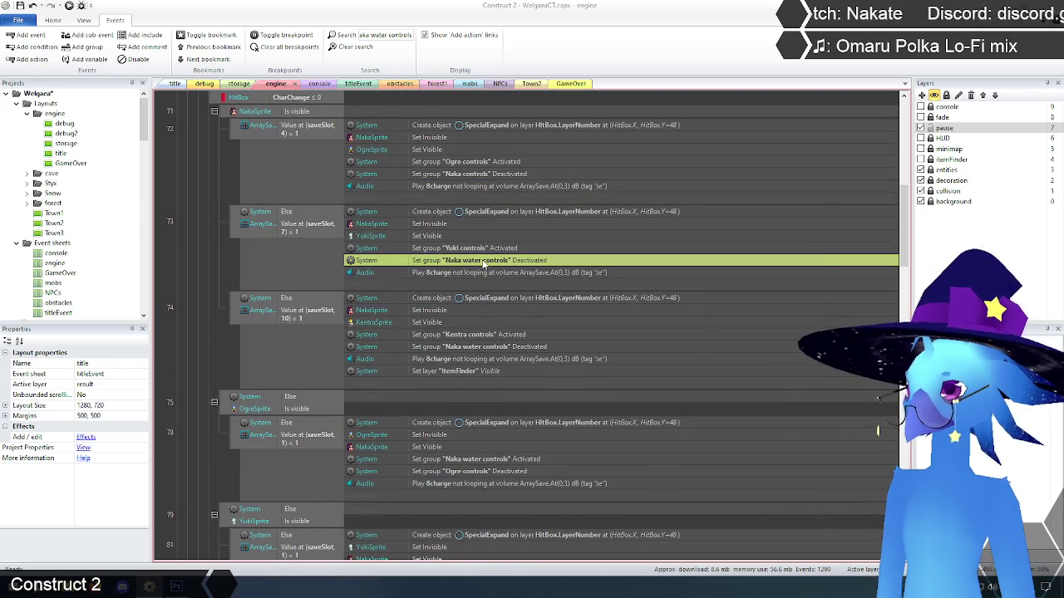
type("\"n")
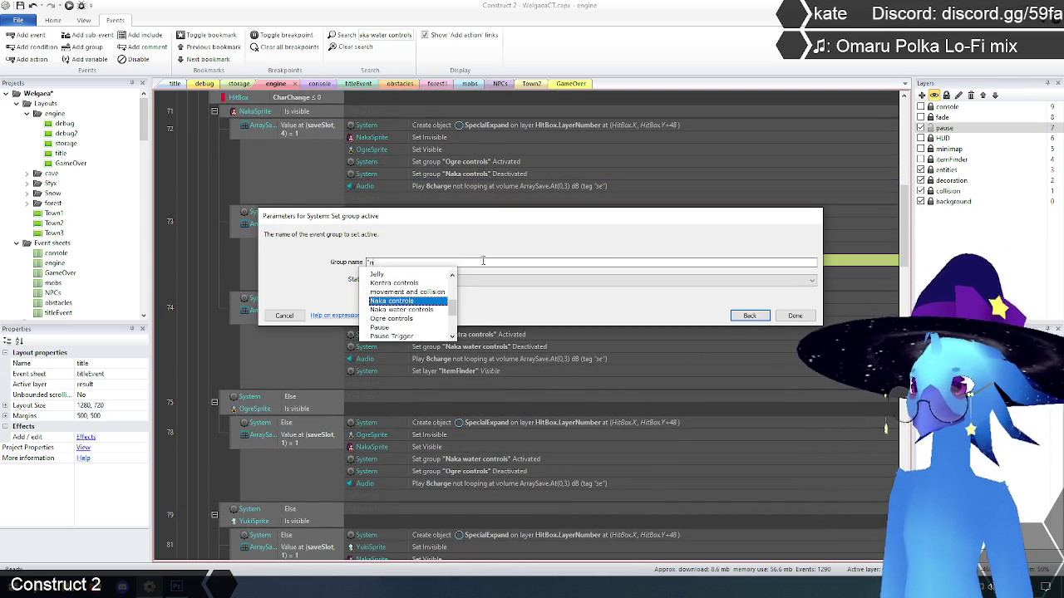
key("Return")
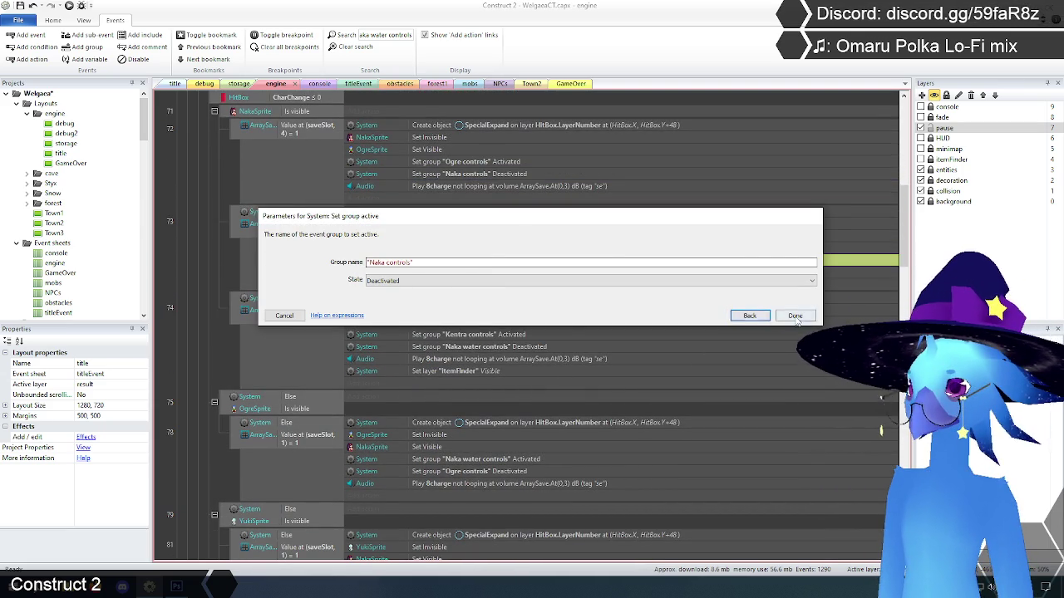
key("Return")
scroll(531, 264, "down", 3)
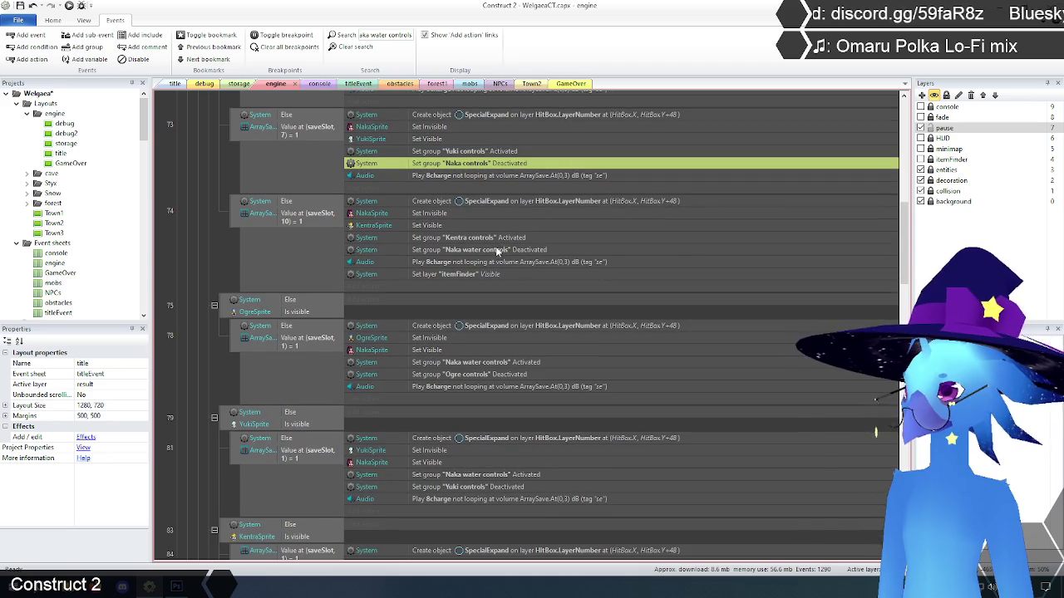
- Change the group name to Naka controls in the actions of events 74 and 78
double_click(497, 250)
key("BackSpace")
type("Naka")
key("Return")
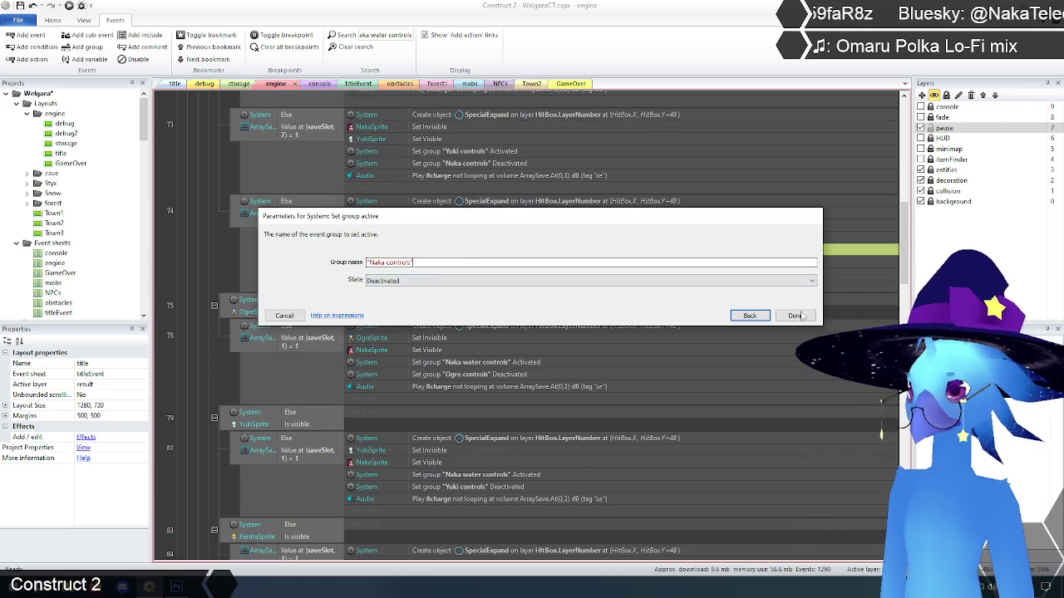
left_click(800, 315)
scroll(508, 288, "down", 3)
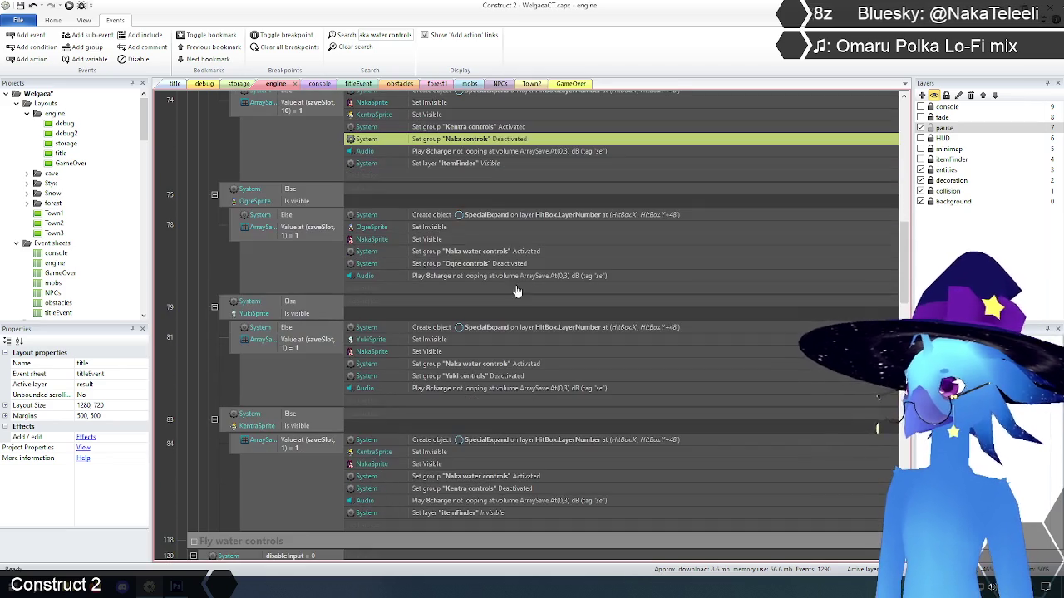
double_click(486, 253)
type("\"n")
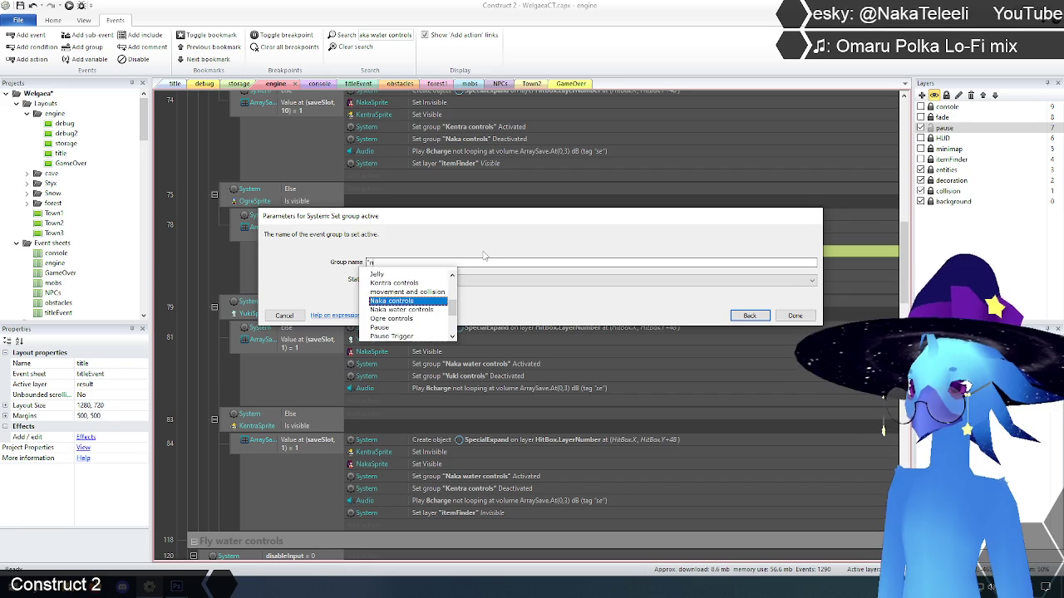
type("aka")
key("Return")
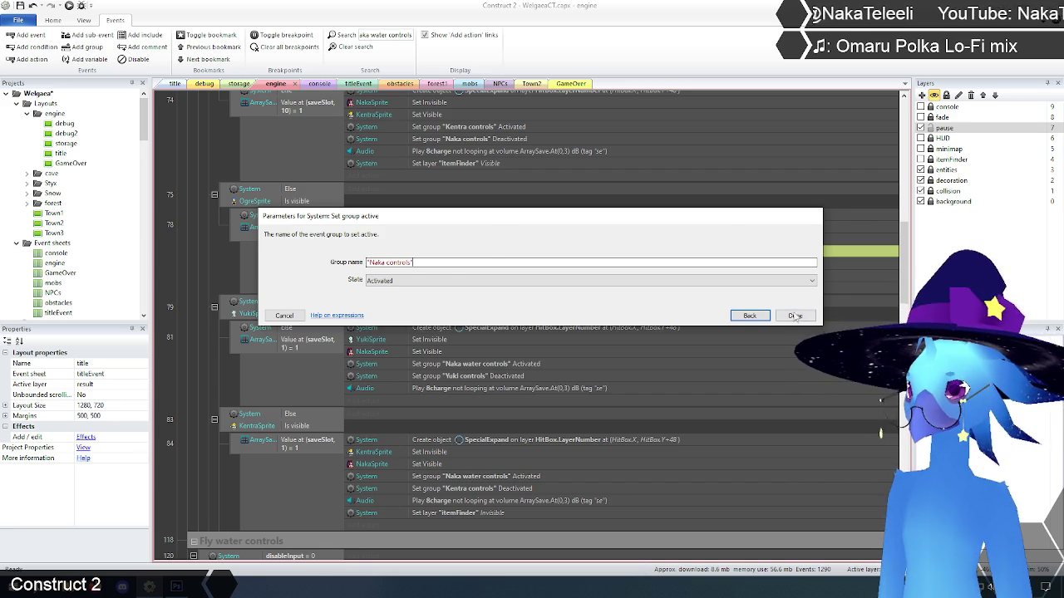
left_click(794, 316)
scroll(653, 320, "down", 3)
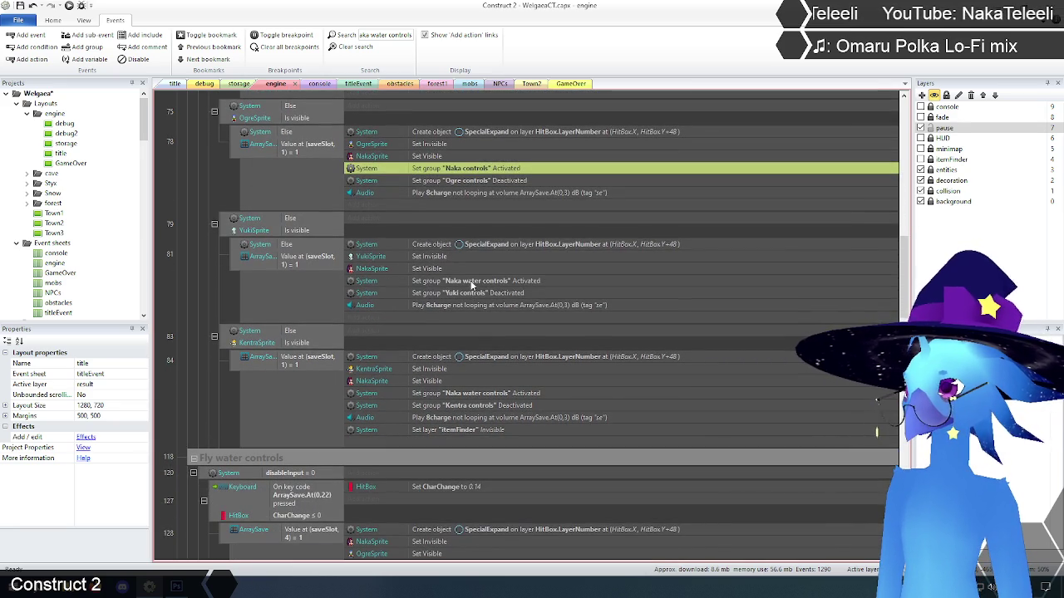
- Point the Set group actions in events 81 and 84 at Naka controls
double_click(471, 285)
type("\"na")
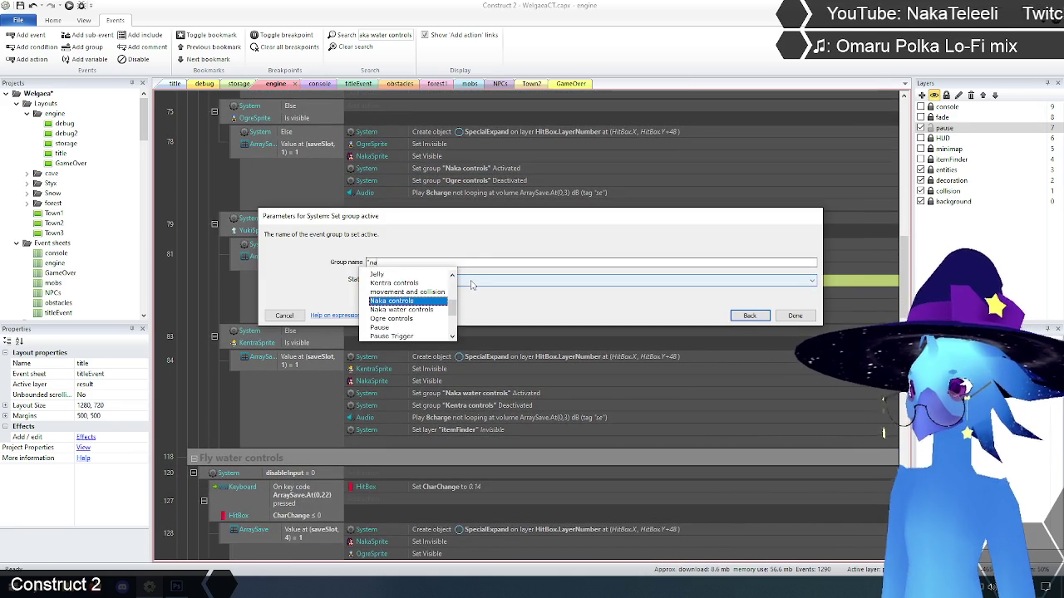
key("Return")
left_click(791, 319)
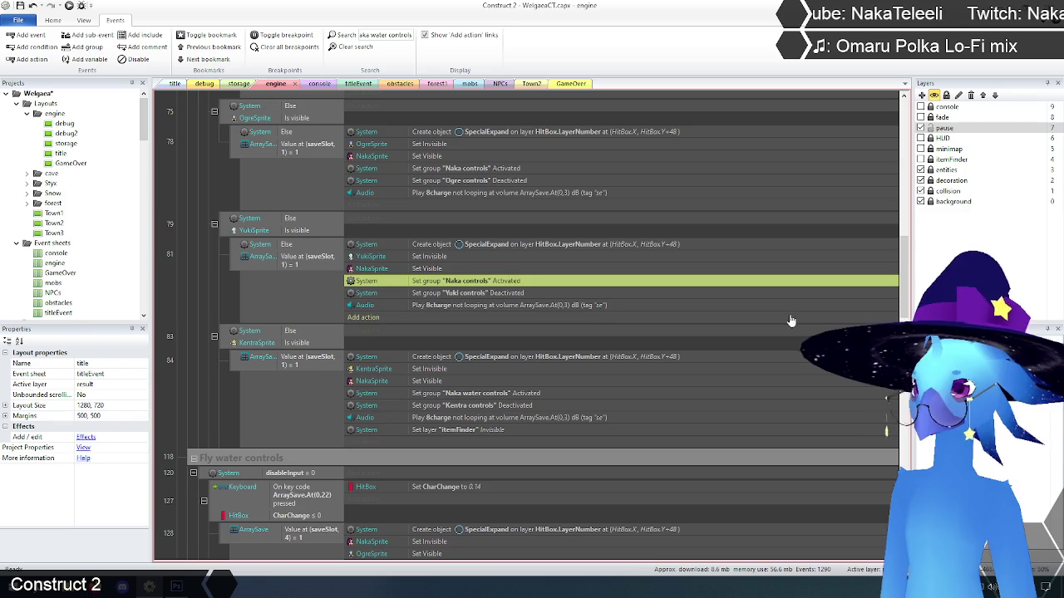
scroll(556, 284, "down", 4)
double_click(479, 284)
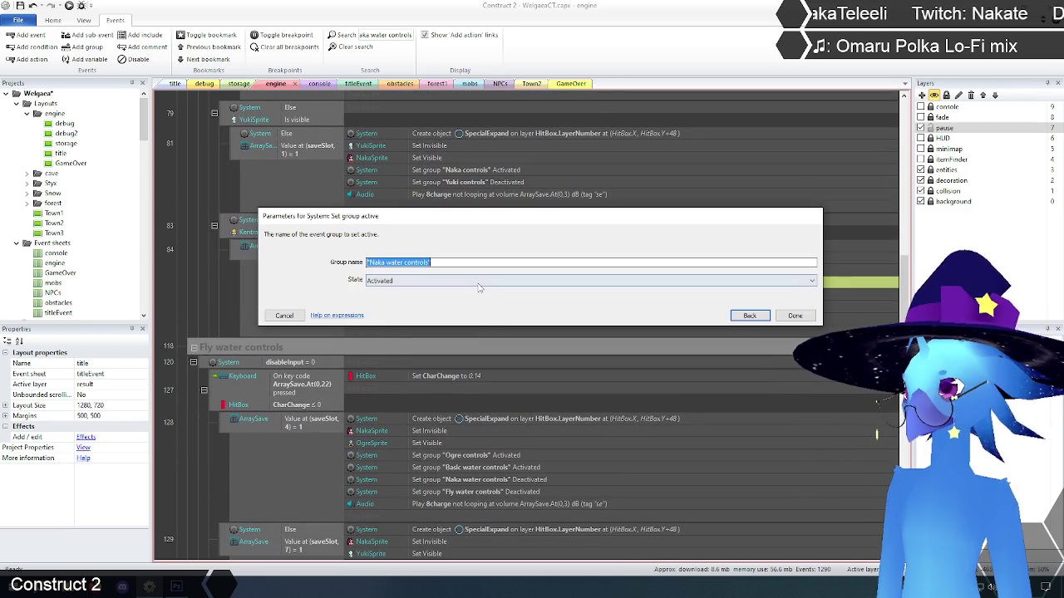
type("\"na")
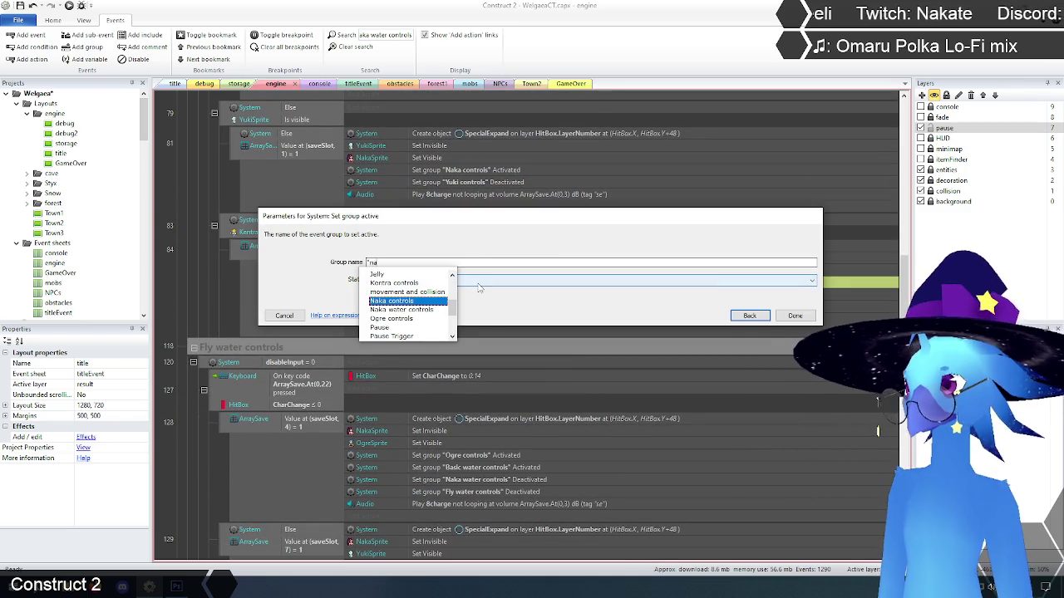
key("Return")
key("Return")
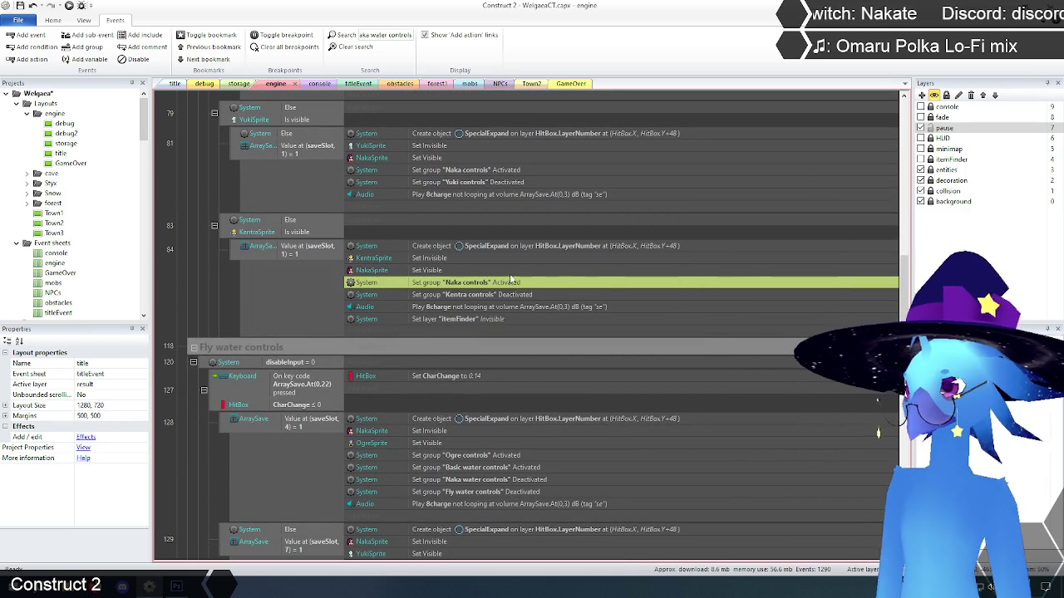
scroll(520, 281, "down", 8)
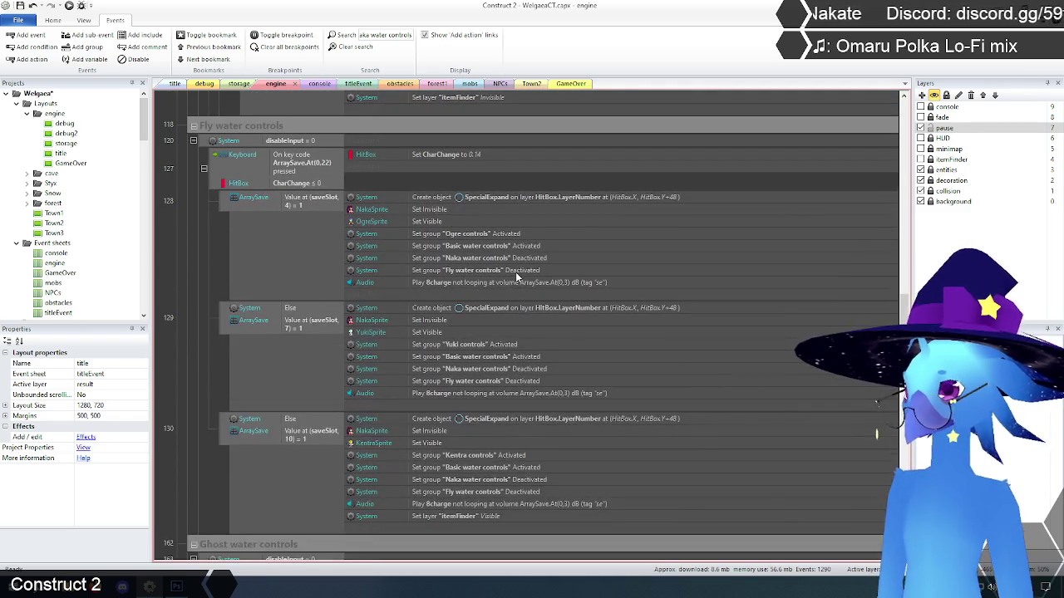
- Retarget the Set group actions in events 128 and 129 to Naka controls
double_click(448, 258)
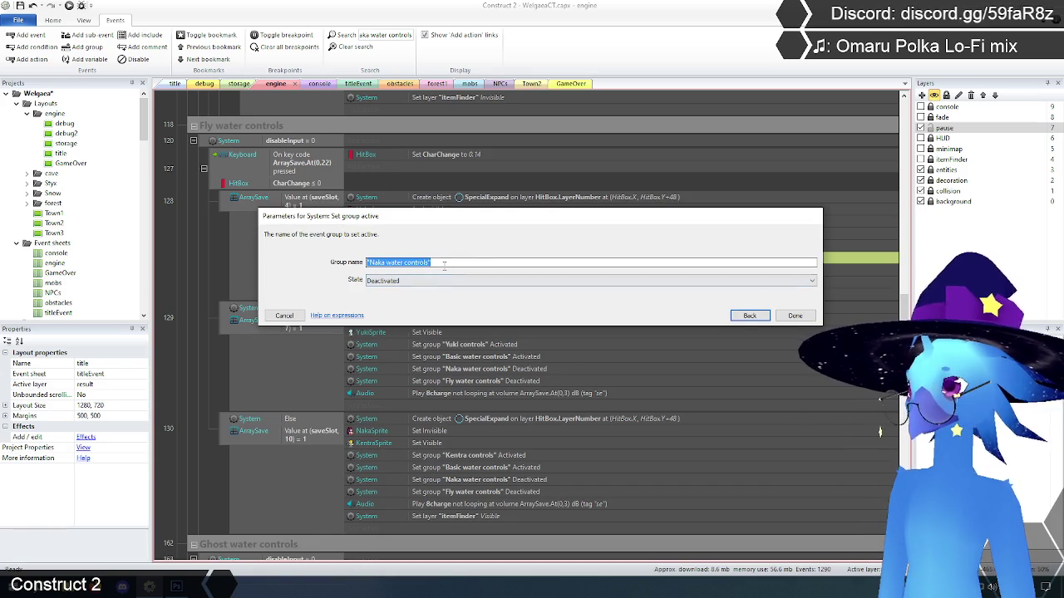
type("\"Naka")
key("Return")
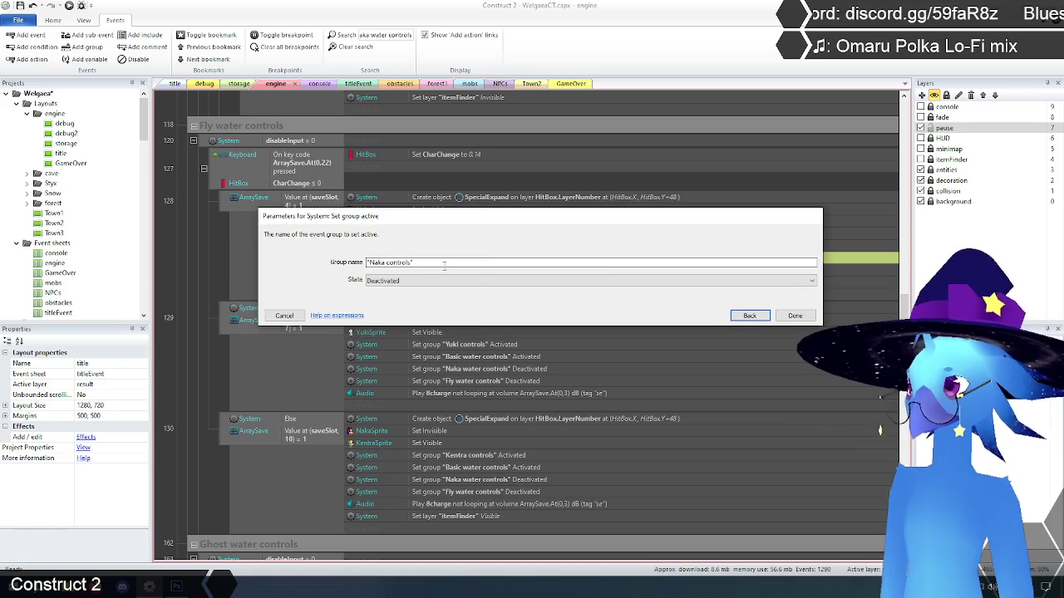
left_click(789, 316)
scroll(512, 232, "down", 2)
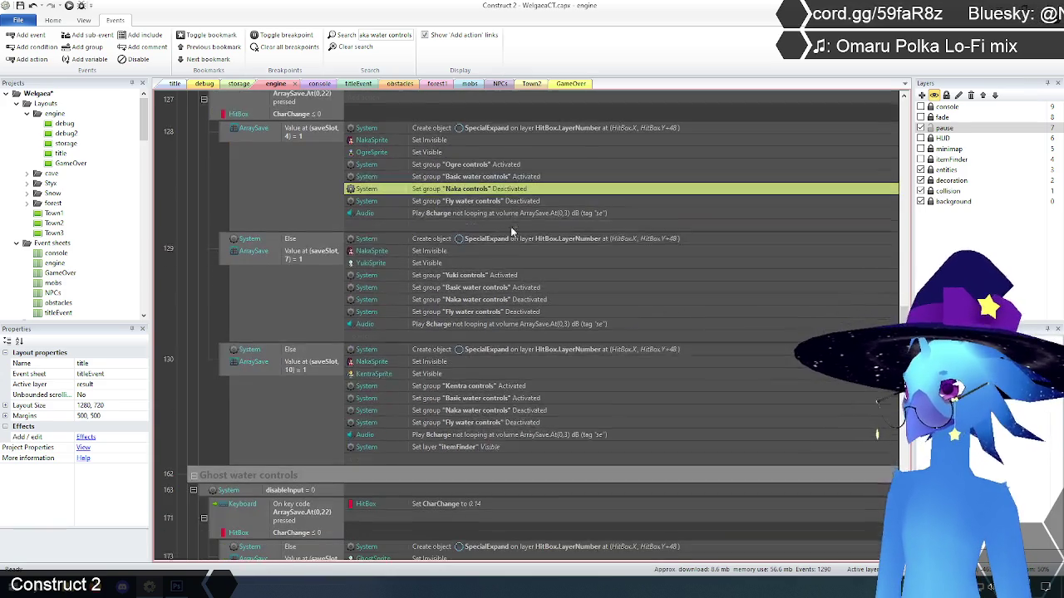
scroll(512, 233, "down", 1)
double_click(475, 272)
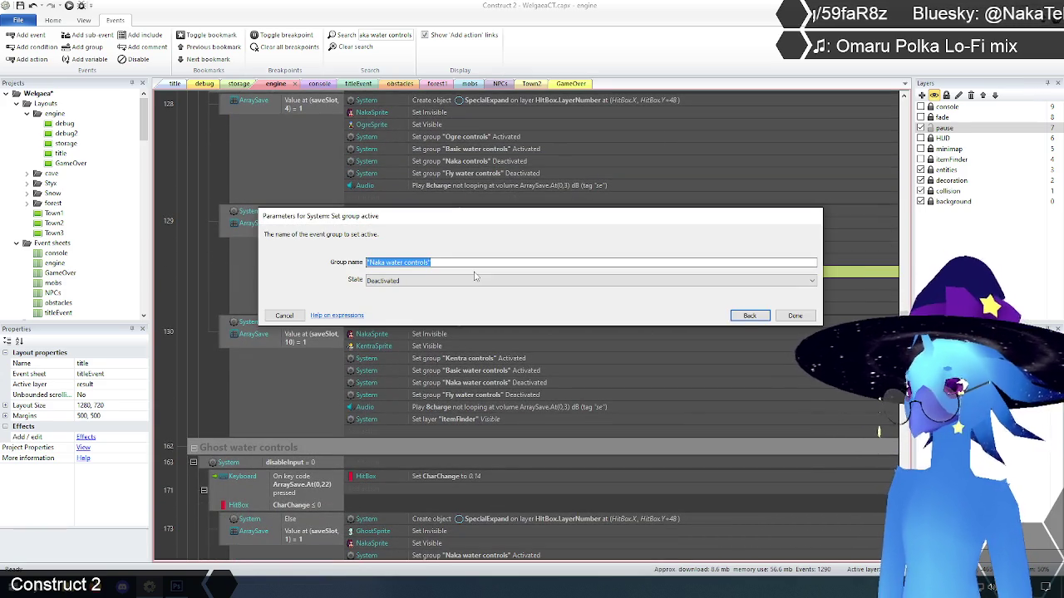
type("\"Naka")
key("Return")
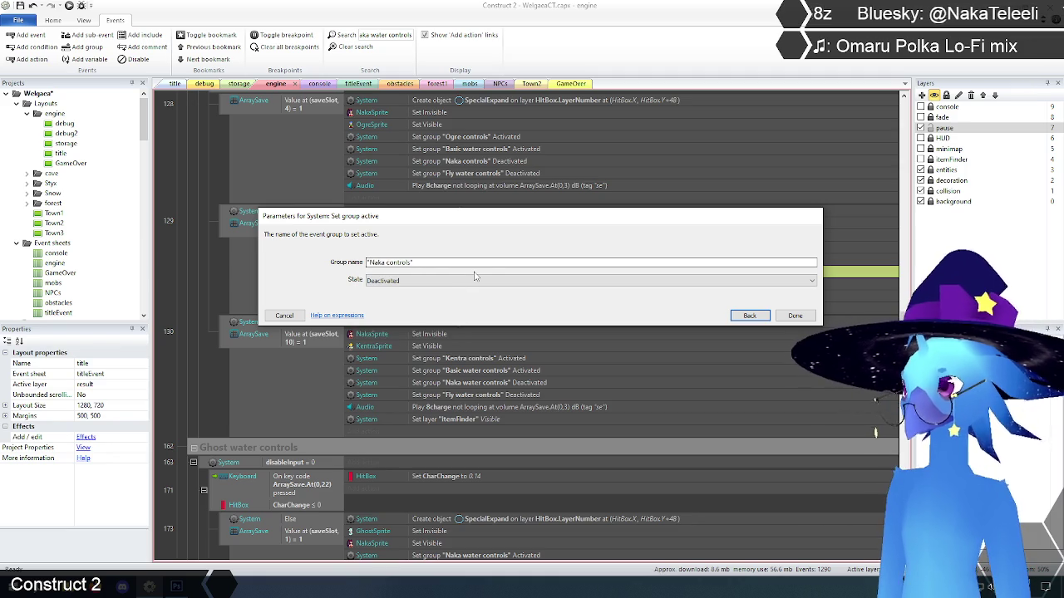
left_click(794, 315)
scroll(540, 298, "down", 3)
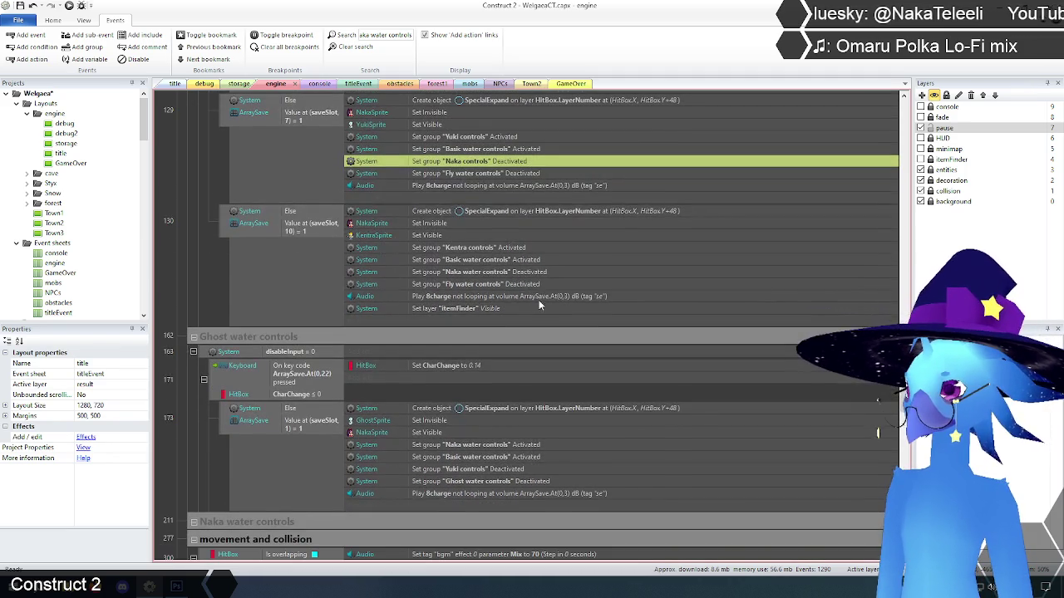
- Switch event 130 and Ghost water event 173 to the Naka controls group
double_click(471, 273)
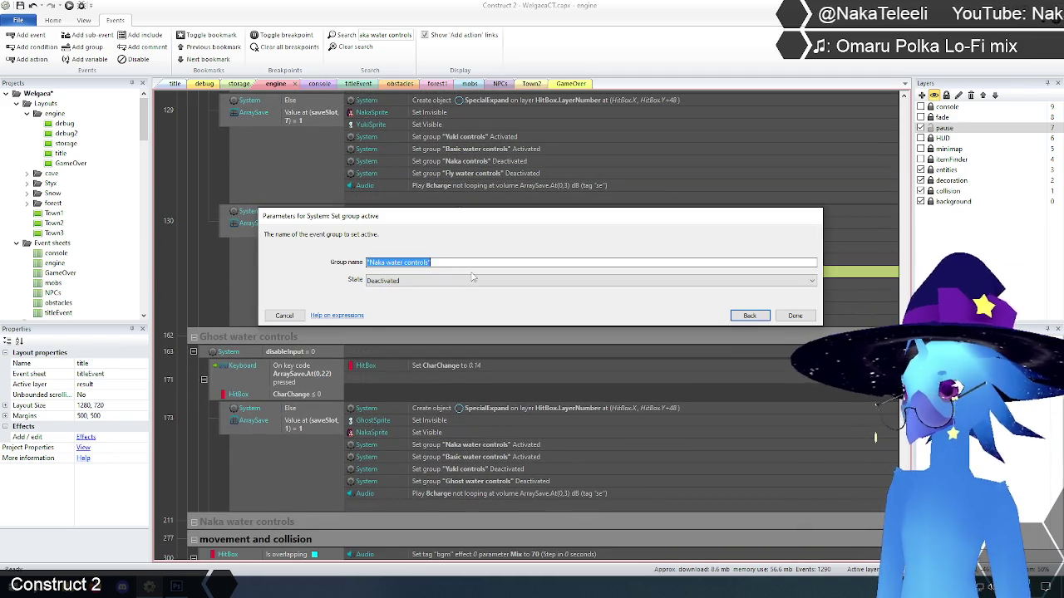
type("\"Naka")
key("Return")
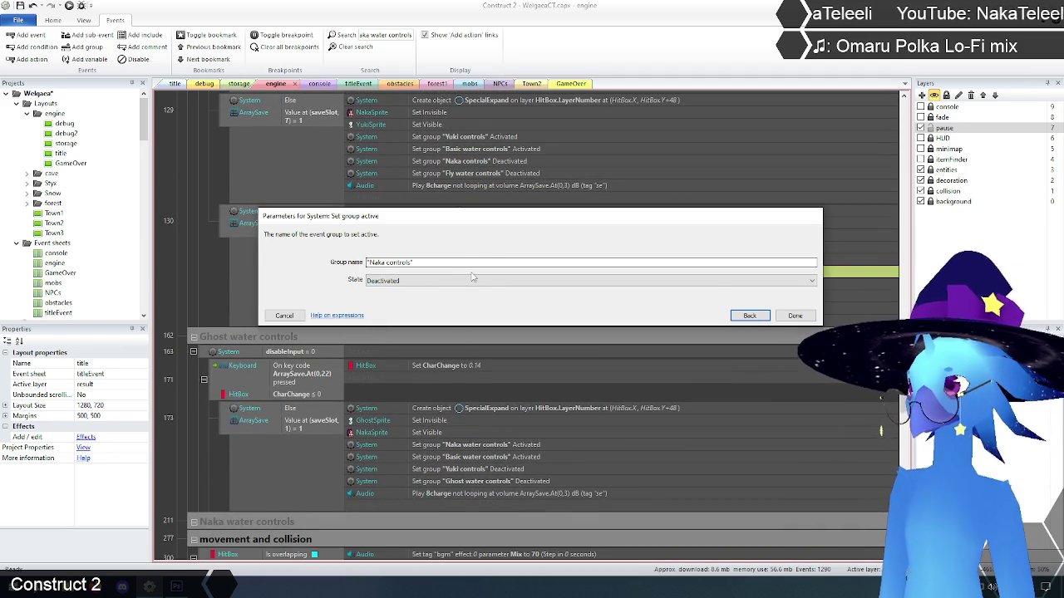
left_click(795, 316)
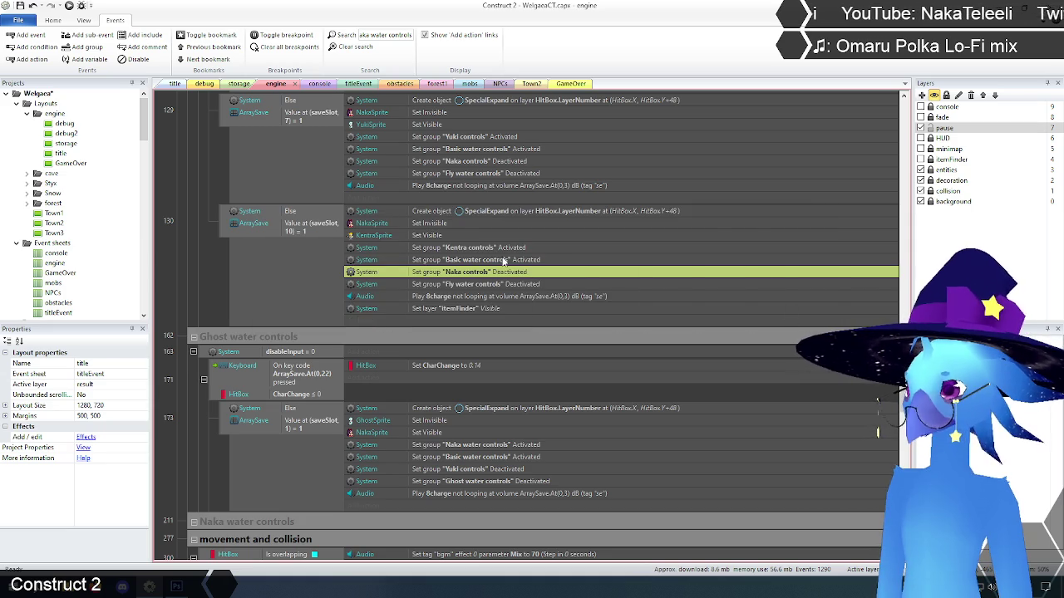
scroll(502, 258, "down", 1)
scroll(502, 257, "down", 1)
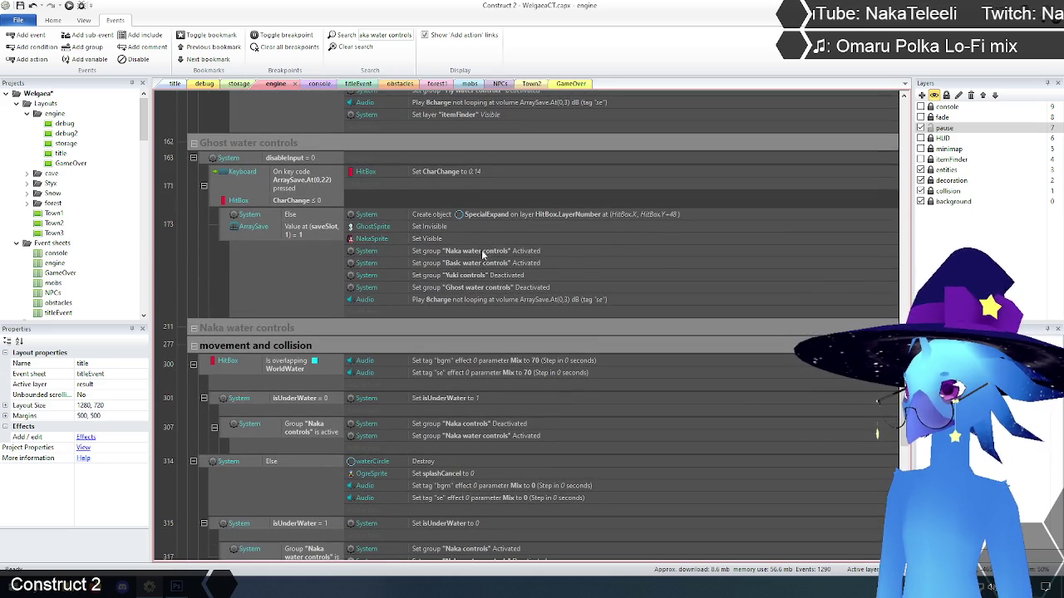
double_click(480, 250)
type("\"n")
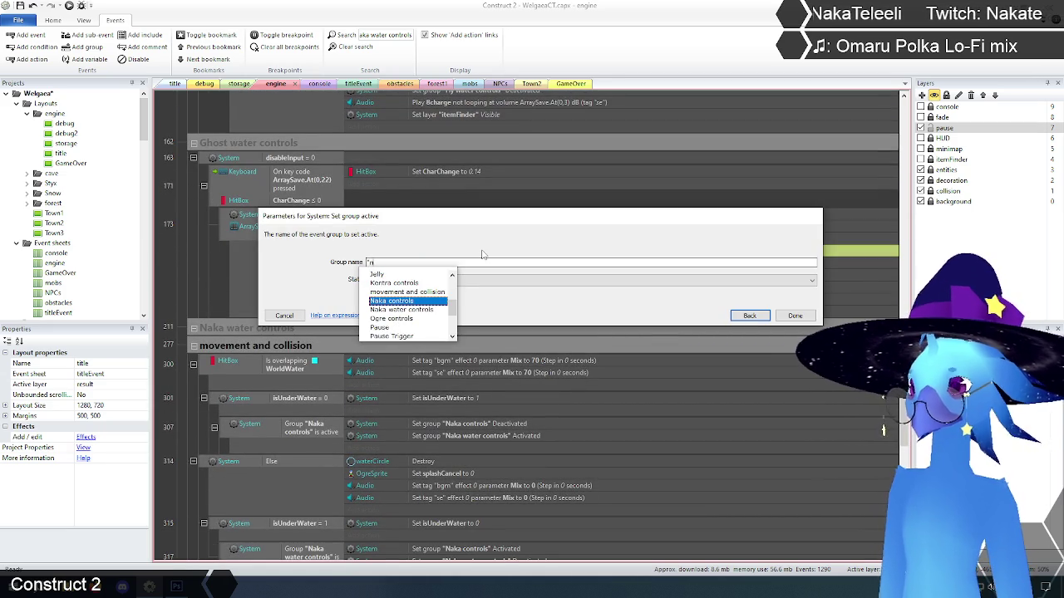
key("Return")
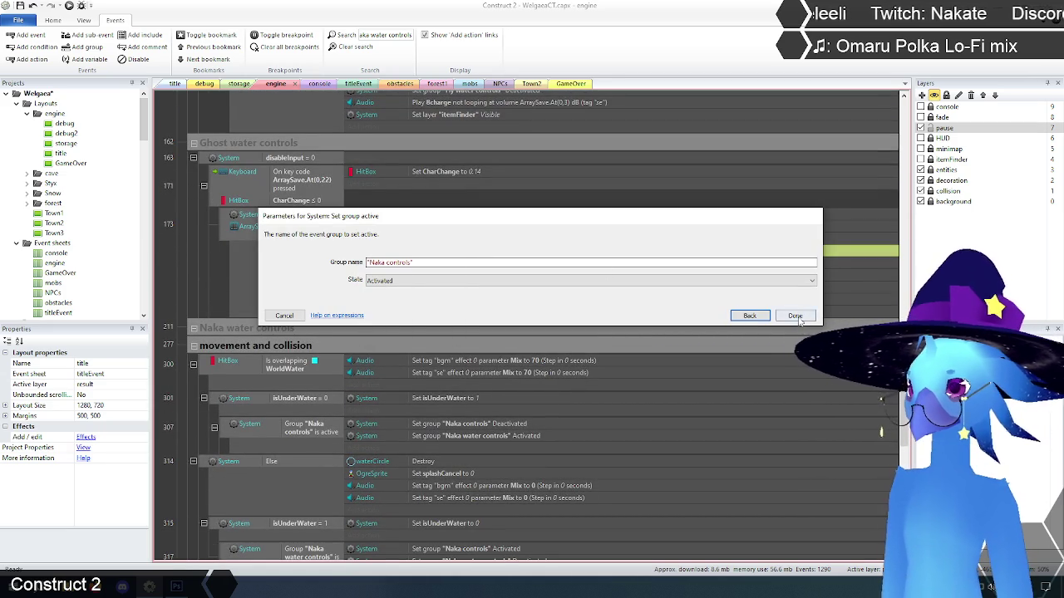
left_click(795, 317)
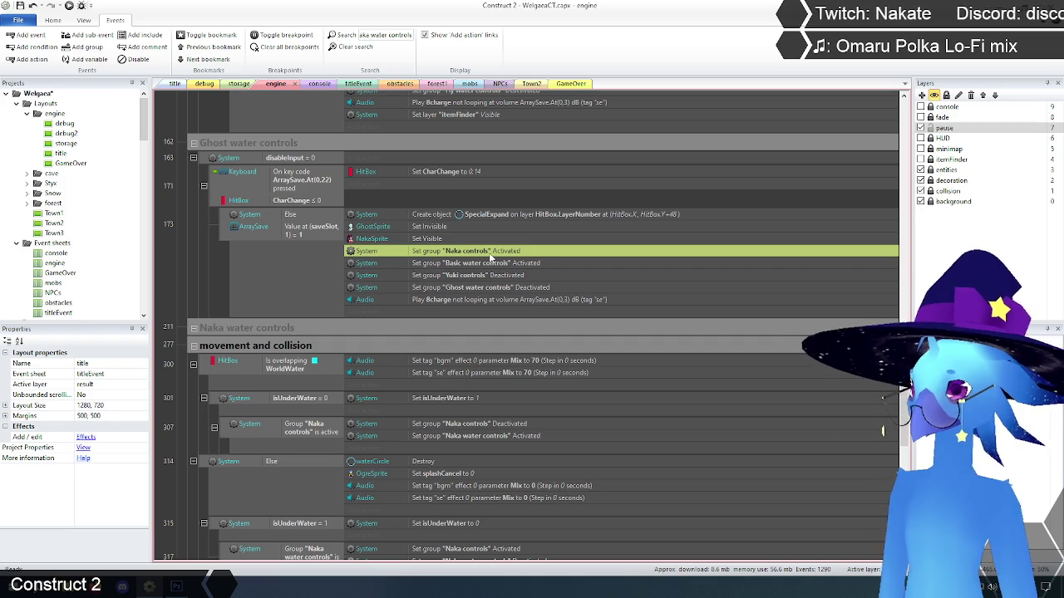
scroll(490, 258, "down", 5)
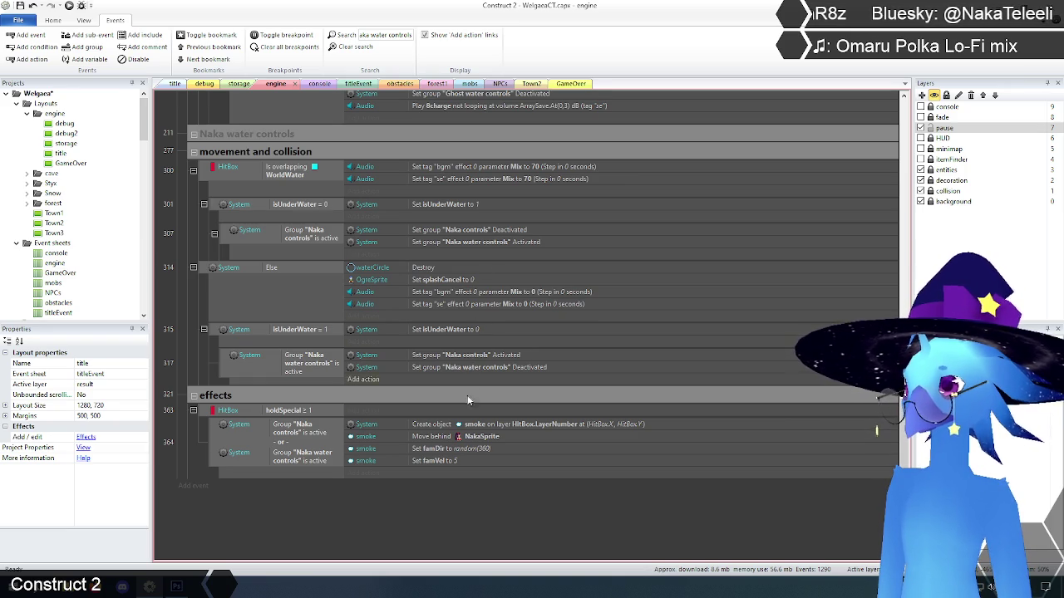
- Delete the 'Naka water controls is active' condition from smoke event 364
scroll(468, 453, "down", 2)
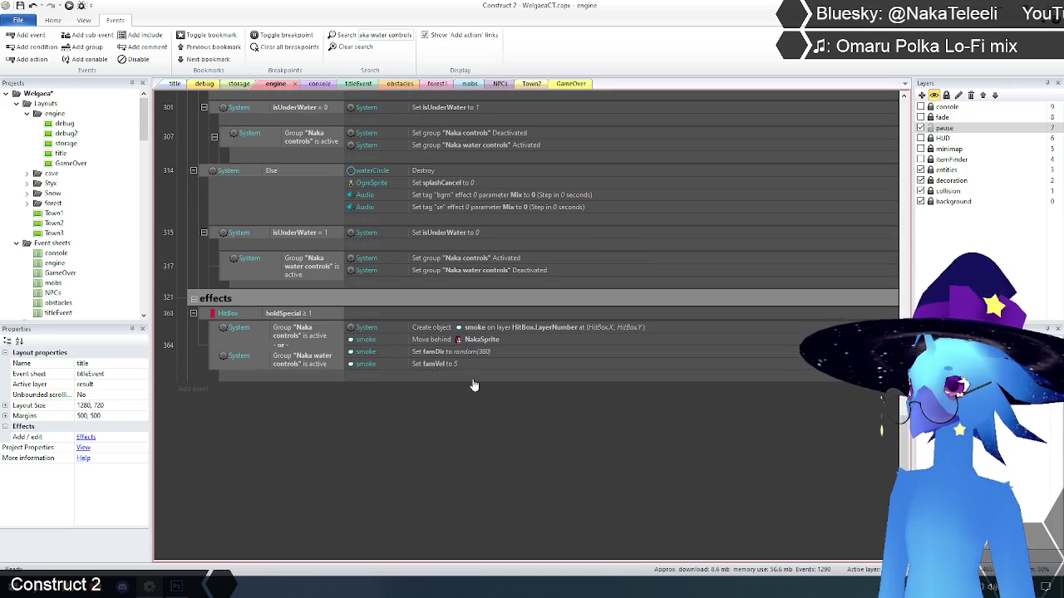
left_click(297, 363)
scroll(362, 441, "up", 1)
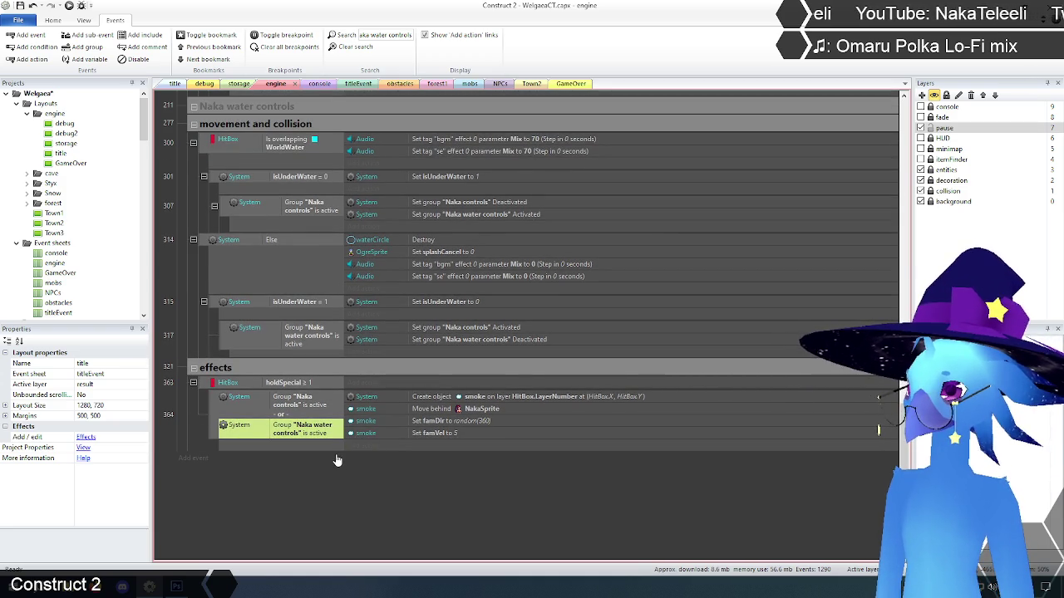
key("Delete")
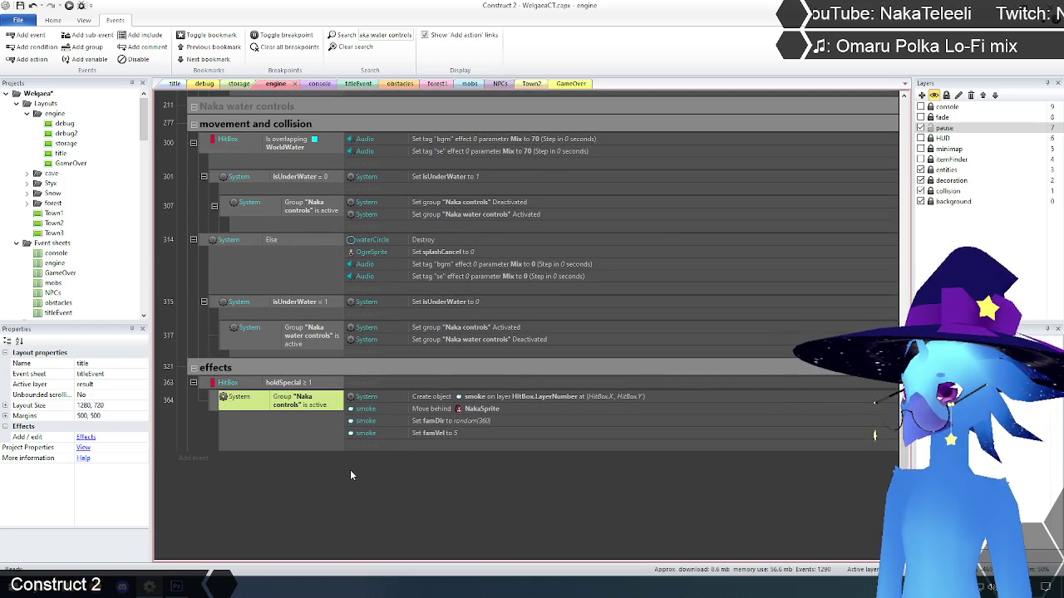
- Delete the disabled Naka water controls reset action from On start of layout
scroll(349, 496, "up", 1)
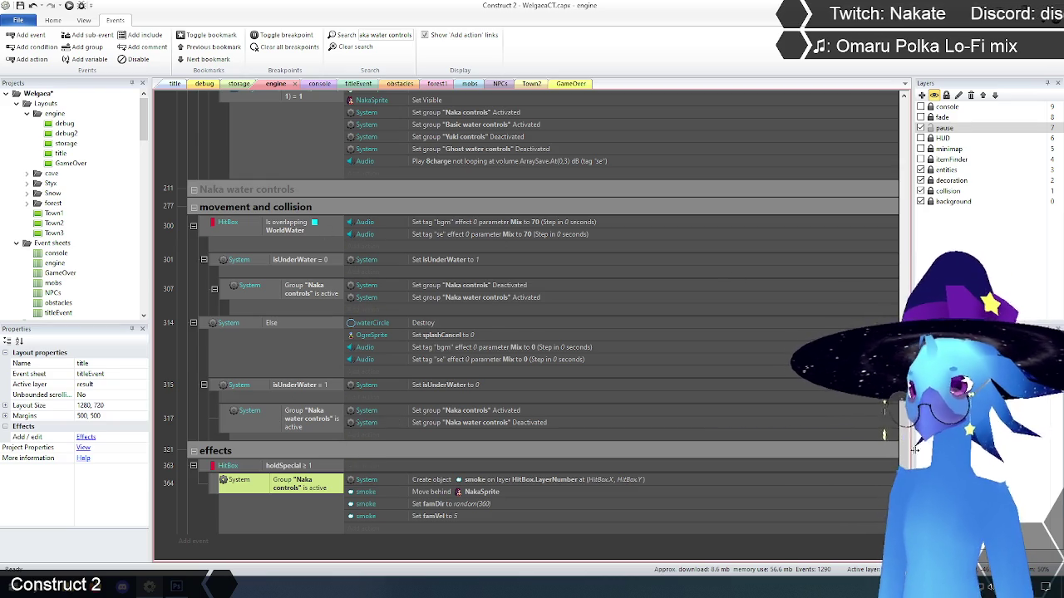
scroll(891, 441, "up", 2)
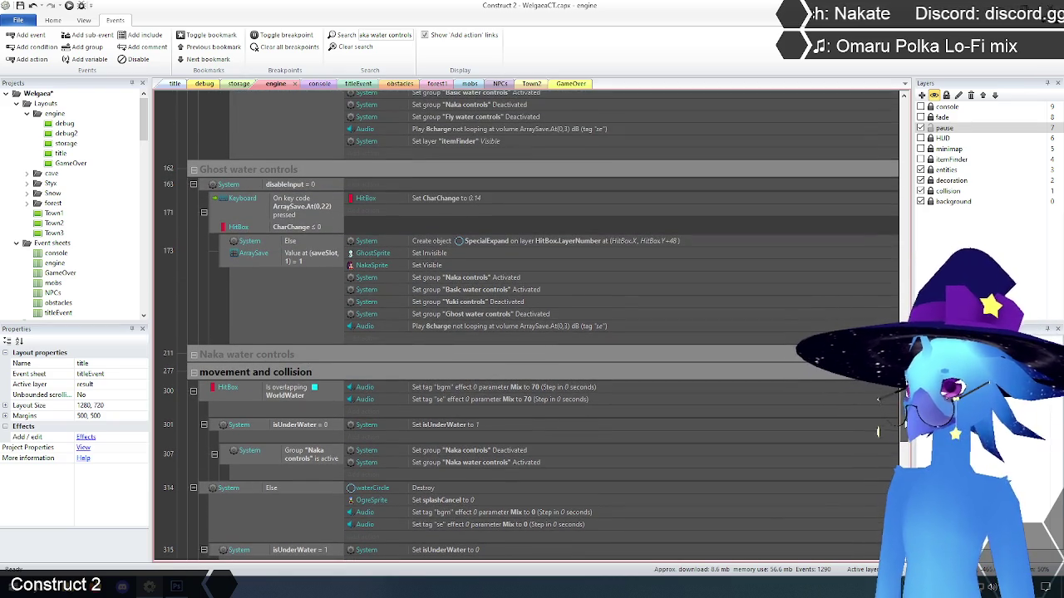
scroll(585, 299, "up", 15)
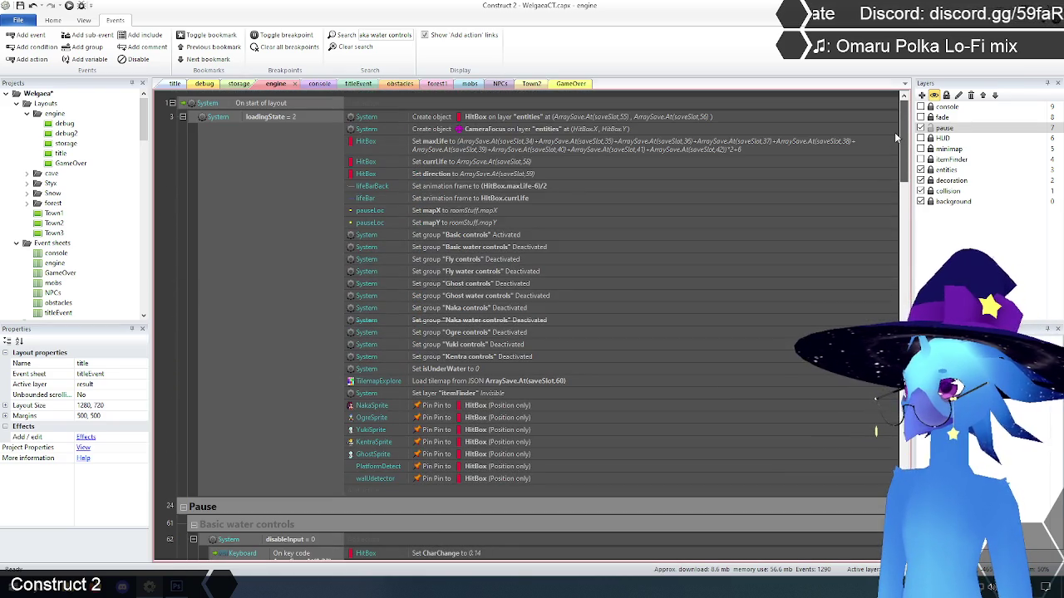
left_click(476, 323)
key("Delete")
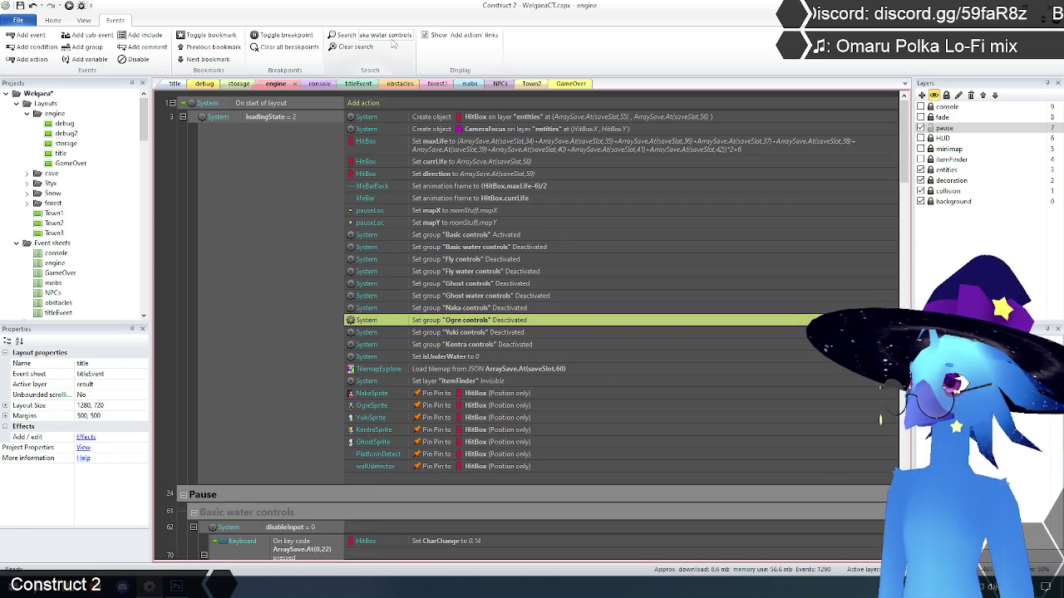
- Filter to water controls events, select events 300 and 314, then clear the search
left_click(386, 37)
key("Return")
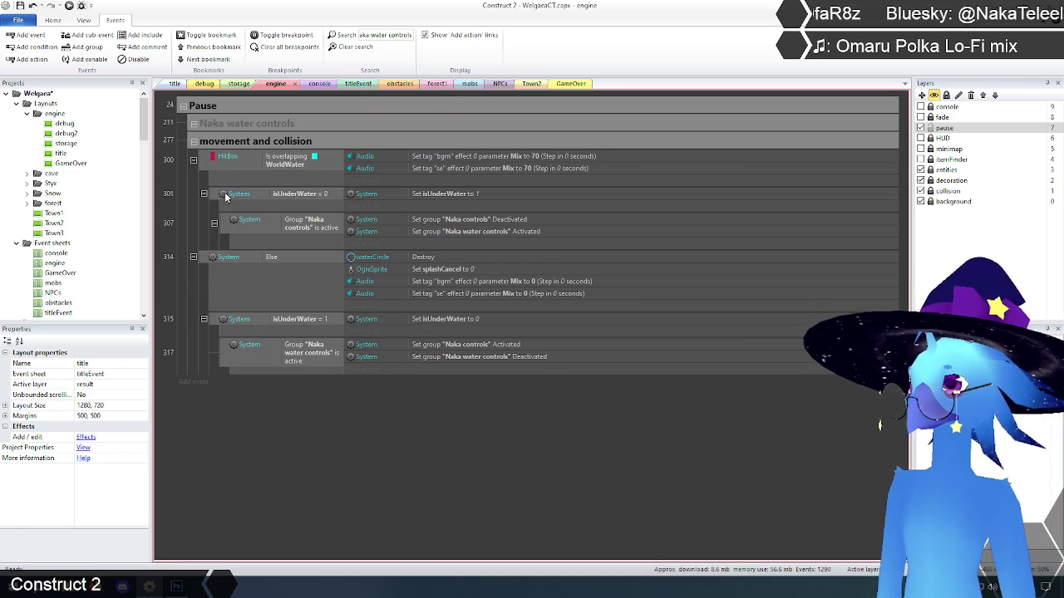
left_click(205, 162)
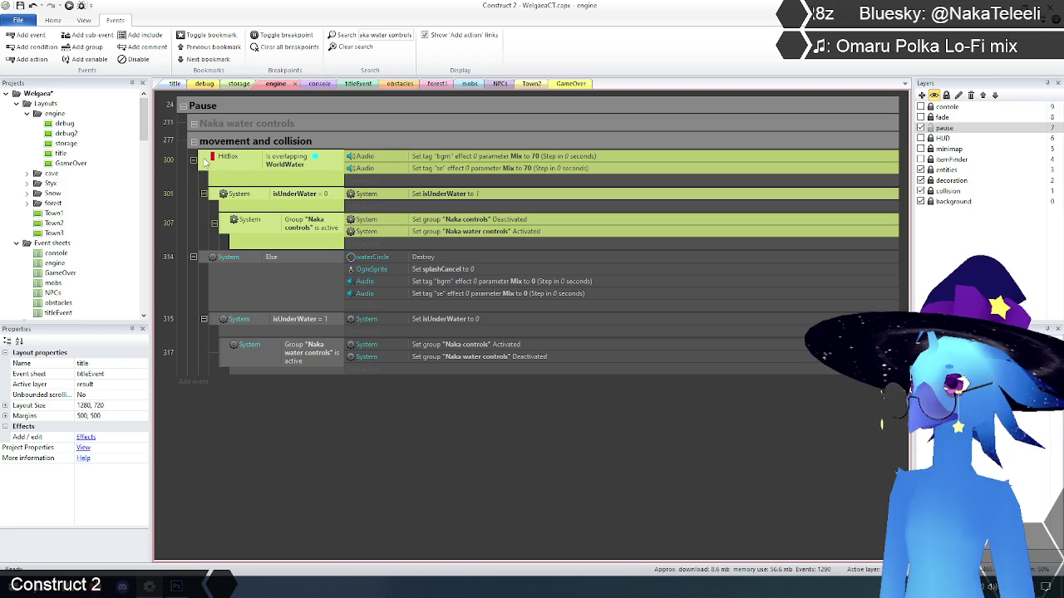
left_click(206, 262, "ctrl")
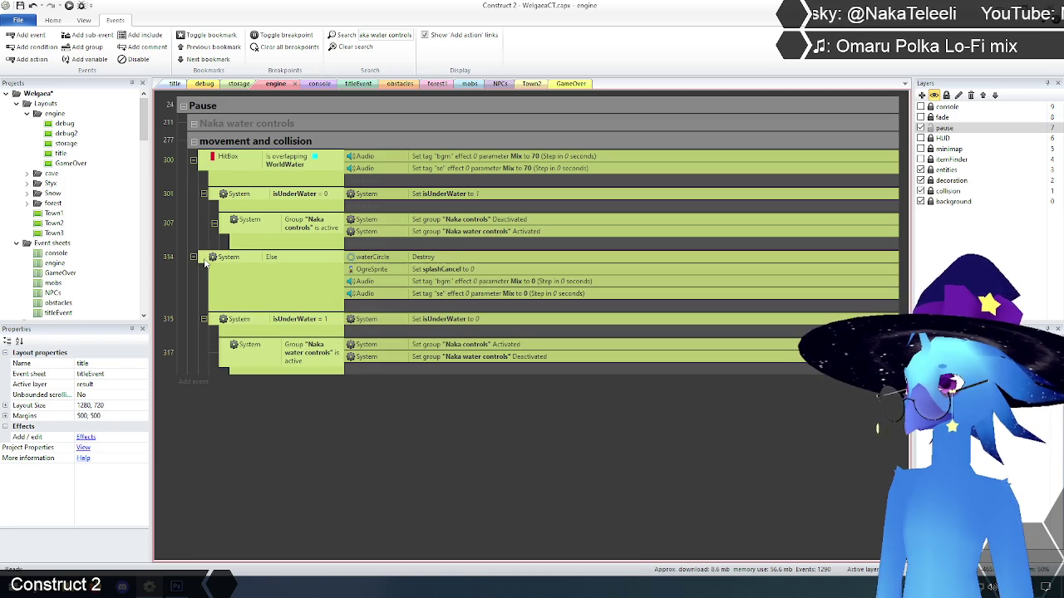
left_click(358, 48)
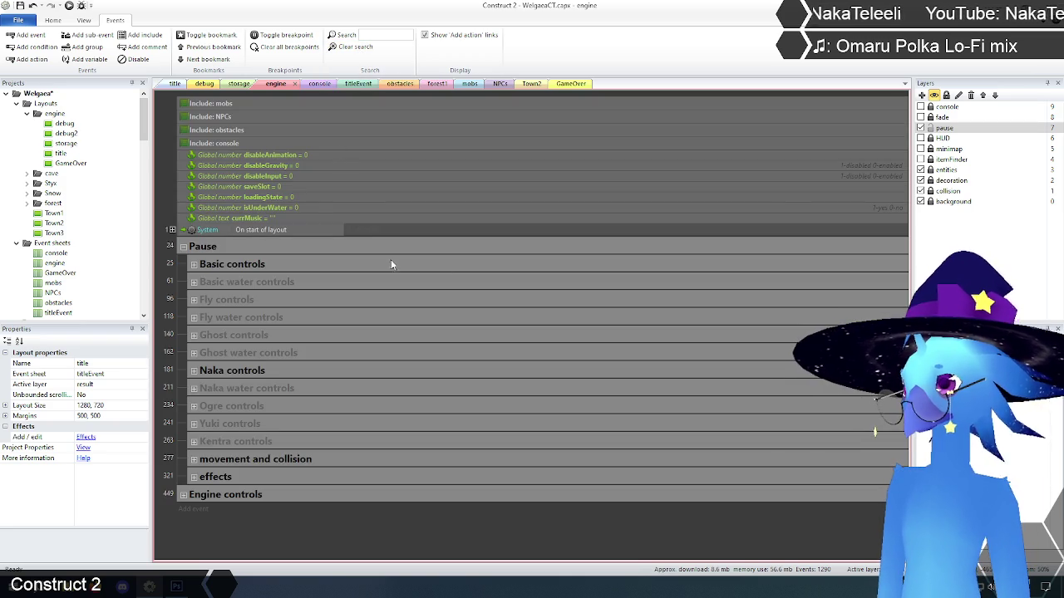
- Expand the movement and collision group and water collision event 300 to reveal its sub-events
left_click(193, 459)
scroll(833, 281, "down", 5)
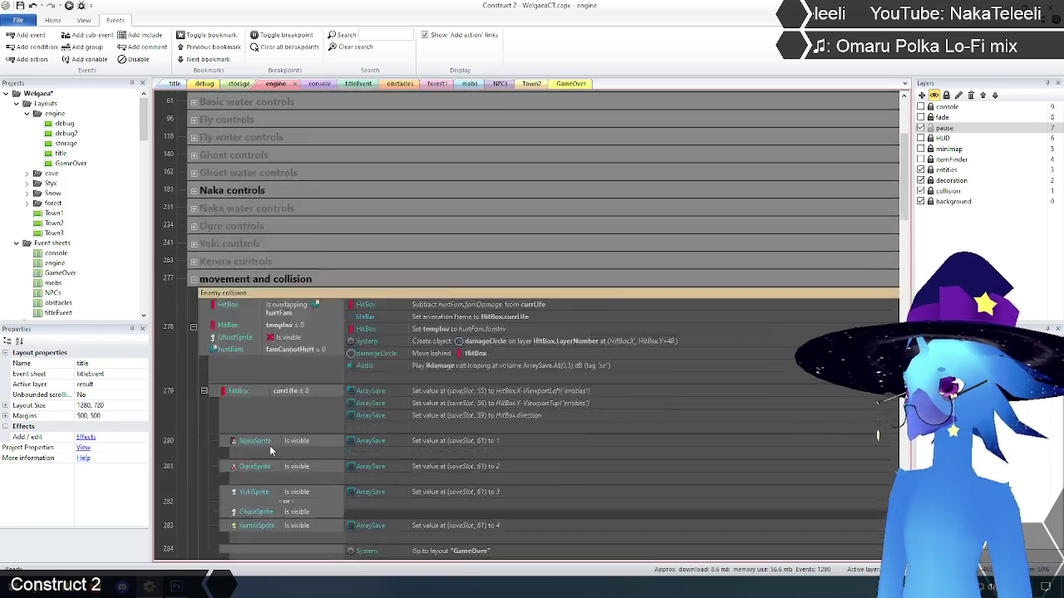
left_click_drag(905, 203, 891, 475)
scroll(891, 475, "up", 4)
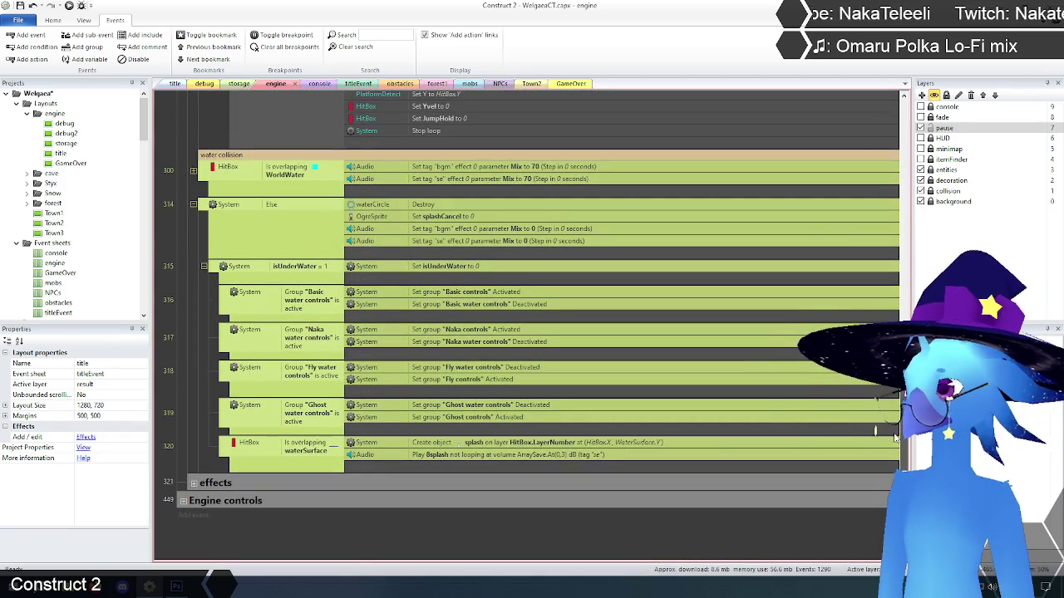
left_click(193, 171)
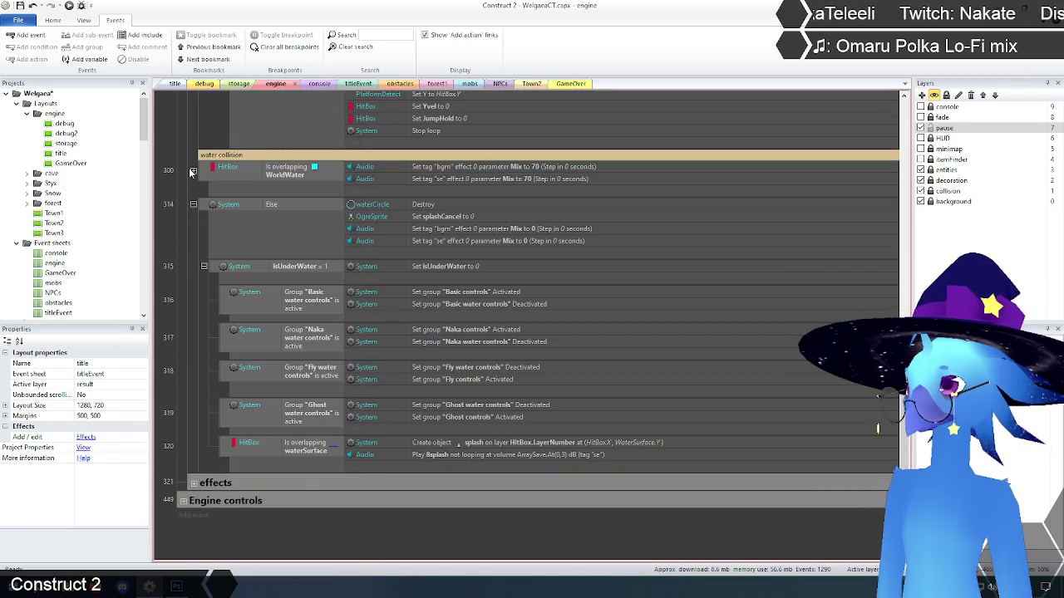
left_click(194, 172)
scroll(181, 242, "down", 5)
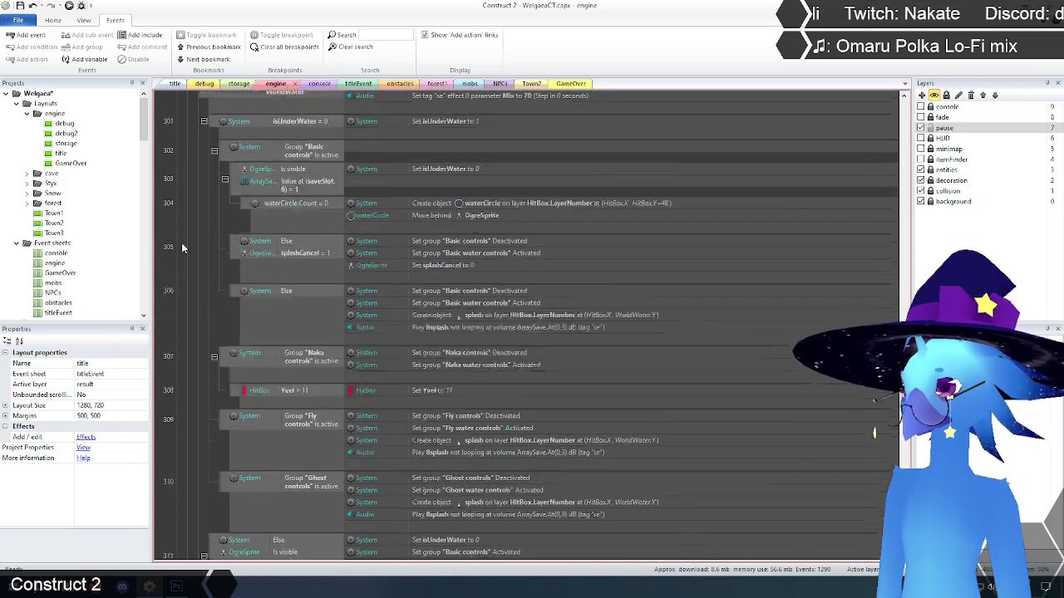
scroll(181, 243, "up", 5)
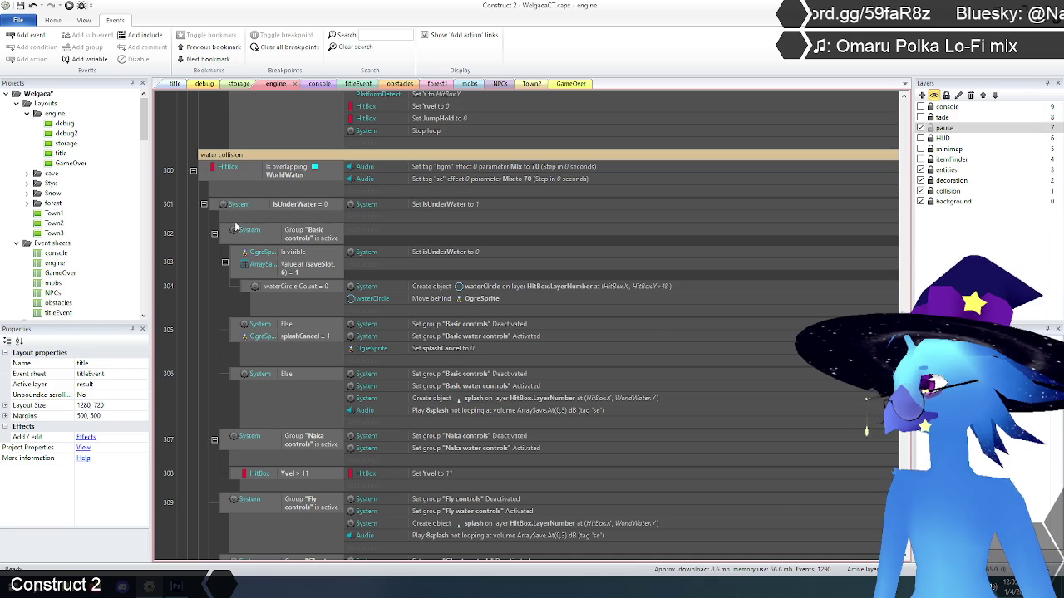
scroll(238, 232, "down", 3)
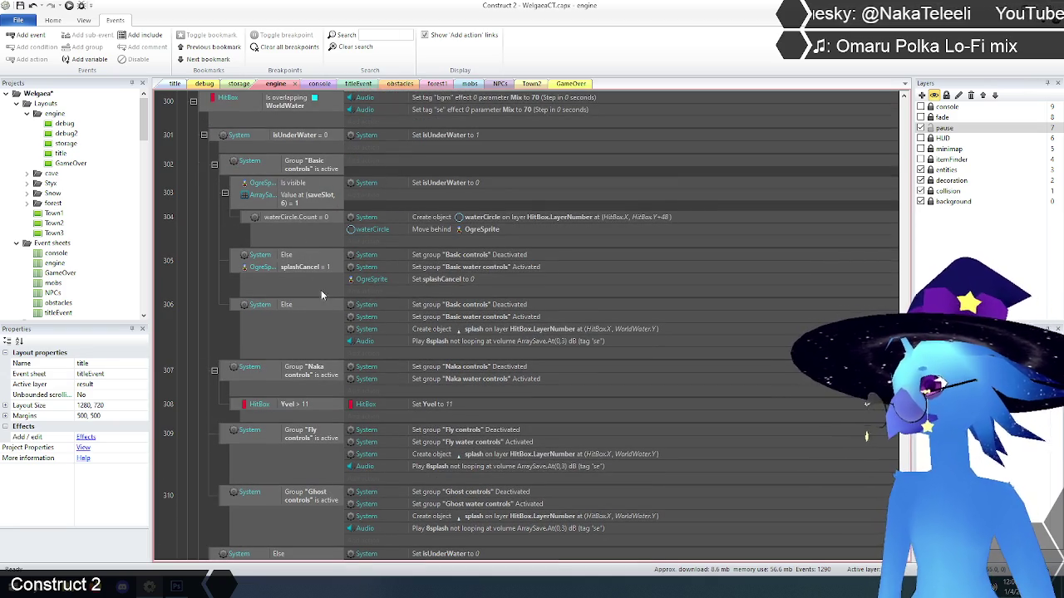
- Delete event 307 (Naka controls is active) along with its HitBox Yvel sub-event
left_click(225, 378)
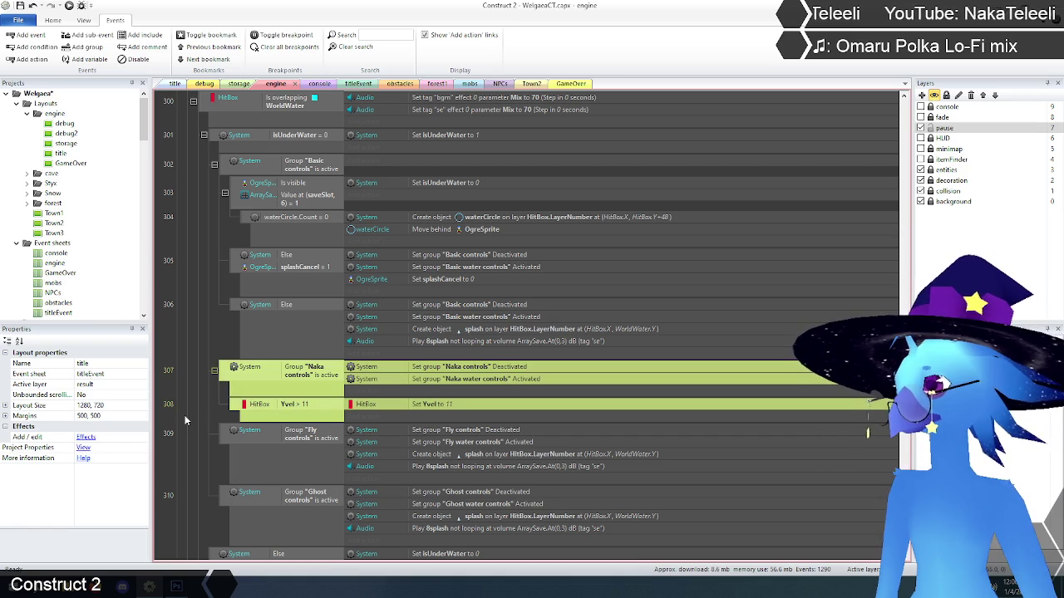
scroll(178, 412, "up", 2)
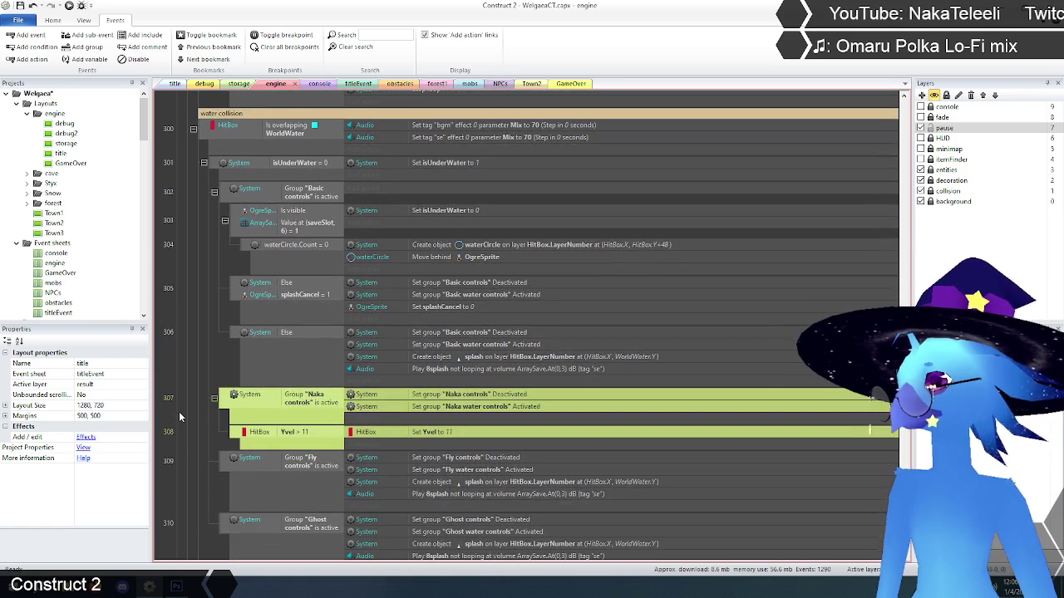
scroll(179, 411, "up", 1)
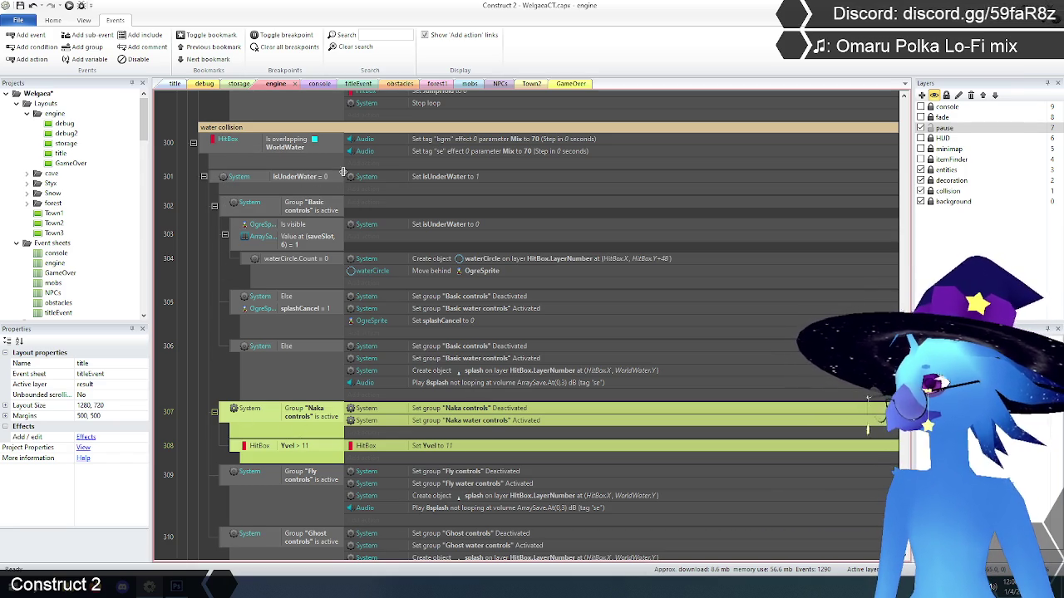
scroll(221, 324, "down", 5)
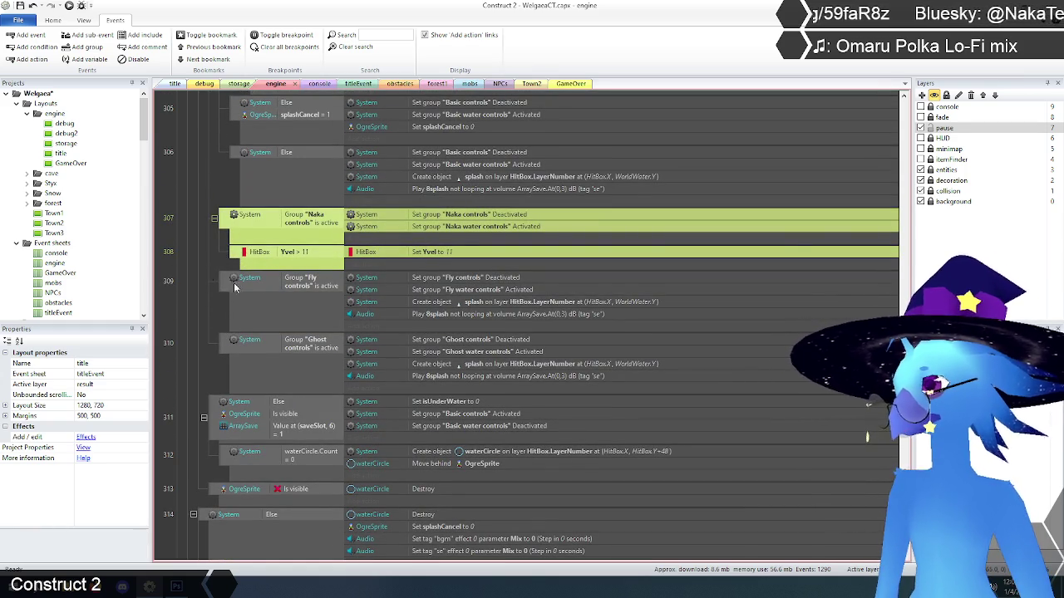
scroll(196, 297, "up", 4)
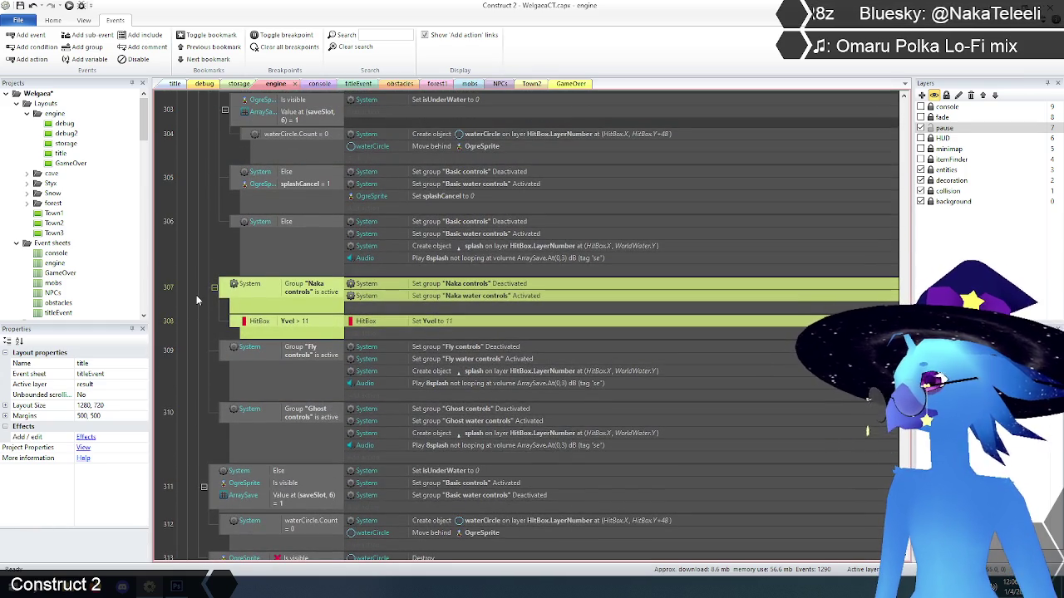
key("Delete")
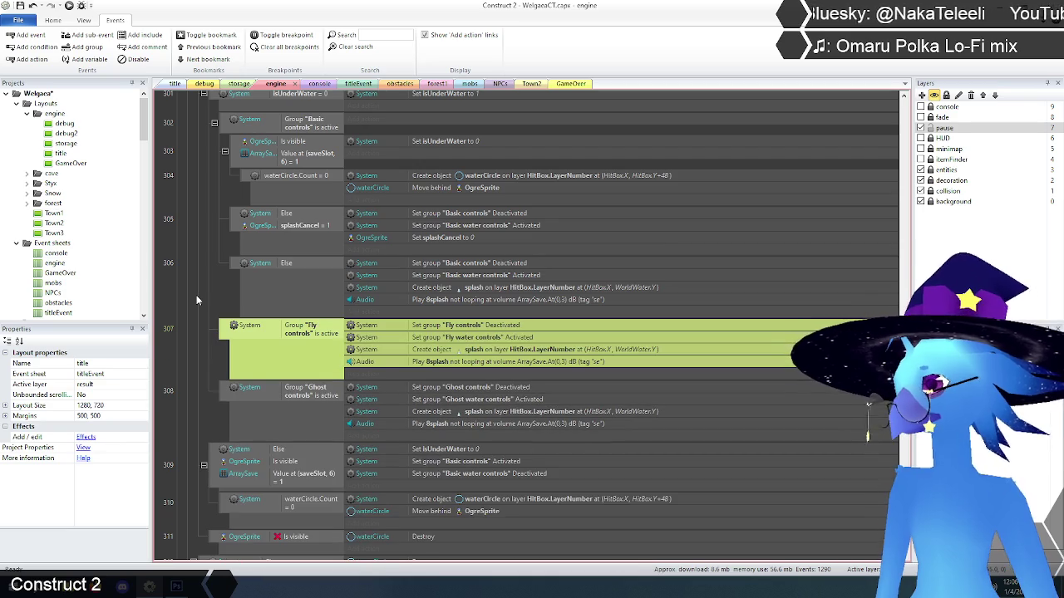
key("Delete")
scroll(209, 274, "down", 5)
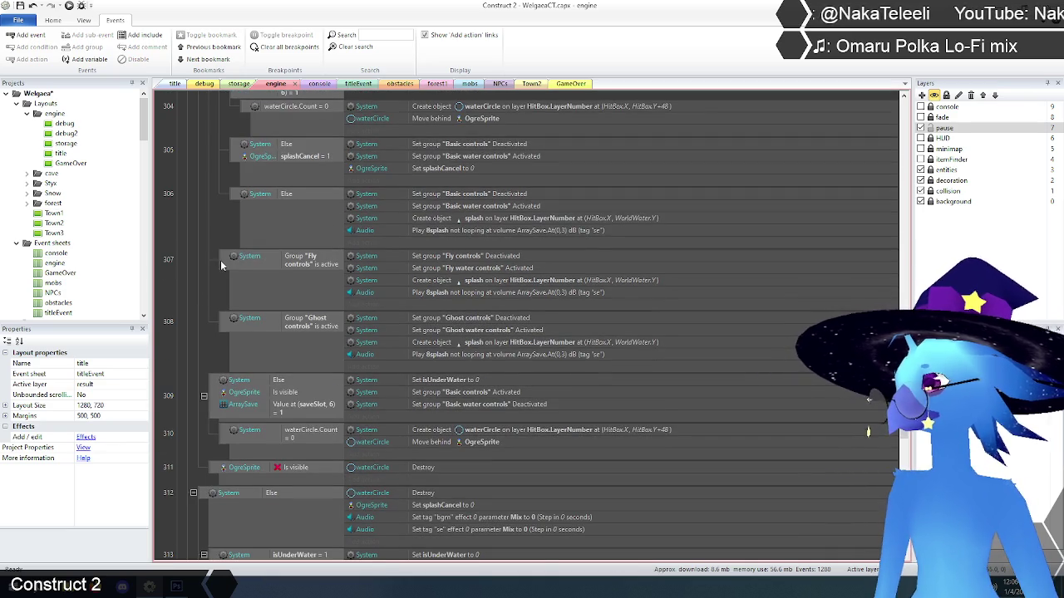
scroll(222, 265, "down", 5)
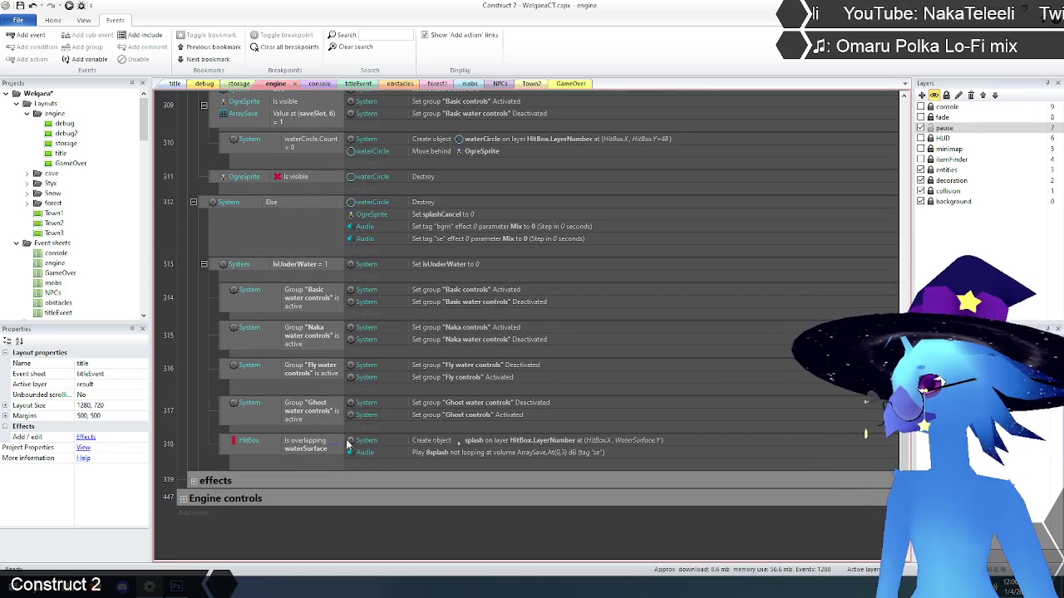
- Delete event 315, which swaps Naka water controls back to Naka controls
left_click(229, 342)
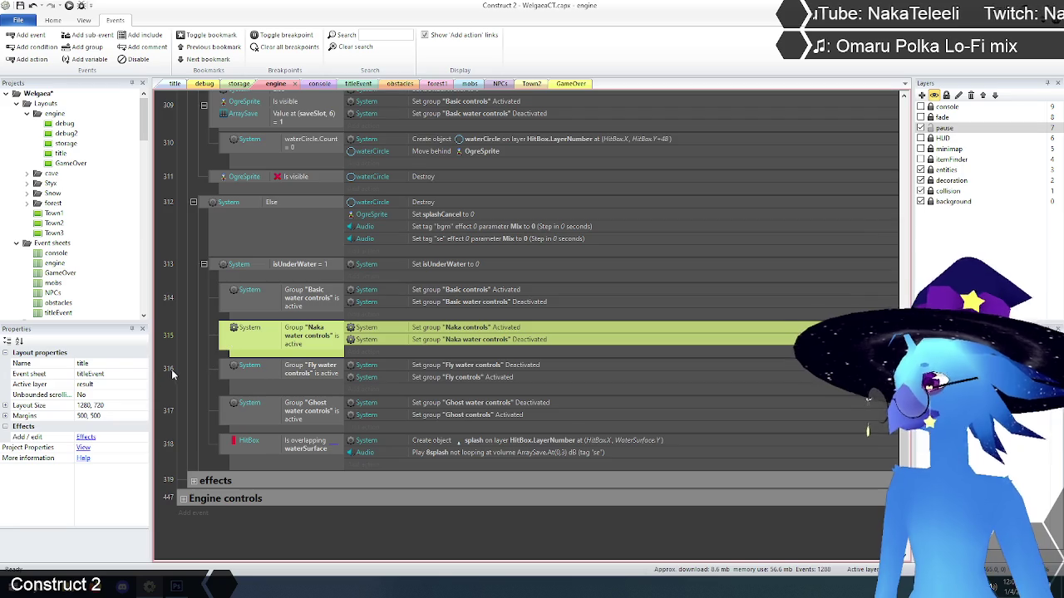
scroll(173, 370, "up", 2)
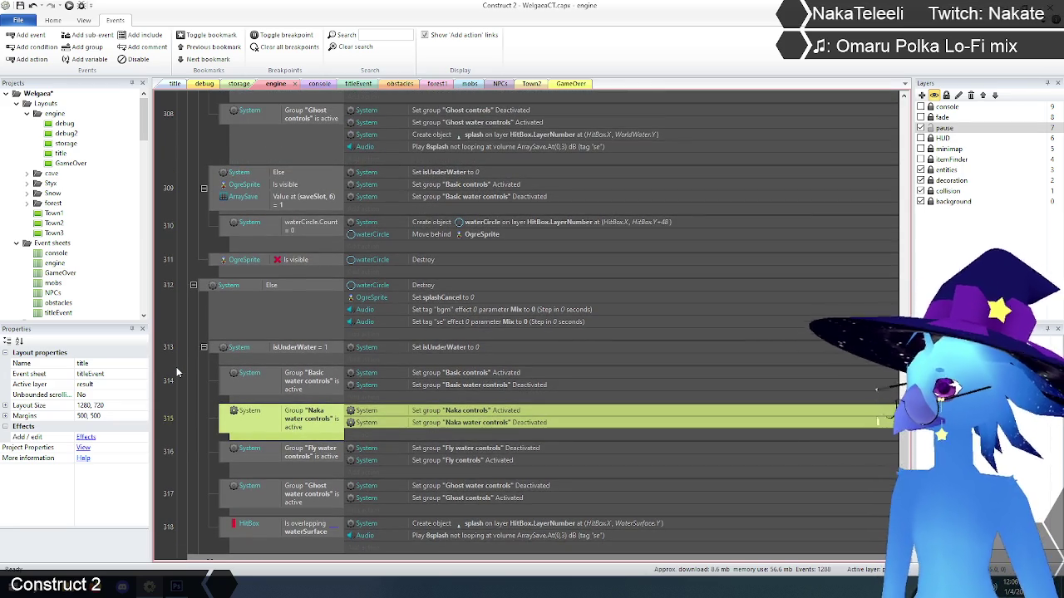
scroll(176, 371, "down", 3)
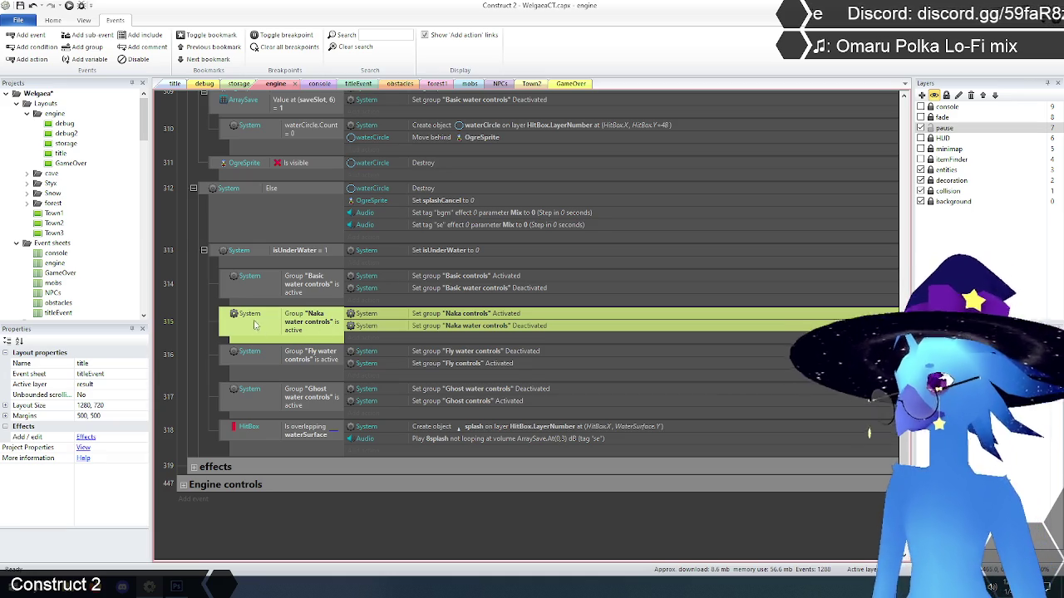
key("Delete")
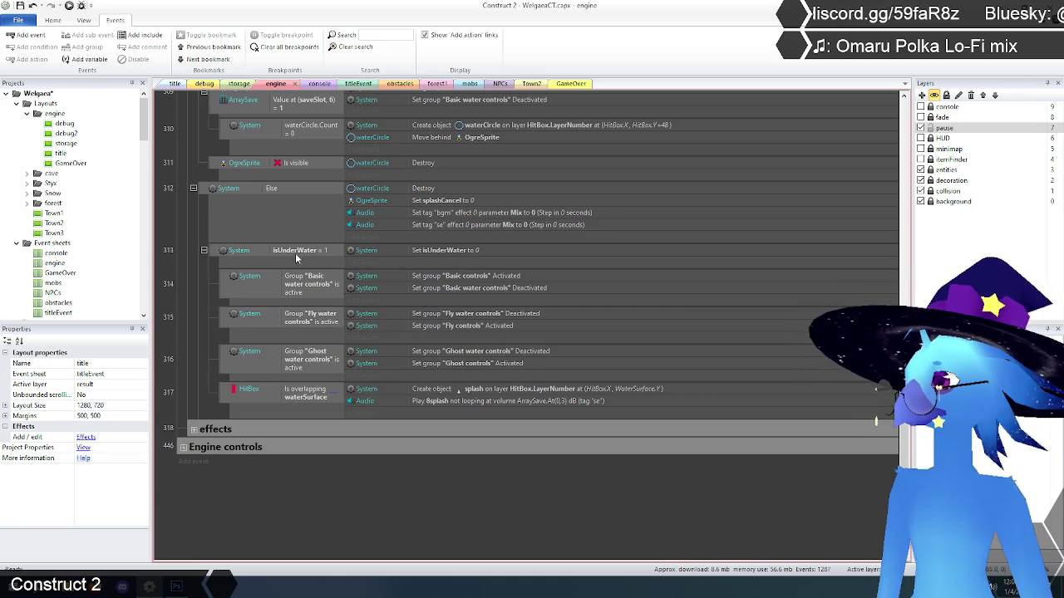
left_click(384, 35)
type("naka water contro")
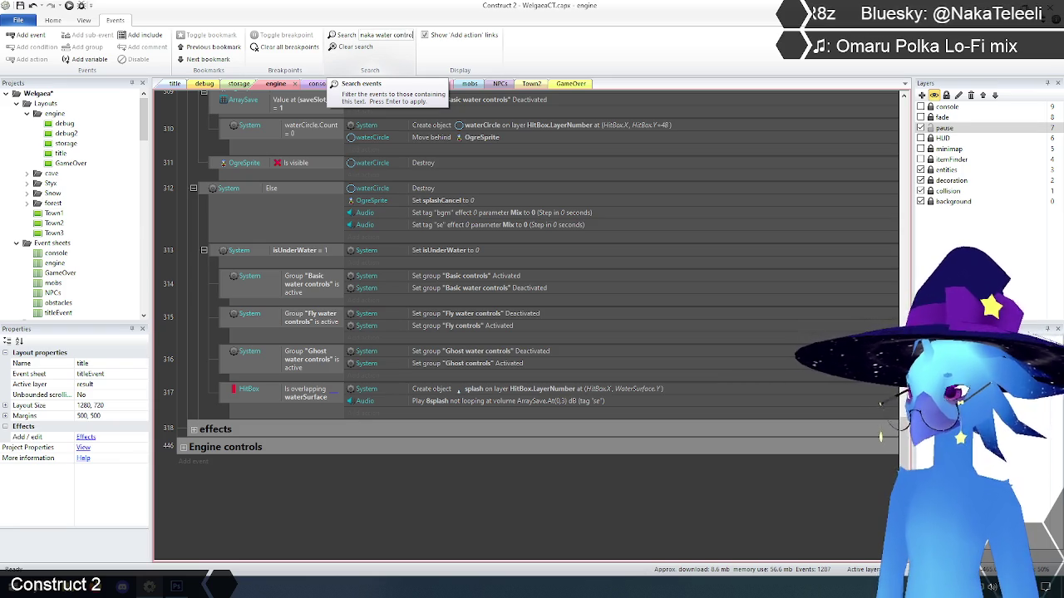
- Filter to events mentioning 'naka water controls', then clear the search
type("ls")
key("Return")
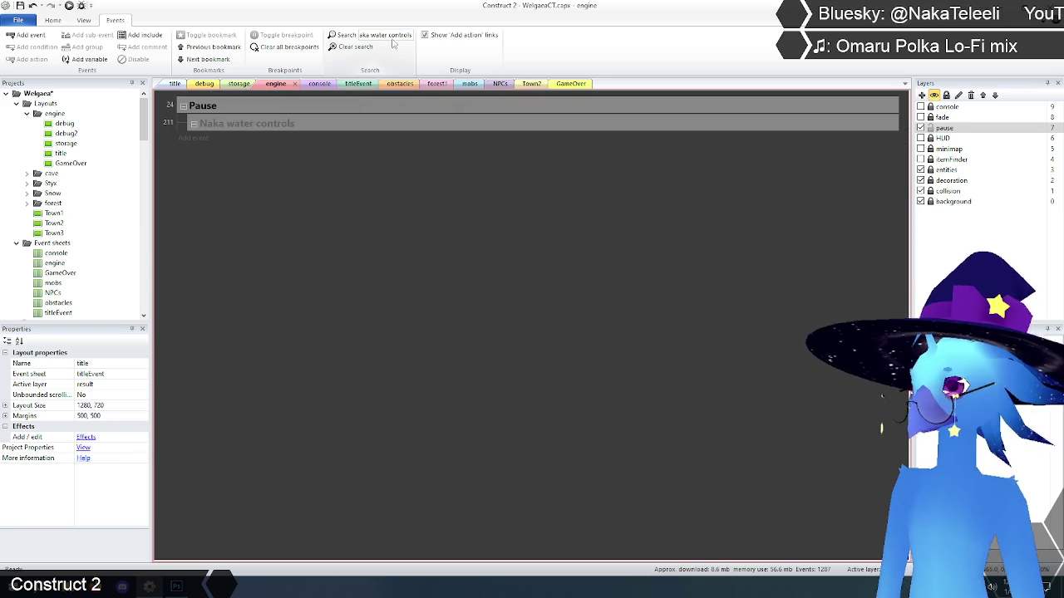
left_click(353, 47)
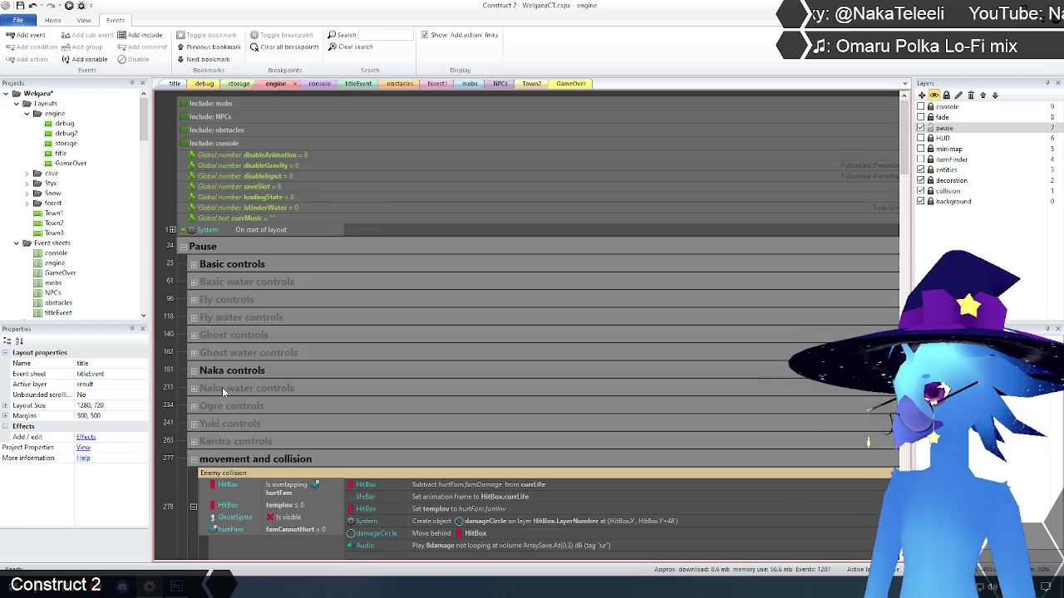
- Delete the Naka water controls group, then filter events to 'ghost water controls'
left_click(270, 393)
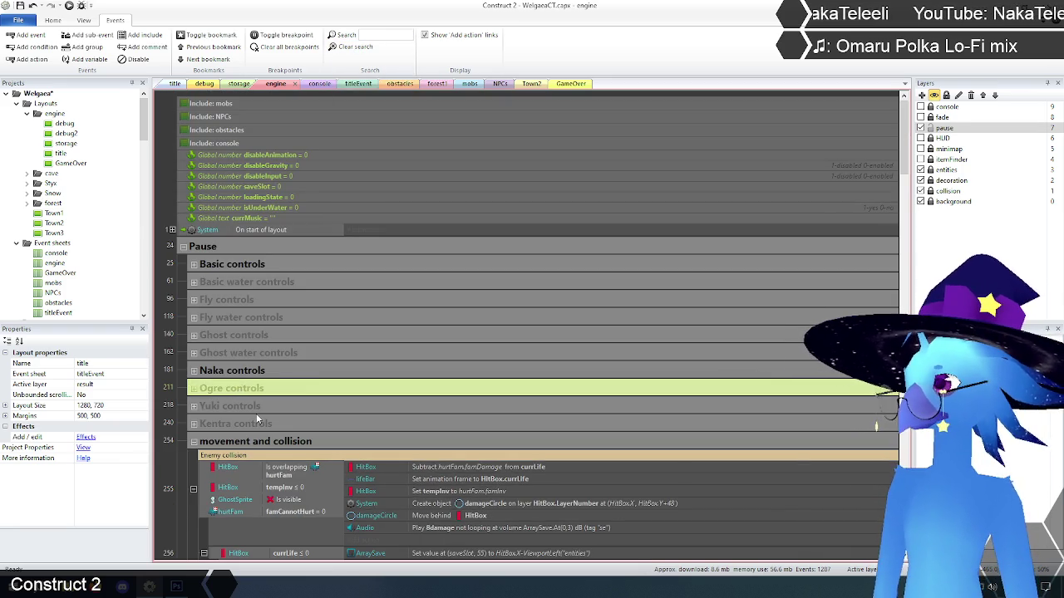
key("Delete")
type("ghost water cont")
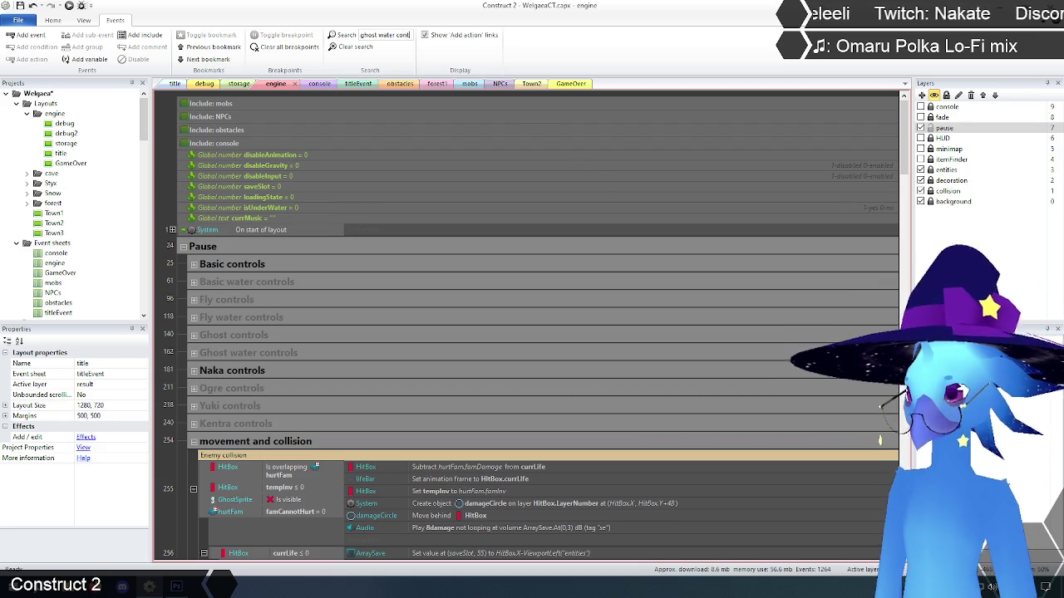
type("ols")
key("Return")
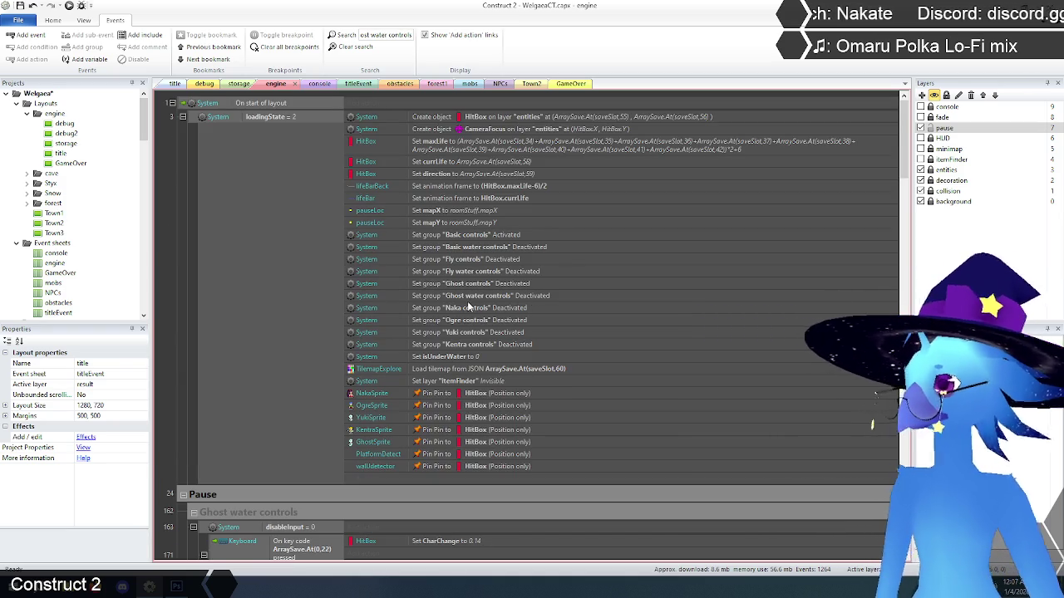
- Delete the startup Ghost water controls action and retarget the next deactivation to Ghost controls
left_click(467, 300)
key("Delete")
scroll(372, 299, "down", 2)
scroll(371, 299, "down", 5)
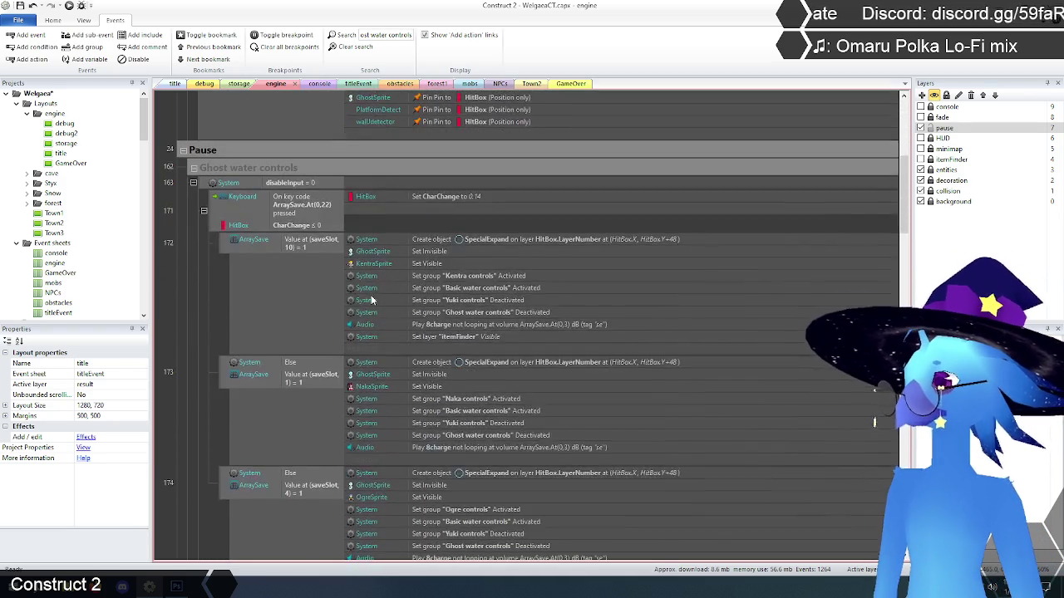
double_click(479, 258)
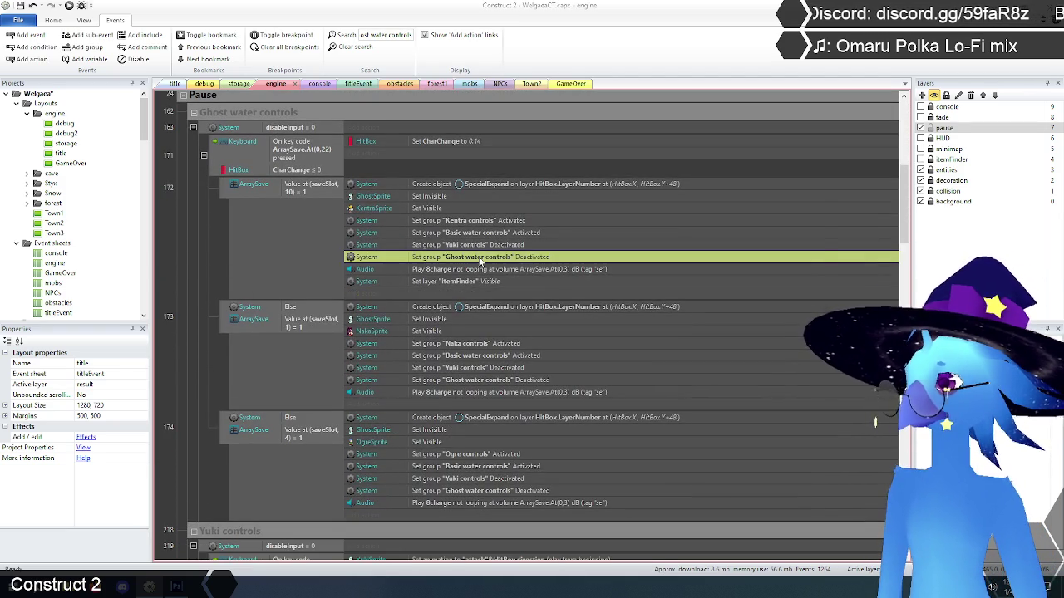
type("\"Ghost controls\"")
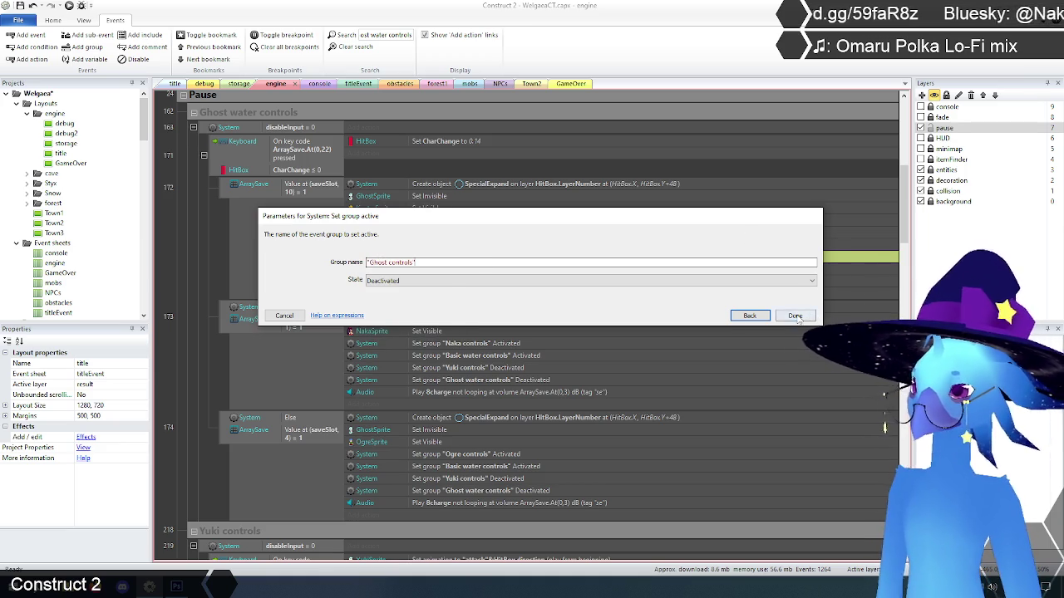
key("Return")
- Retarget the next two Ghost water controls deactivations to the Ghost controls group
scroll(532, 232, "down", 3)
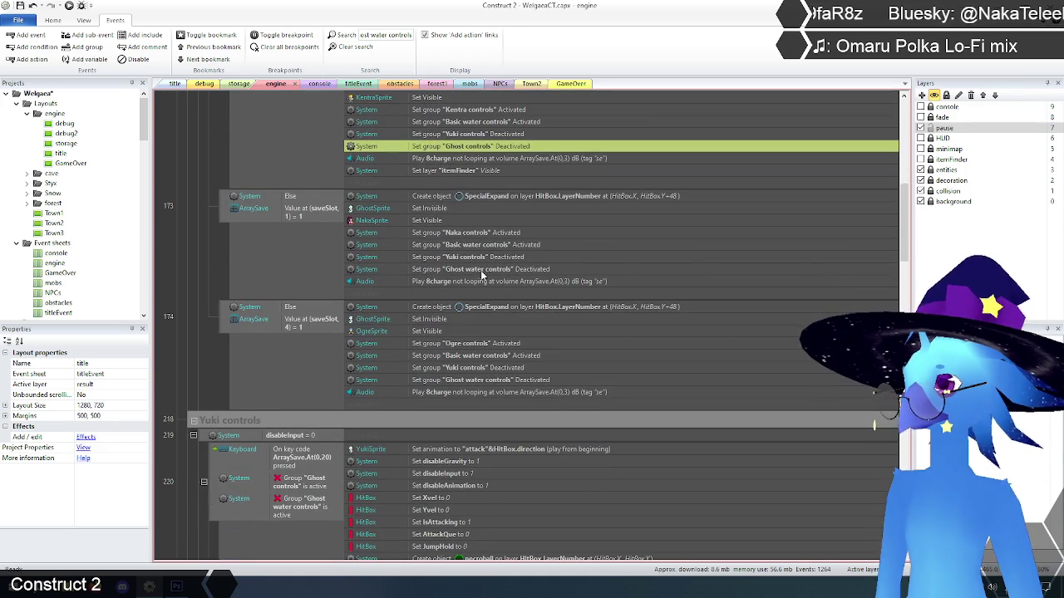
double_click(477, 270)
type("\"Ghost controls\"")
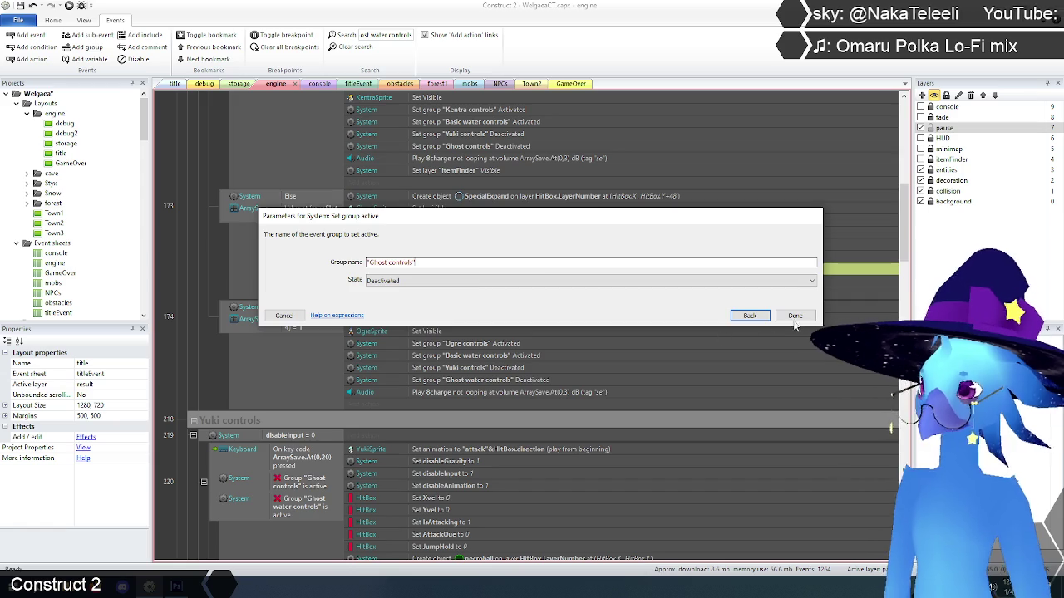
key("Return")
scroll(532, 307, "down", 2)
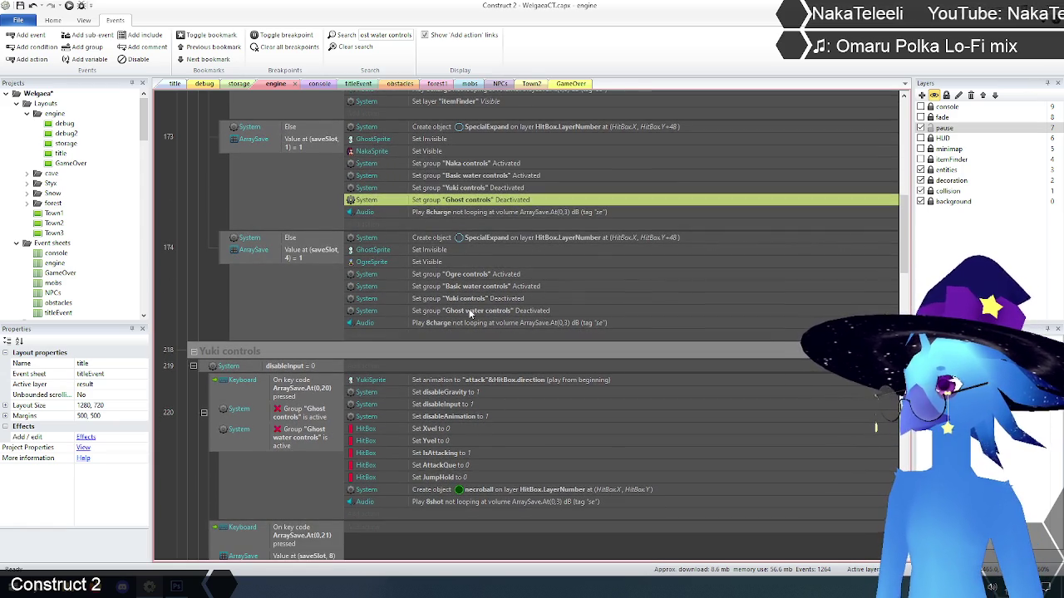
double_click(470, 311)
type("\"Ghost controls\"")
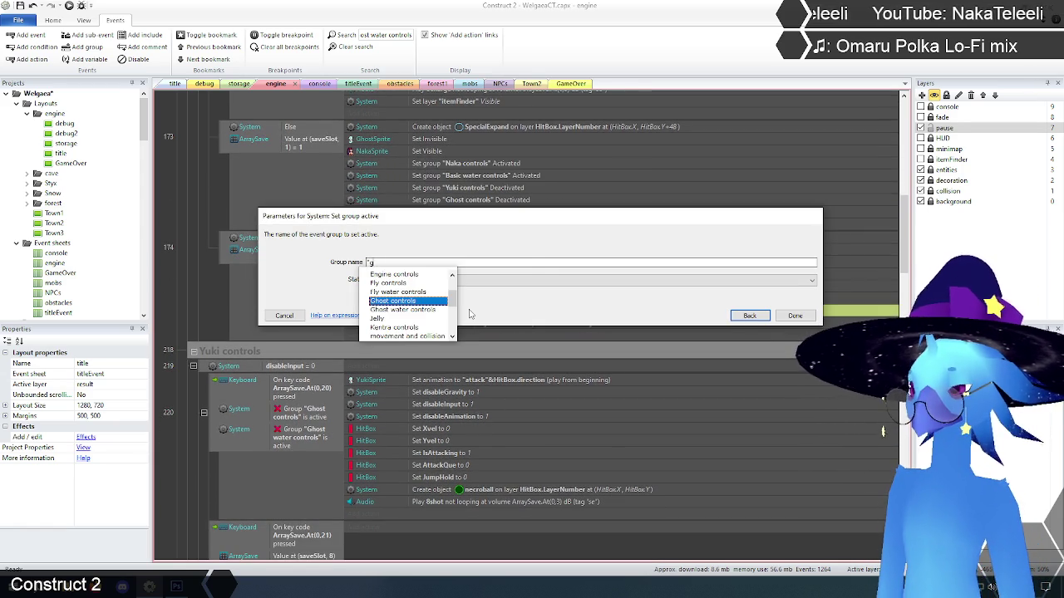
left_click(795, 316)
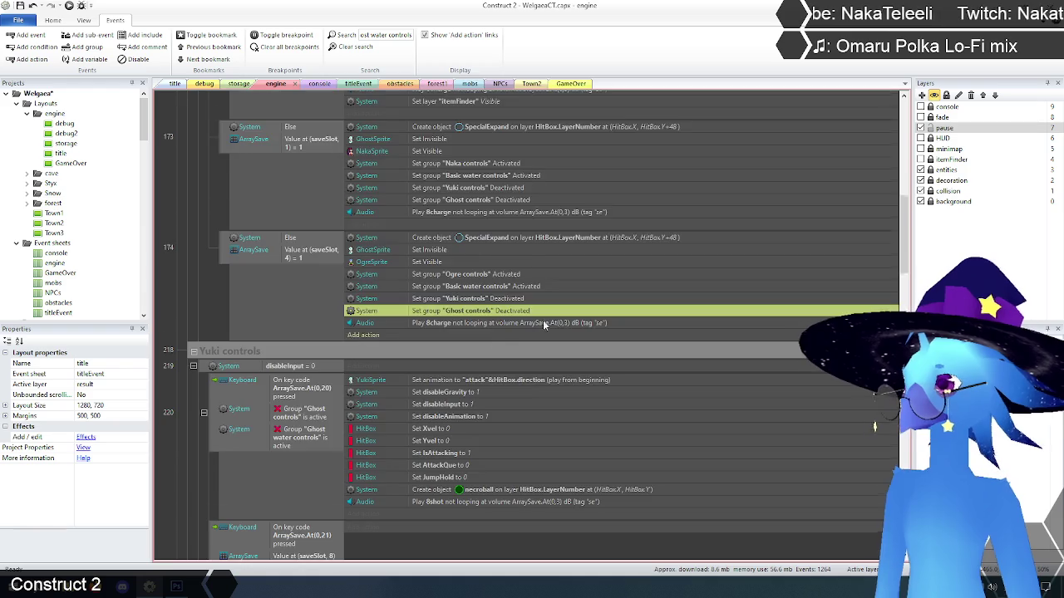
- Change the Ghost water controls activation further down to activate Ghost controls instead
scroll(545, 313, "down", 3)
scroll(501, 309, "up", 5)
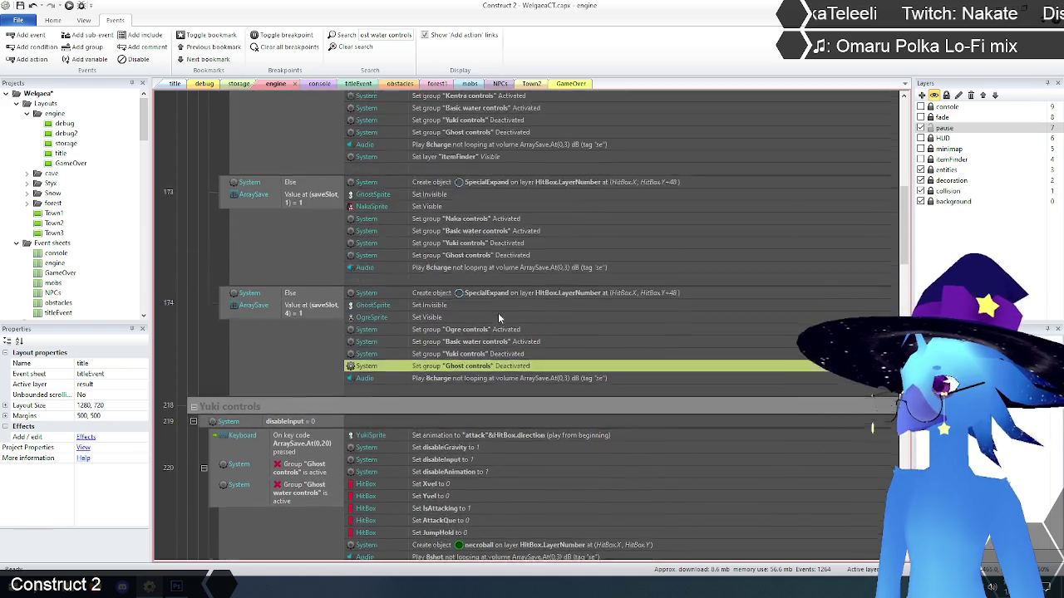
scroll(498, 313, "up", 3)
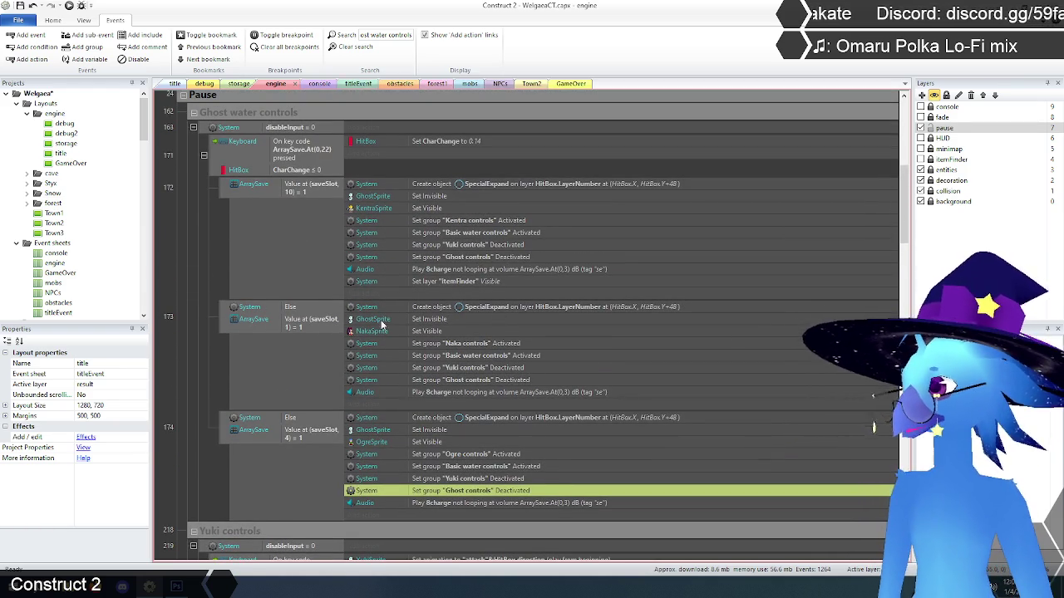
scroll(406, 313, "down", 7)
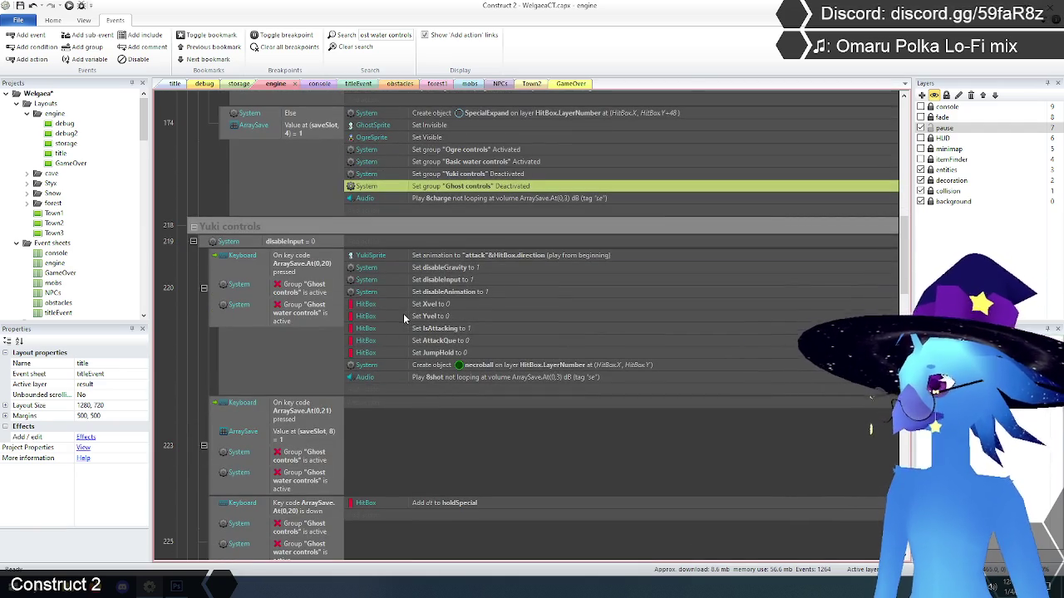
scroll(405, 311, "down", 3)
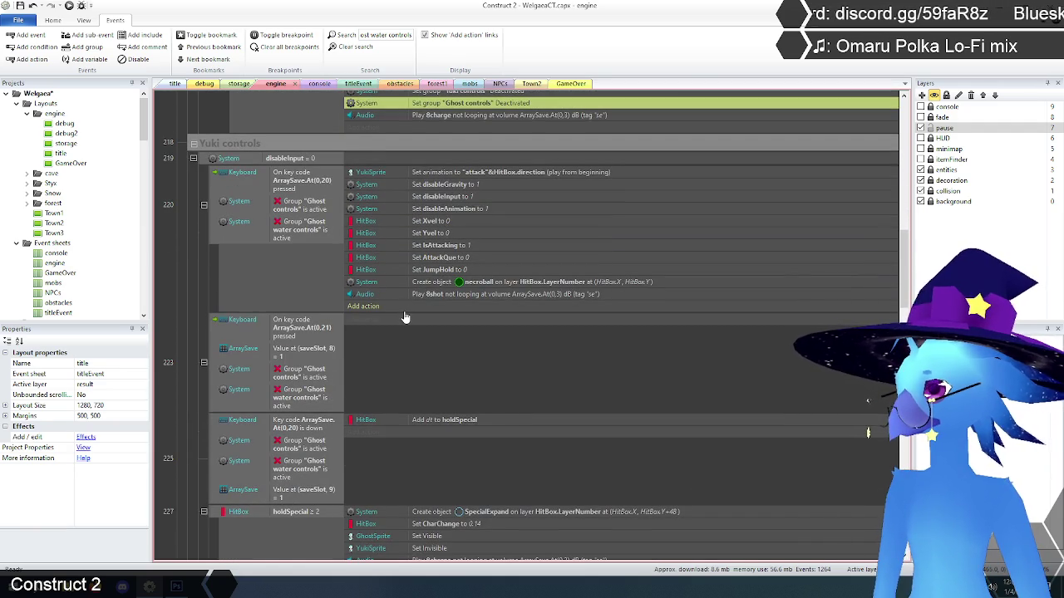
scroll(312, 223, "down", 5)
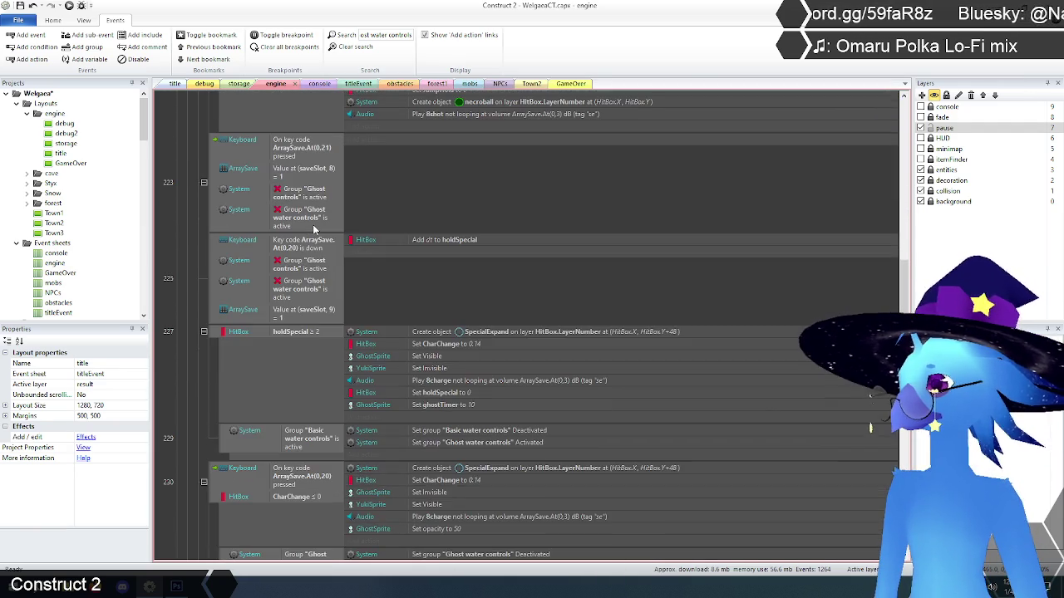
scroll(314, 228, "down", 2)
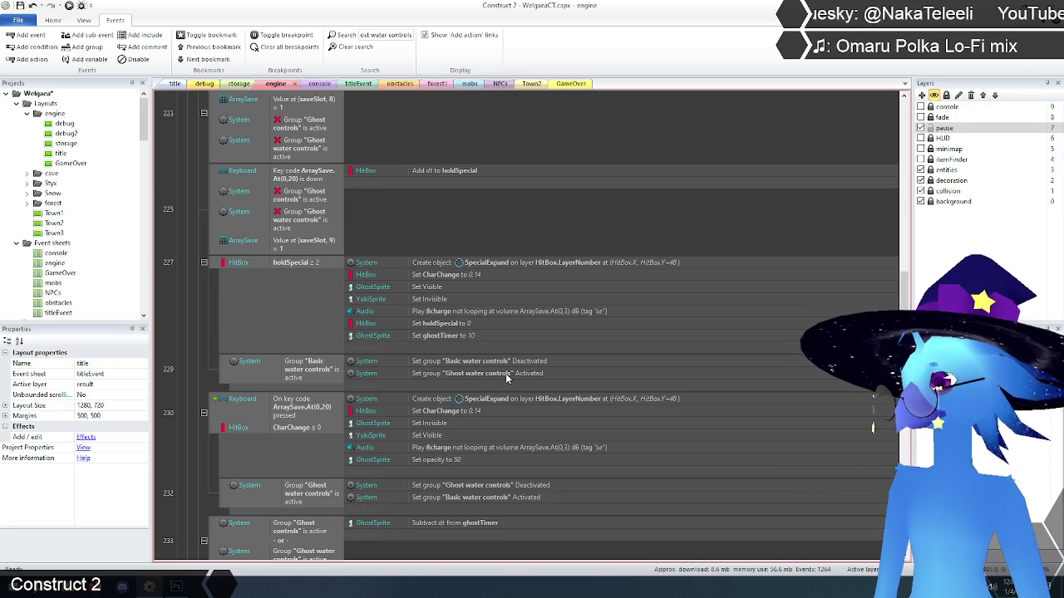
double_click(486, 375)
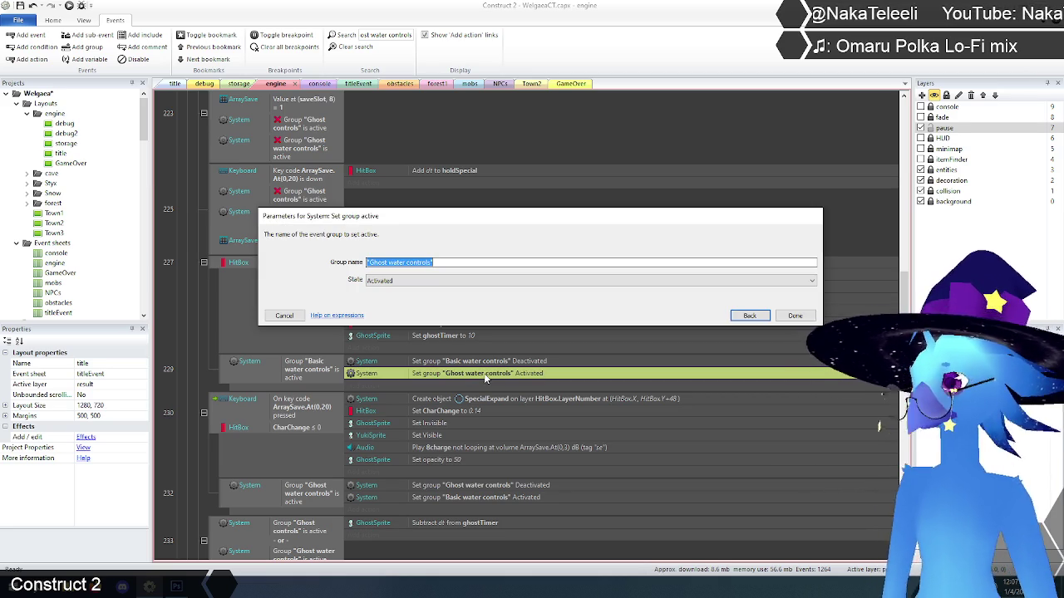
type("\"Ghost controls\"")
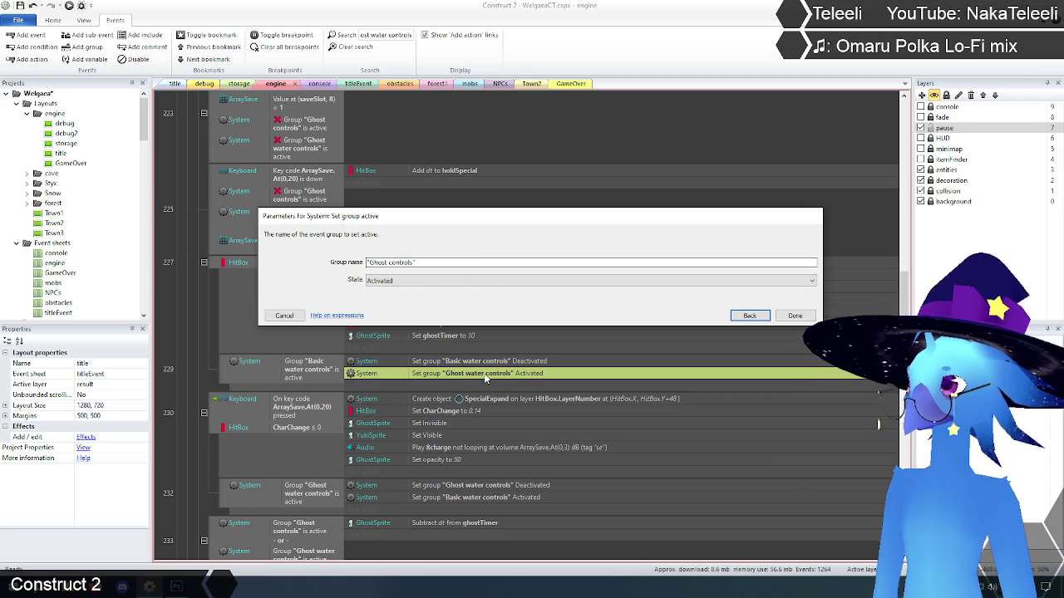
left_click(796, 316)
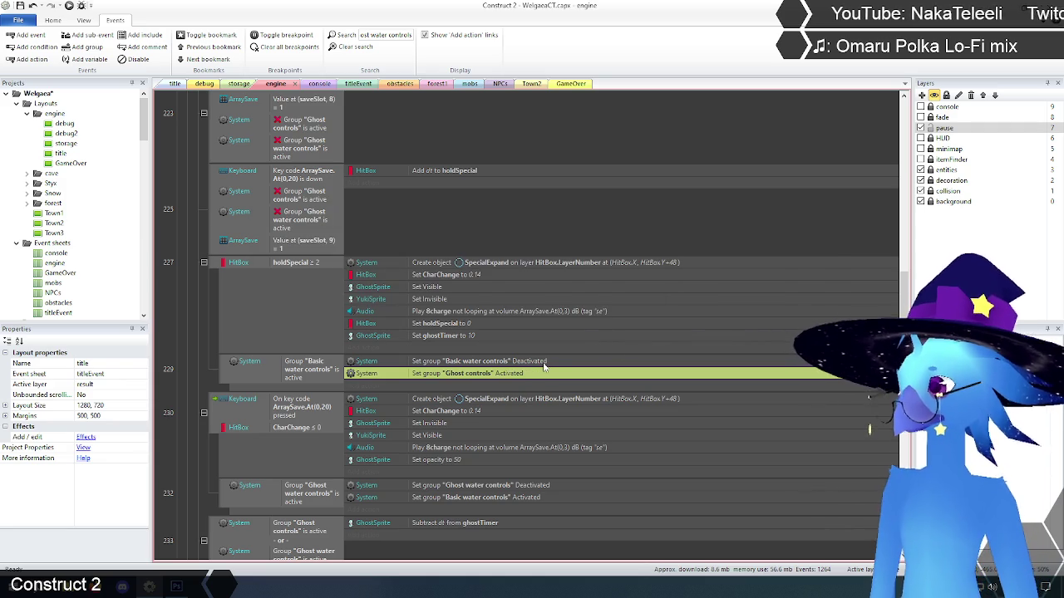
- Set the group deactivated in events 232 and 238 to Ghost controls
scroll(545, 365, "down", 2)
scroll(546, 364, "down", 1)
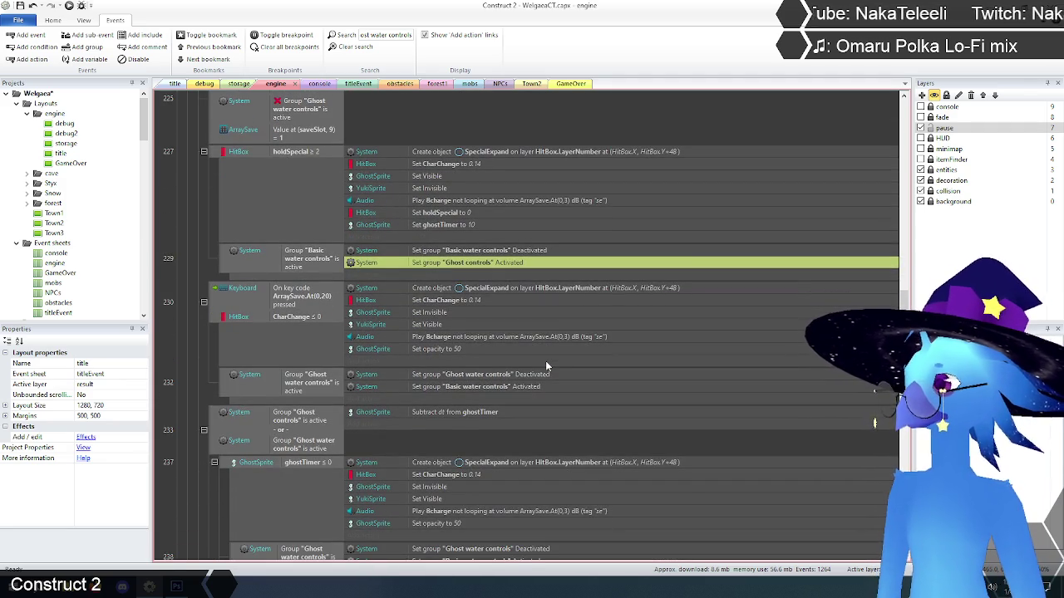
double_click(489, 379)
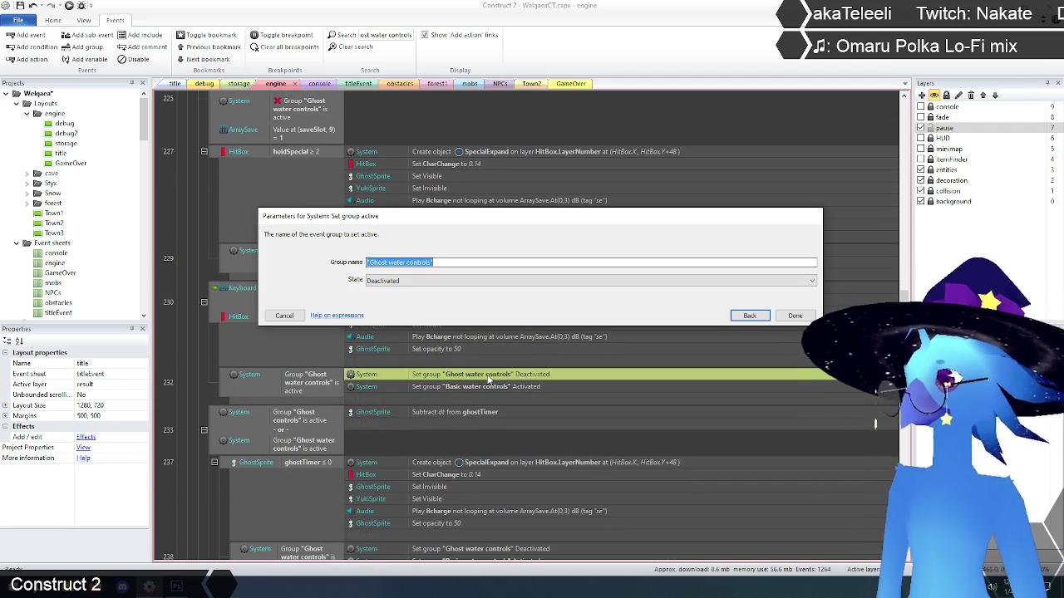
type("\"")
key("Down")
key("Down")
key("Down")
key("Return")
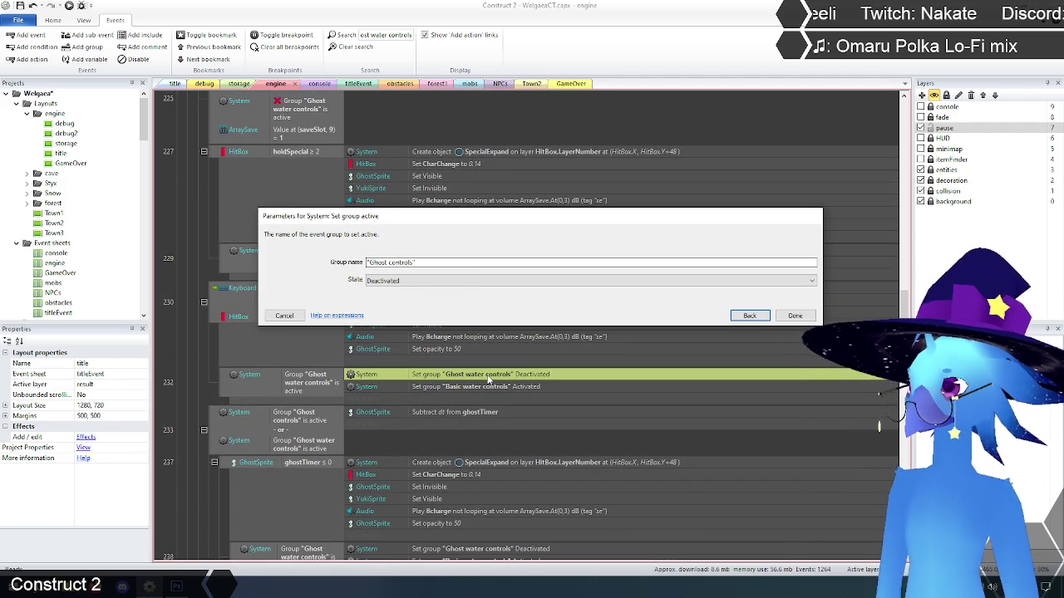
key("Return")
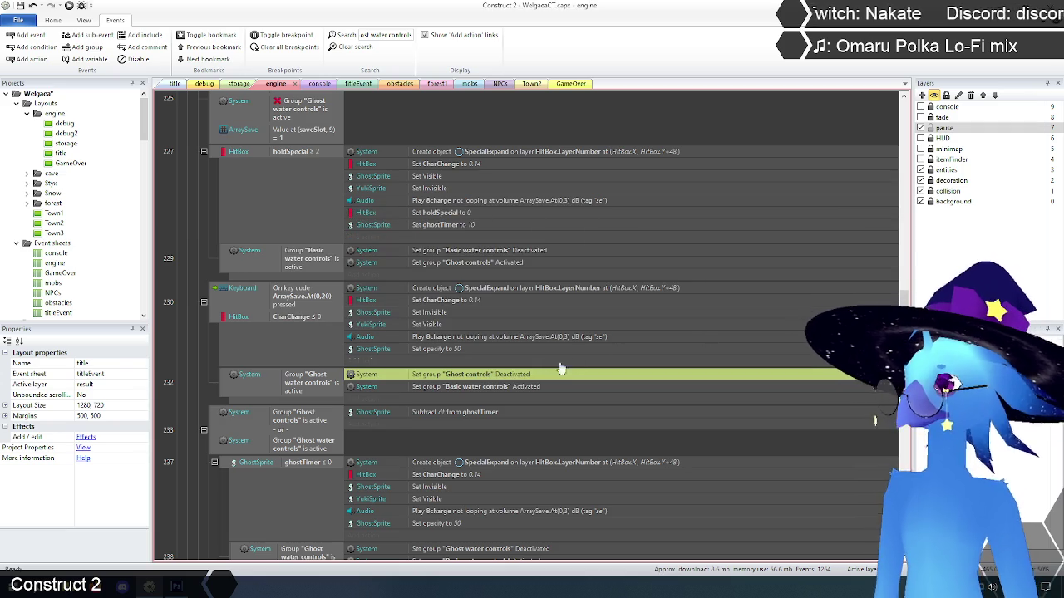
scroll(496, 405, "down", 3)
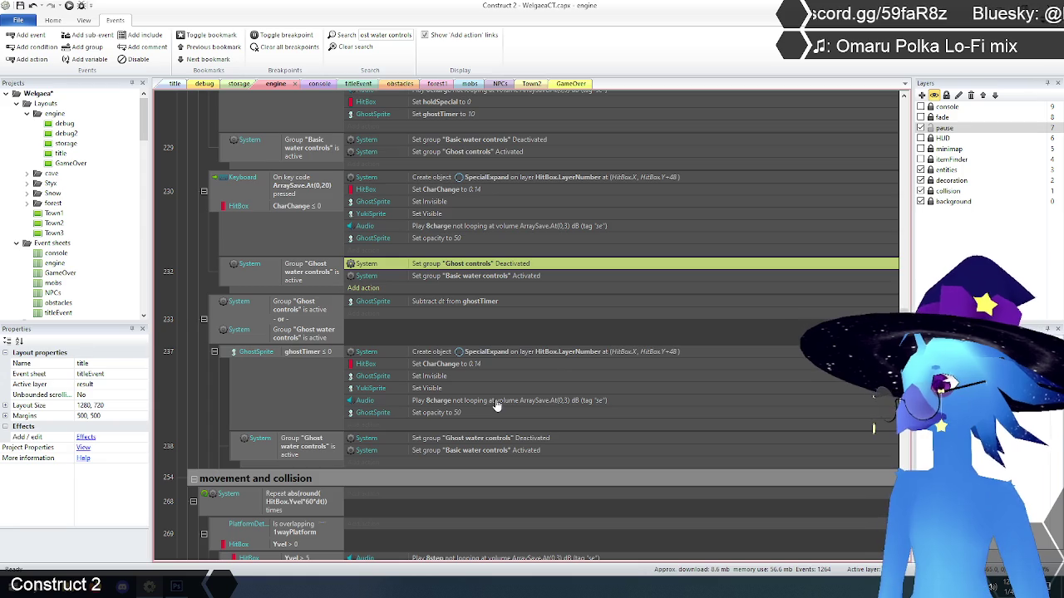
double_click(485, 439)
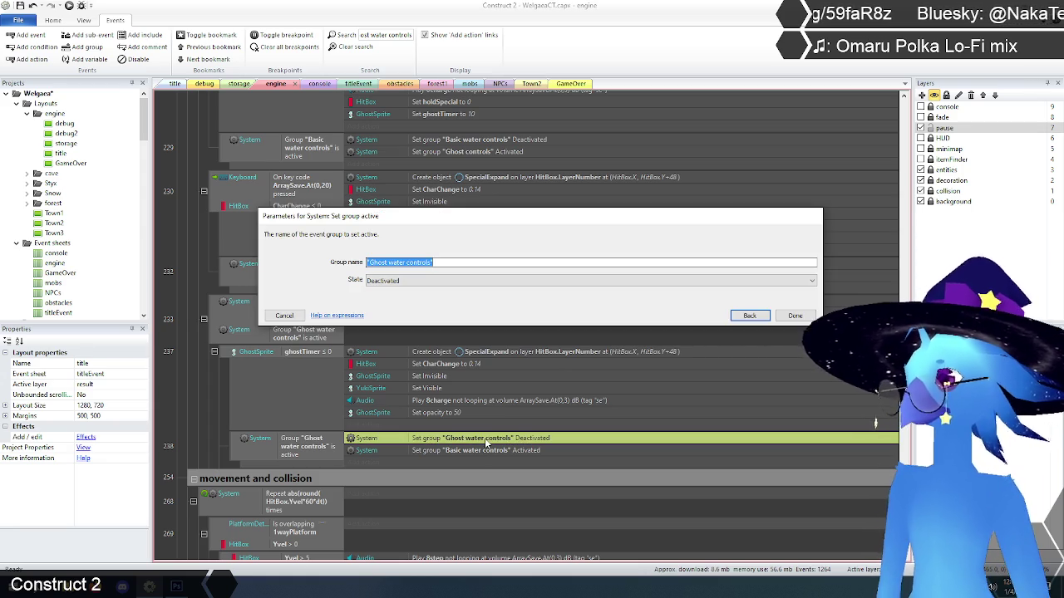
type("\"Ghost controls")
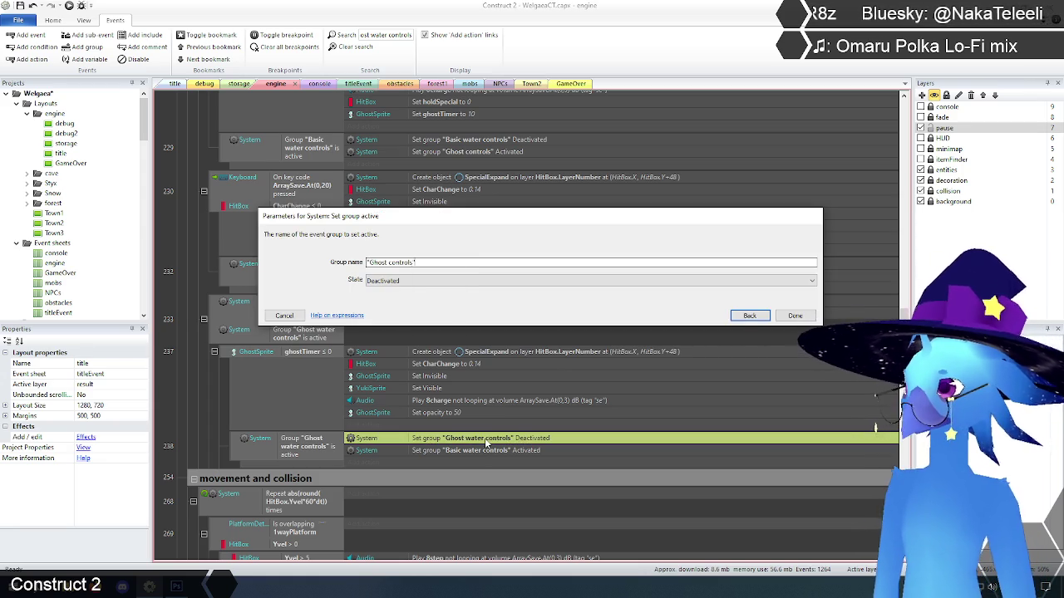
left_click(796, 317)
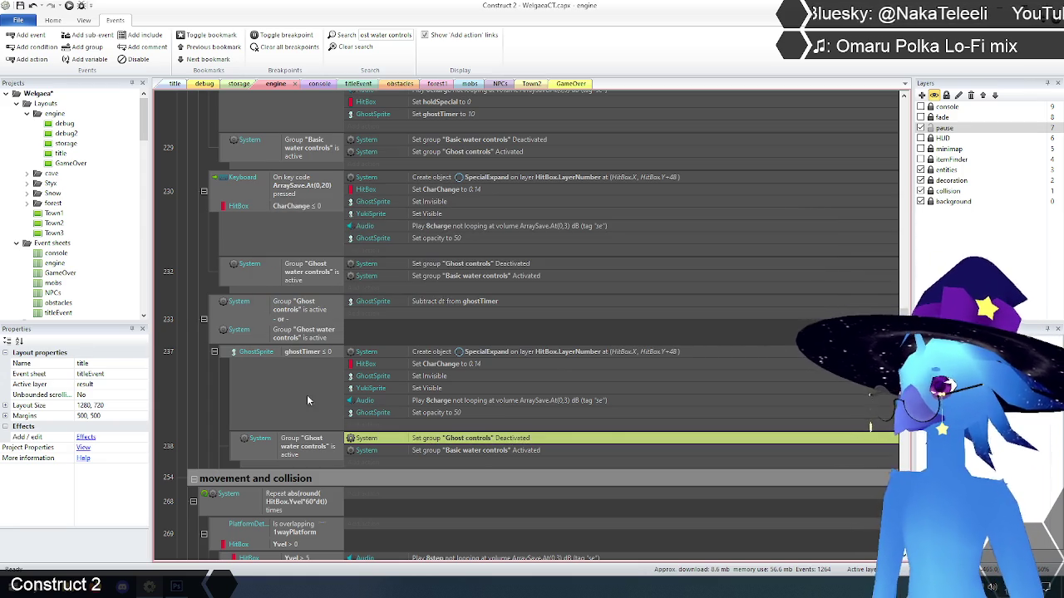
- Inspect the Basic water controls activation in event 238, then clear the selection
left_click(225, 427)
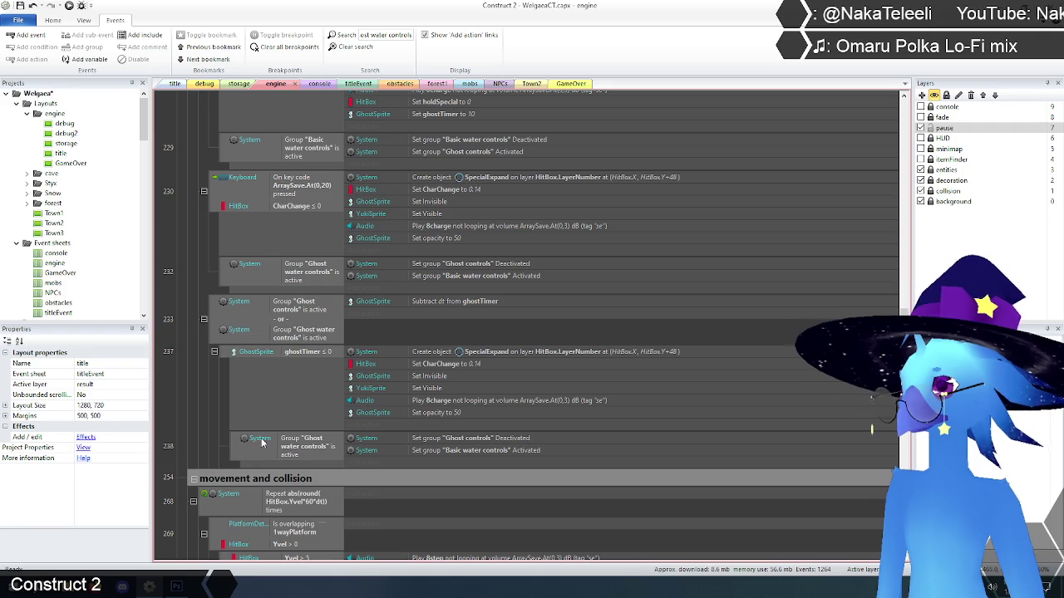
left_click(469, 452)
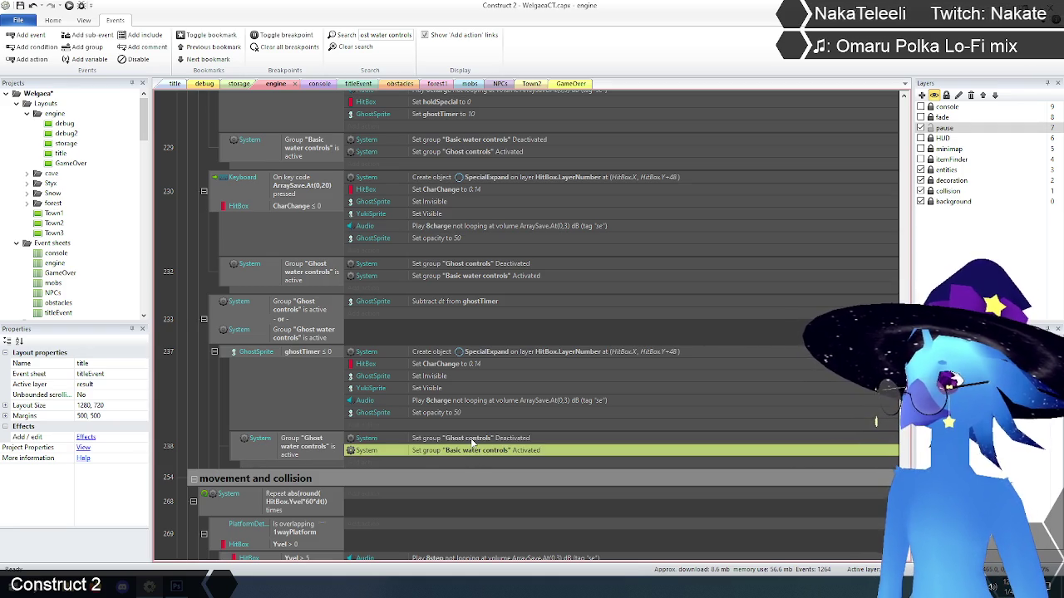
left_click(472, 440)
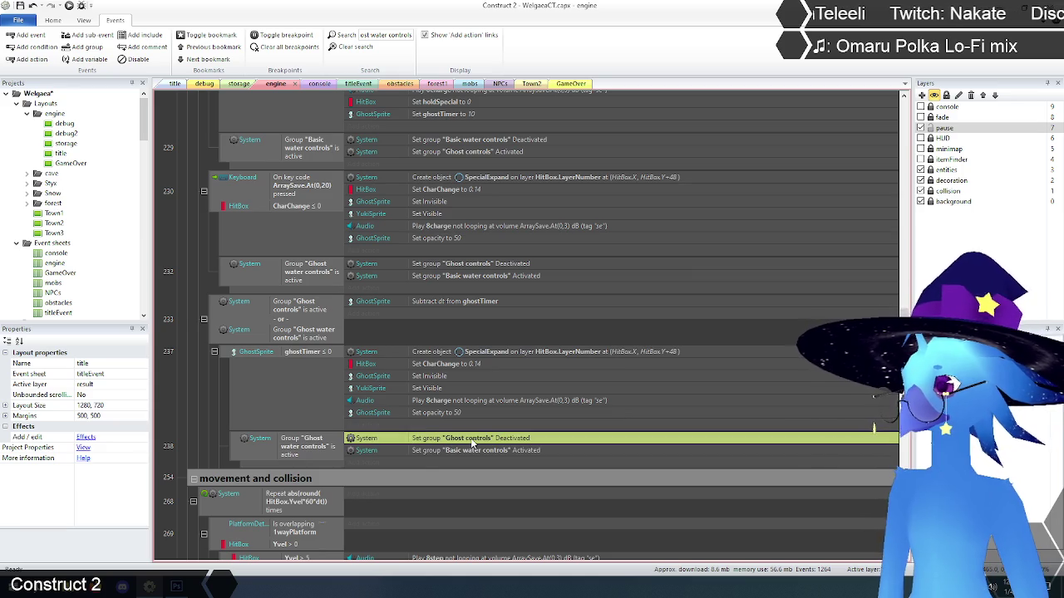
left_click(192, 428)
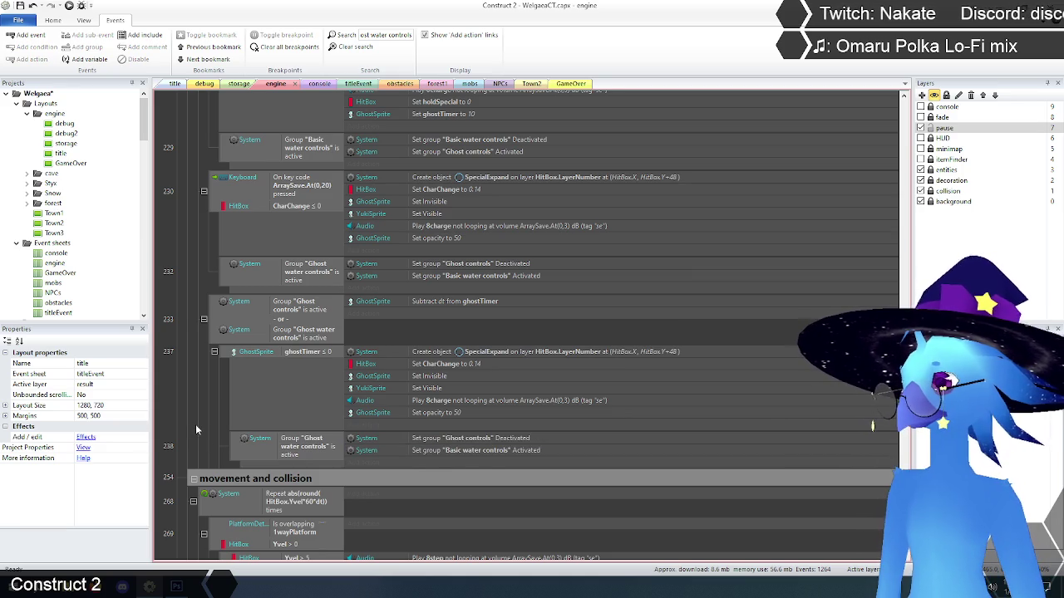
scroll(197, 430, "down", 5)
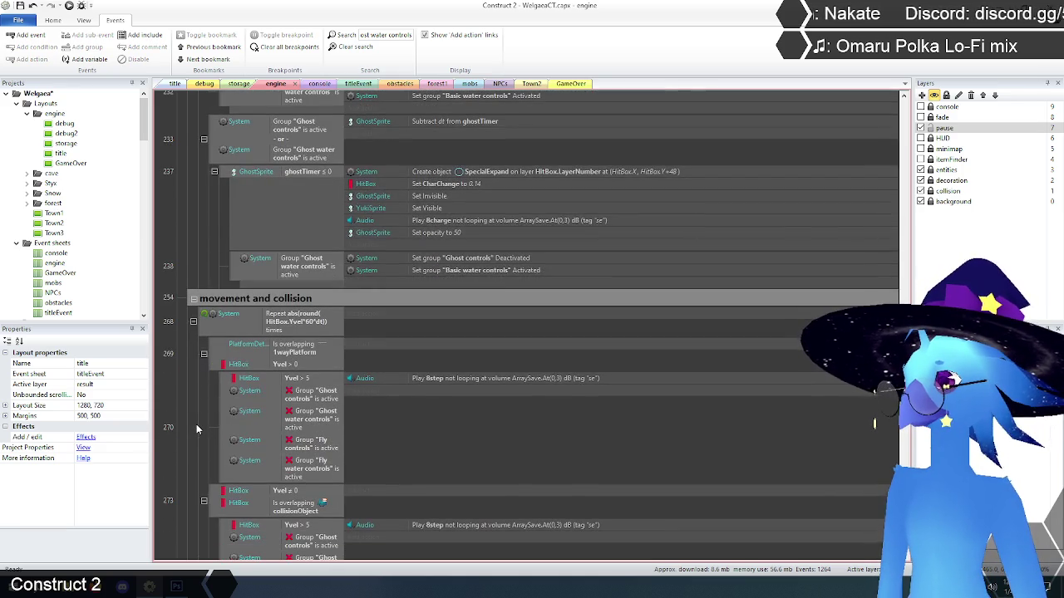
- Delete both group-switching actions in event 285
scroll(196, 428, "down", 3)
scroll(197, 428, "down", 8)
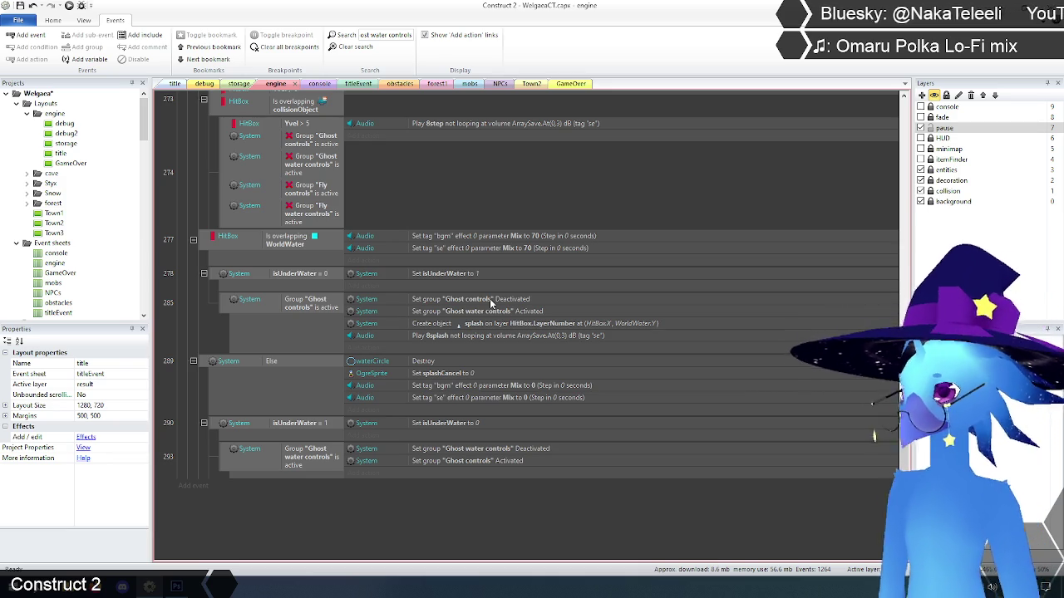
left_click_drag(483, 301, 479, 310)
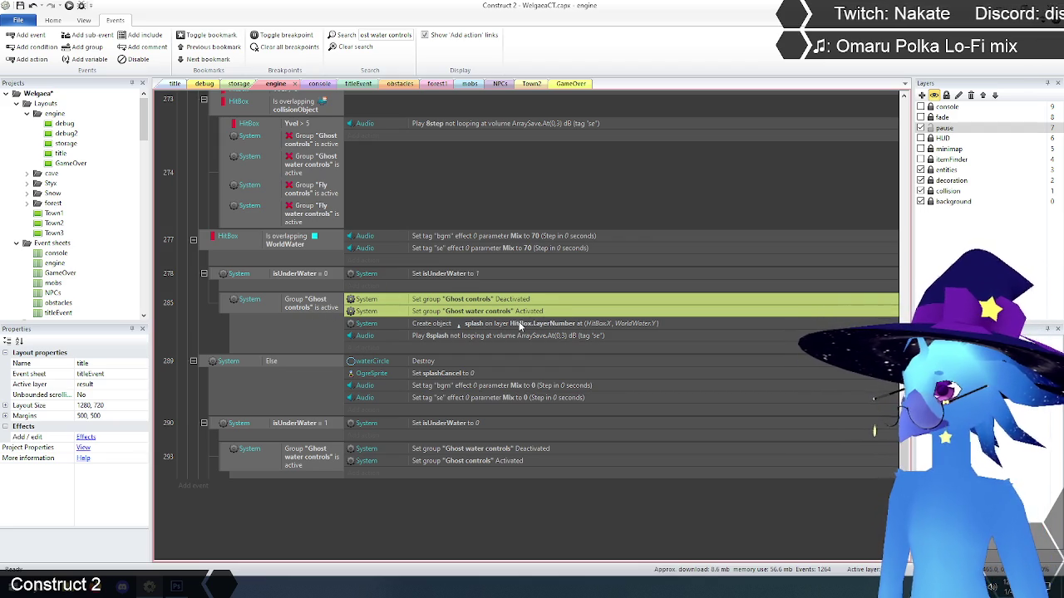
key("Delete")
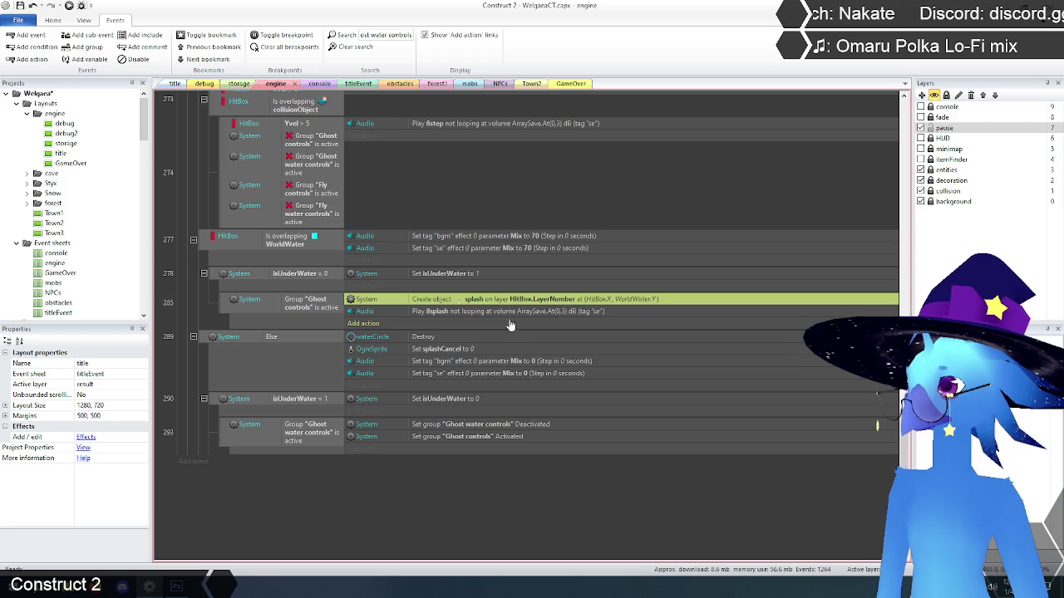
scroll(498, 349, "down", 3)
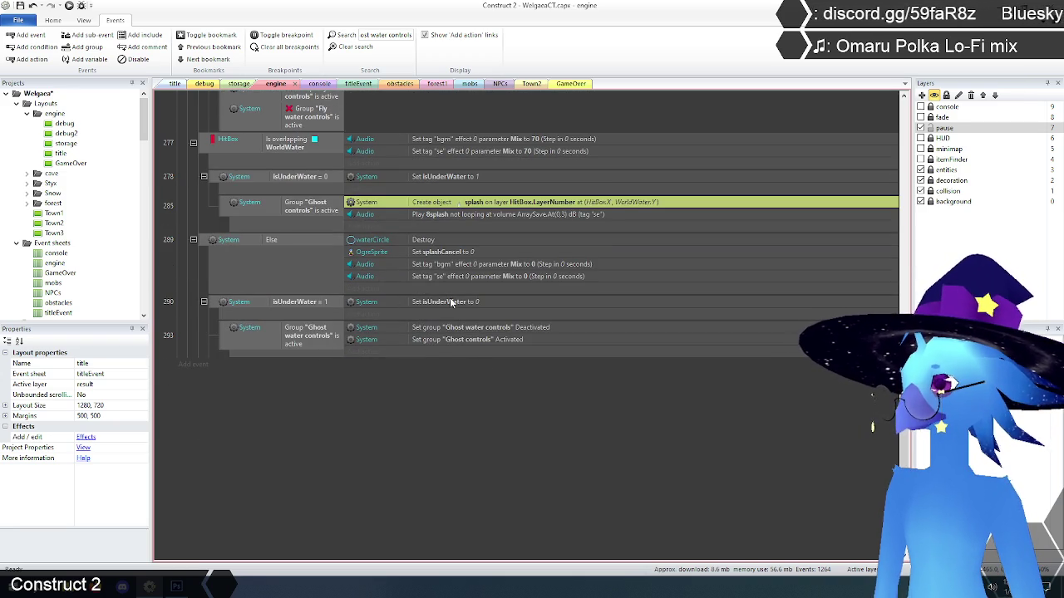
- Clear the search filter and delete the Ghost water controls sub-event 293 under isUnderWater = 1
left_click(220, 304)
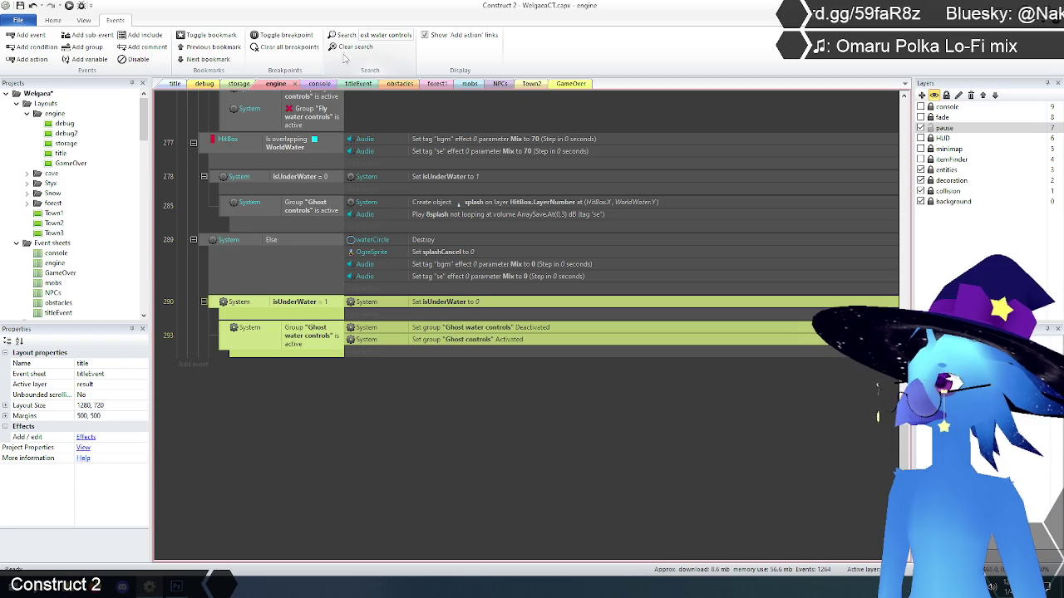
left_click(350, 46)
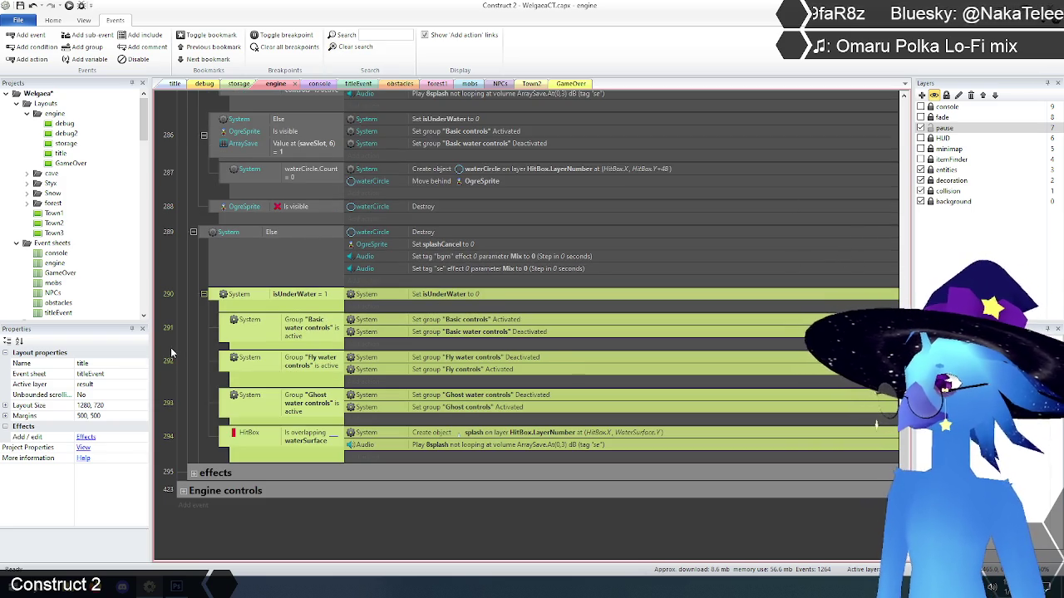
left_click(342, 285)
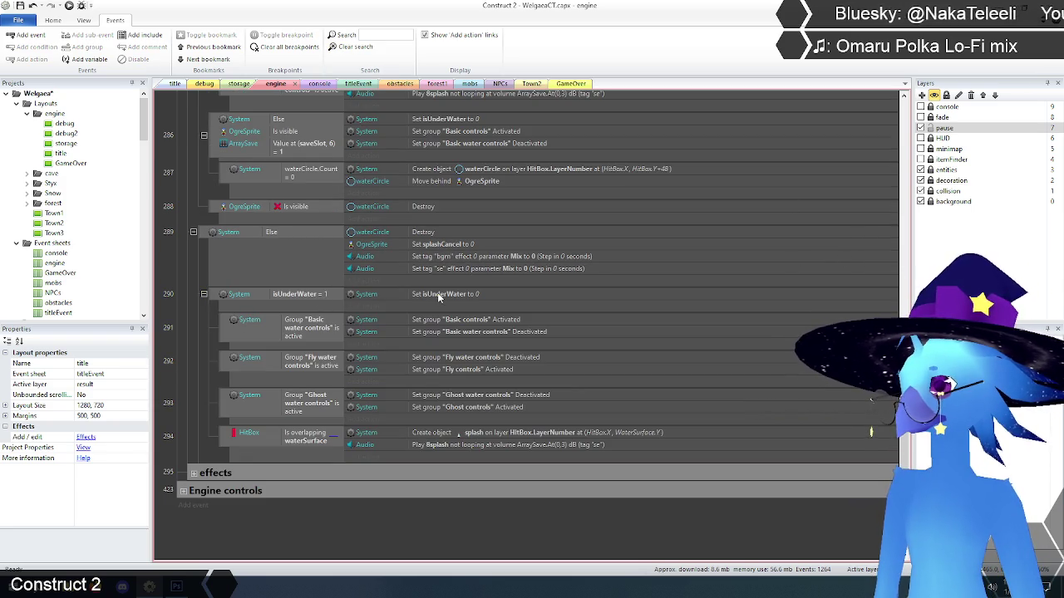
left_click(226, 402)
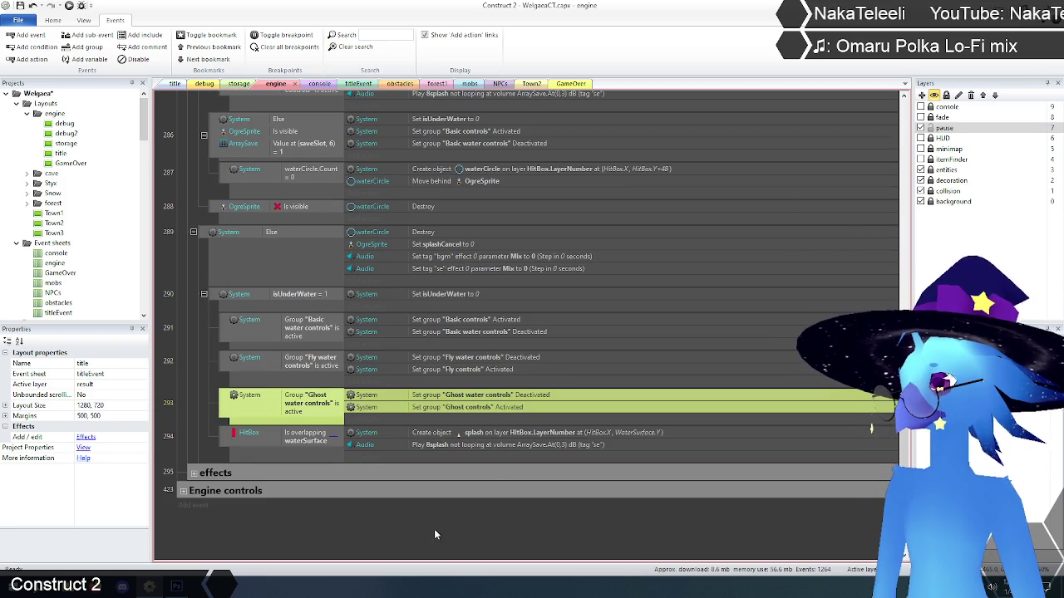
key("Delete")
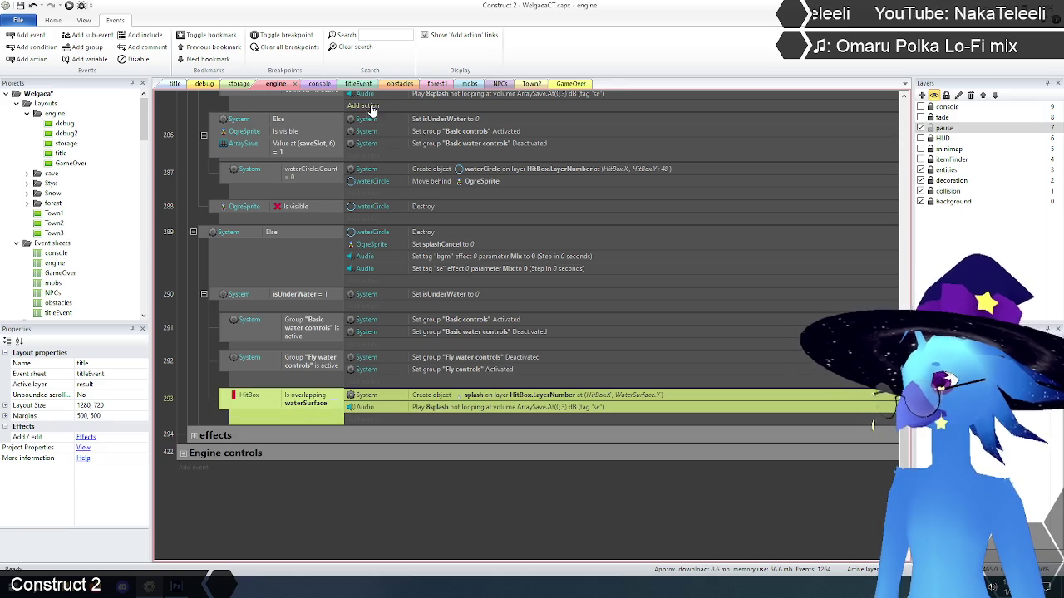
type("ghost wate")
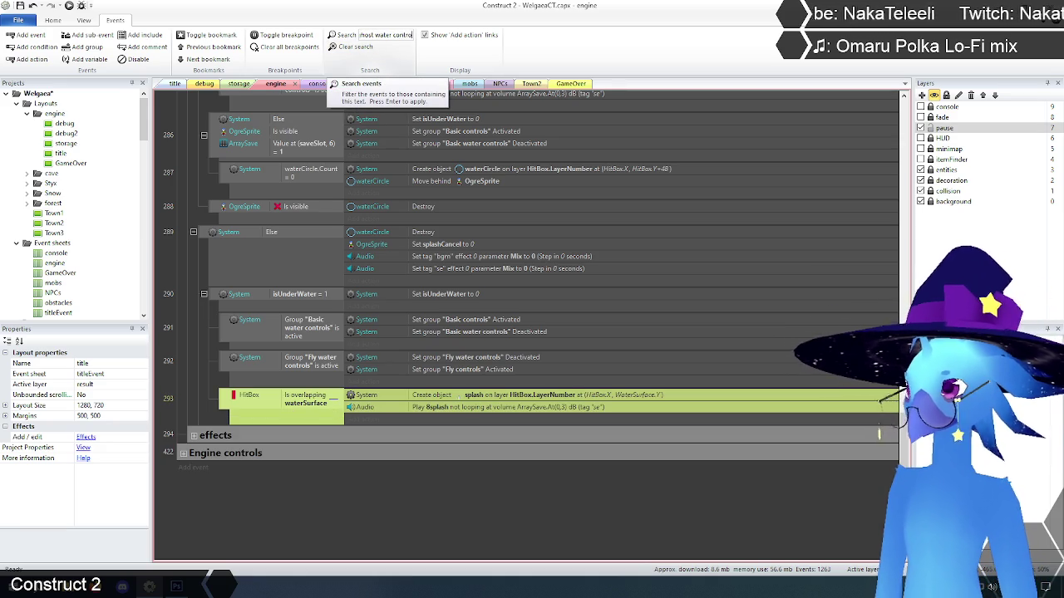
type("r control")
- Filter to ghost water control events and make event 232's condition check Ghost controls
key("Return")
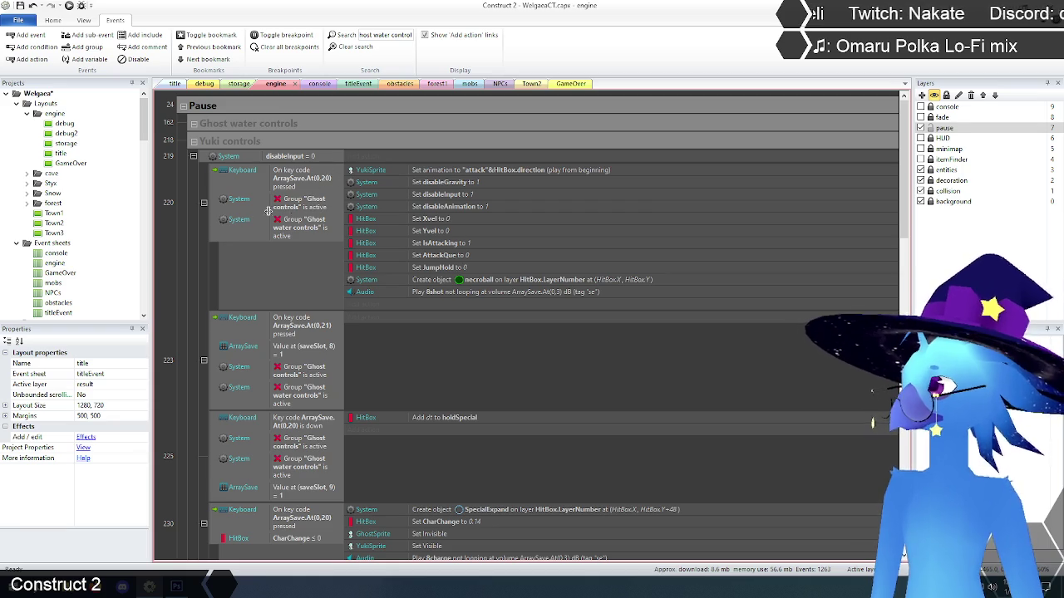
scroll(209, 226, "down", 3)
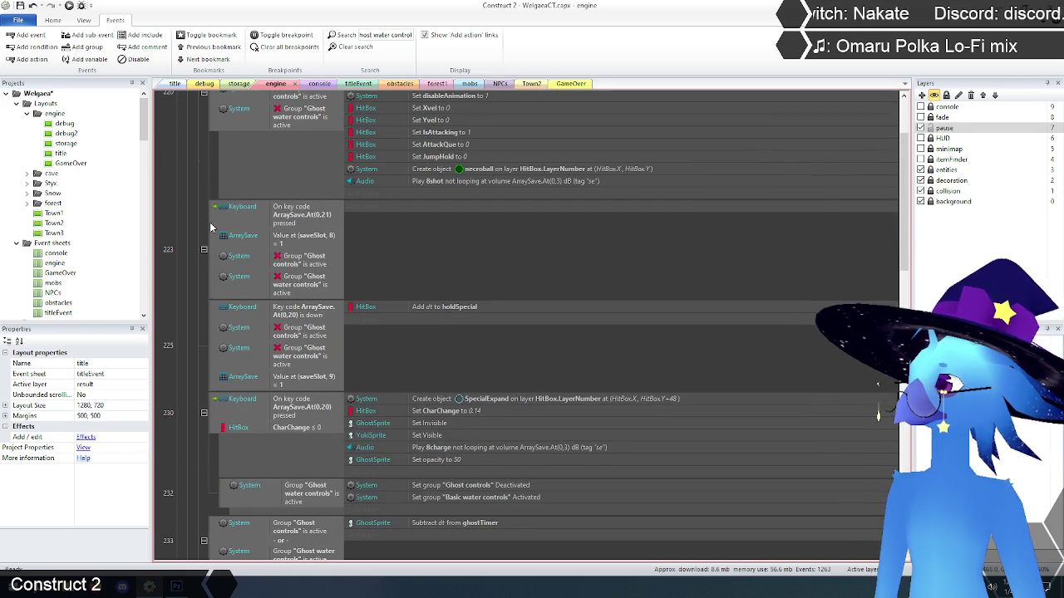
scroll(209, 222, "down", 3)
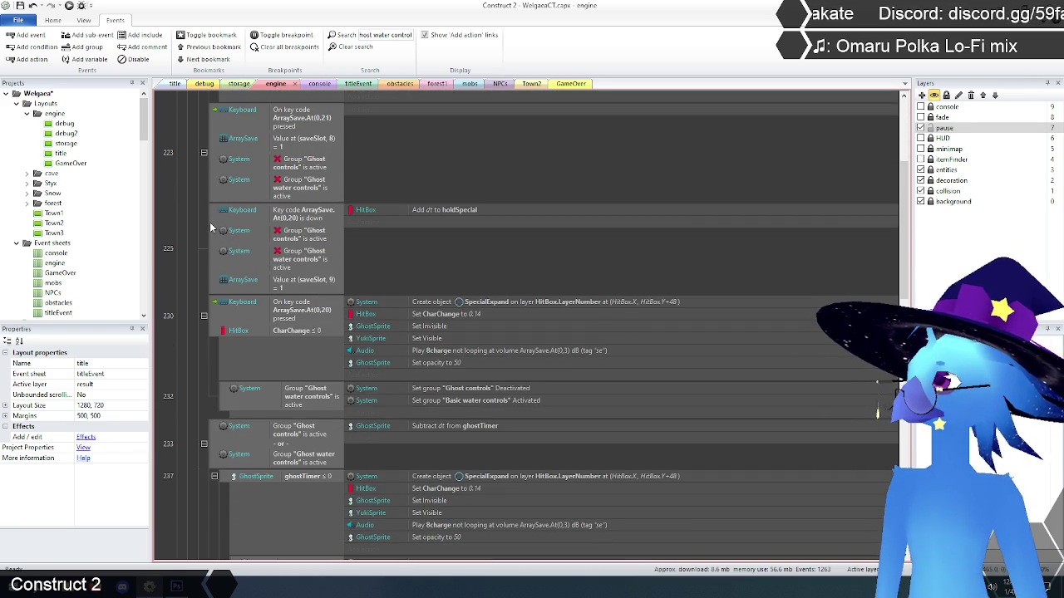
scroll(210, 227, "up", 1)
scroll(209, 222, "down", 3)
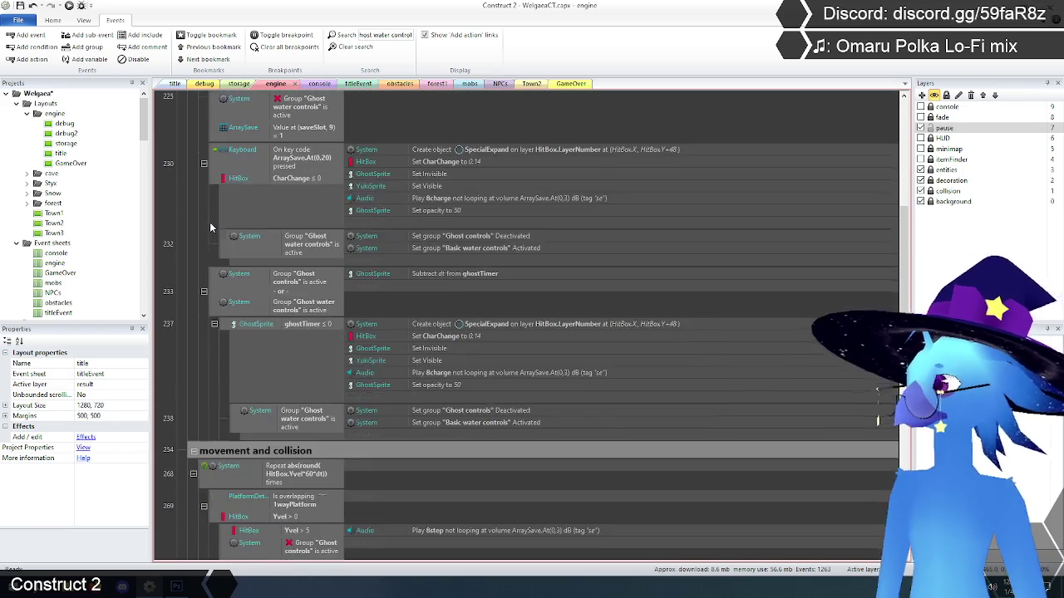
scroll(210, 222, "up", 2)
scroll(229, 251, "down", 3)
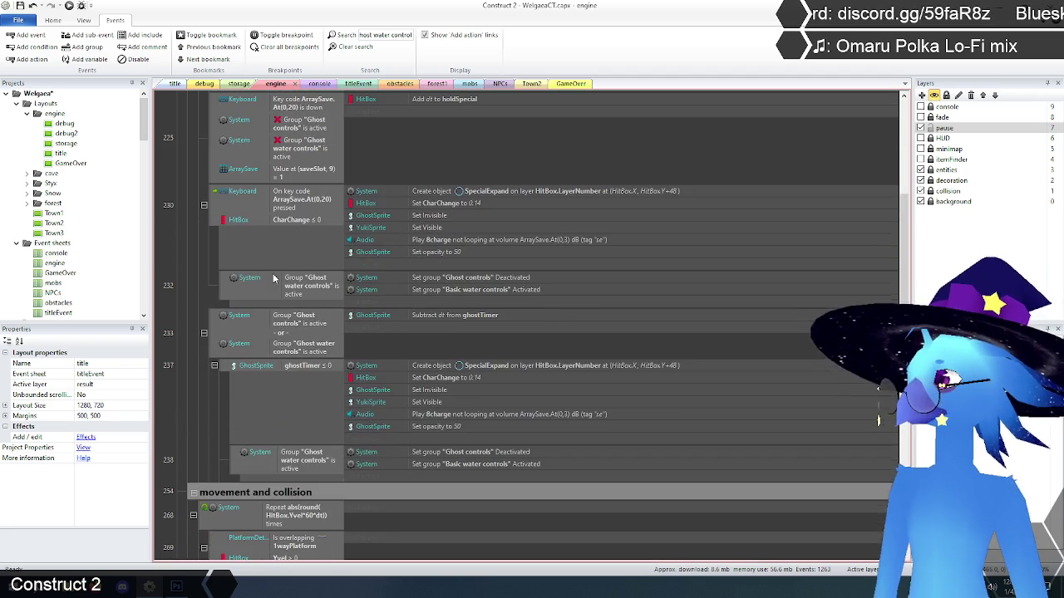
left_click(224, 289)
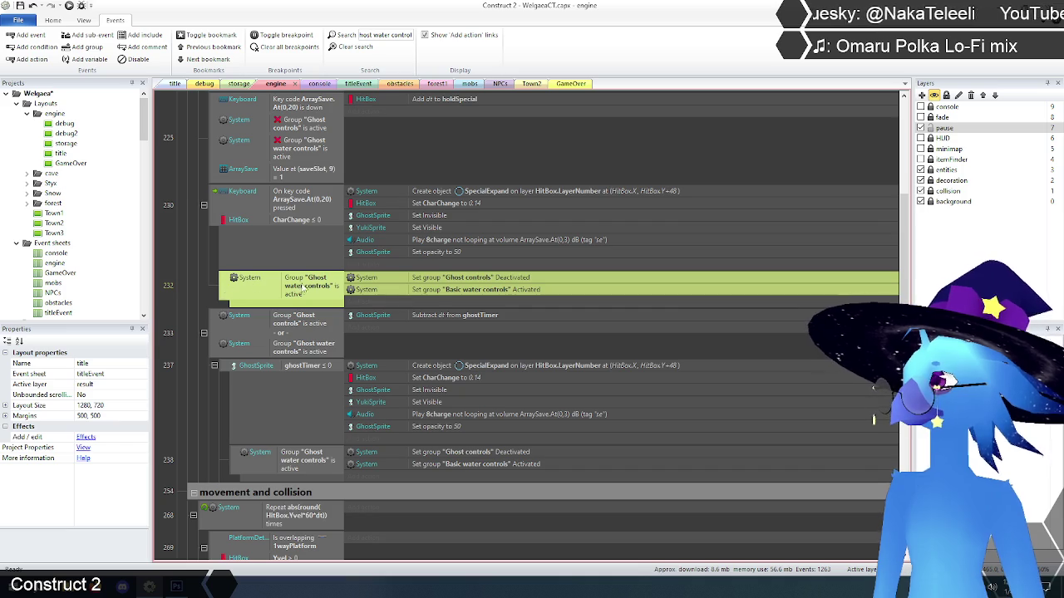
double_click(304, 288)
type("\"Gho")
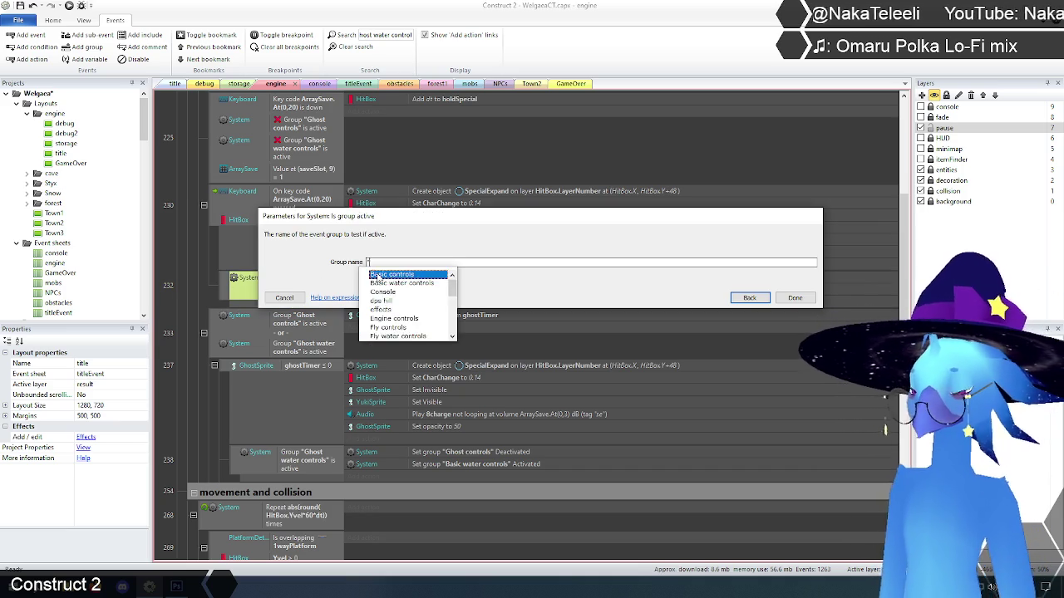
key("Return")
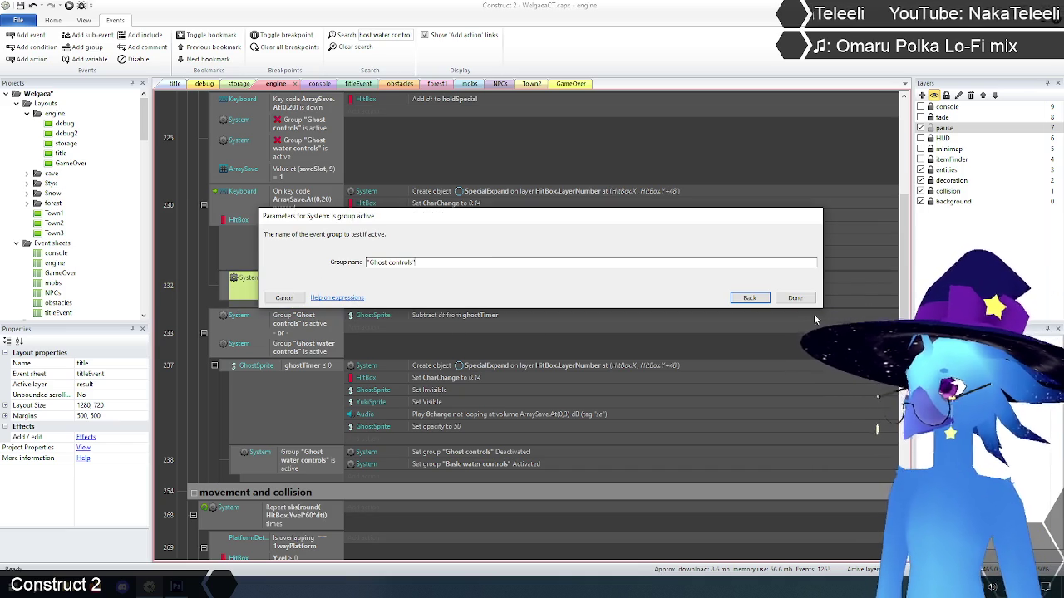
left_click(794, 297)
- Make event 238's group-active condition check Ghost controls instead of Ghost water controls
scroll(301, 293, "up", 3)
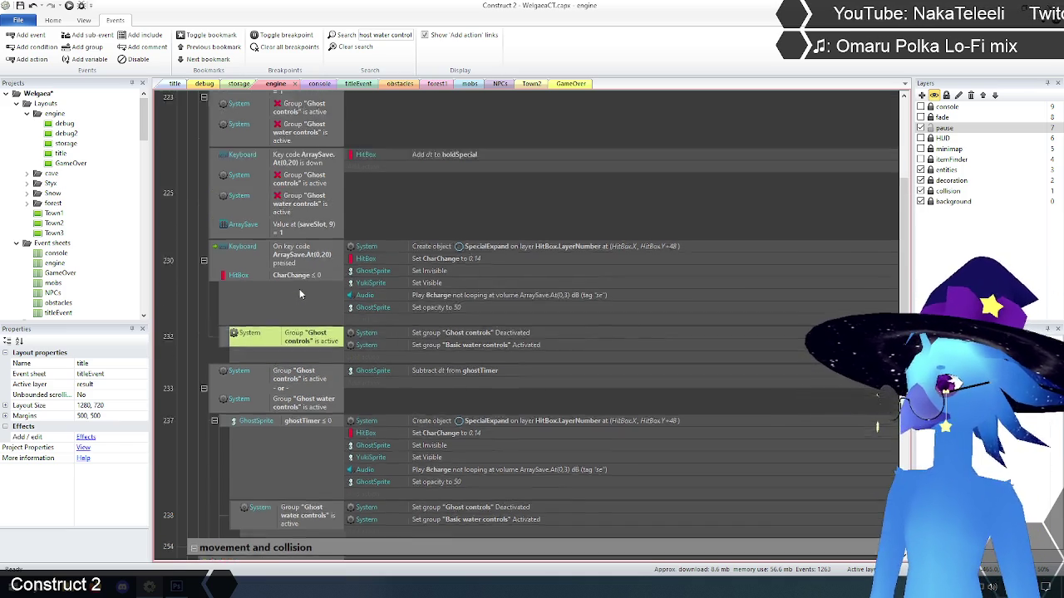
scroll(301, 293, "down", 4)
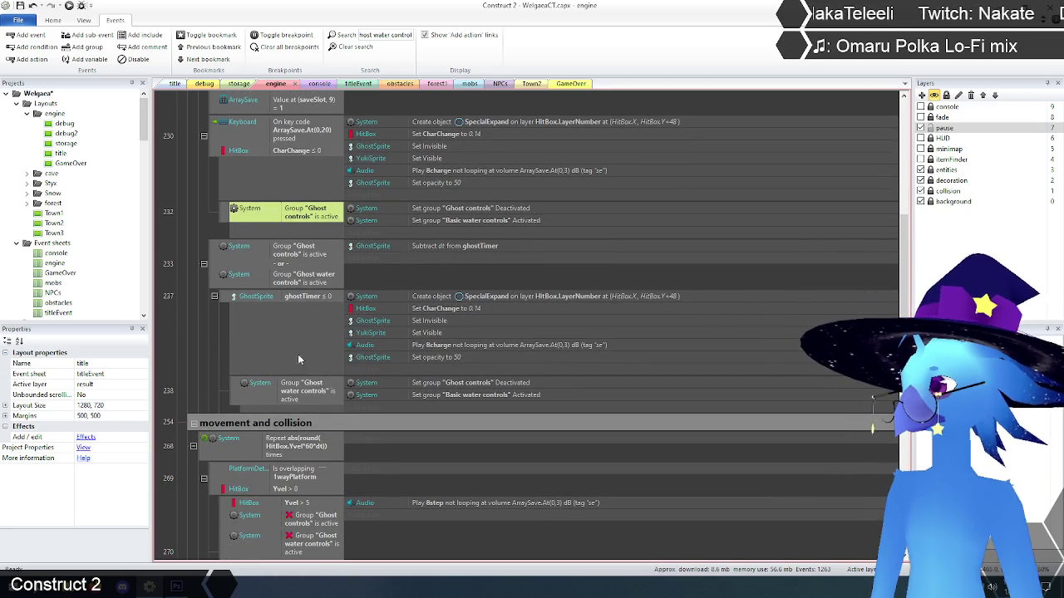
double_click(300, 388)
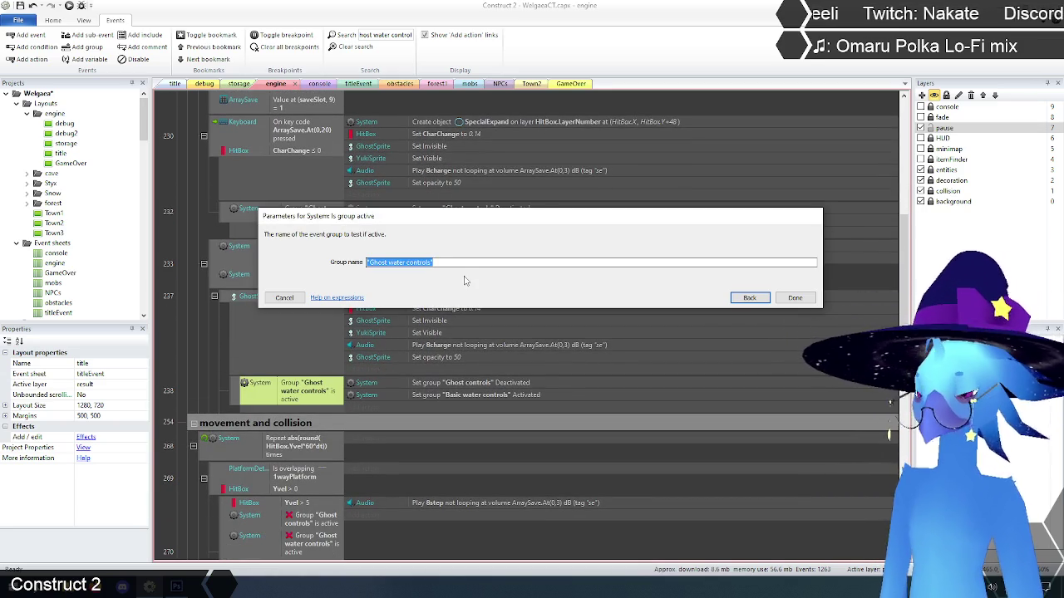
type("\"Gh")
key("Return")
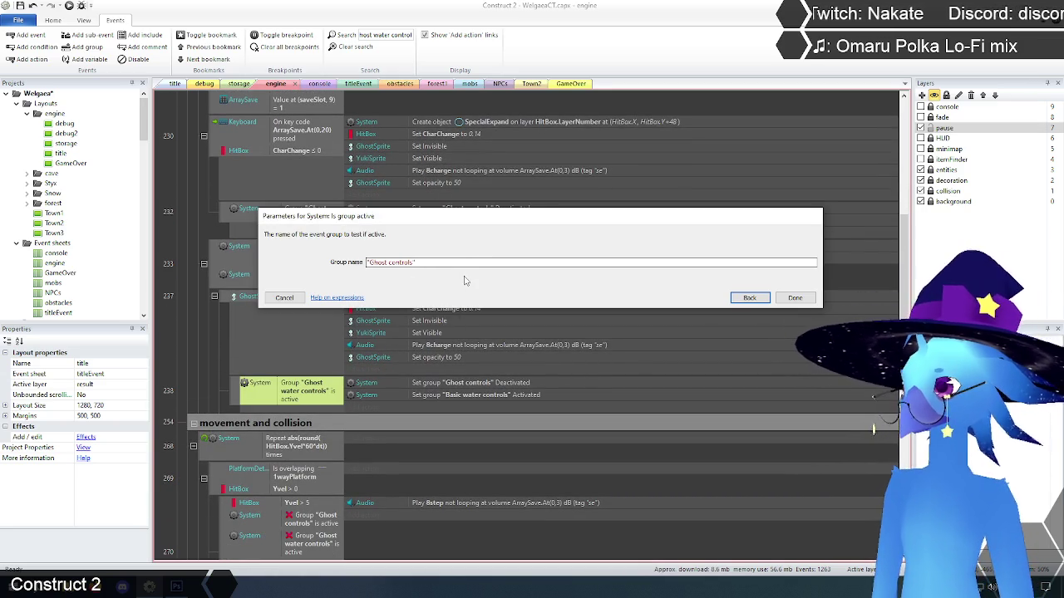
left_click(794, 297)
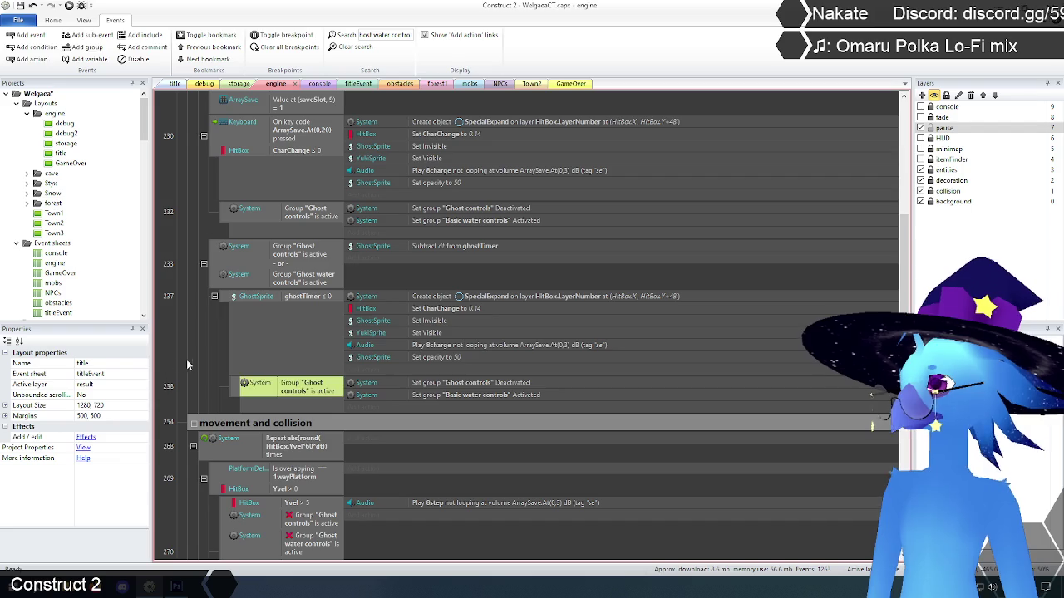
left_click(182, 365)
scroll(209, 388, "down", 5)
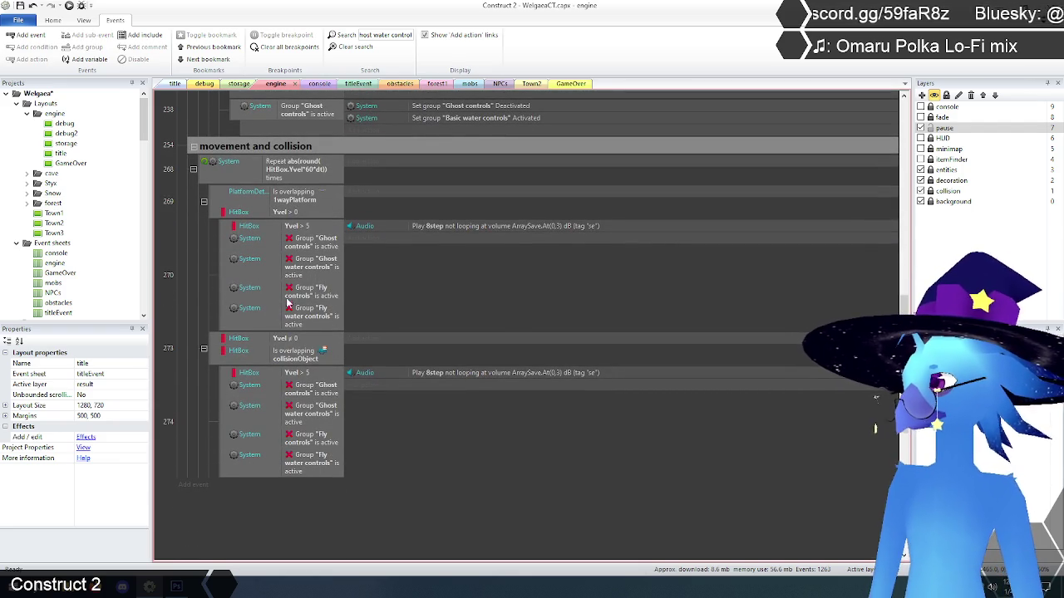
- Delete the Ghost water controls conditions from events 270 and 274, then rerun the search
left_click(313, 268)
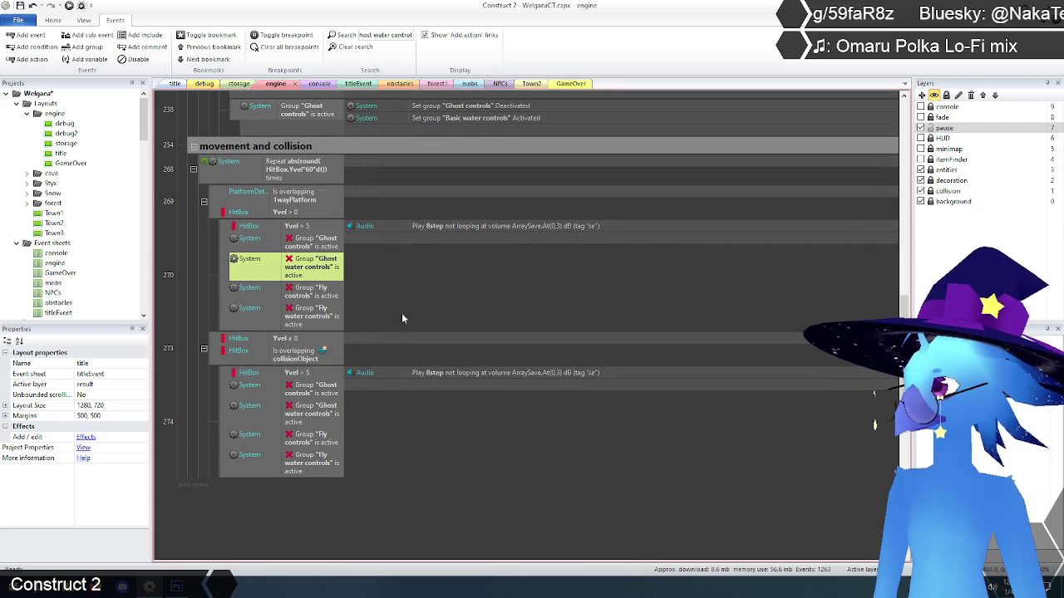
key("Delete")
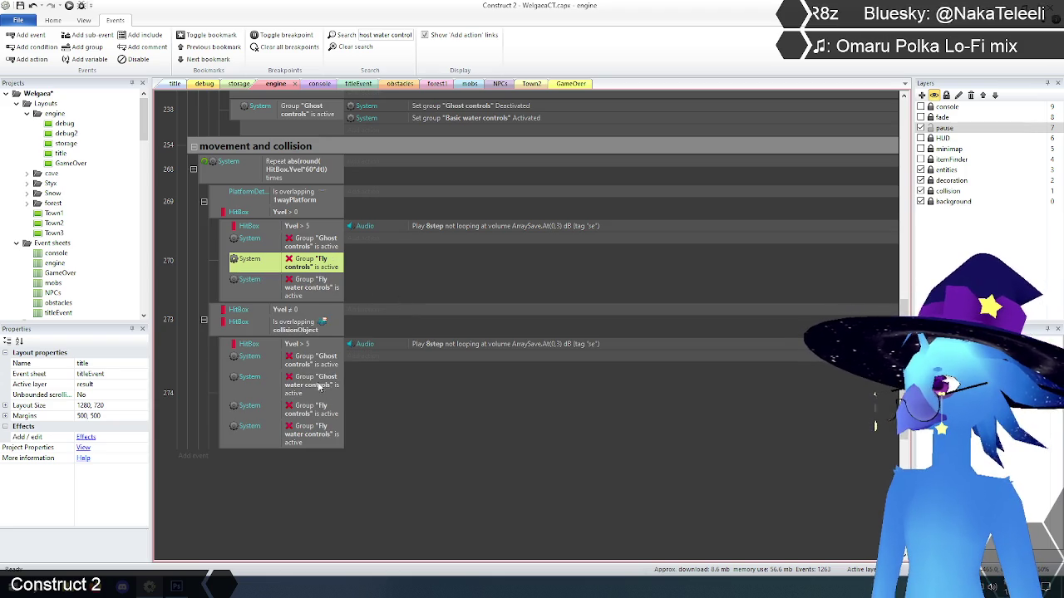
left_click(320, 388)
key("Delete")
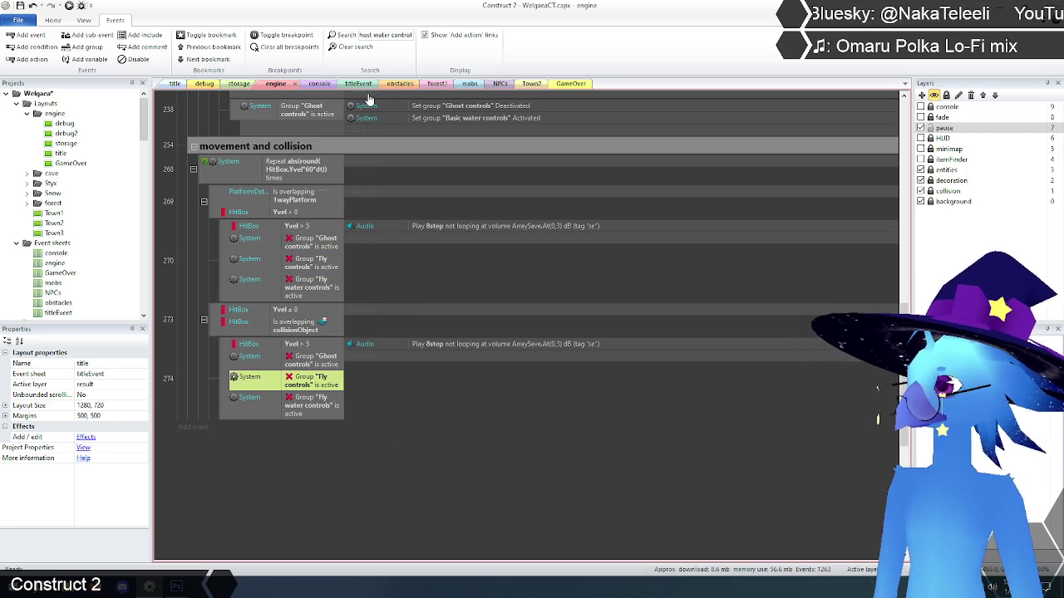
left_click(388, 40)
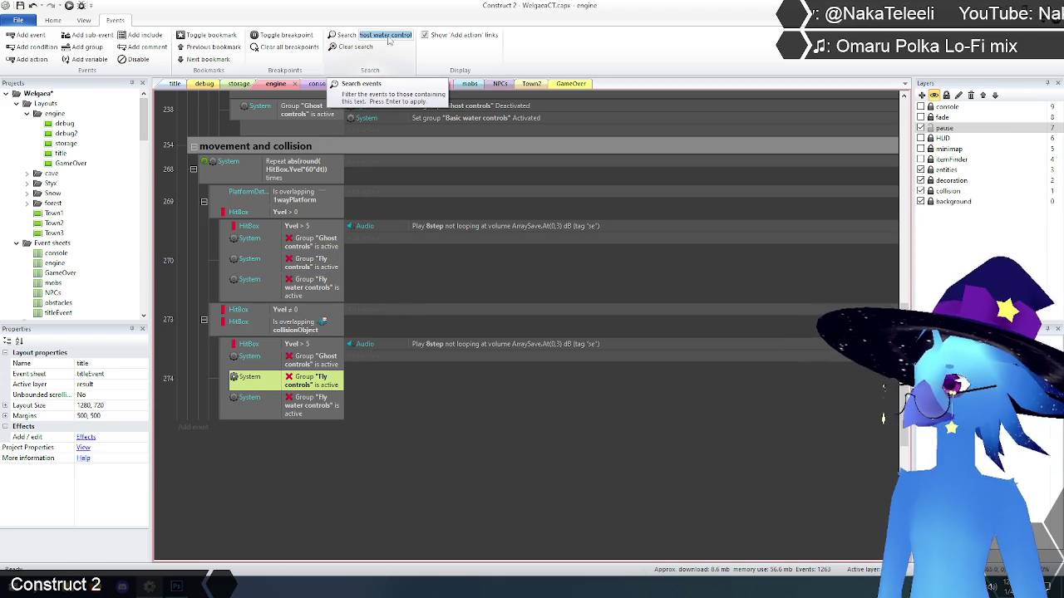
key("Return")
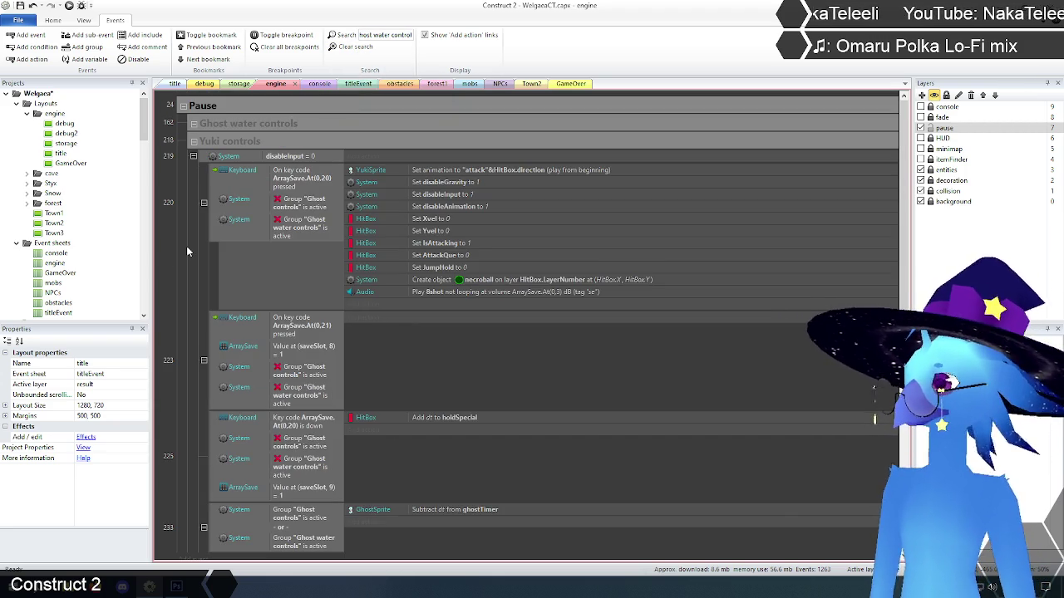
scroll(191, 245, "down", 3)
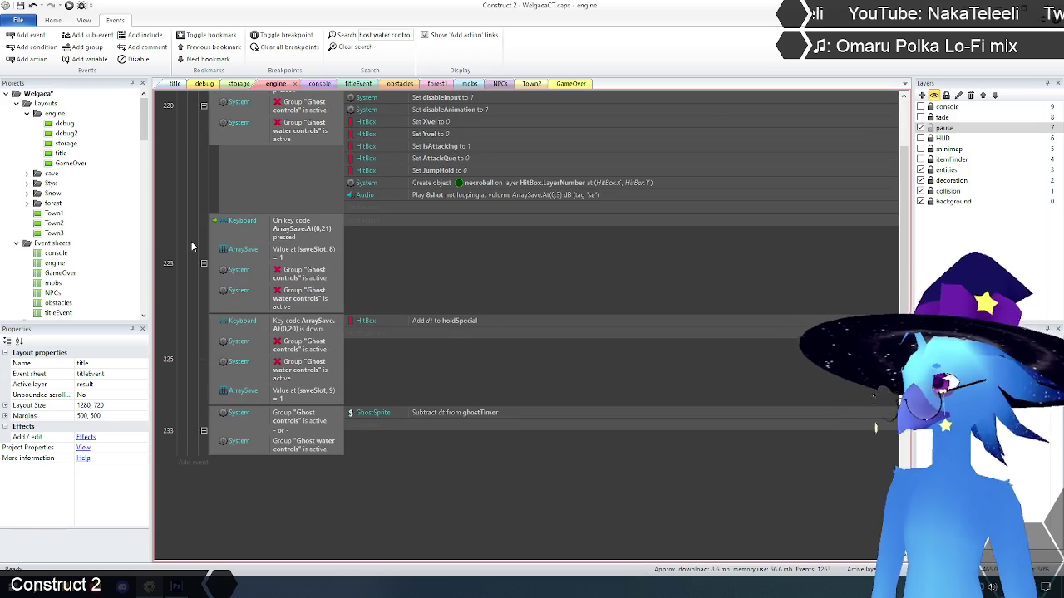
- Delete the Ghost water controls conditions from events 223, 225 and 233
left_click(301, 295)
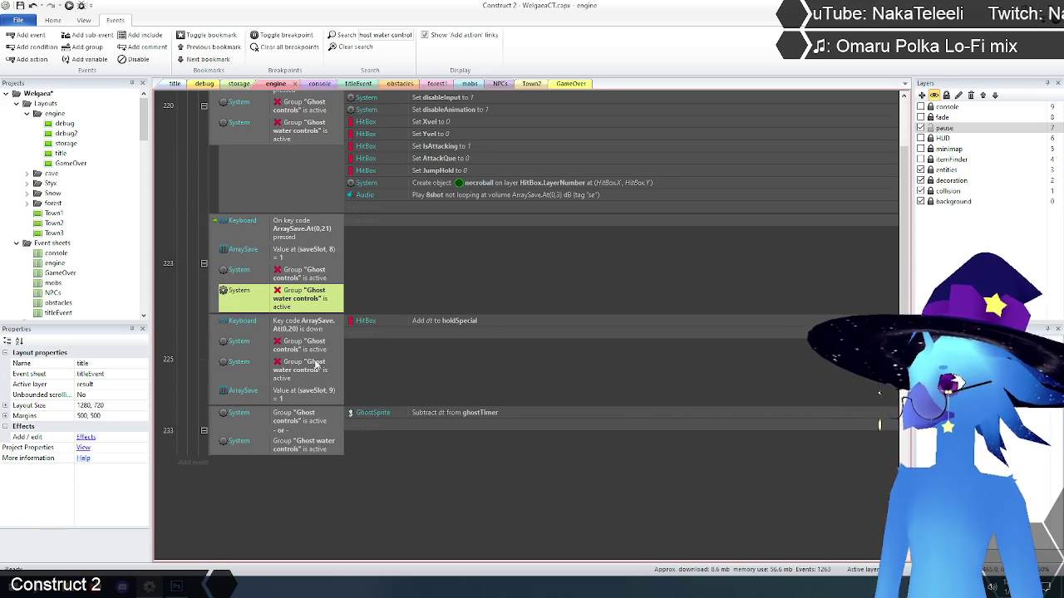
key("Delete")
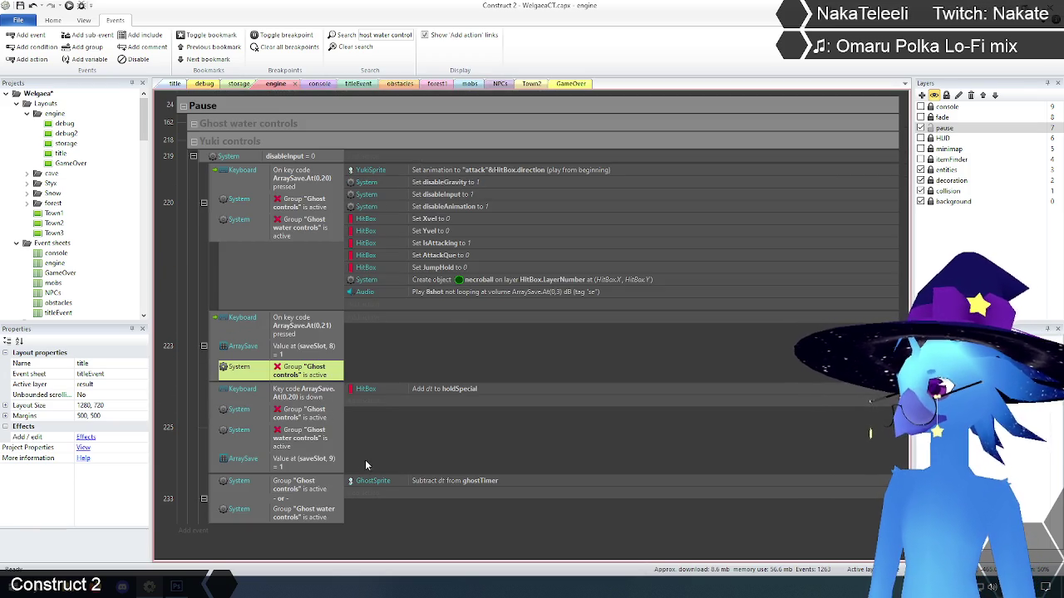
left_click(302, 438)
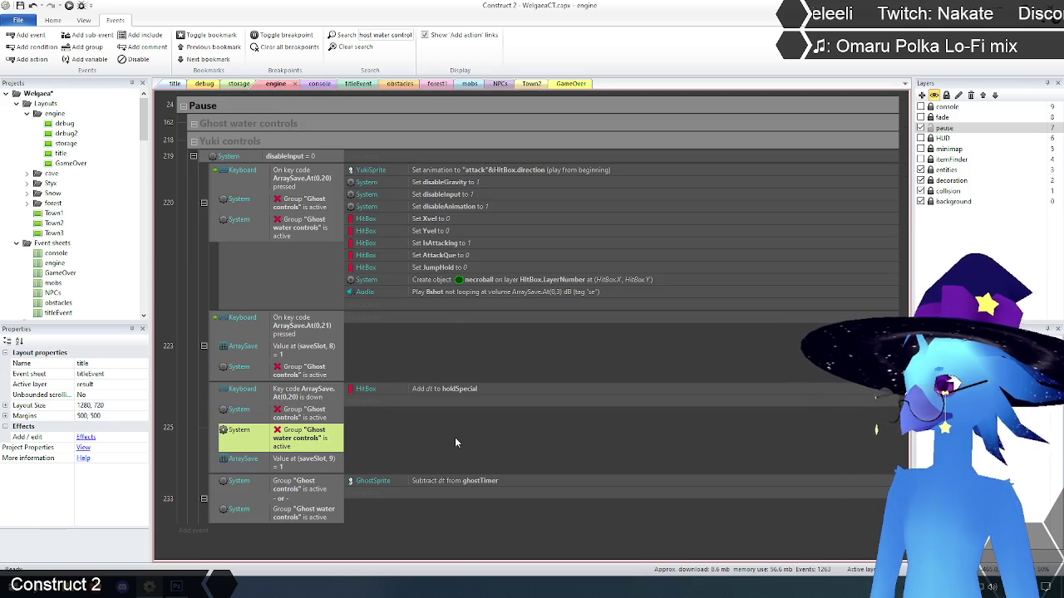
key("Delete")
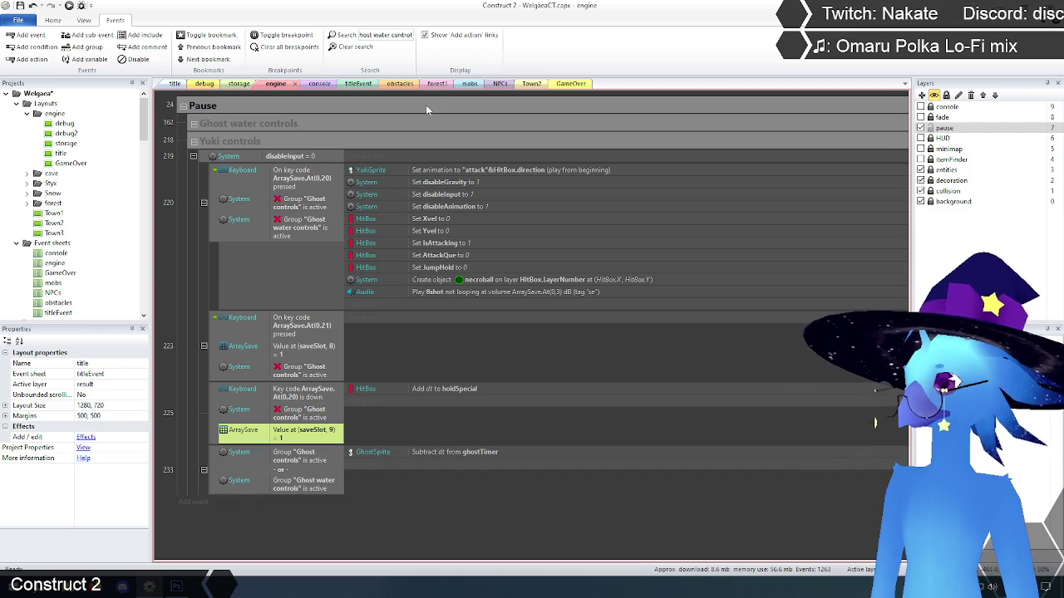
key("Delete")
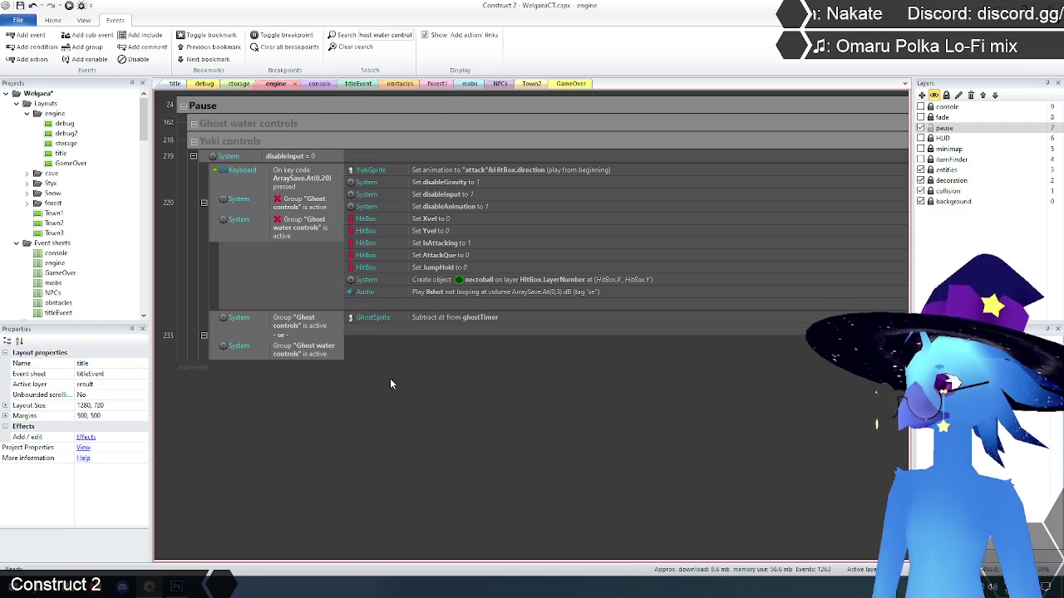
left_click(316, 351)
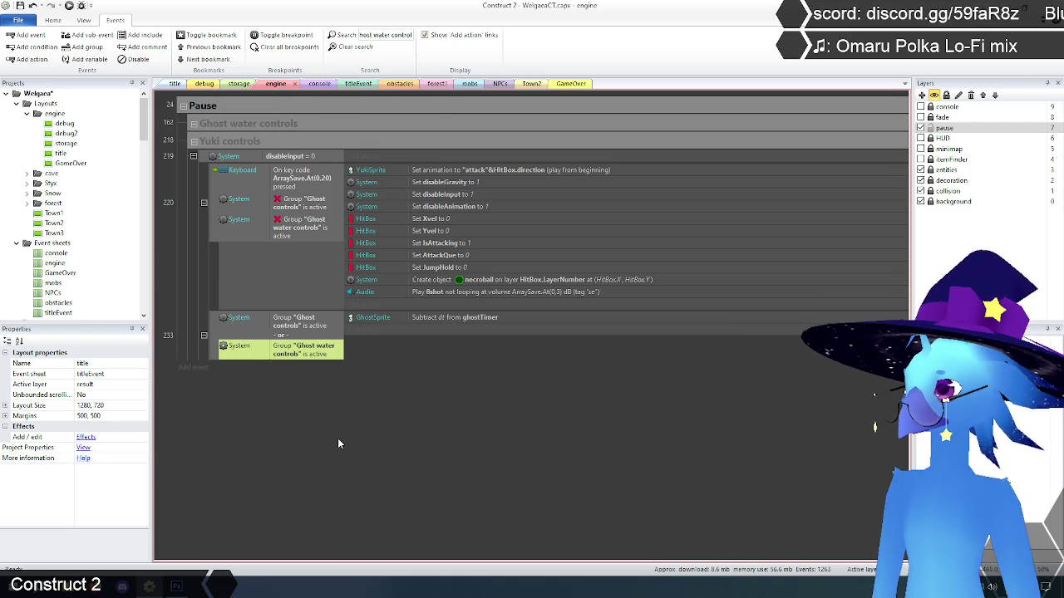
key("Delete")
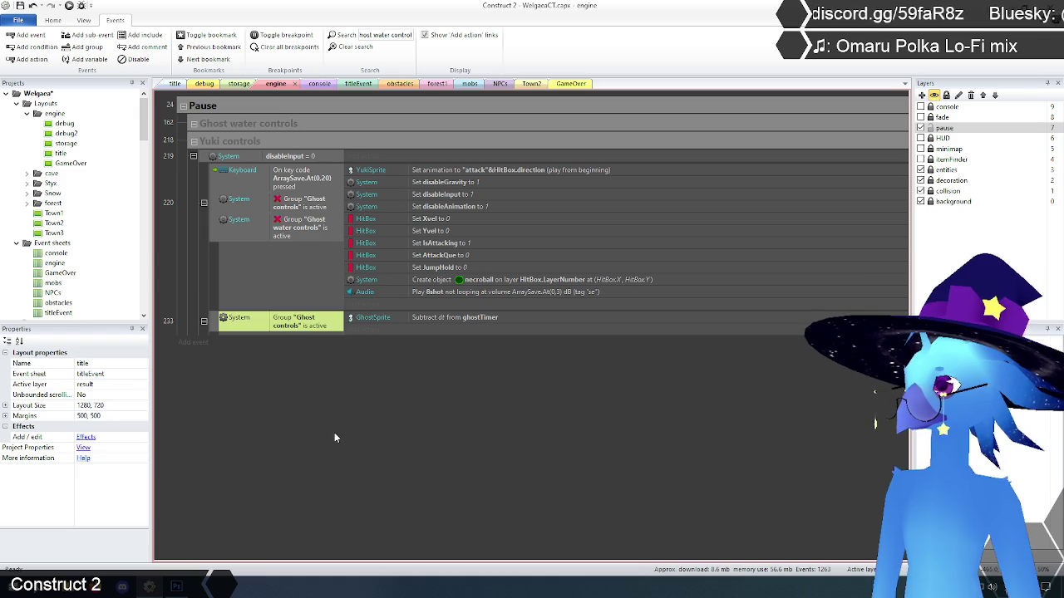
key("Delete")
left_click(344, 411)
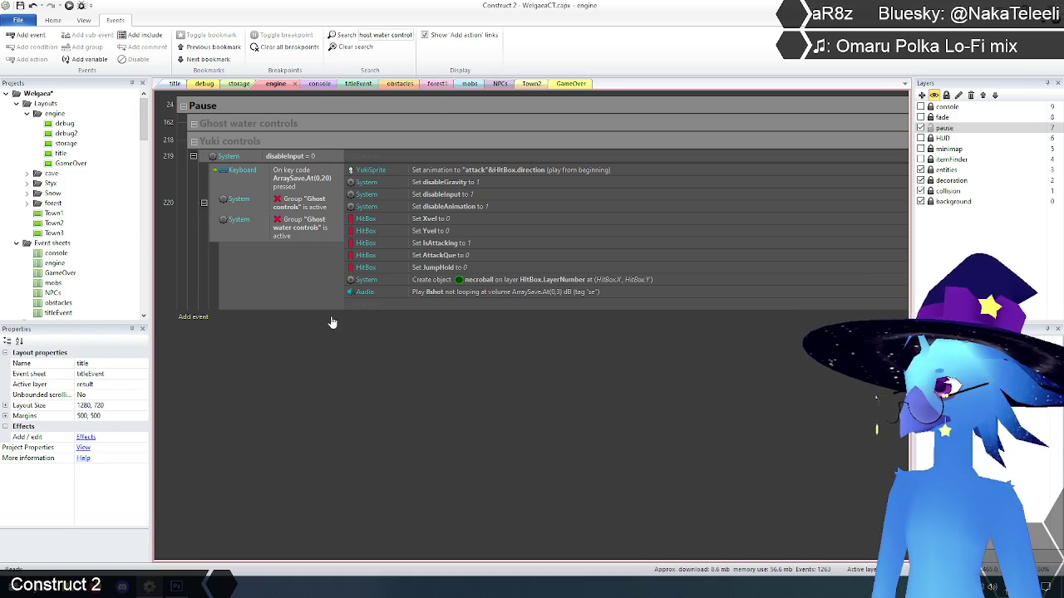
- Remove event 220's Ghost water controls condition, clear the search, and delete the Ghost water controls group
left_click(302, 226)
key("Delete")
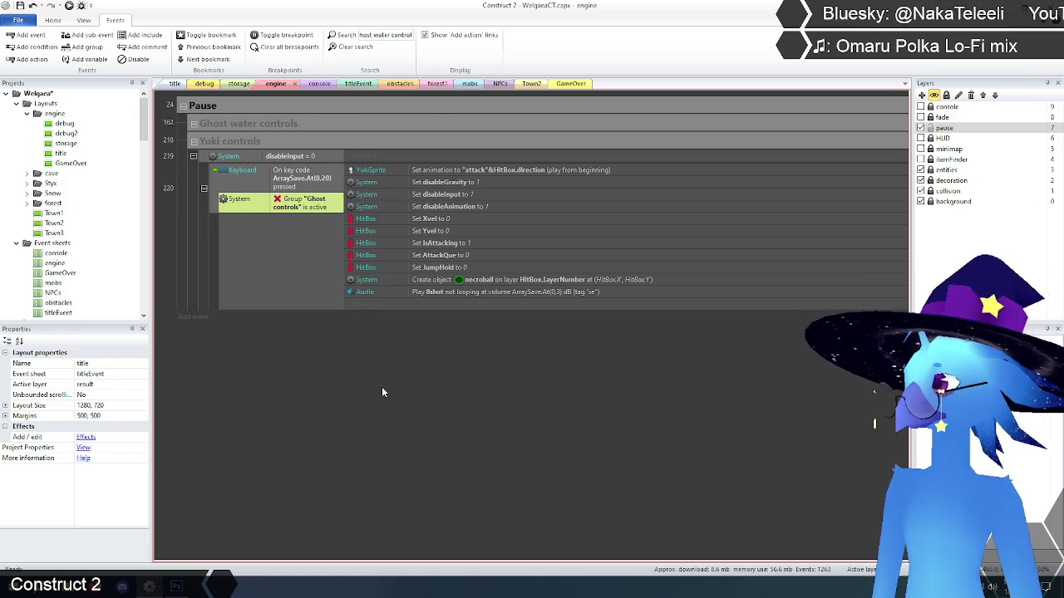
left_click(386, 35)
key("Return")
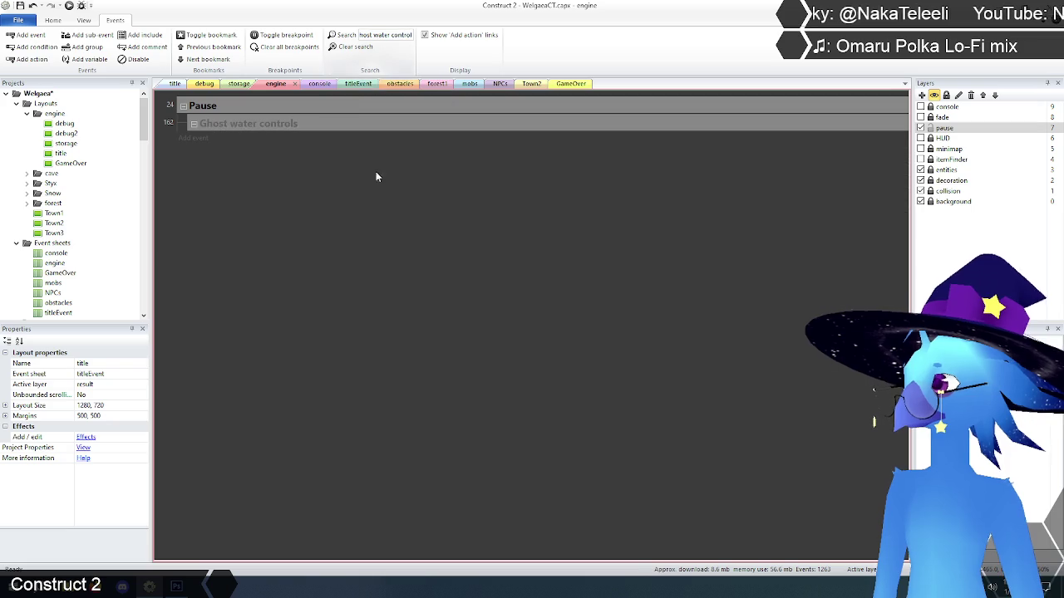
left_click(353, 46)
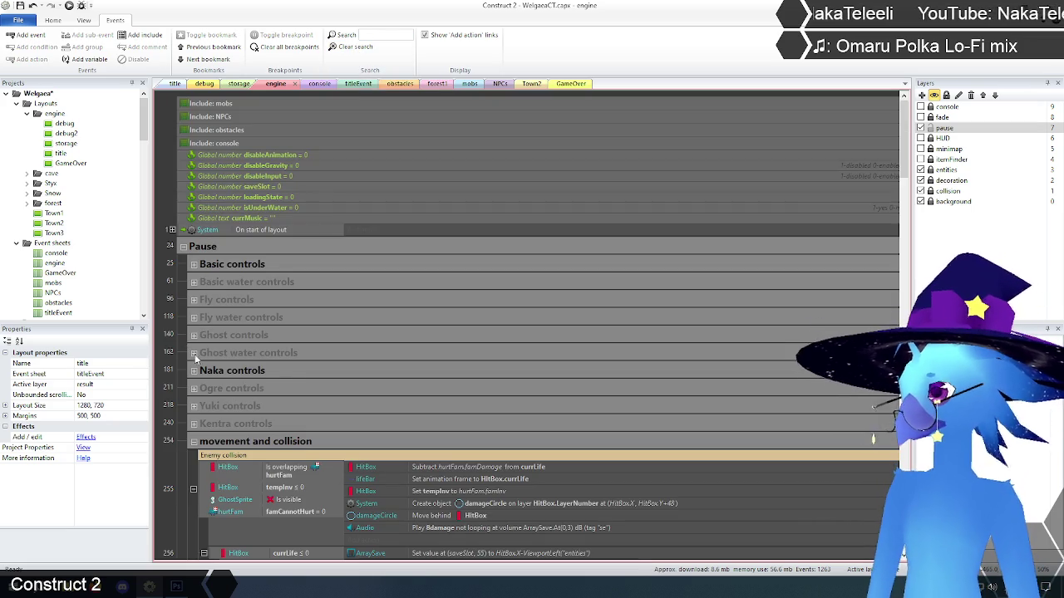
left_click(295, 356)
key("Delete")
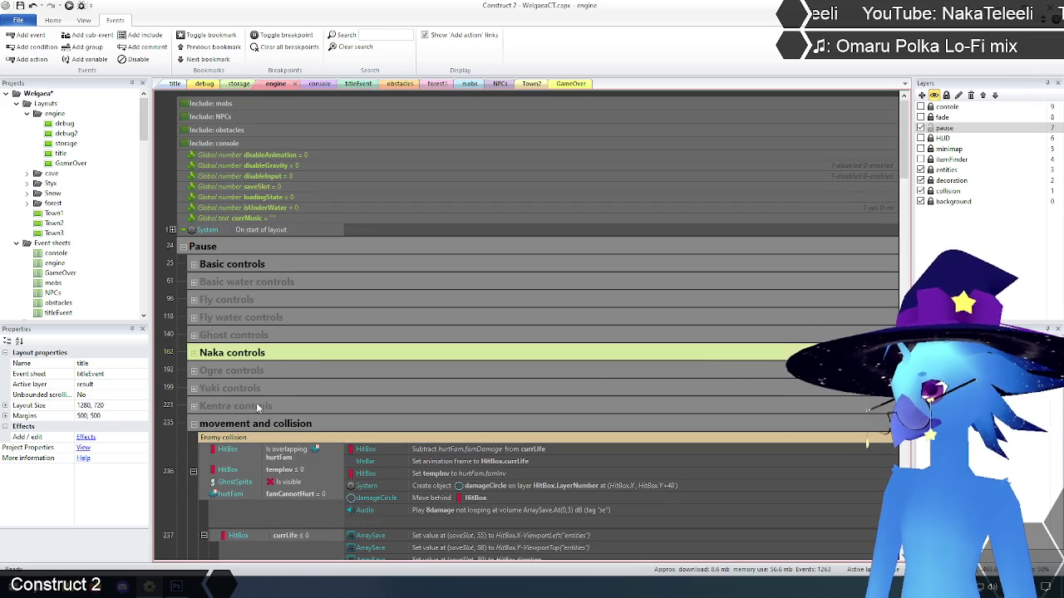
left_click(171, 344)
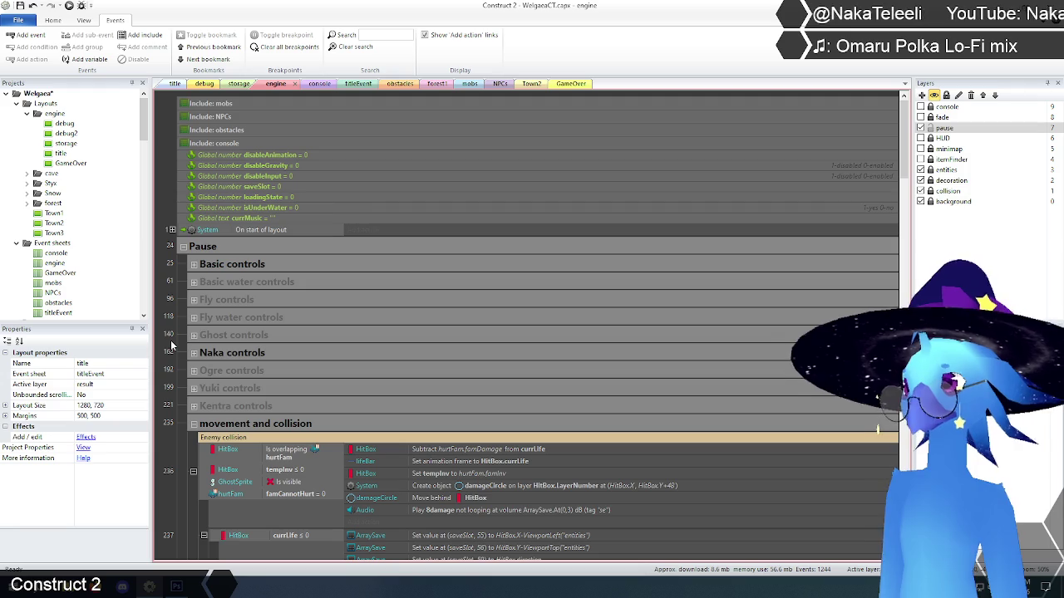
left_click(193, 283)
left_click(194, 283)
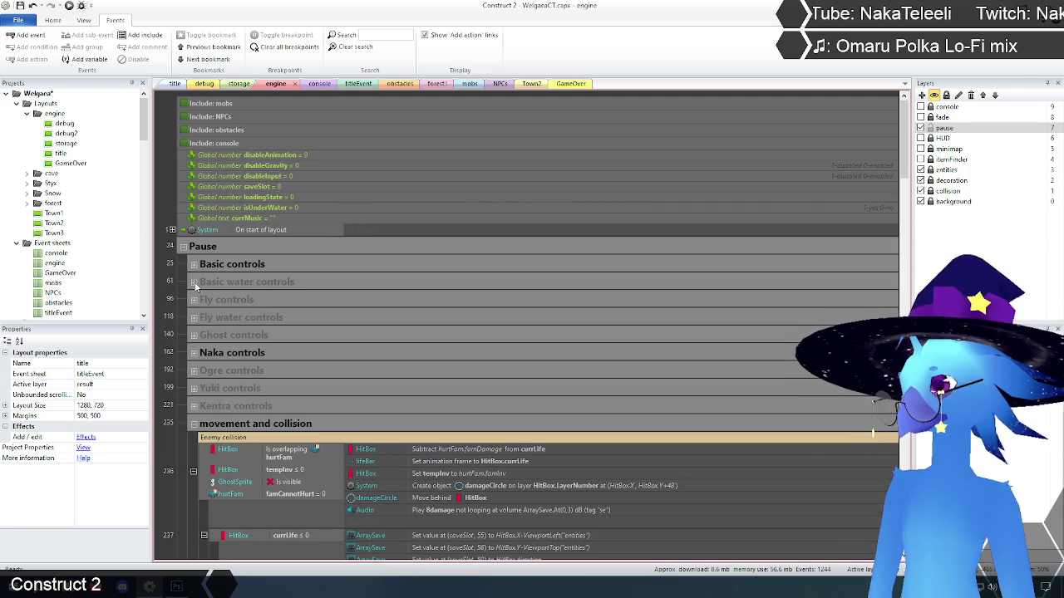
scroll(196, 287, "down", 4)
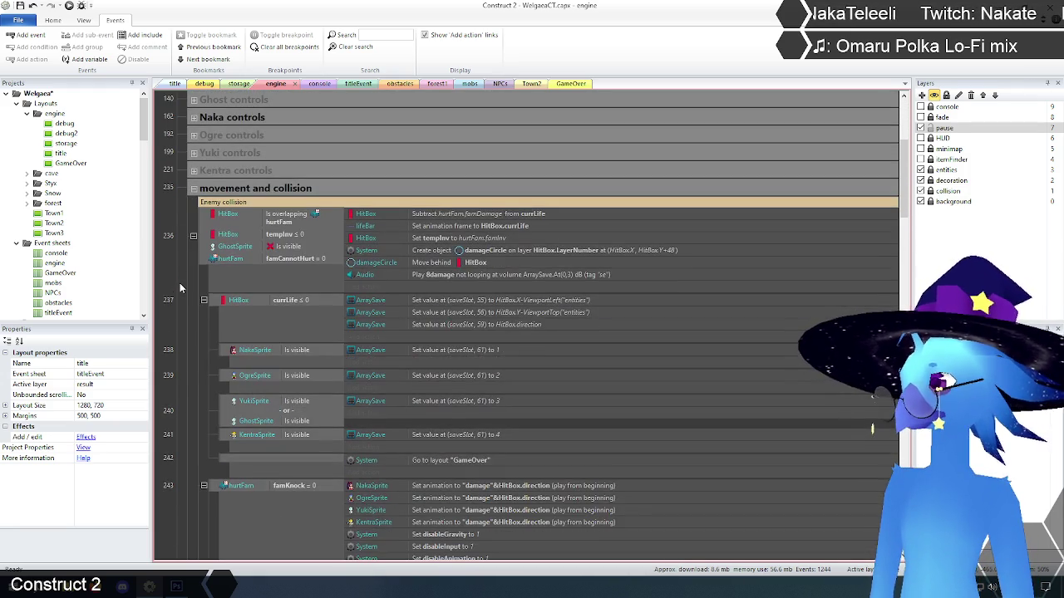
scroll(179, 287, "down", 5)
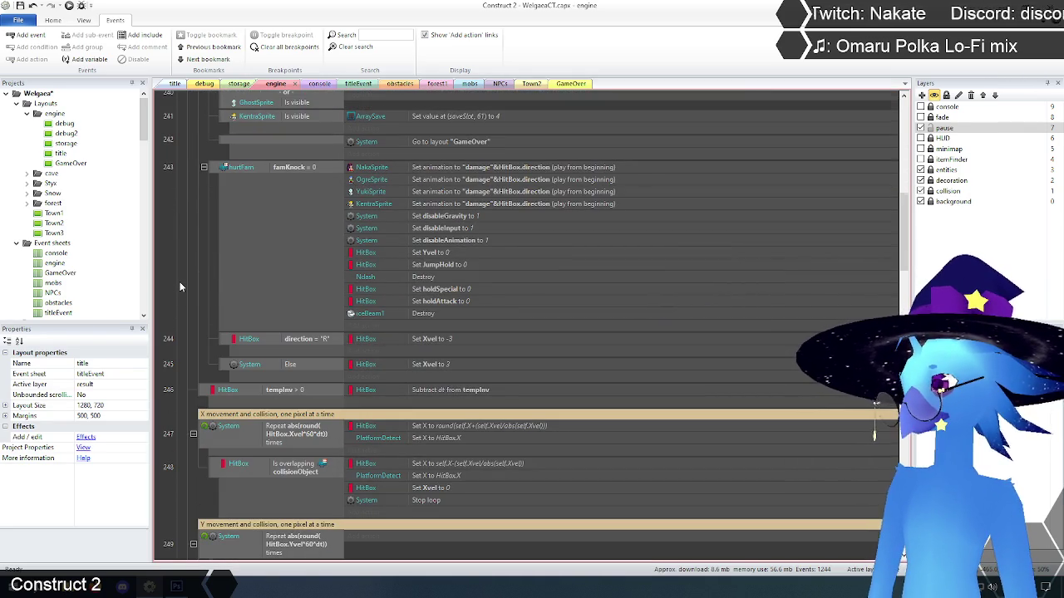
scroll(179, 282, "down", 3)
scroll(179, 285, "down", 10)
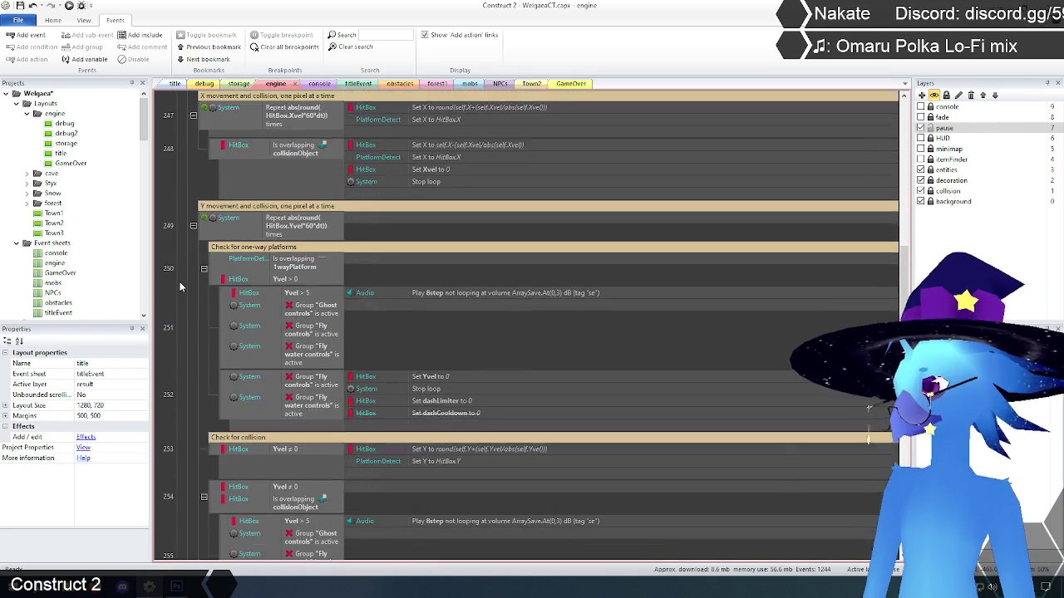
scroll(179, 285, "down", 3)
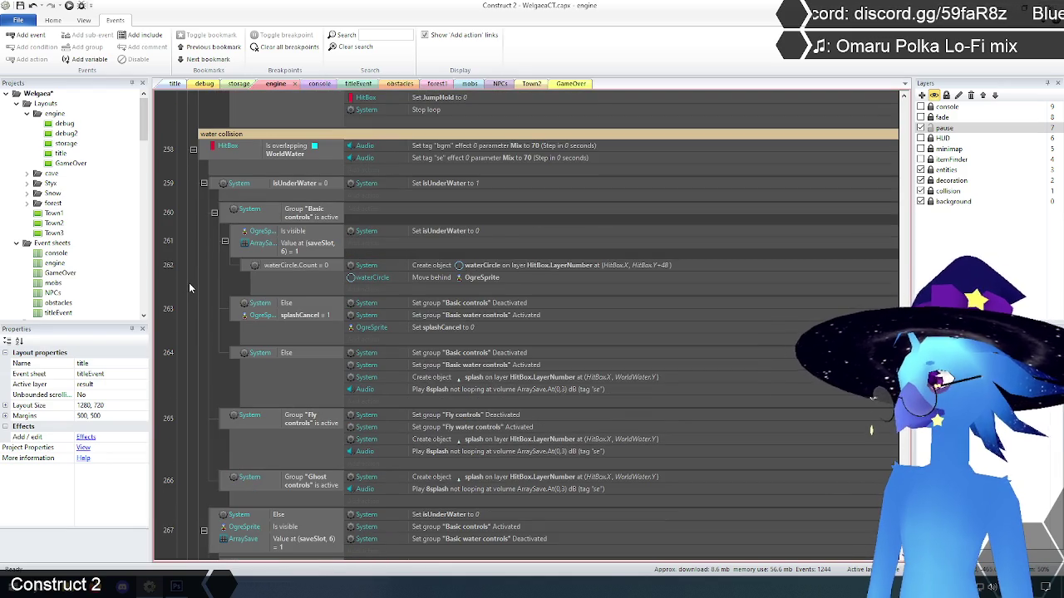
scroll(188, 283, "down", 6)
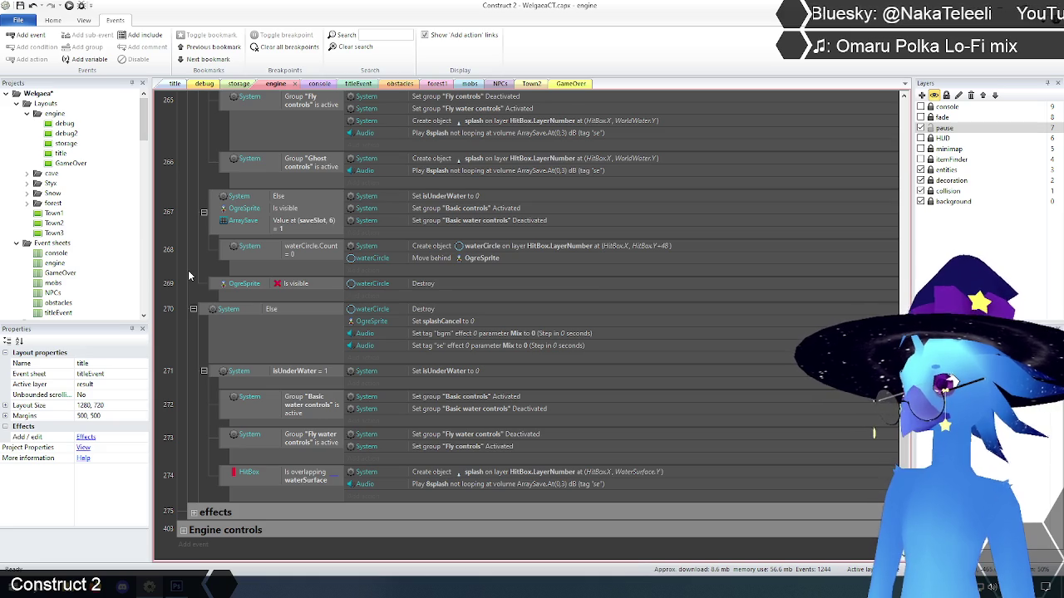
scroll(189, 276, "up", 2)
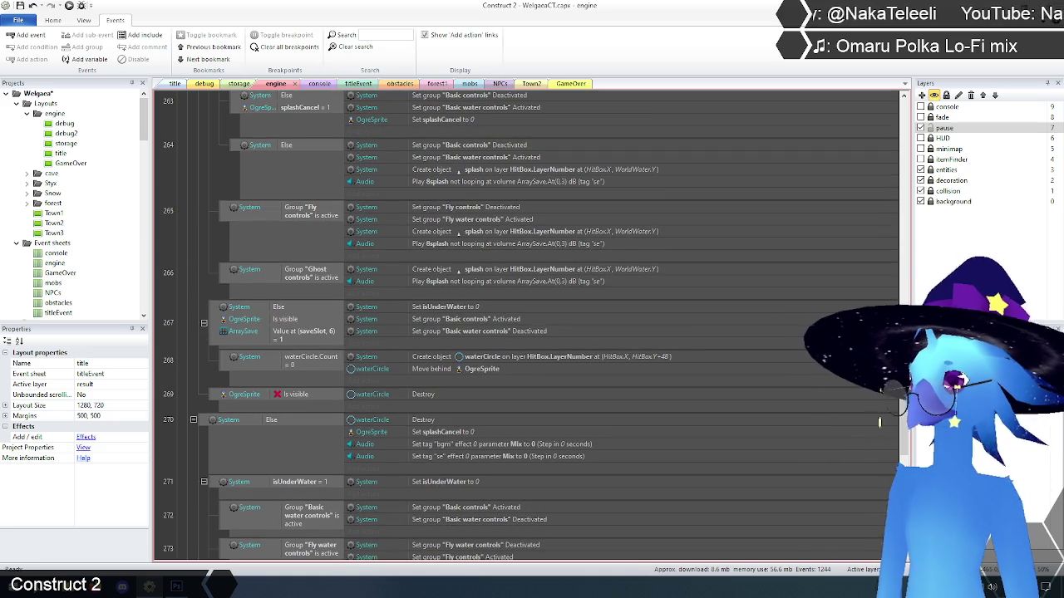
left_click_drag(904, 405, 904, 108)
type("Fly")
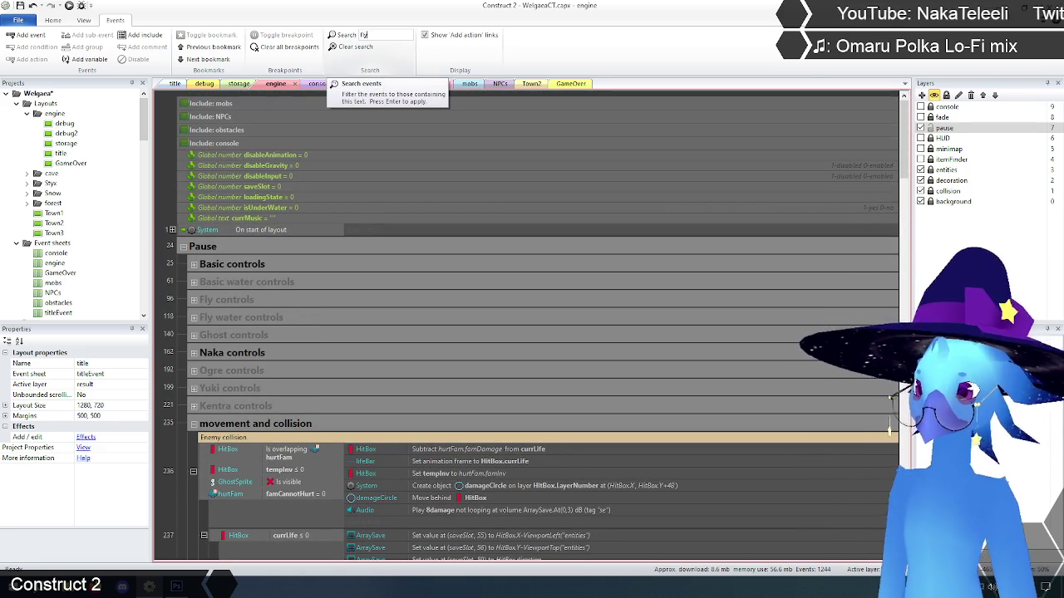
- Filter events by 'water control' and delete the startup Fly water controls action
type("water contr")
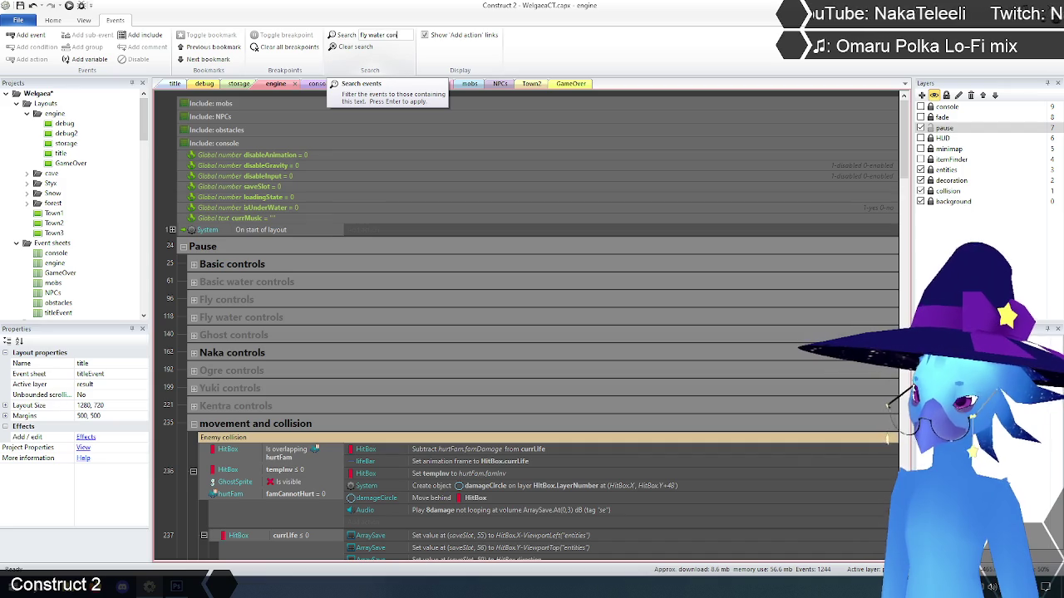
type("ol")
key("Return")
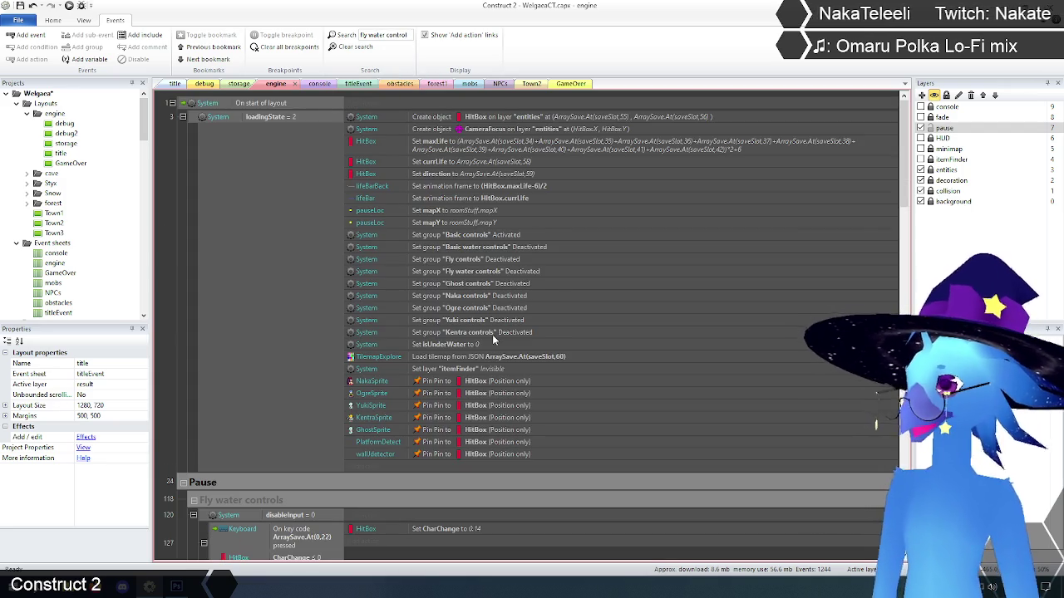
left_click(374, 271)
key("Delete")
- Change the deactivations in events 128 and 129 to target Fly controls
scroll(345, 294, "down", 8)
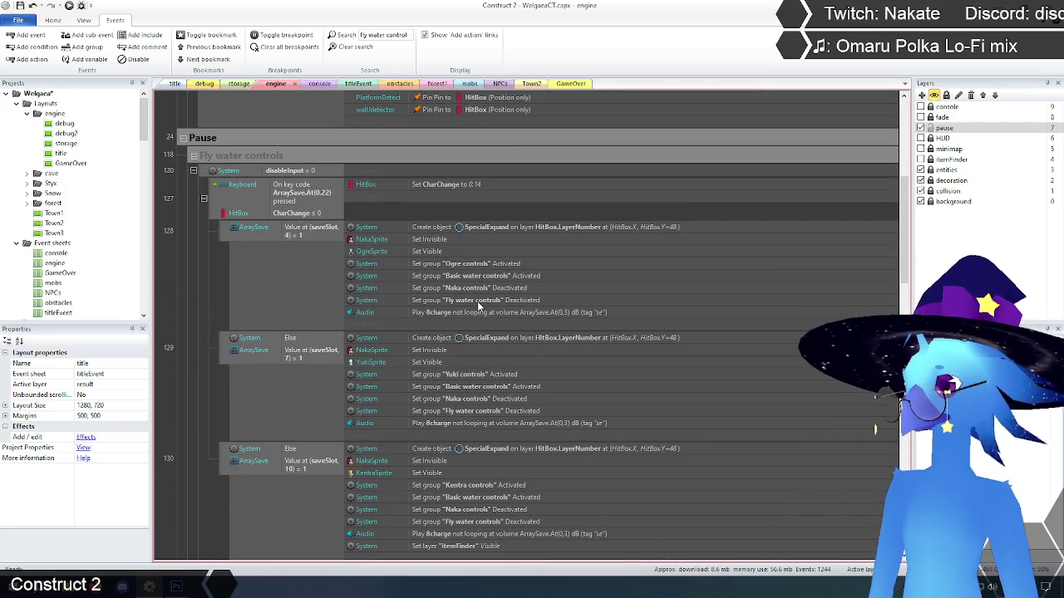
double_click(479, 304)
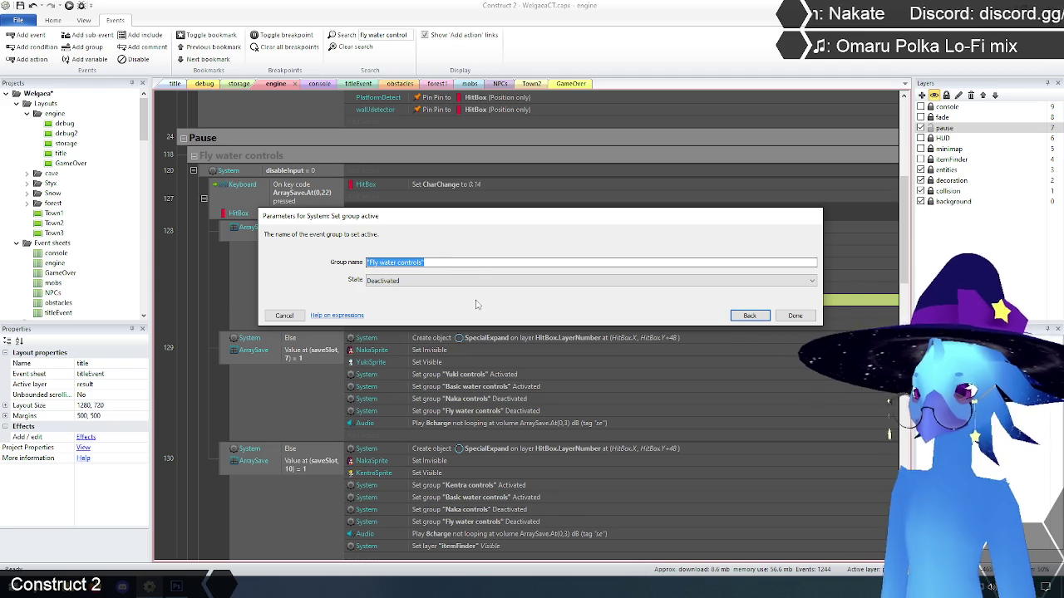
type("\"Fly controls\"")
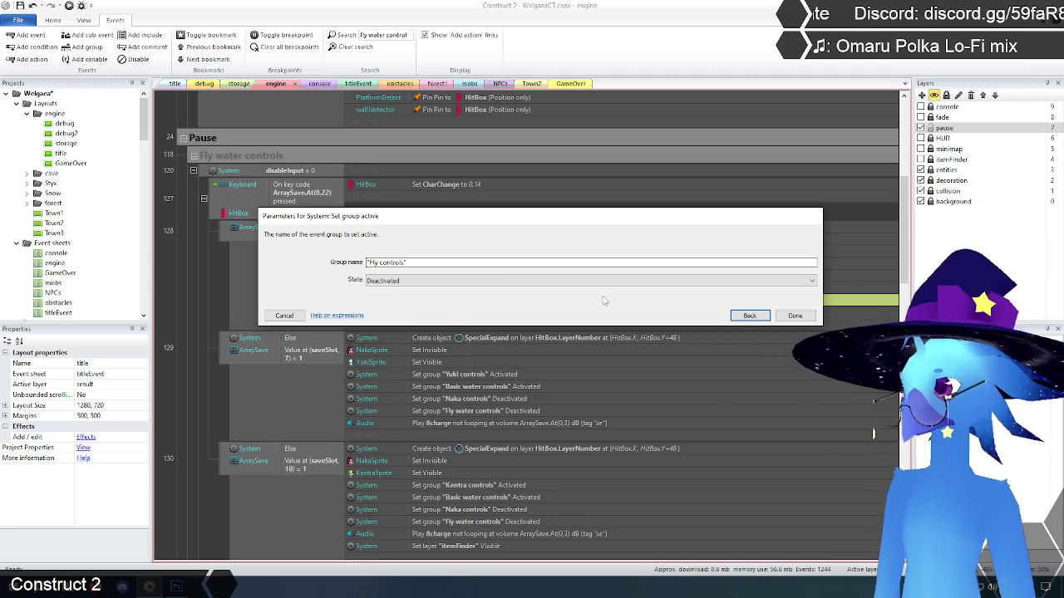
left_click(795, 316)
scroll(486, 291, "down", 3)
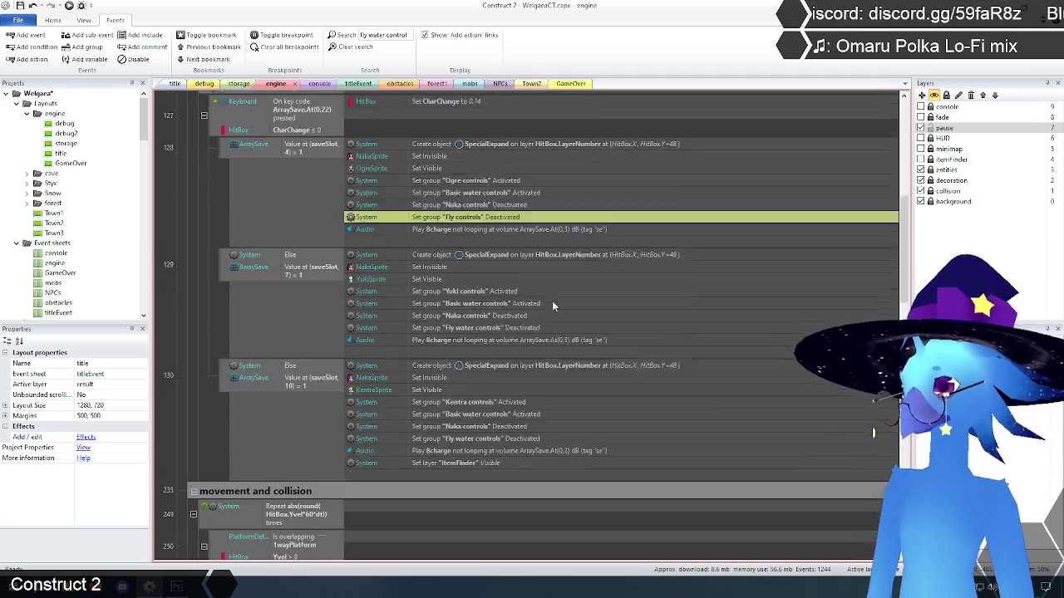
double_click(482, 288)
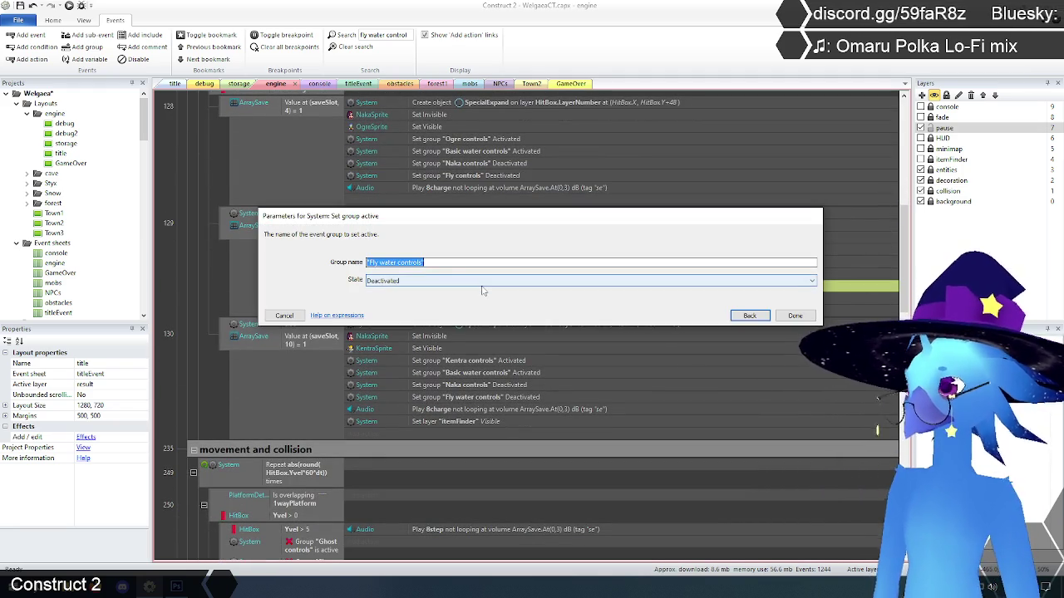
type("\"Fly")
key("Return")
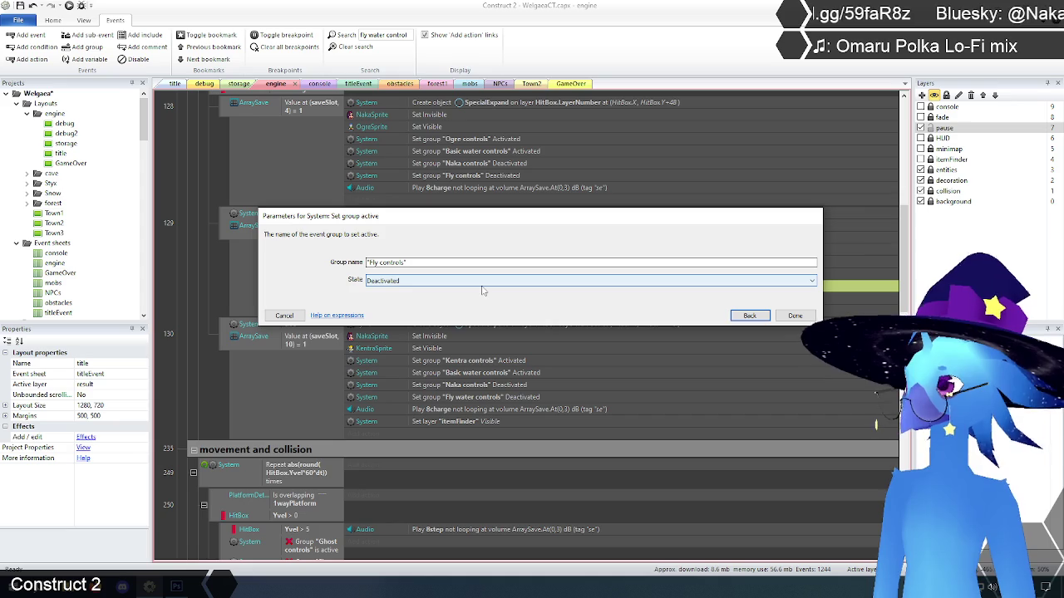
key("Return")
- Change event 130's deactivation to target Fly controls instead of Fly water controls
scroll(720, 297, "down", 3)
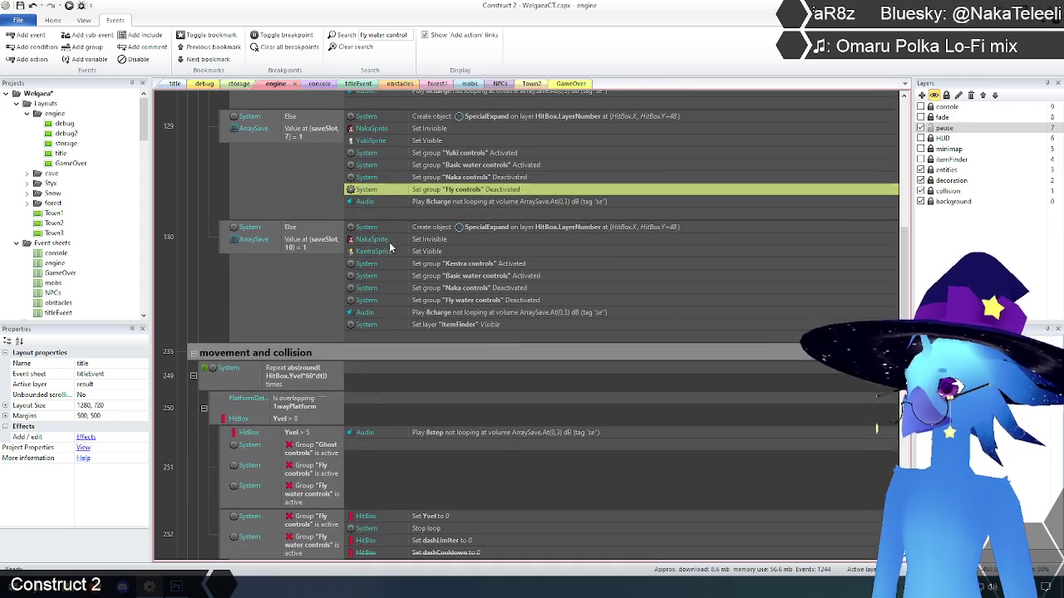
double_click(467, 300)
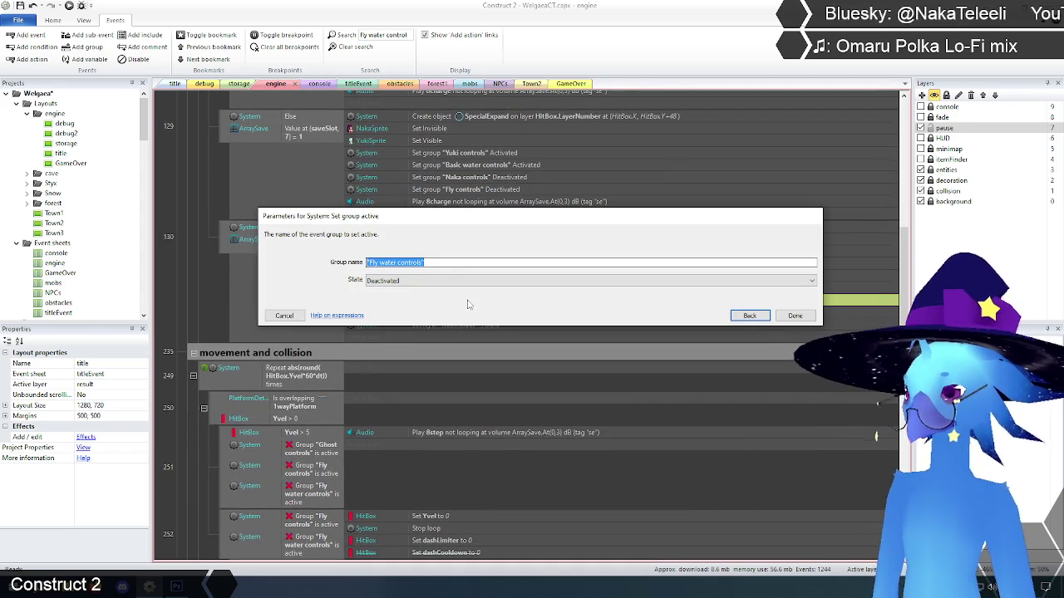
type("\"F")
key("Down")
key("Down")
key("Down")
key("Return")
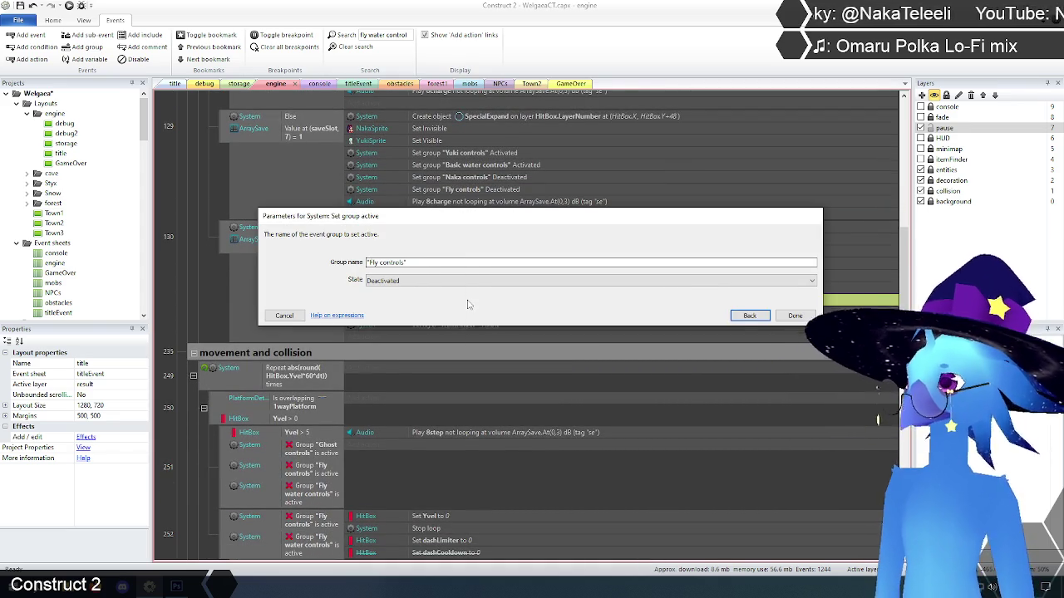
key("Return")
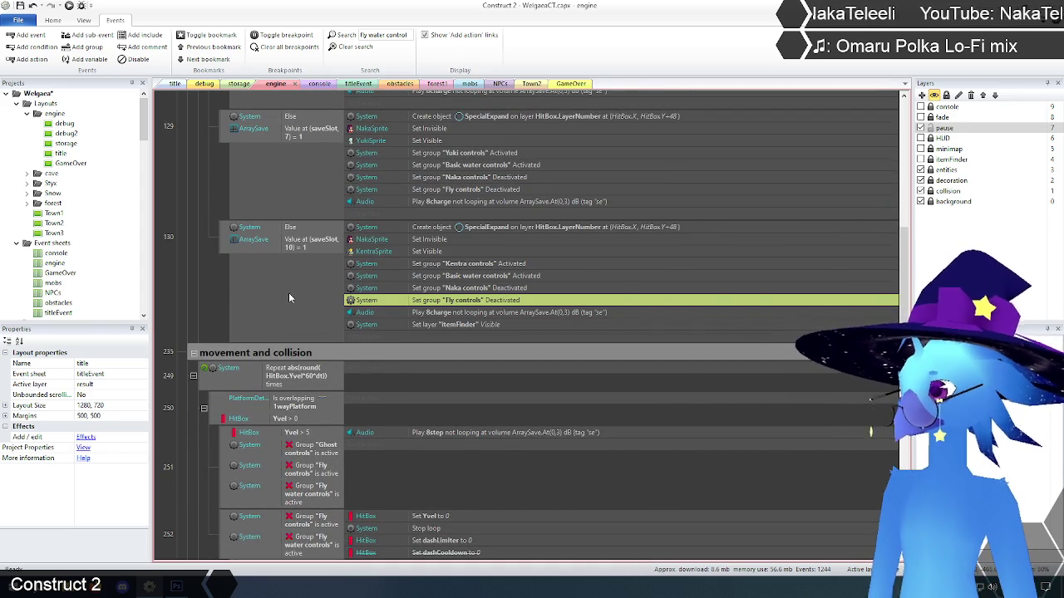
scroll(289, 298, "down", 5)
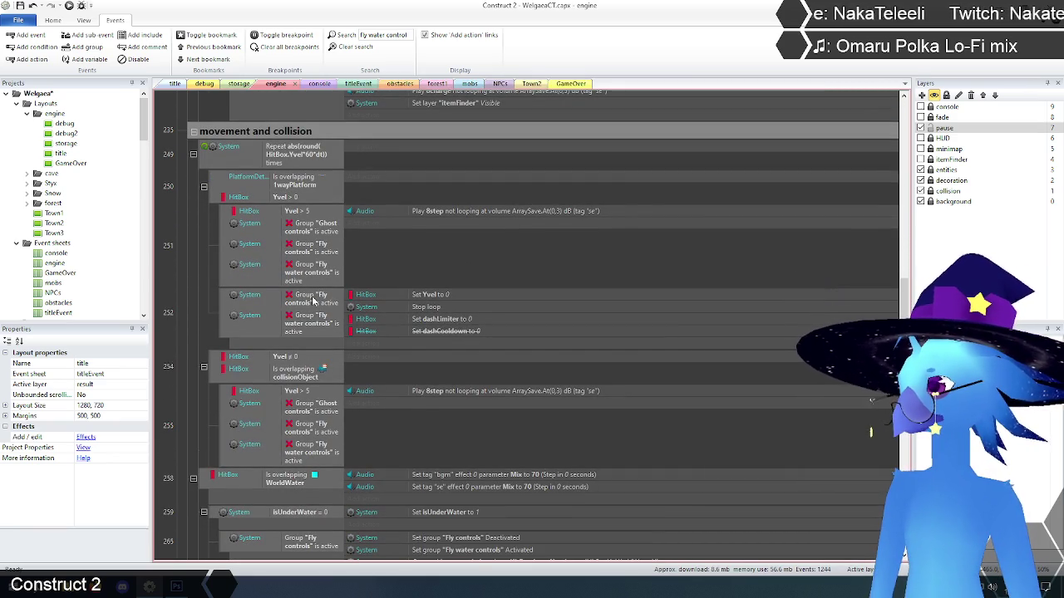
- Move event 252's Fly water controls condition into event 251 and delete it from event 255
left_click(299, 327)
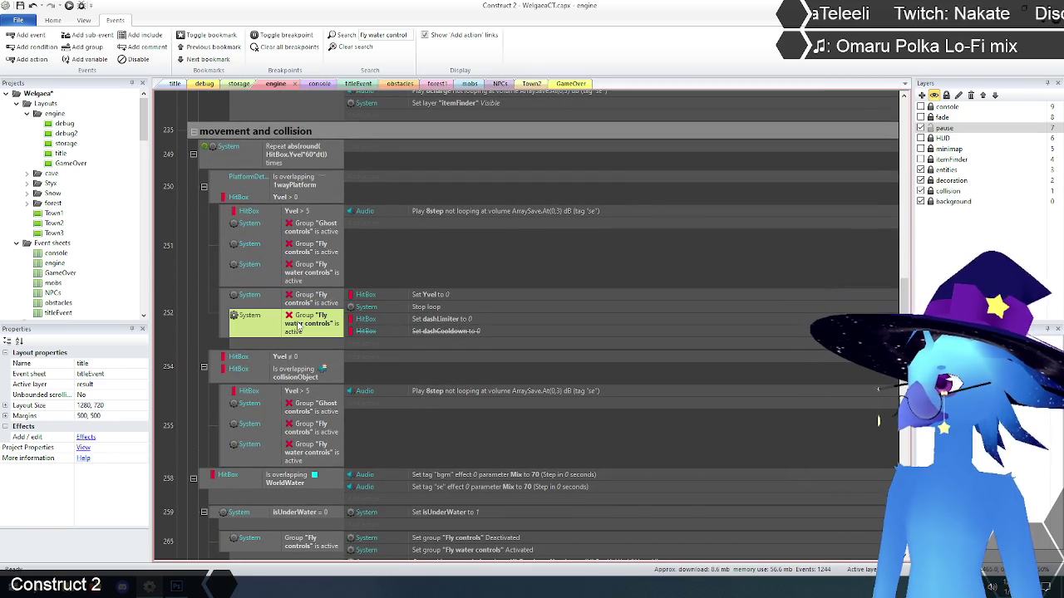
mouse_move(297, 321)
left_mouse_down()
mouse_move(308, 261)
mouse_move(318, 266)
mouse_move(299, 279)
left_mouse_up()
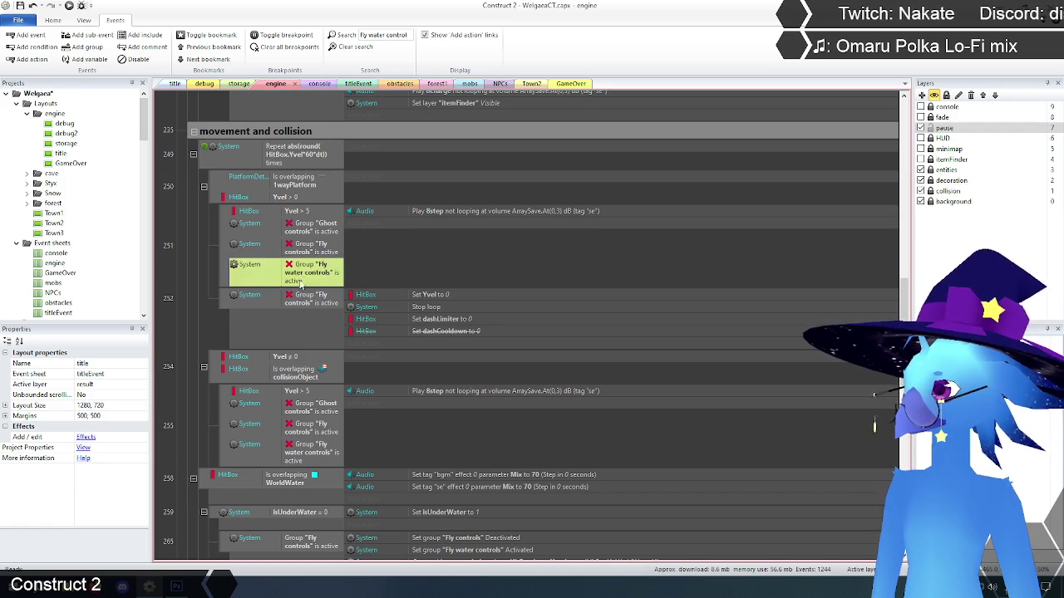
scroll(332, 316, "down", 1)
scroll(308, 324, "down", 3)
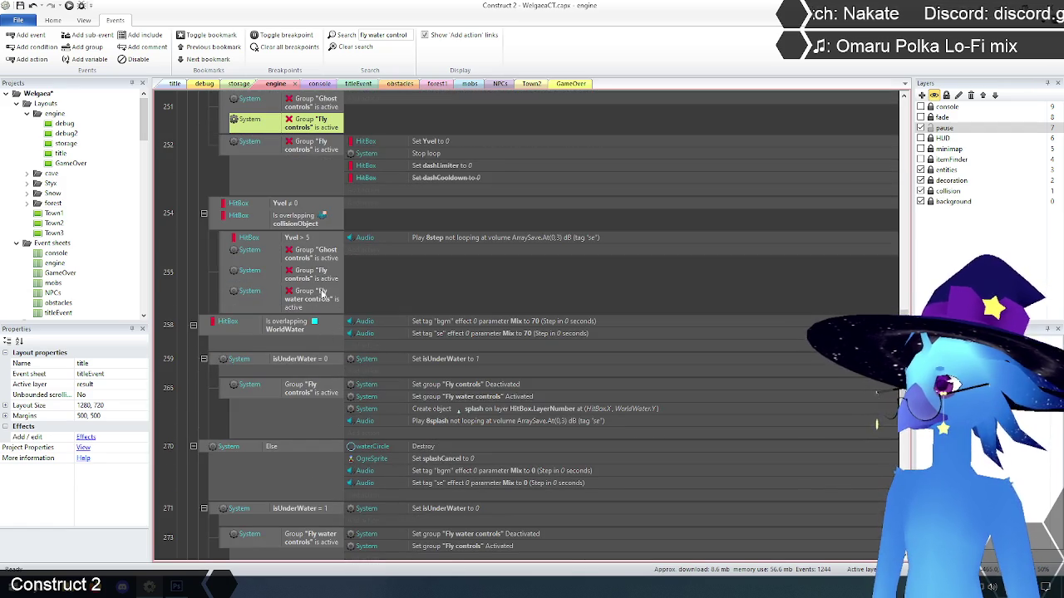
left_click(313, 301)
key("Delete")
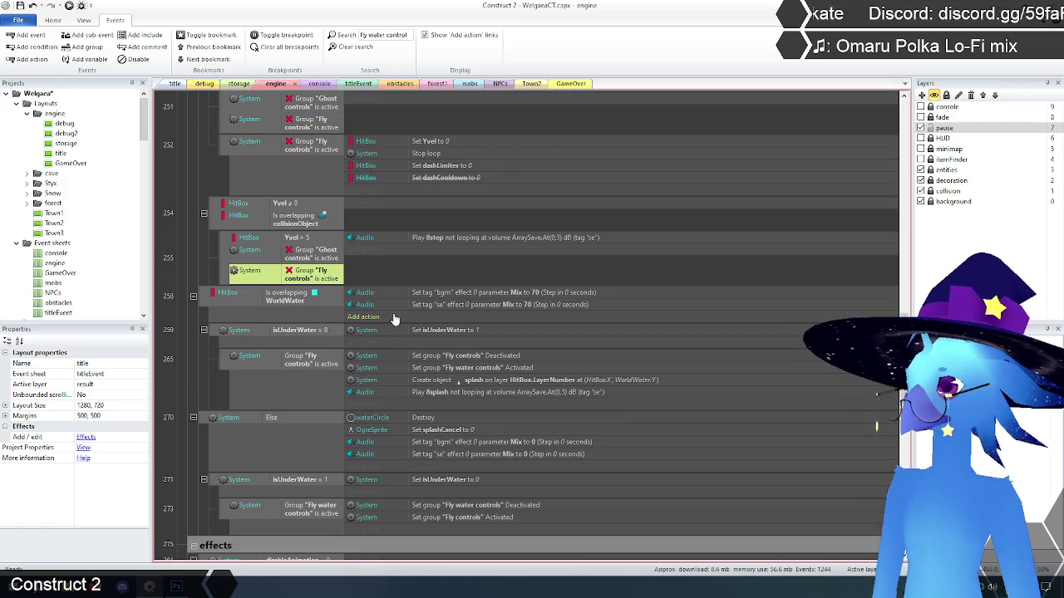
- Delete the Fly controls and Fly water controls switching actions from event 265
scroll(496, 314, "down", 2)
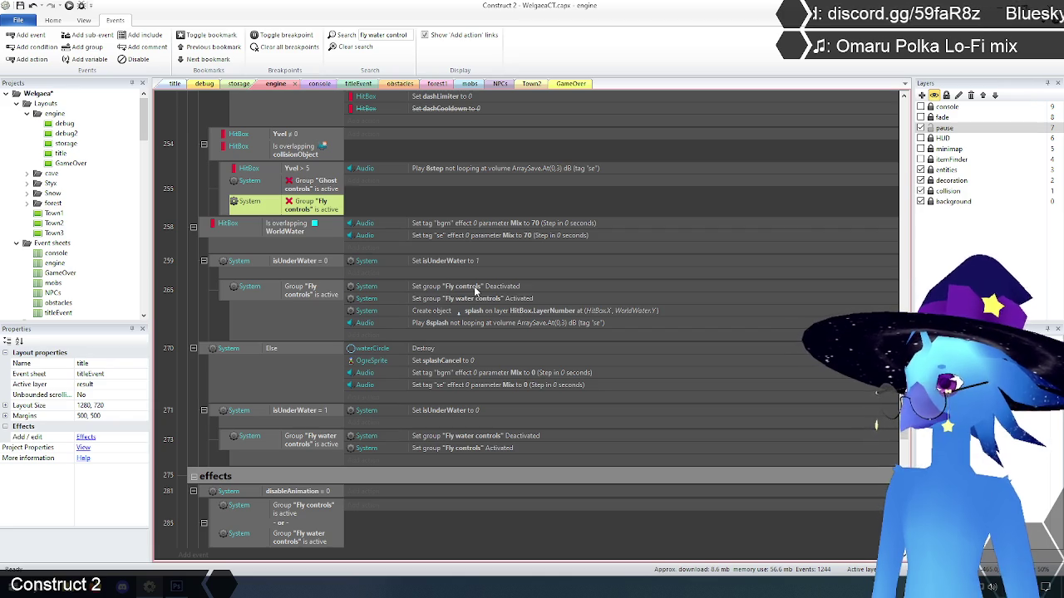
left_click(476, 288)
left_click(490, 300, "shift")
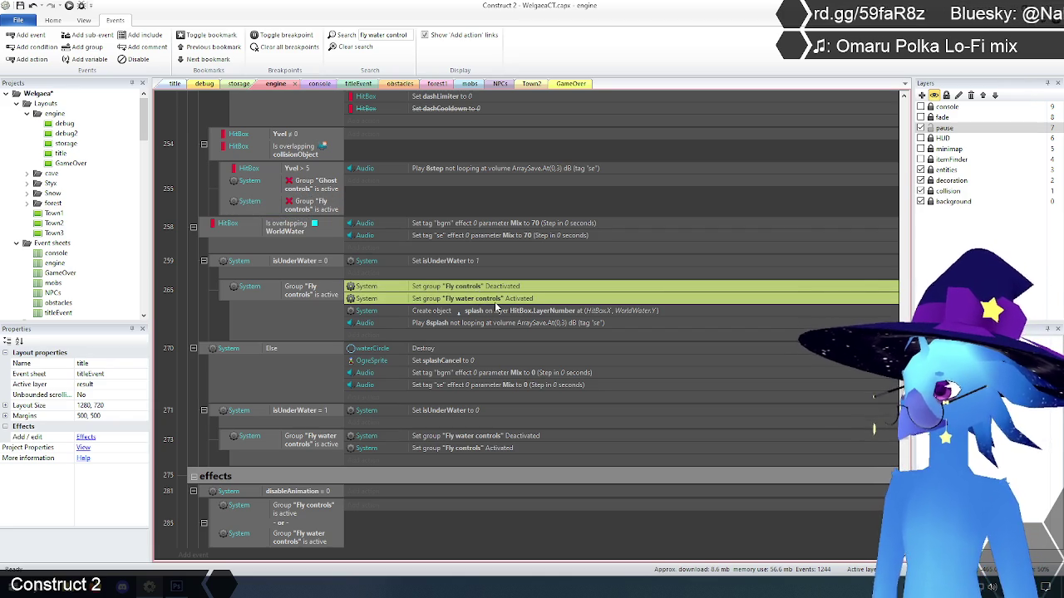
key("Delete")
scroll(488, 302, "down", 2)
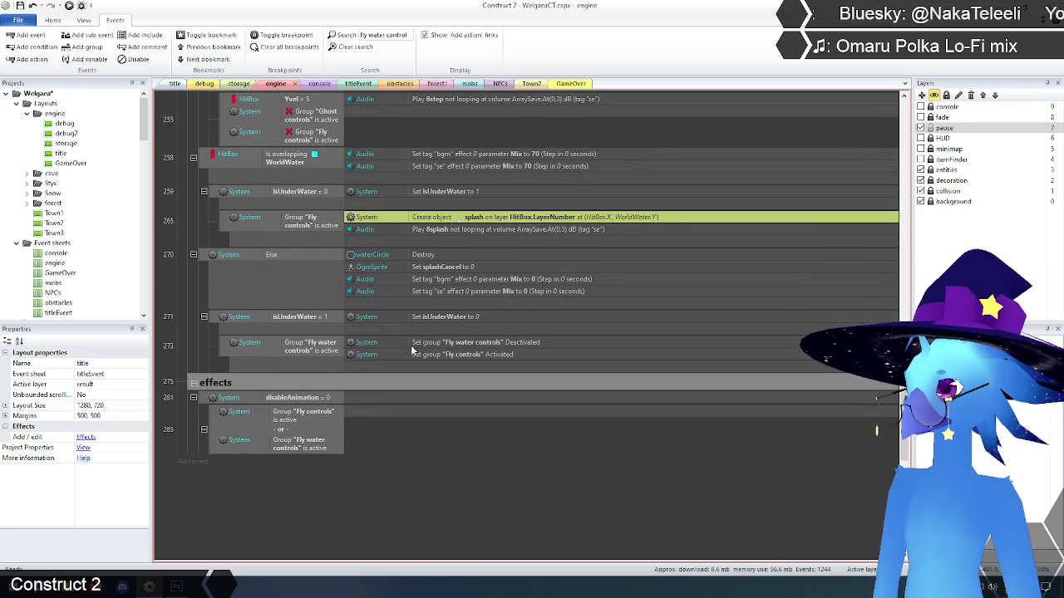
- Select event 273 and delete the Fly water controls condition from event 285
left_click(459, 346)
left_click(229, 349)
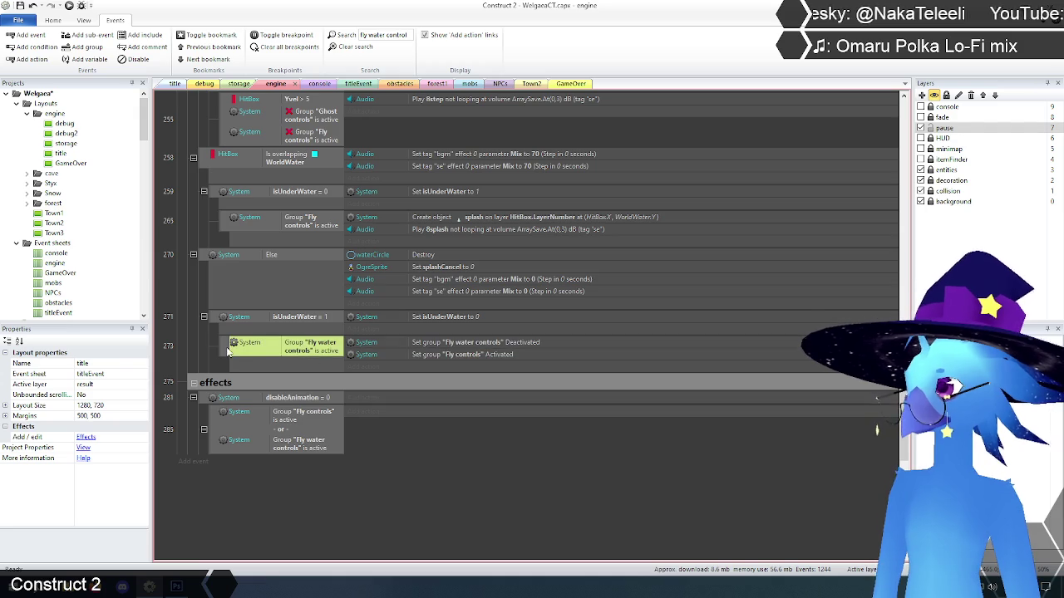
left_click(227, 348)
scroll(382, 440, "down", 3)
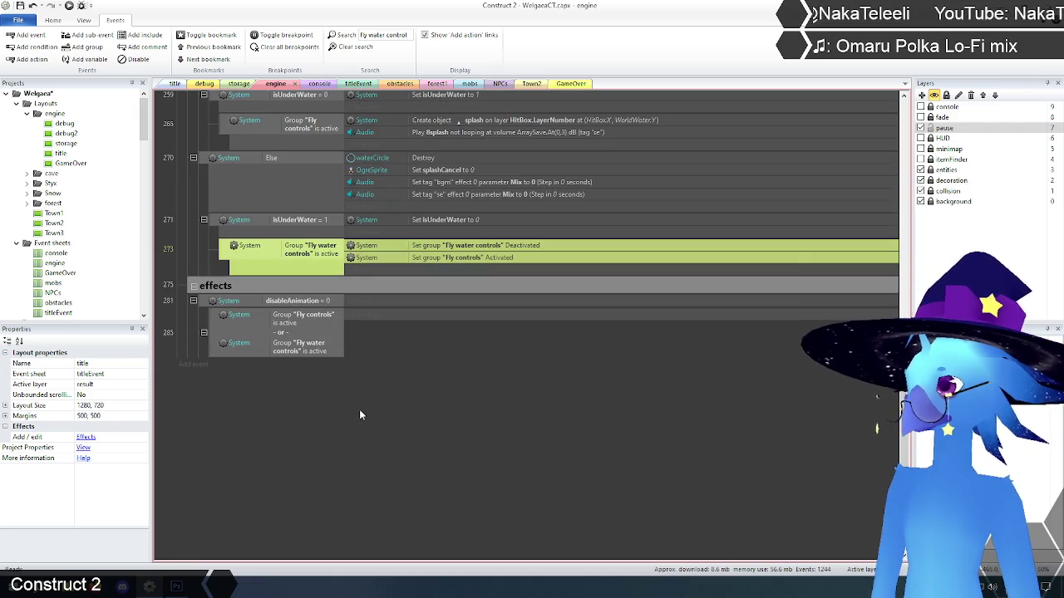
left_click(299, 349)
key("Delete")
- Reselect event 273 and re-run the search filtering events to Fly water controls
scroll(237, 363, "up", 3)
left_click(229, 333)
scroll(406, 492, "up", 3)
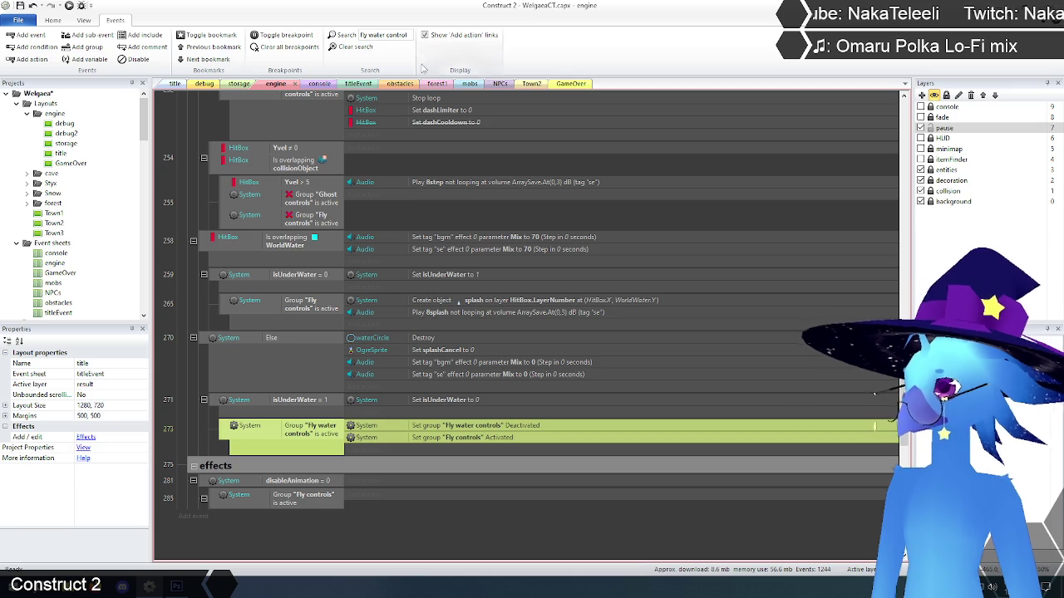
left_click(382, 35)
key("Return")
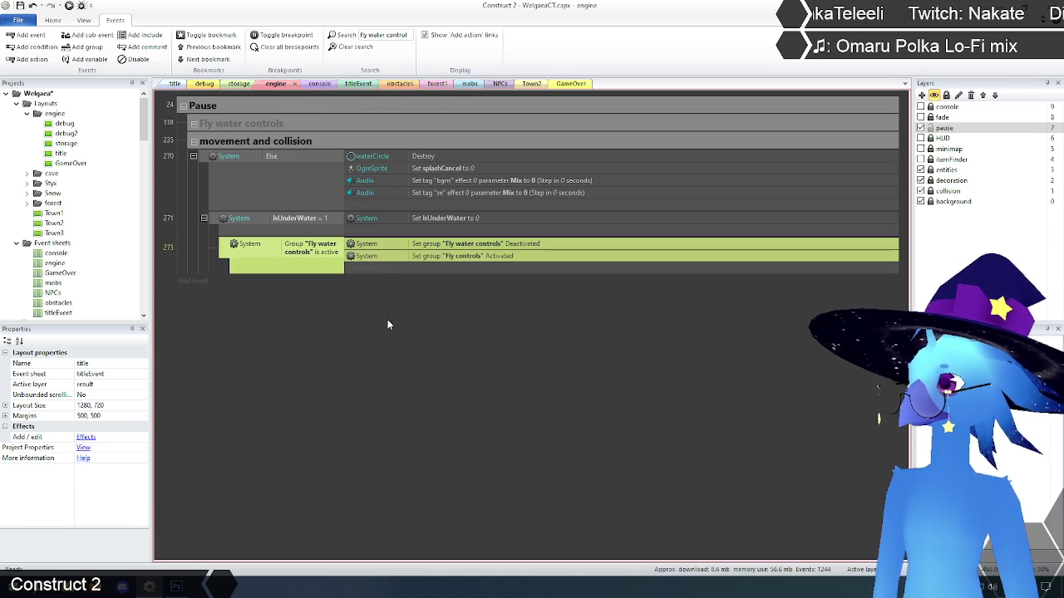
- Clear the event search and scroll the full sheet back to event 273
left_click(387, 319)
left_click(242, 250)
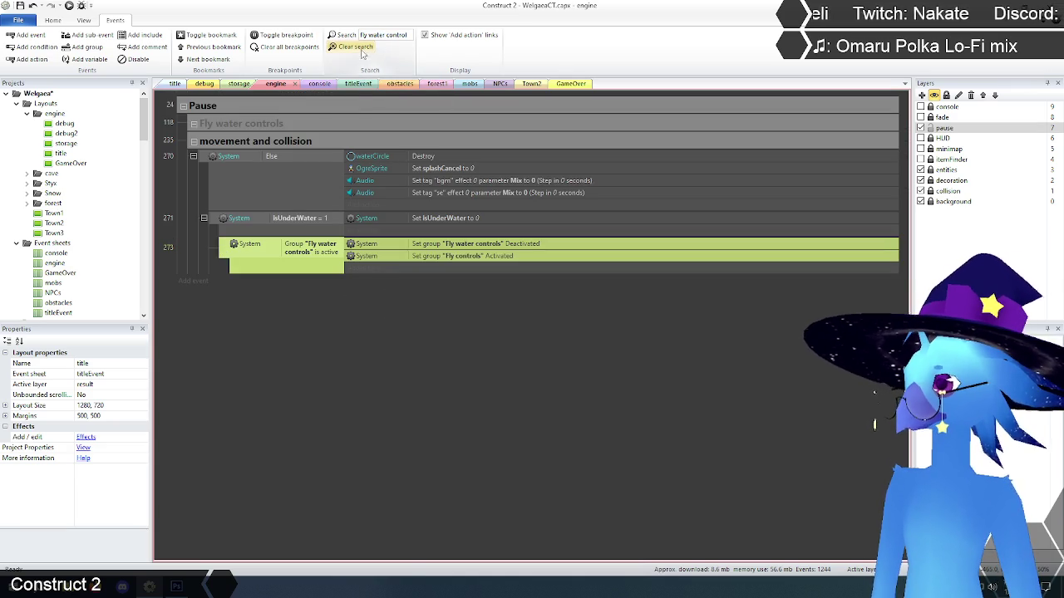
left_click(351, 46)
left_click_drag(904, 142, 905, 277)
scroll(384, 409, "down", 10)
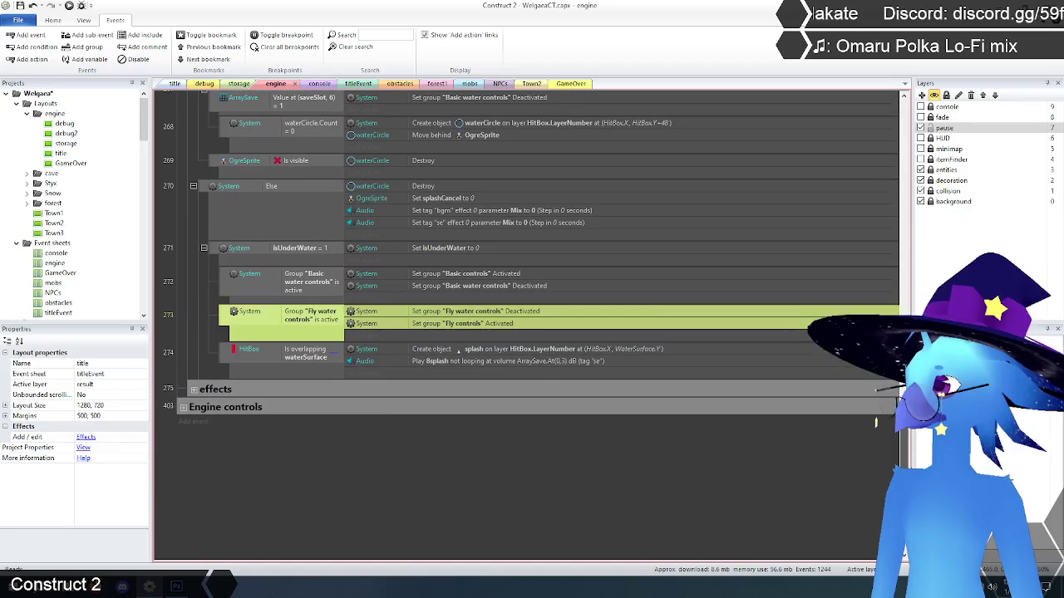
scroll(384, 410, "up", 2)
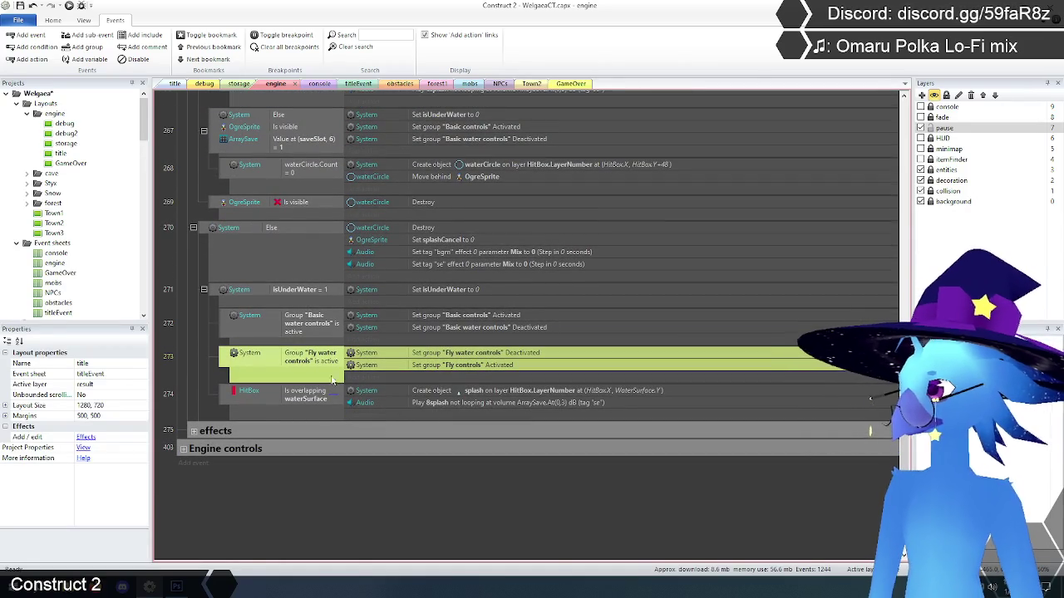
- Delete event 273, the Fly water controls swap-back sub-event in the water-exit event
left_click(202, 323)
left_click(223, 351)
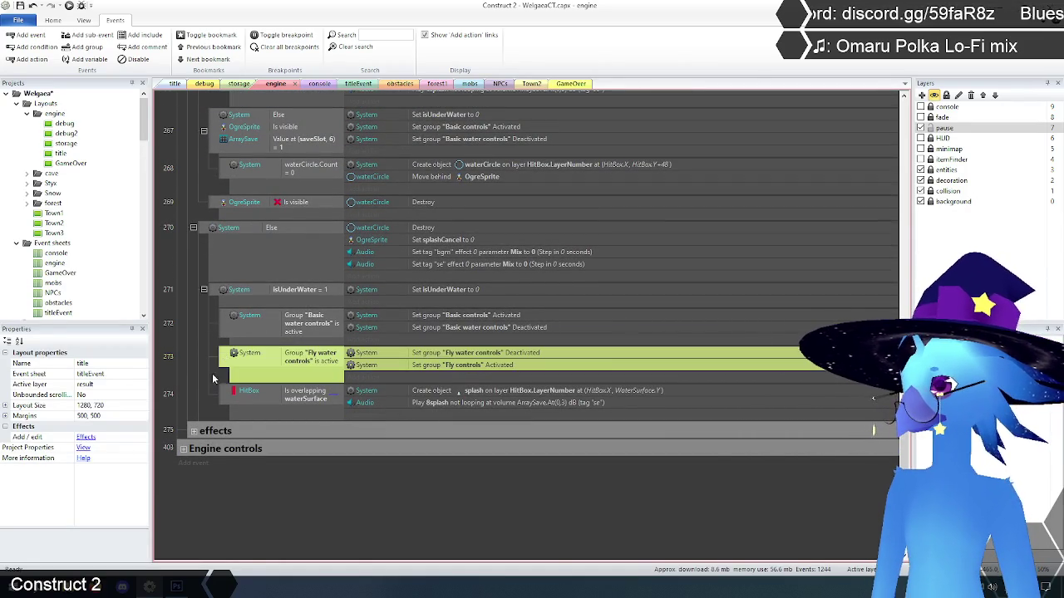
key("Delete")
left_click(187, 345)
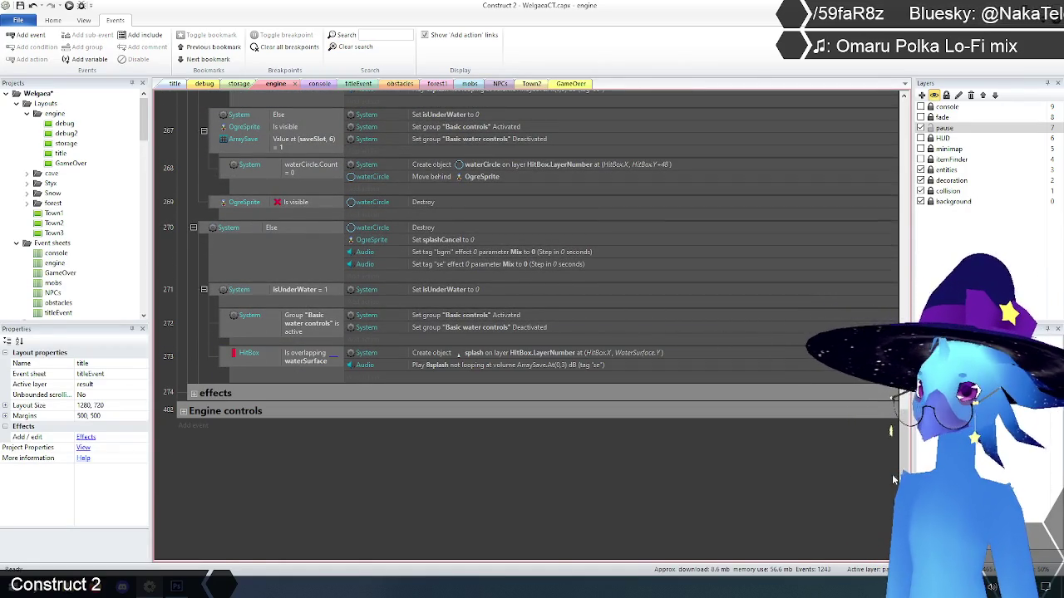
left_click_drag(903, 469, 906, 150)
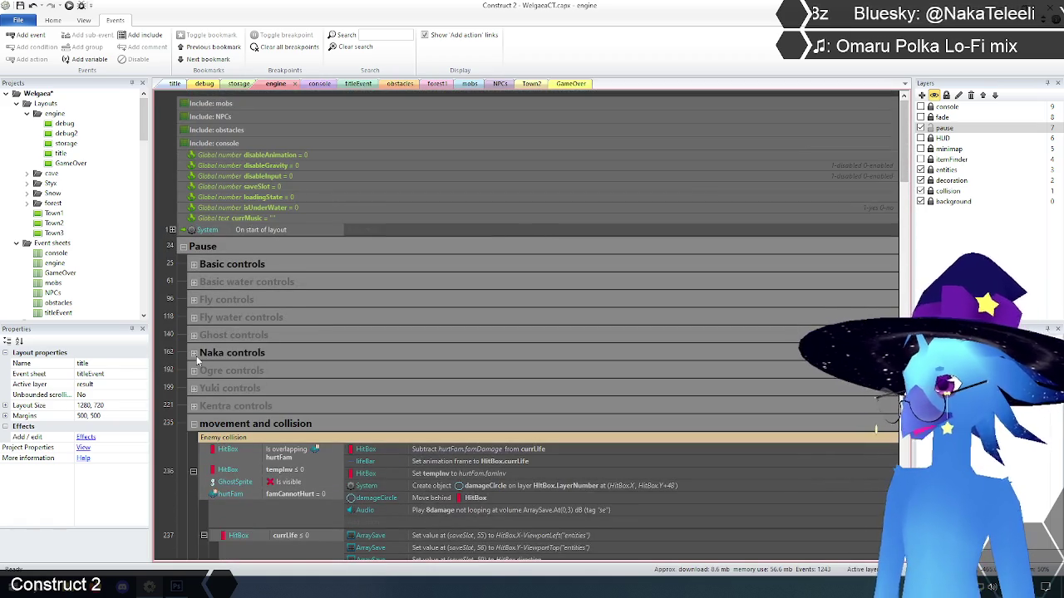
- Delete the Fly water controls group header and save the project with Ctrl+S
left_click(282, 316)
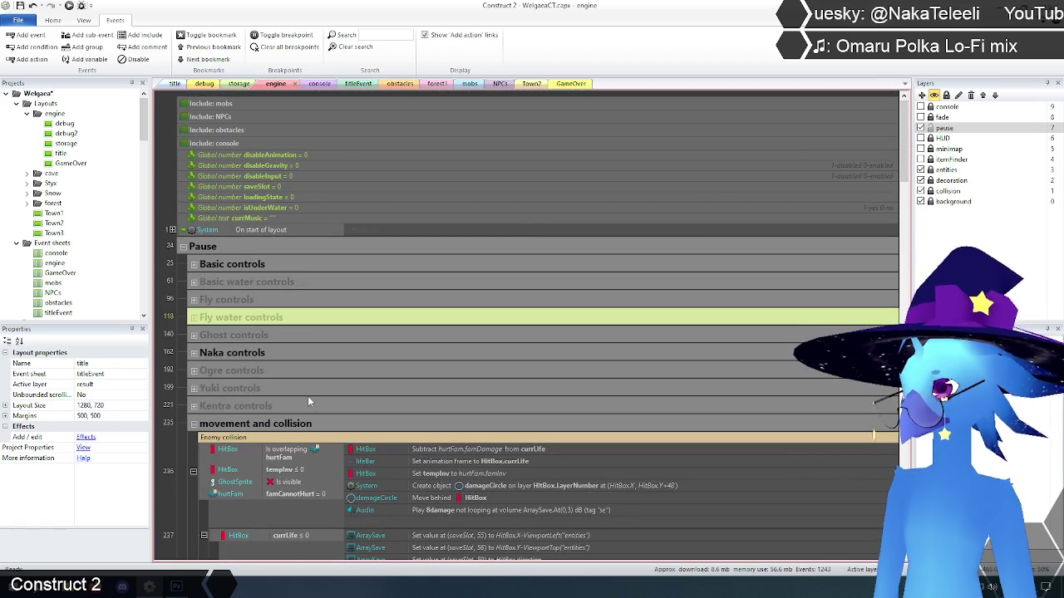
key("Delete")
key("Escape")
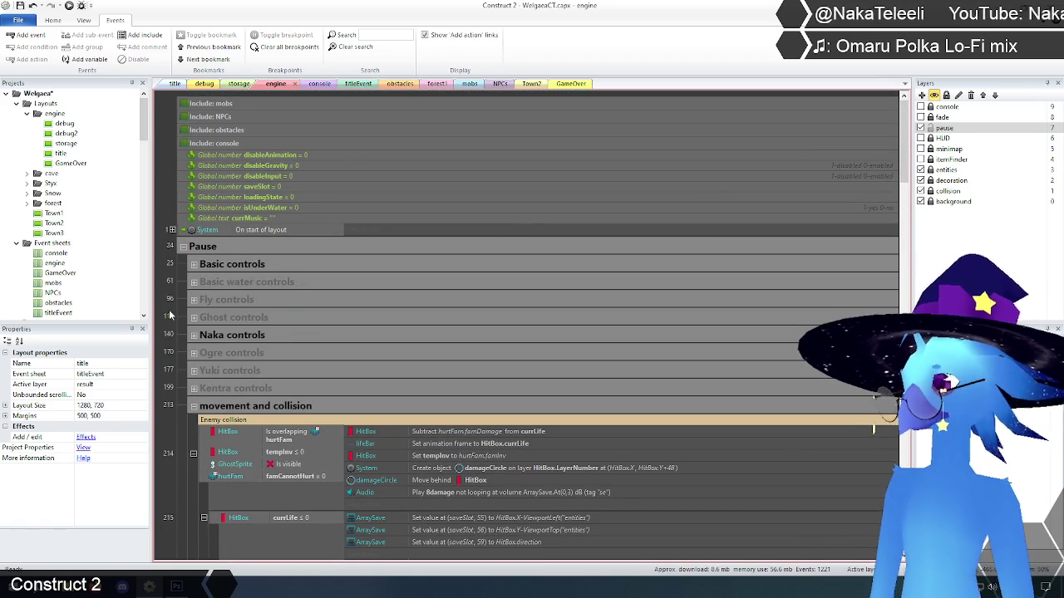
left_click(194, 408)
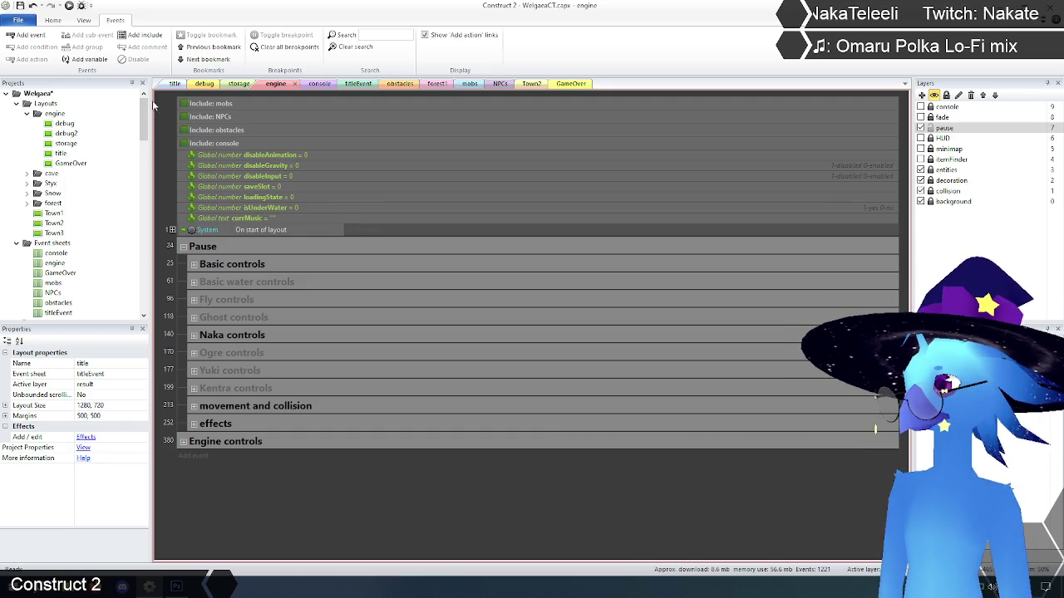
key("ctrl+s")
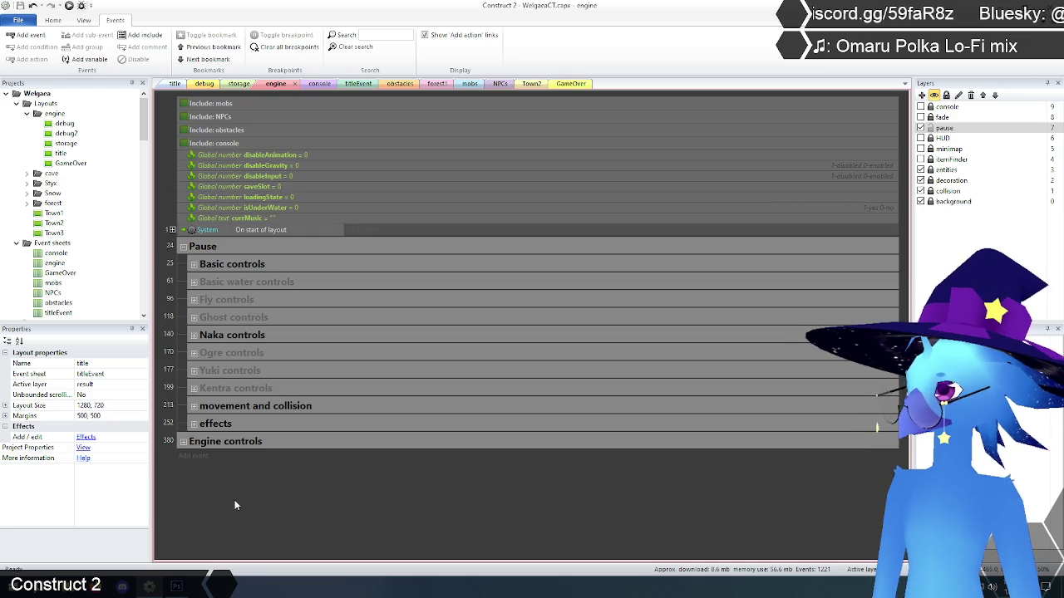
left_click(194, 406)
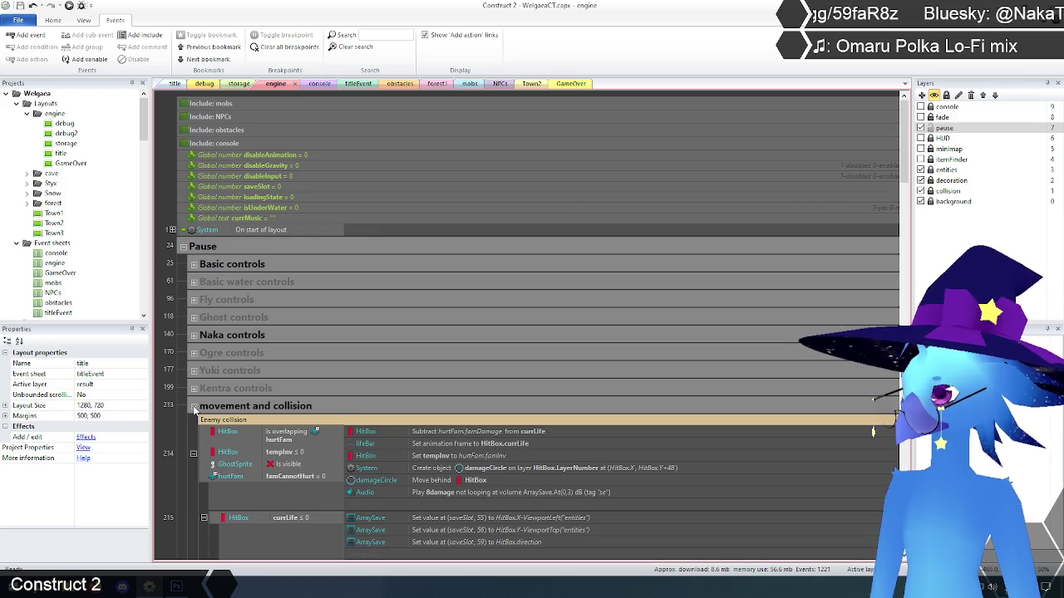
scroll(906, 137, "down", 5)
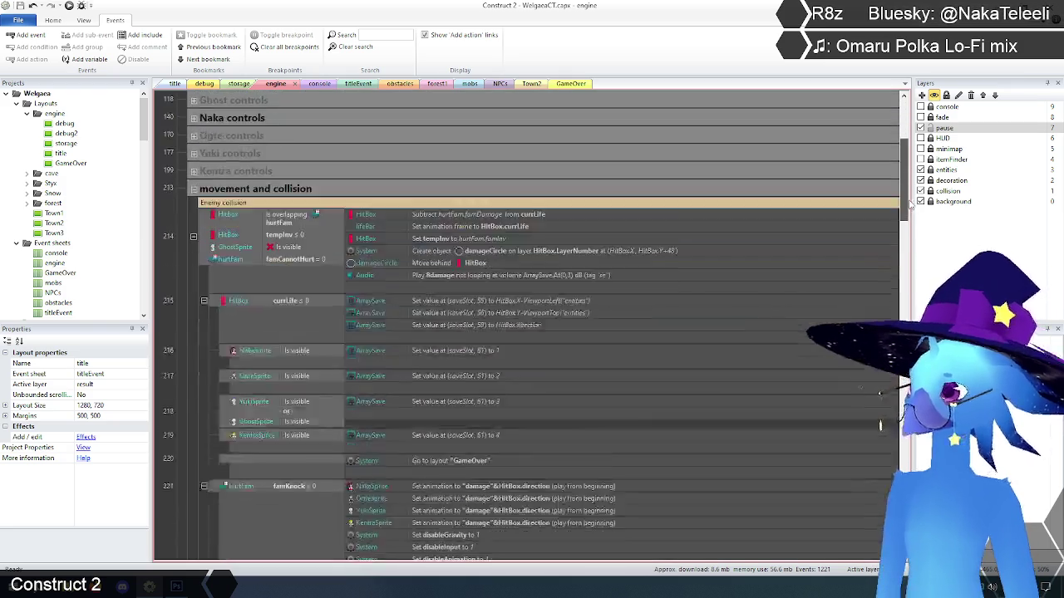
scroll(911, 133, "up", 5)
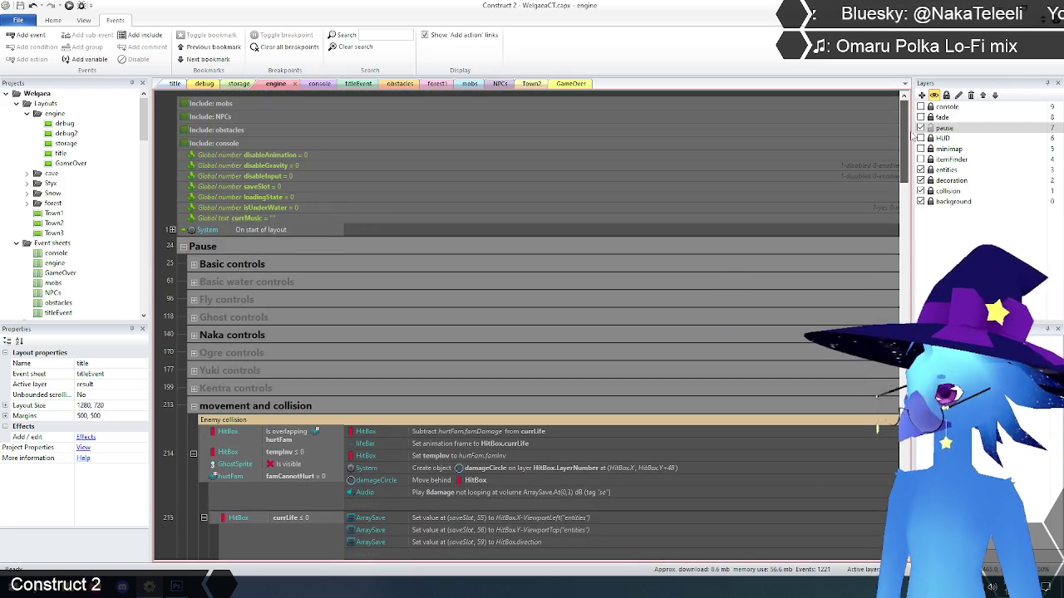
left_click(195, 407)
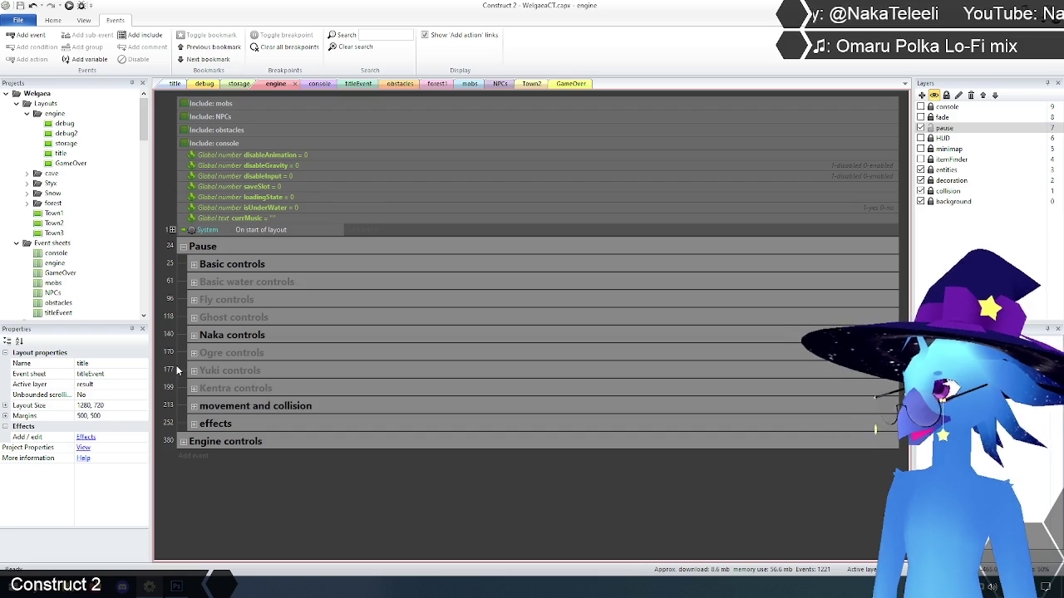
left_click(253, 282)
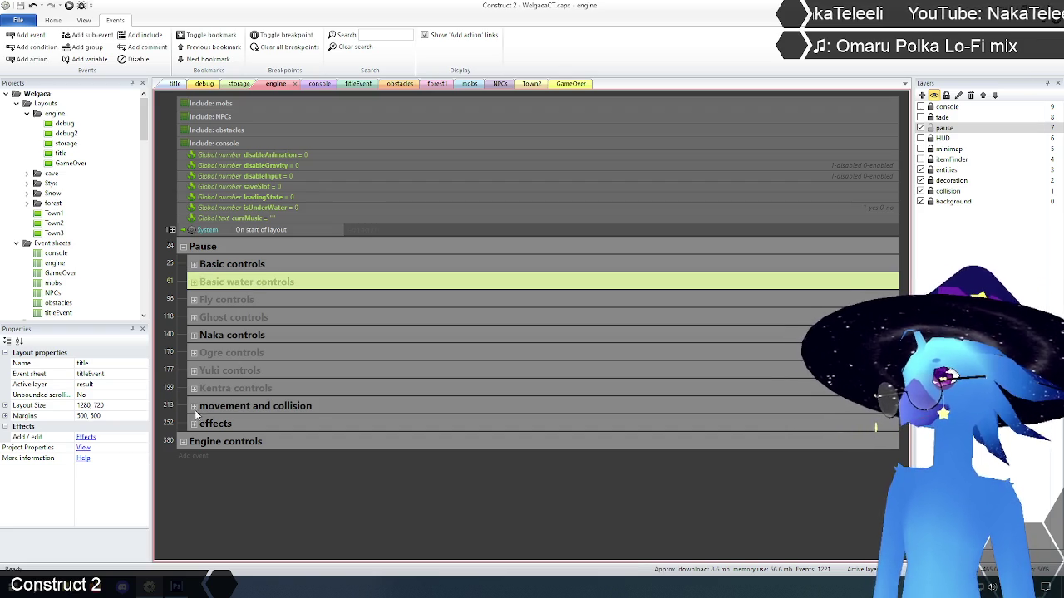
left_click(193, 406)
scroll(182, 401, "down", 5)
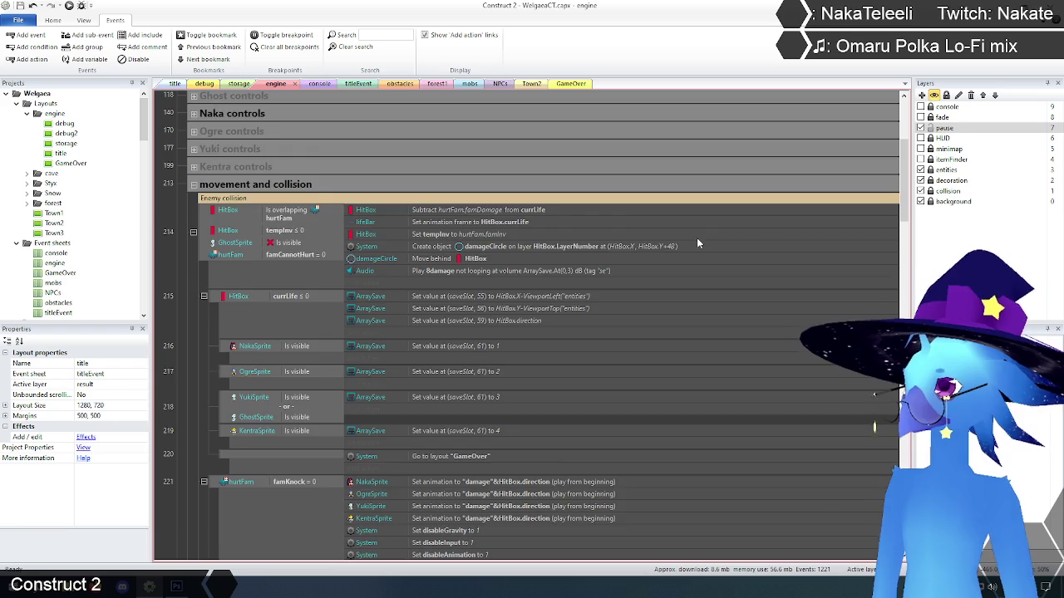
scroll(695, 241, "down", 12)
scroll(694, 244, "down", 10)
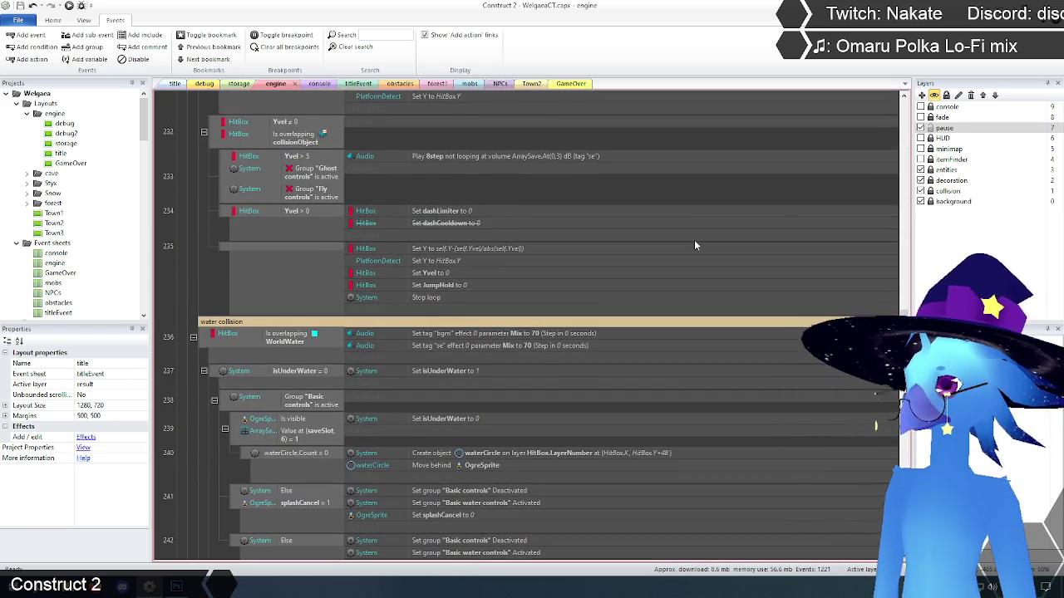
scroll(694, 239, "down", 5)
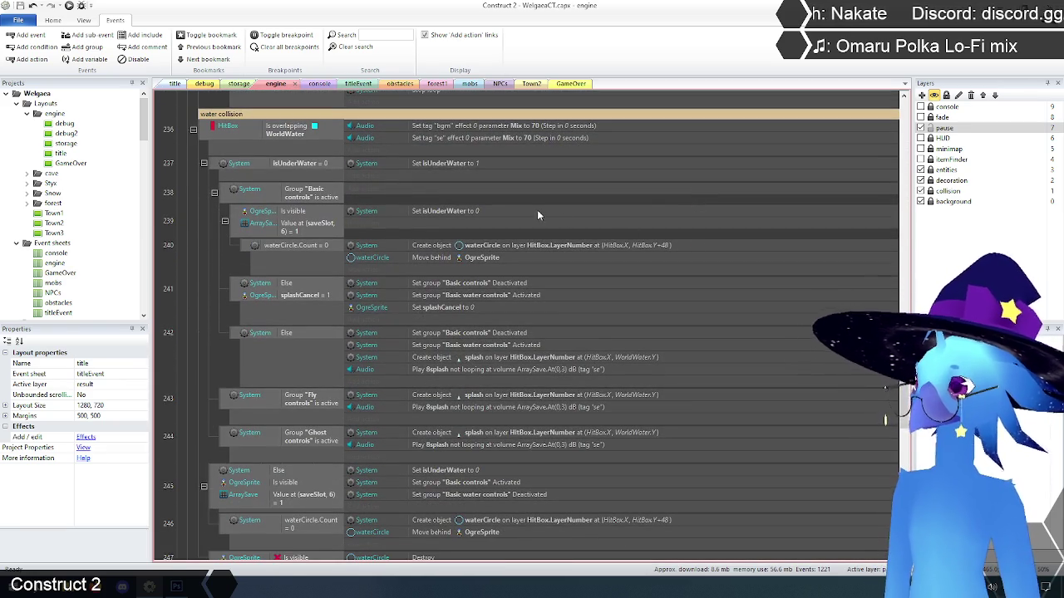
scroll(326, 175, "down", 1)
scroll(325, 175, "down", 2)
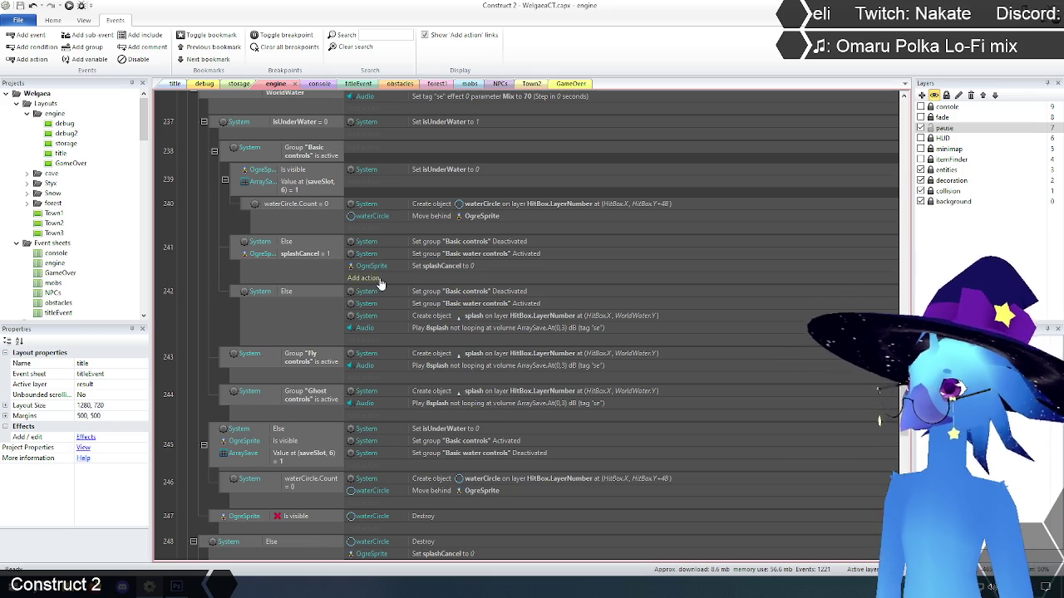
scroll(216, 307, "up", 6)
scroll(207, 301, "up", 4)
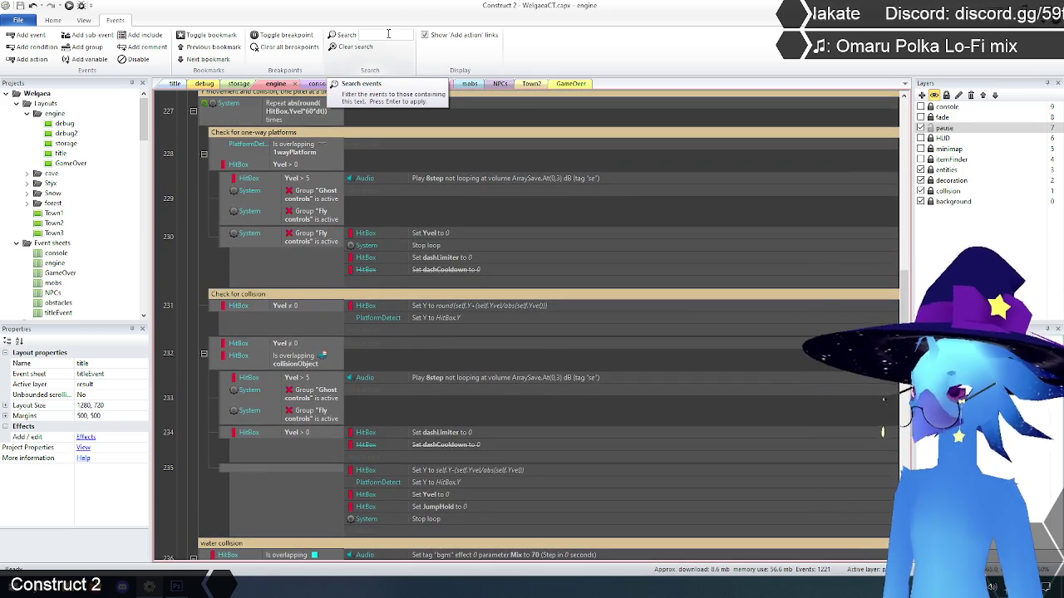
- Filter the event sheet for Basic water controls and scan the matching events
type("bas")
type("ic wall")
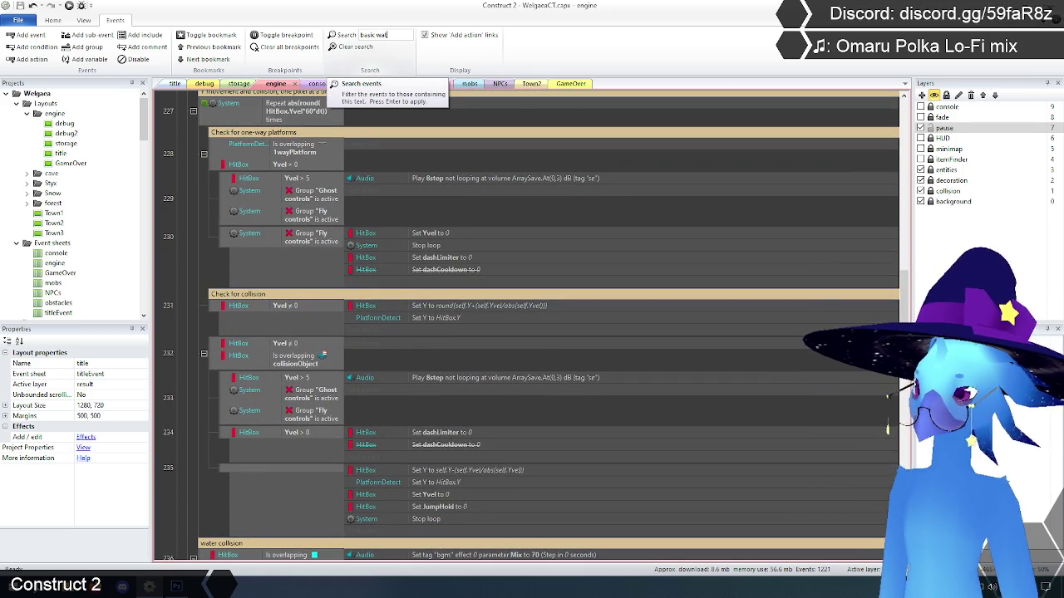
type(" col")
type("ol")
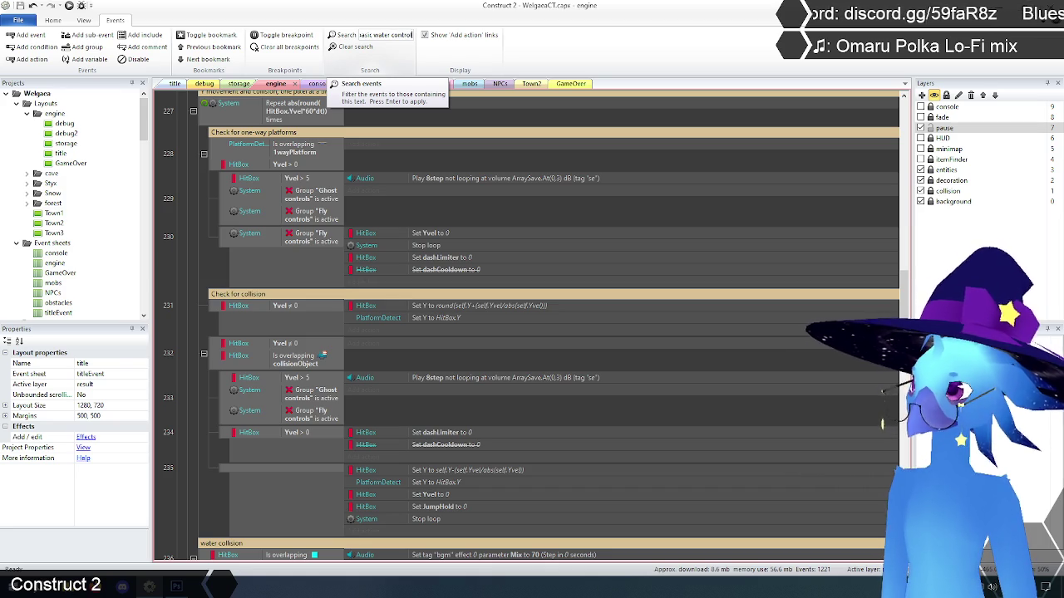
key("Return")
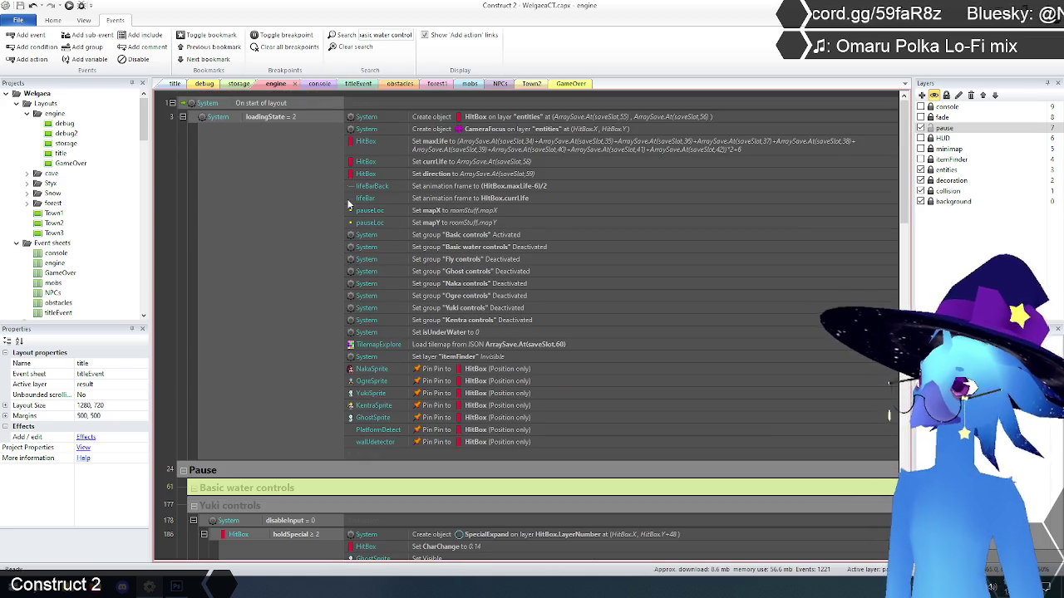
scroll(221, 214, "down", 5)
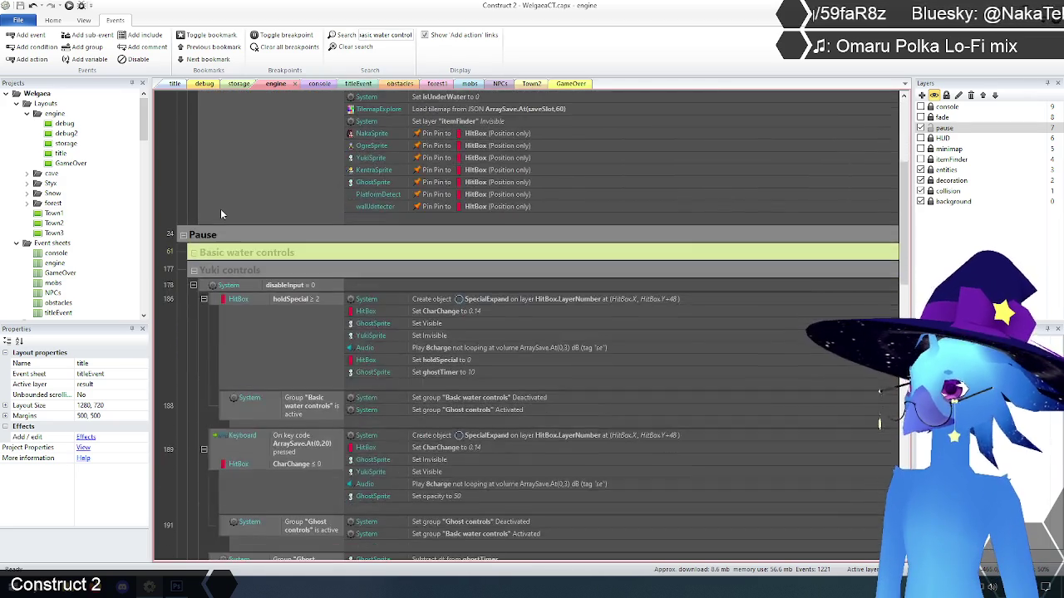
scroll(220, 214, "down", 10)
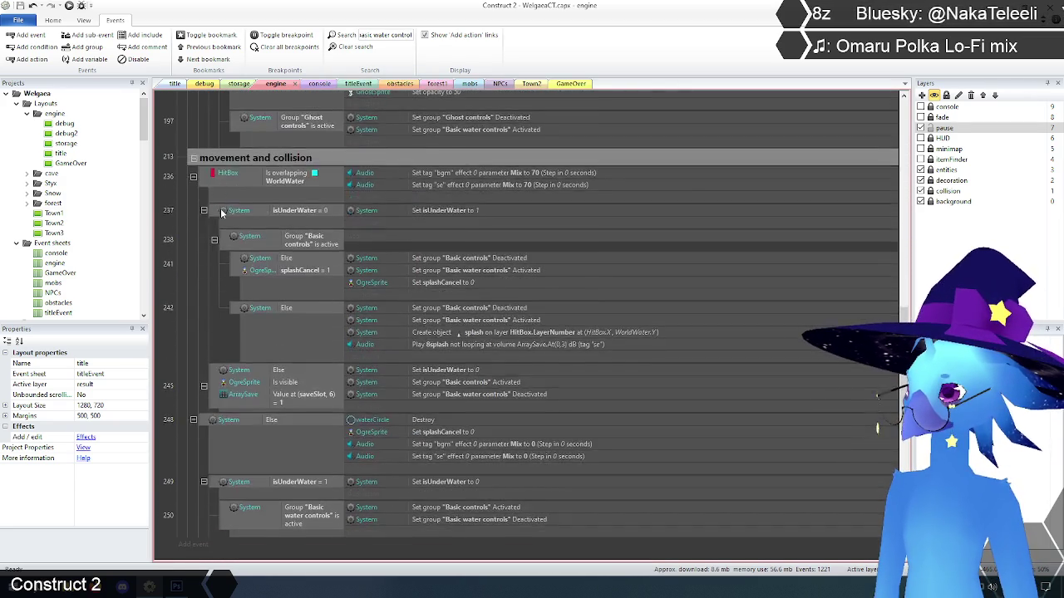
scroll(220, 214, "up", 10)
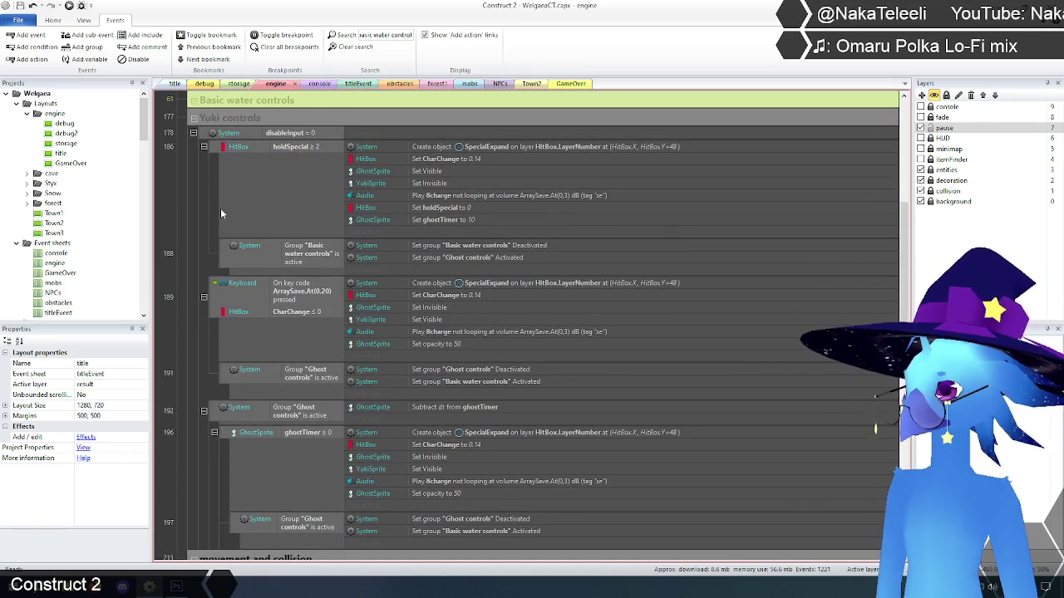
scroll(221, 213, "down", 2)
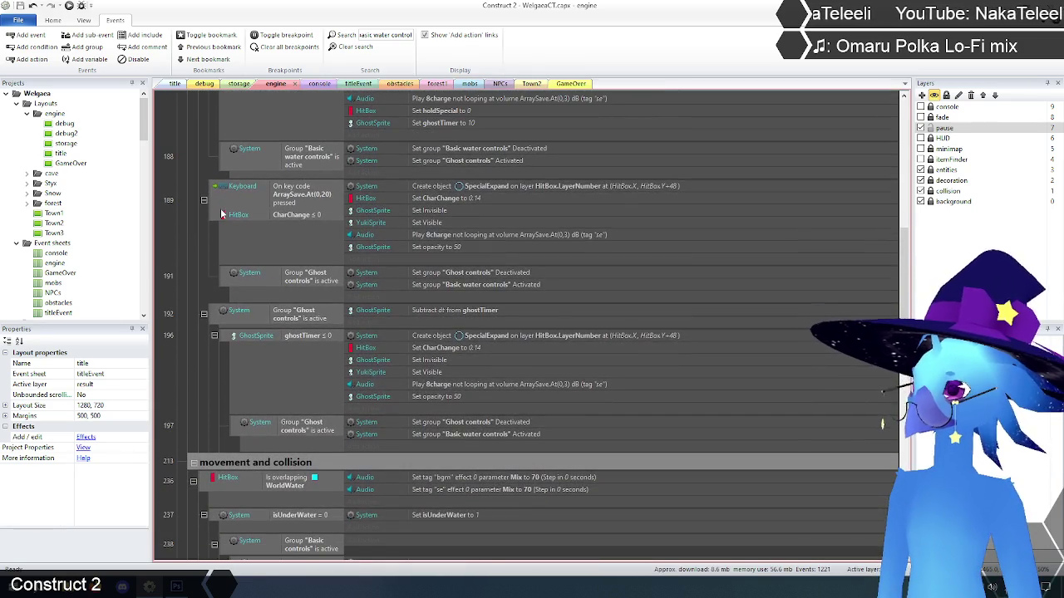
scroll(353, 419, "down", 1)
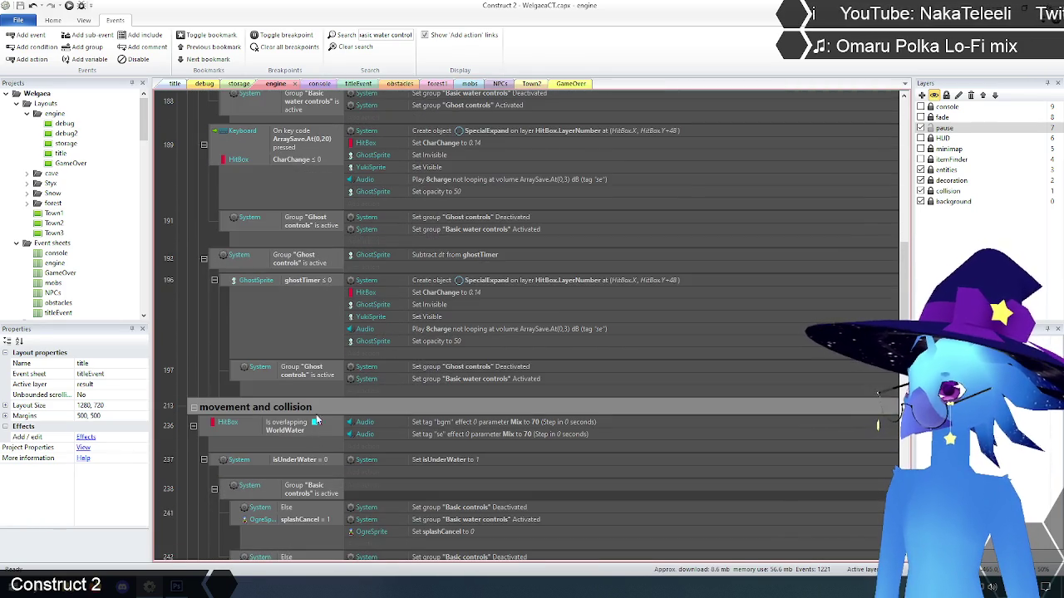
scroll(358, 396, "up", 1)
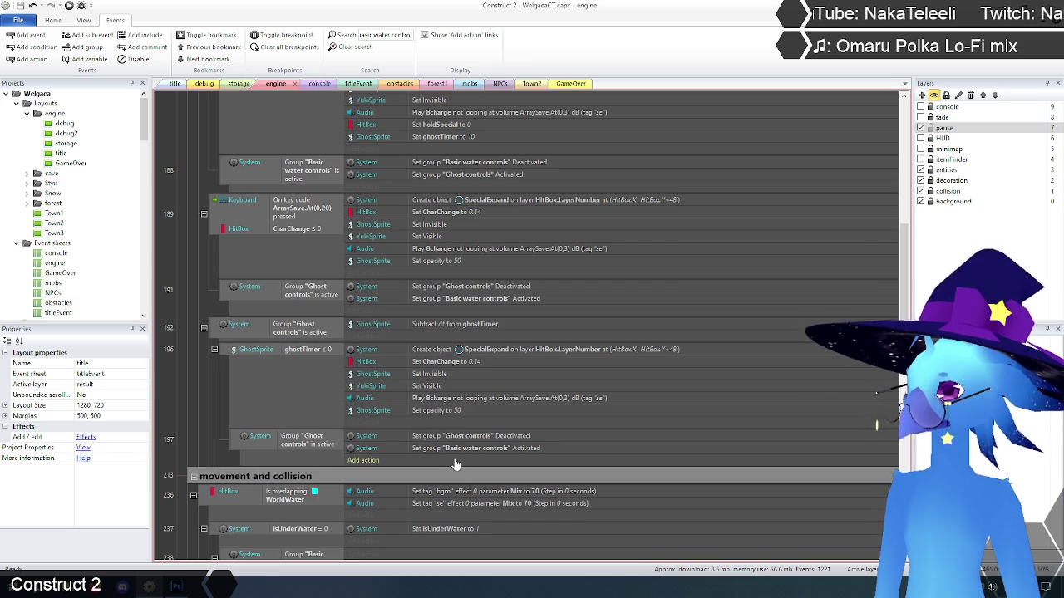
- Change the two activation actions and one deactivation action to target the Basic controls group
double_click(478, 301)
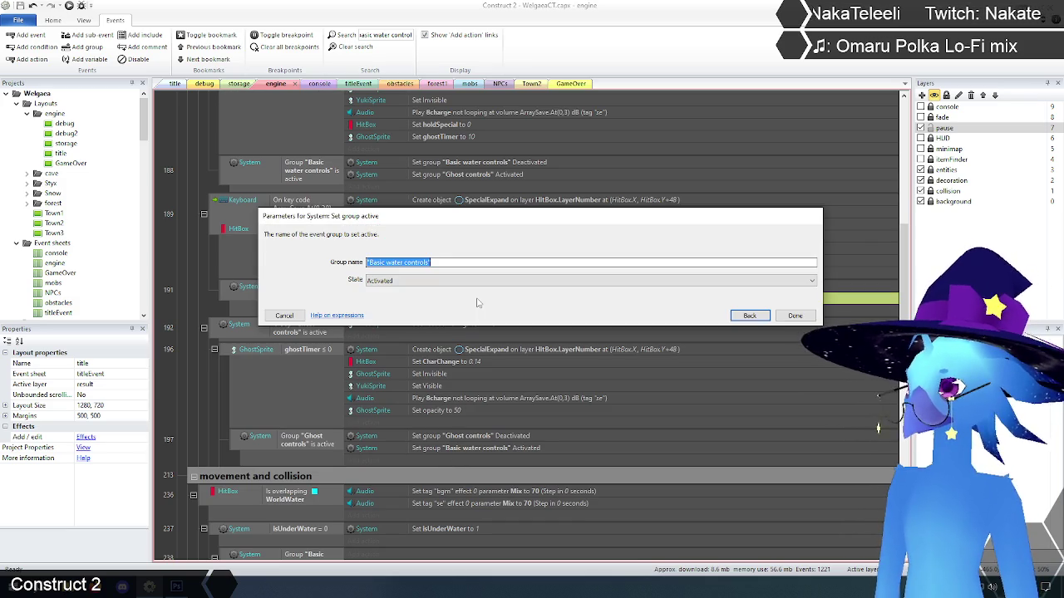
type("\"bas")
key("Return")
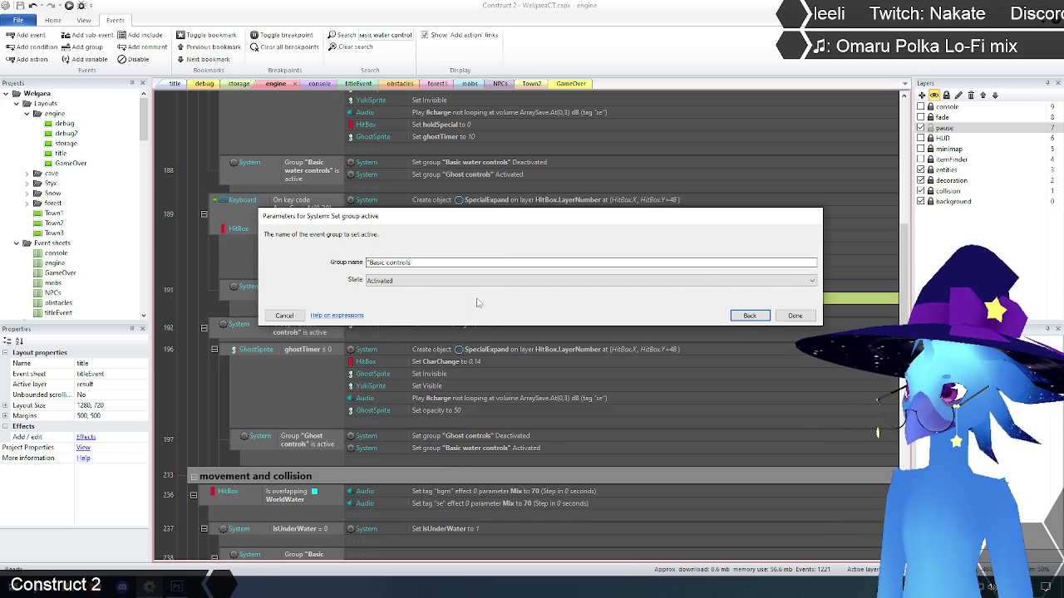
left_click(795, 316)
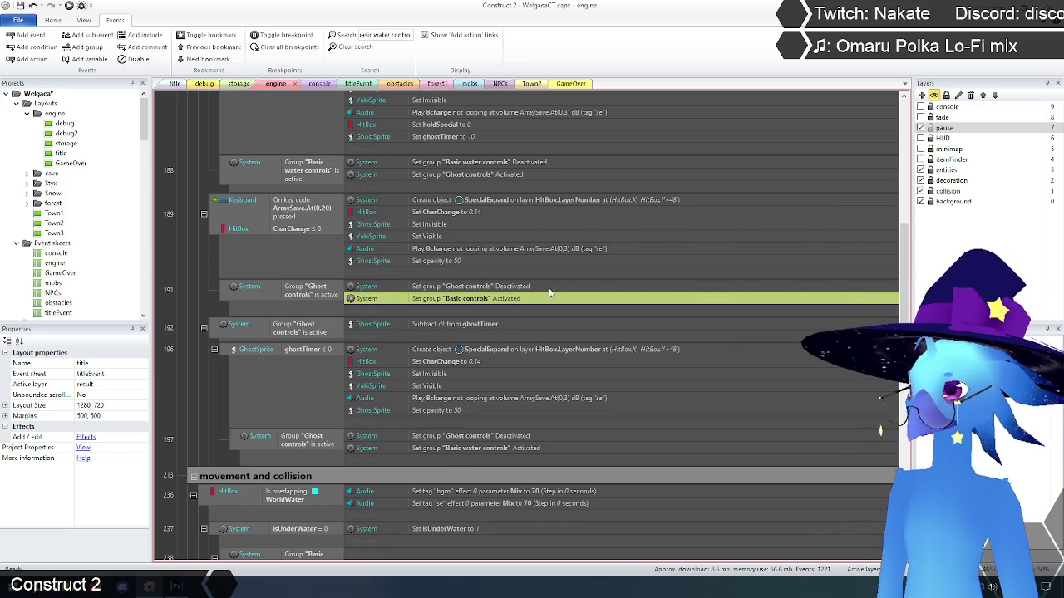
double_click(479, 450)
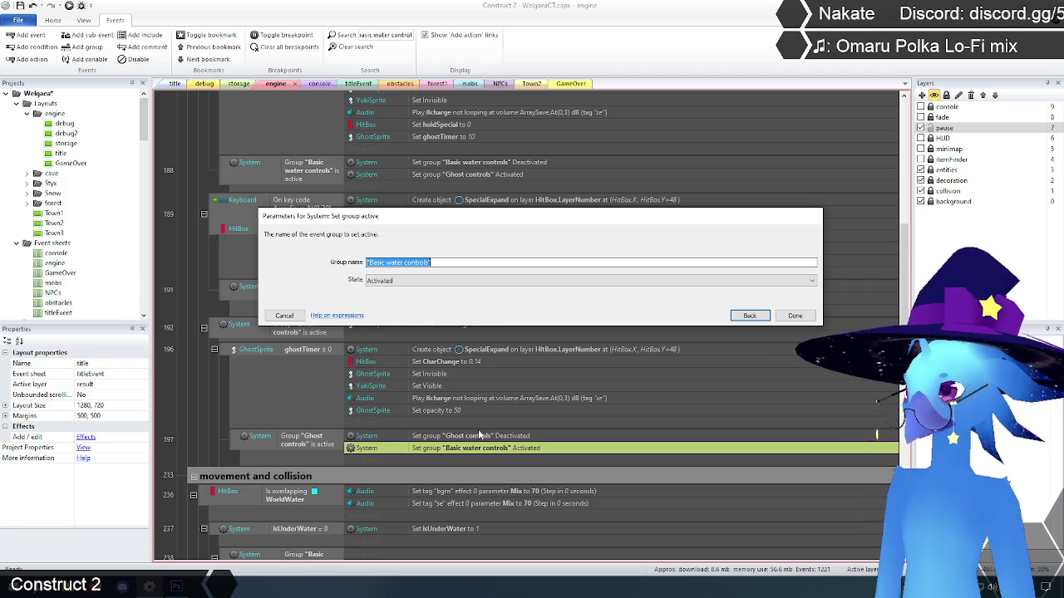
type("\"bas")
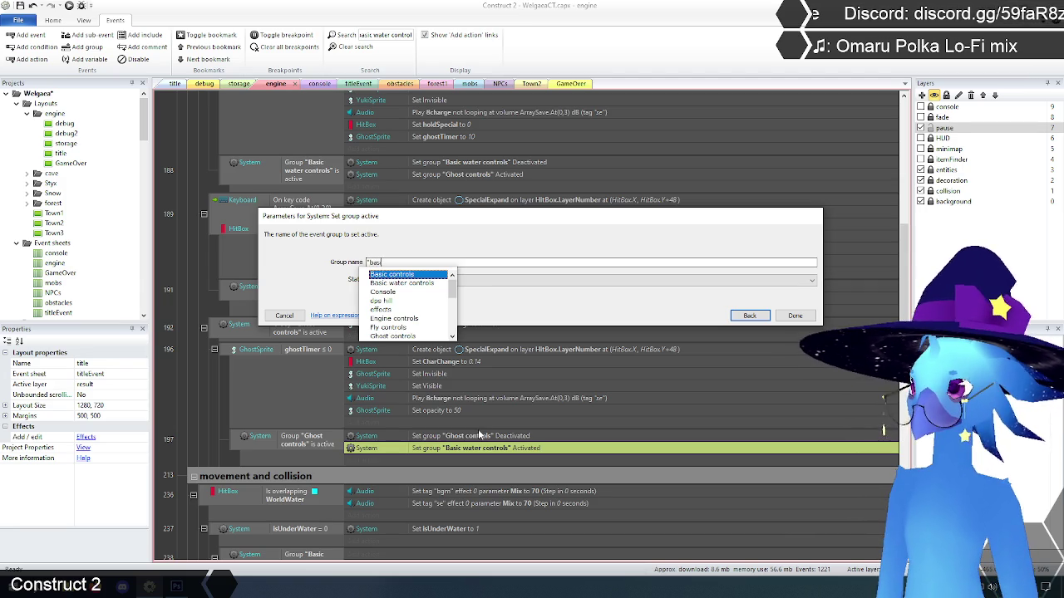
key("Return")
left_click(790, 316)
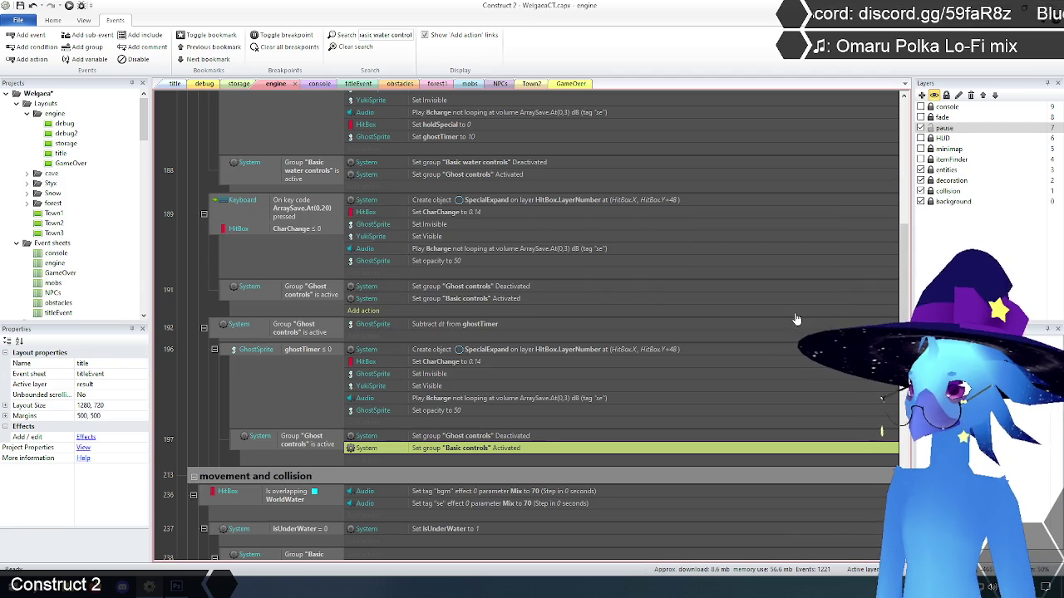
scroll(358, 403, "up", 3)
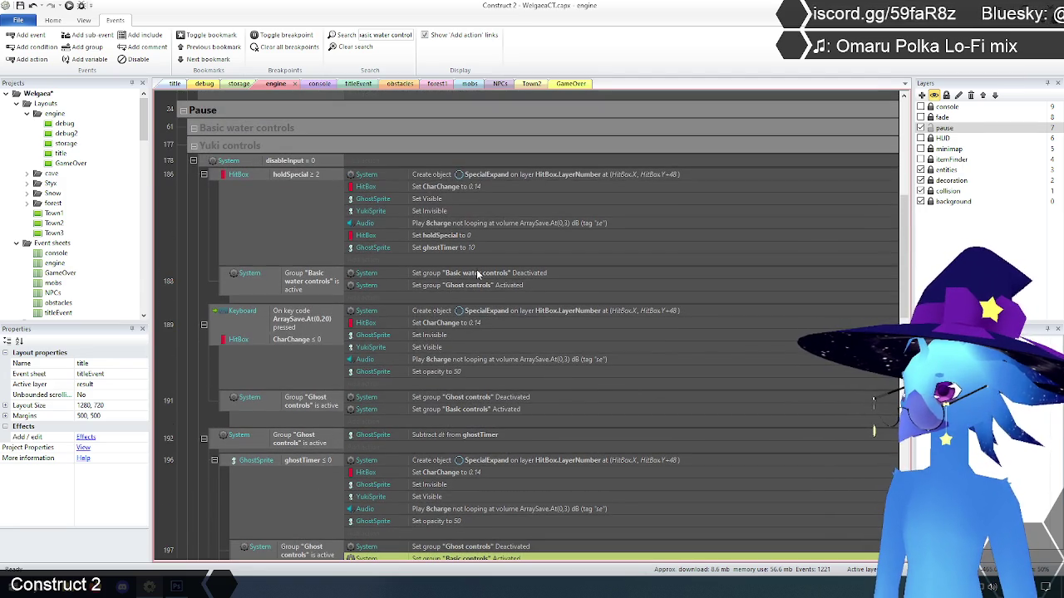
double_click(478, 274)
type("\"Basic controls\"")
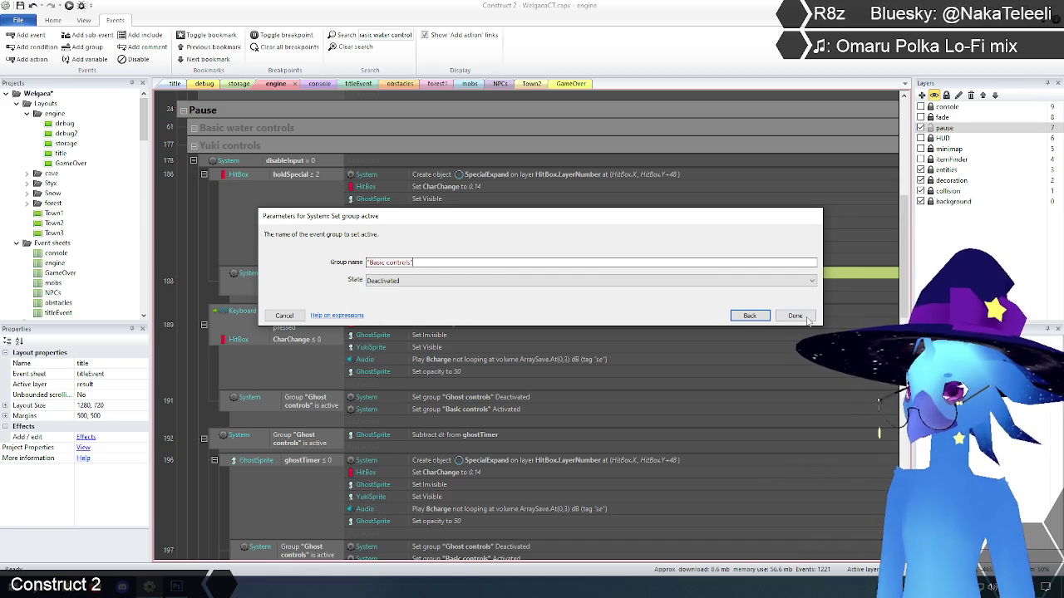
key("Return")
- Re-filter for 'basic water control', select the startup deactivation and remaining sub-event, then clear the search
left_click(381, 35)
key("Return")
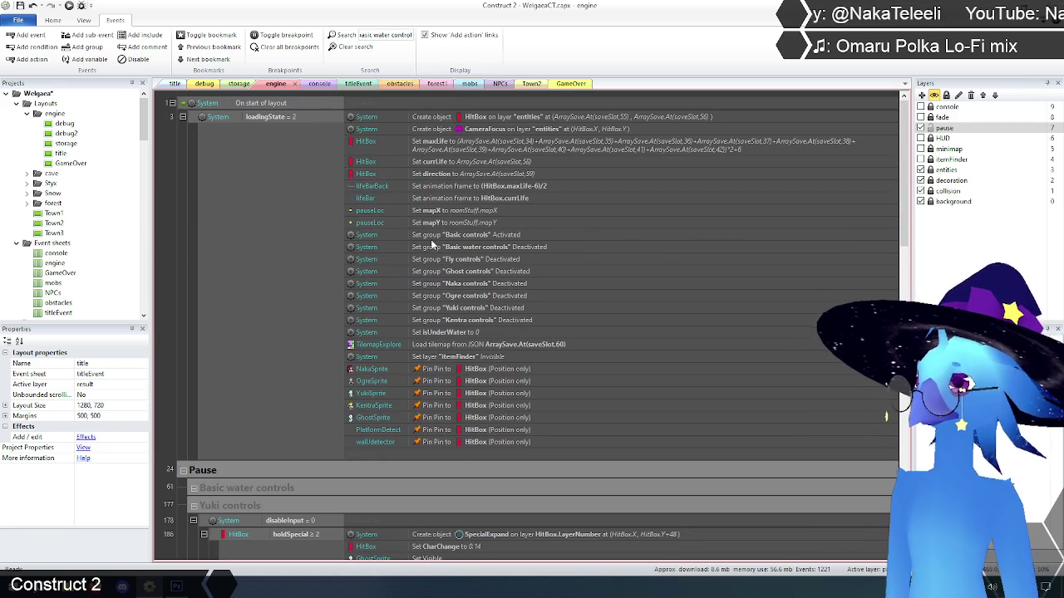
left_click(479, 247)
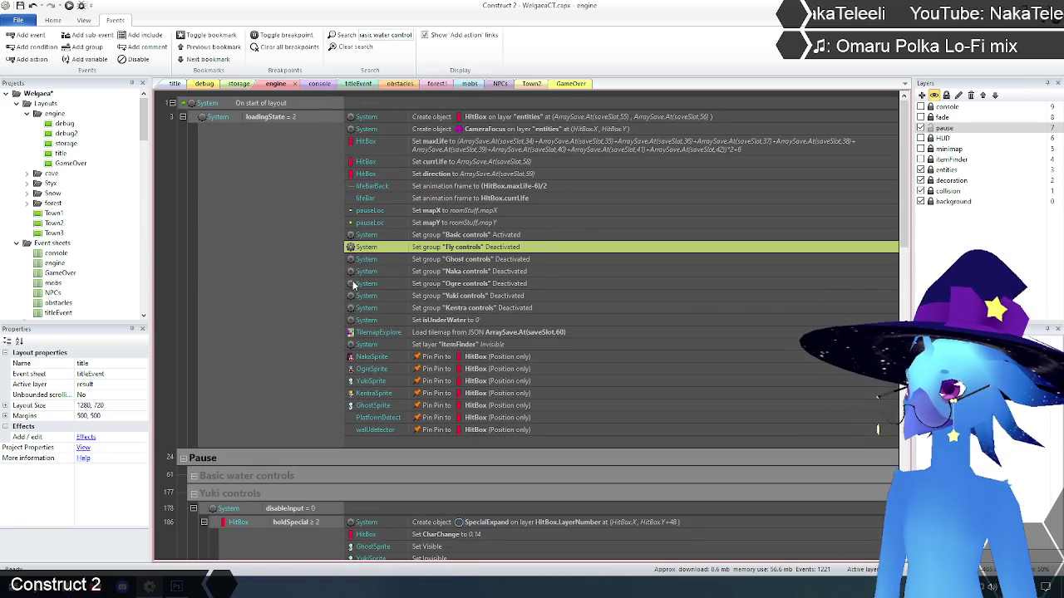
left_click(186, 273)
scroll(186, 273, "down", 3)
scroll(187, 280, "down", 5)
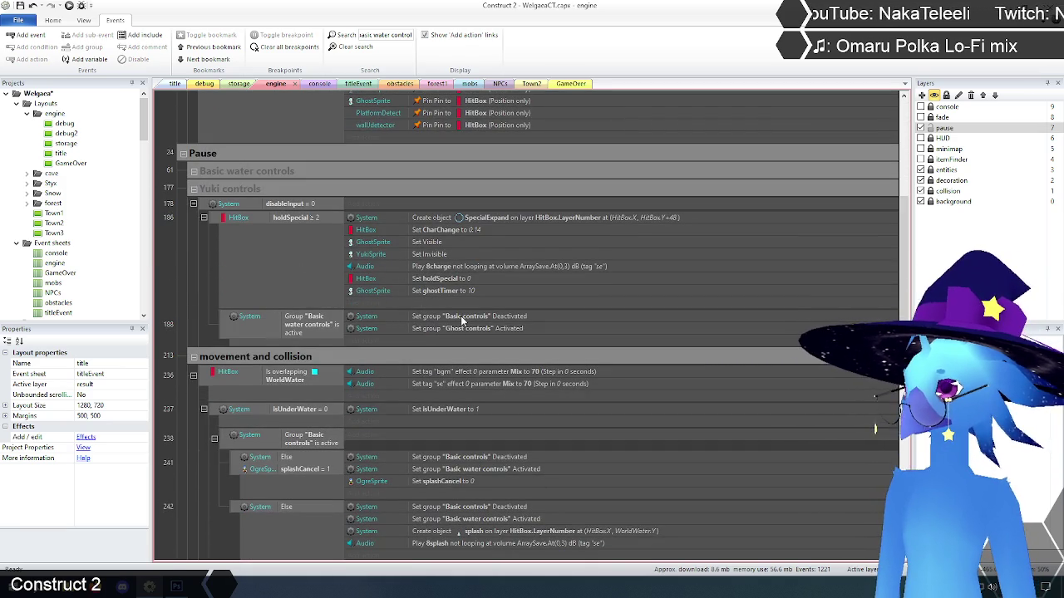
left_click(226, 317)
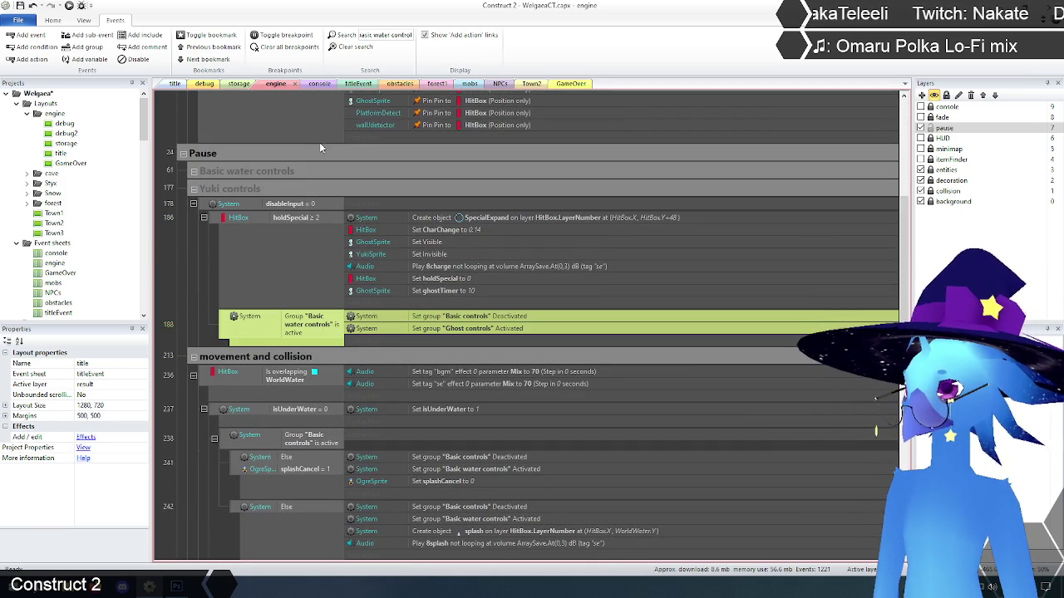
left_click(349, 46)
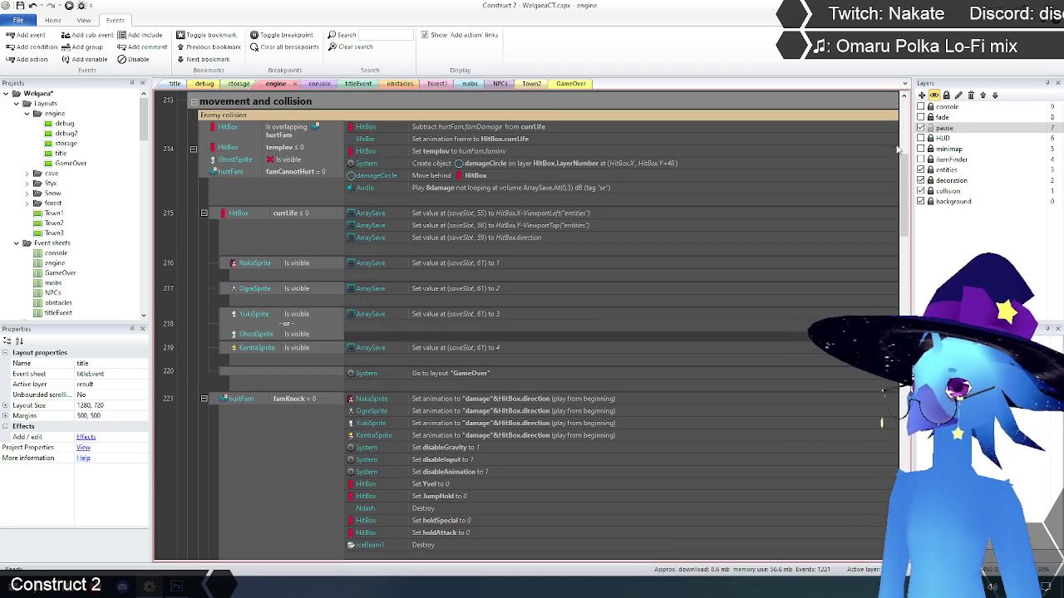
- Expand Yuki controls and delete event 188, the 'Basic water controls is active' sub-event
scroll(224, 241, "up", 5)
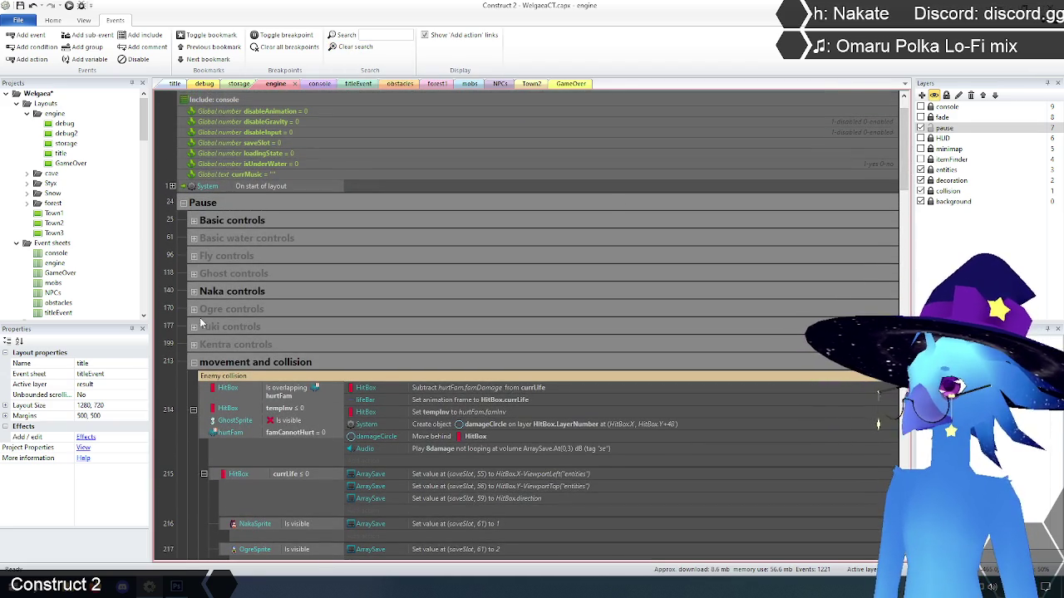
left_click(195, 328)
scroll(370, 317, "down", 5)
scroll(370, 317, "down", 9)
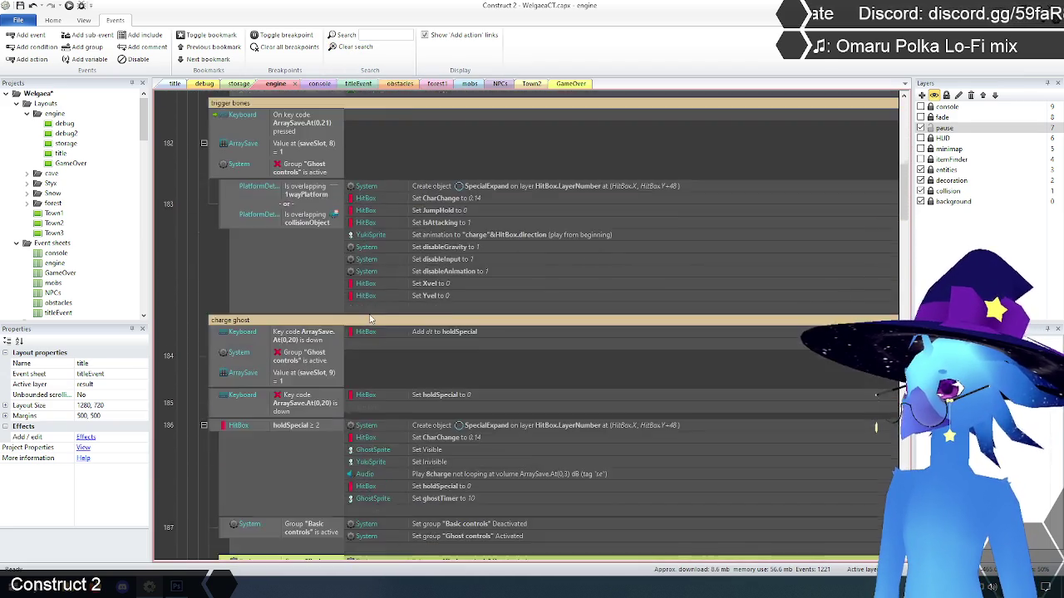
scroll(247, 347, "up", 2)
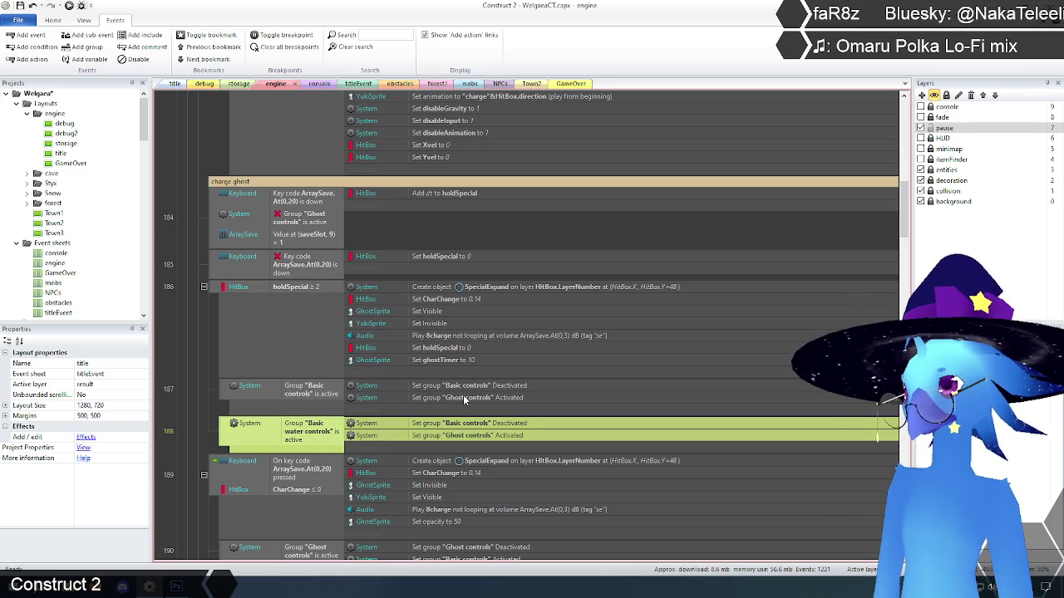
left_click(208, 407)
left_click(225, 432)
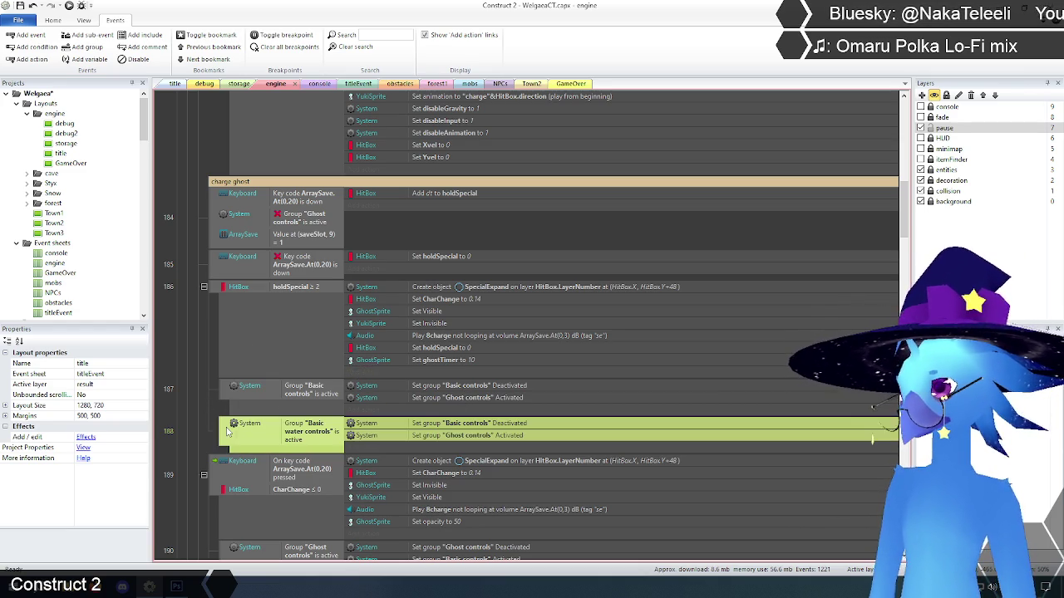
key("Delete")
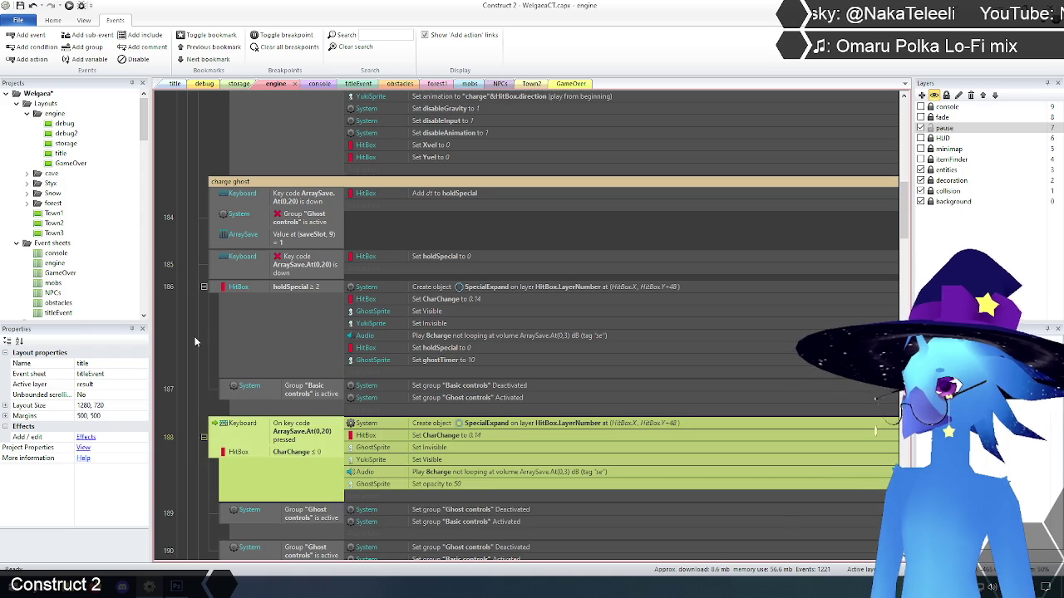
- Search 'basic water contr' to confirm the removals, then clear the search and review the sheet
left_click(366, 34)
type("bas")
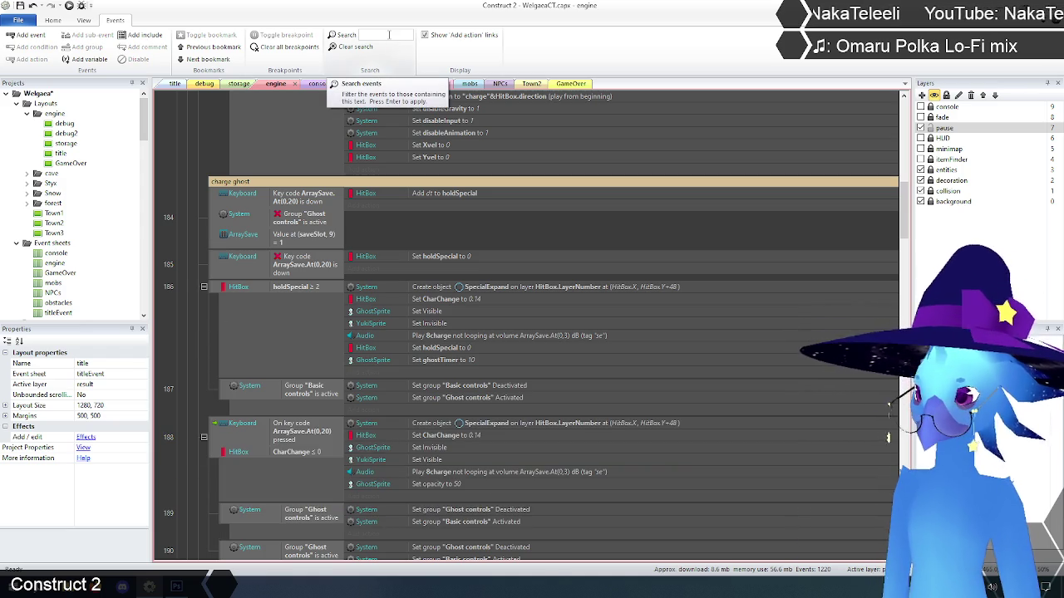
type("ic water contr")
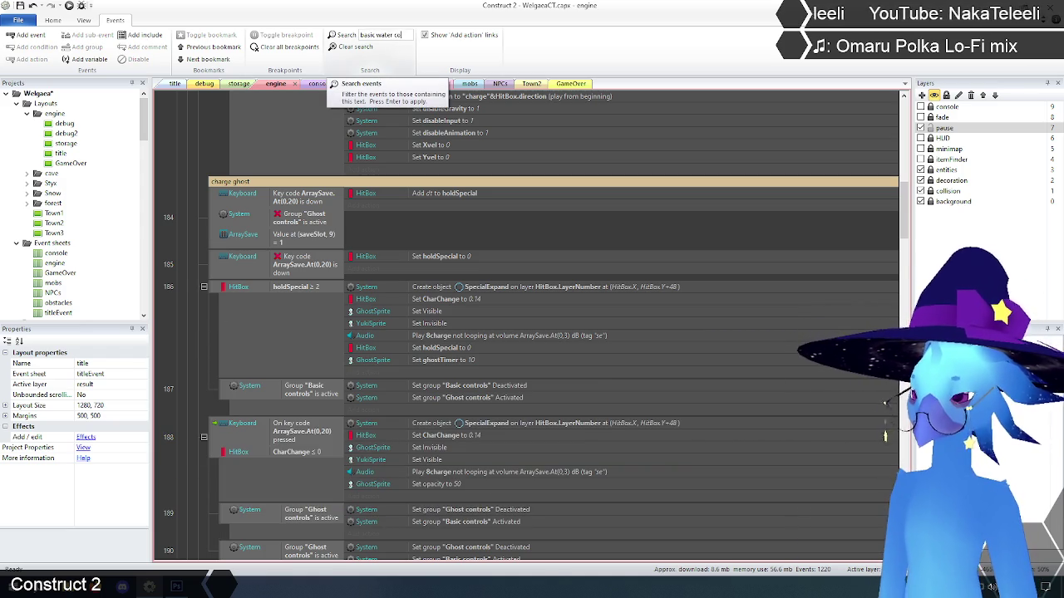
key("Return")
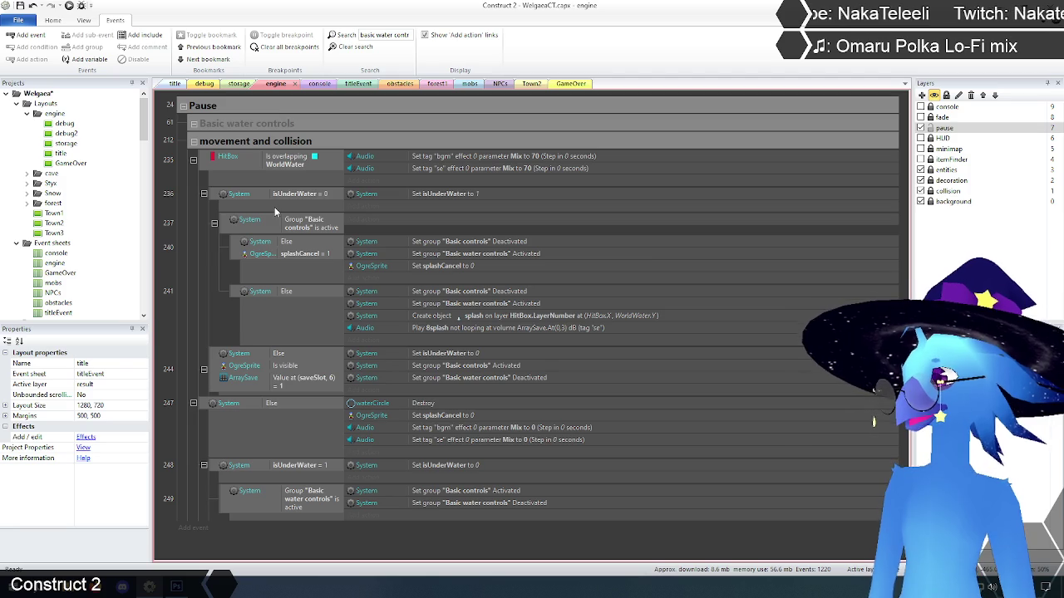
left_click(353, 46)
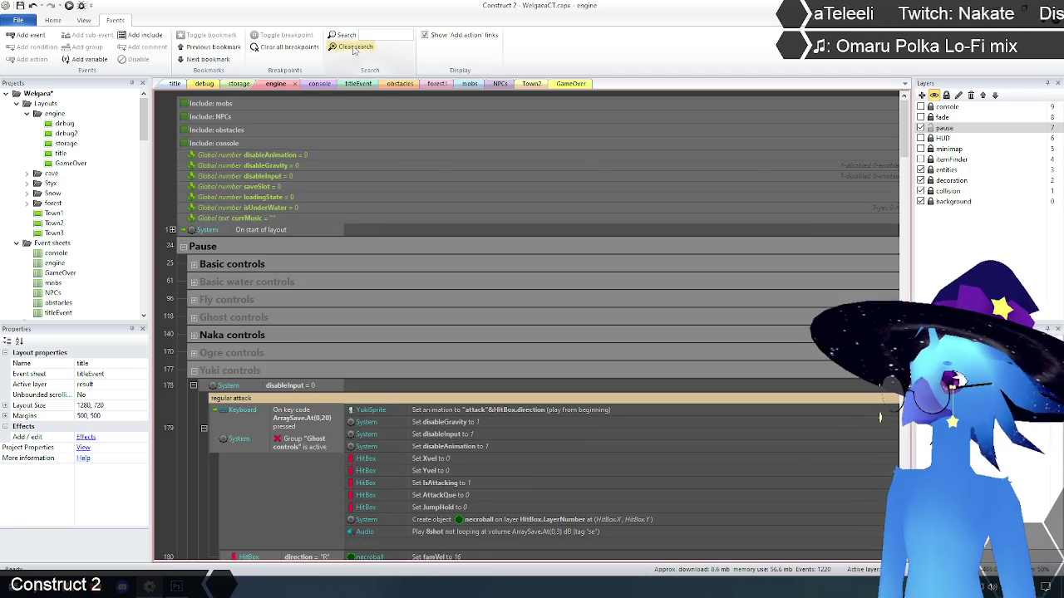
left_click_drag(903, 125, 890, 288)
scroll(223, 363, "down", 15)
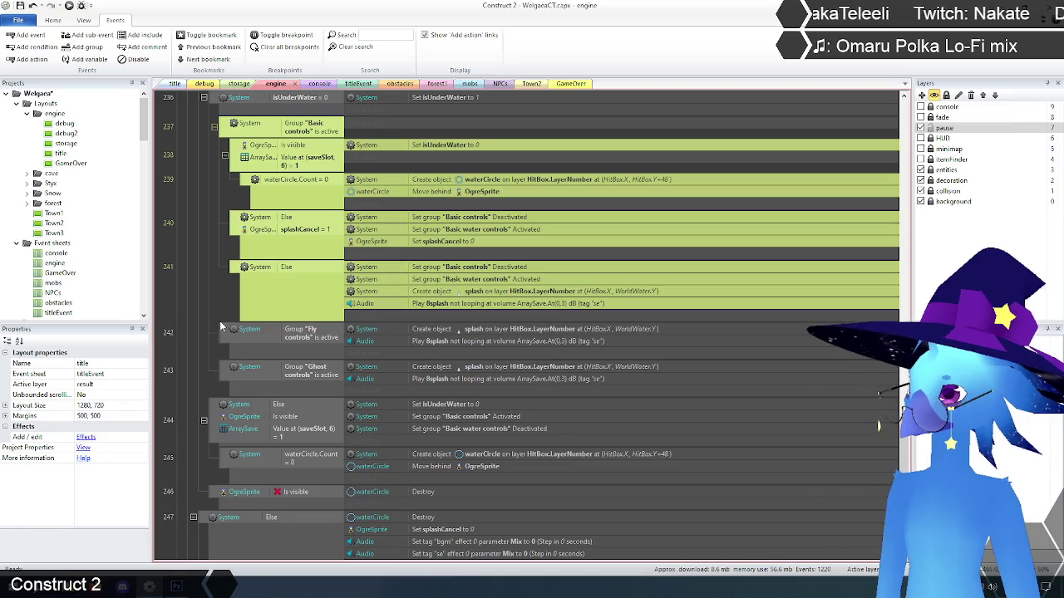
scroll(187, 370, "down", 3)
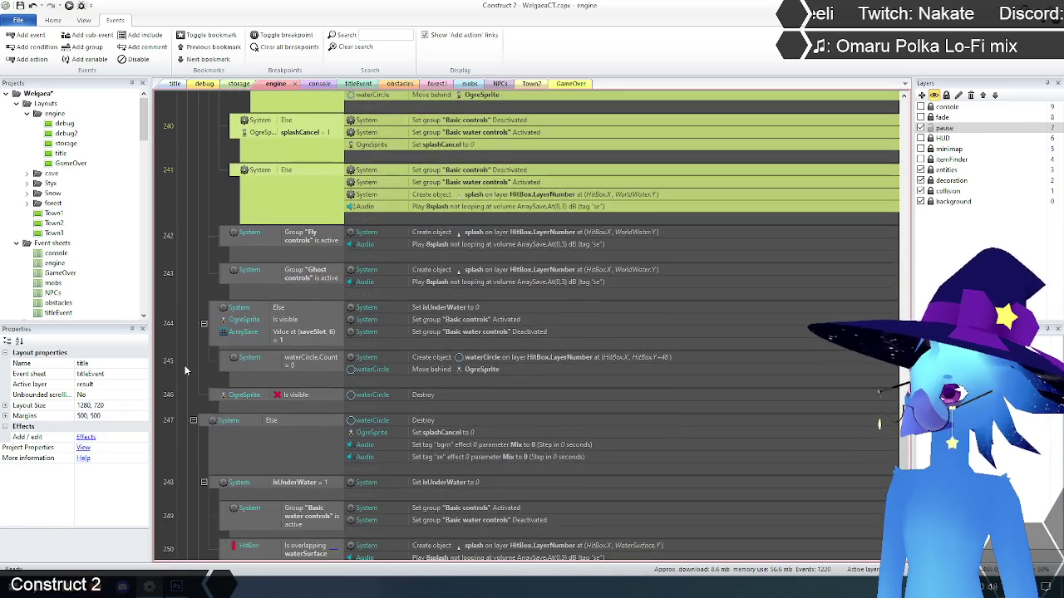
scroll(187, 366, "up", 2)
scroll(187, 366, "up", 1)
left_click(208, 341)
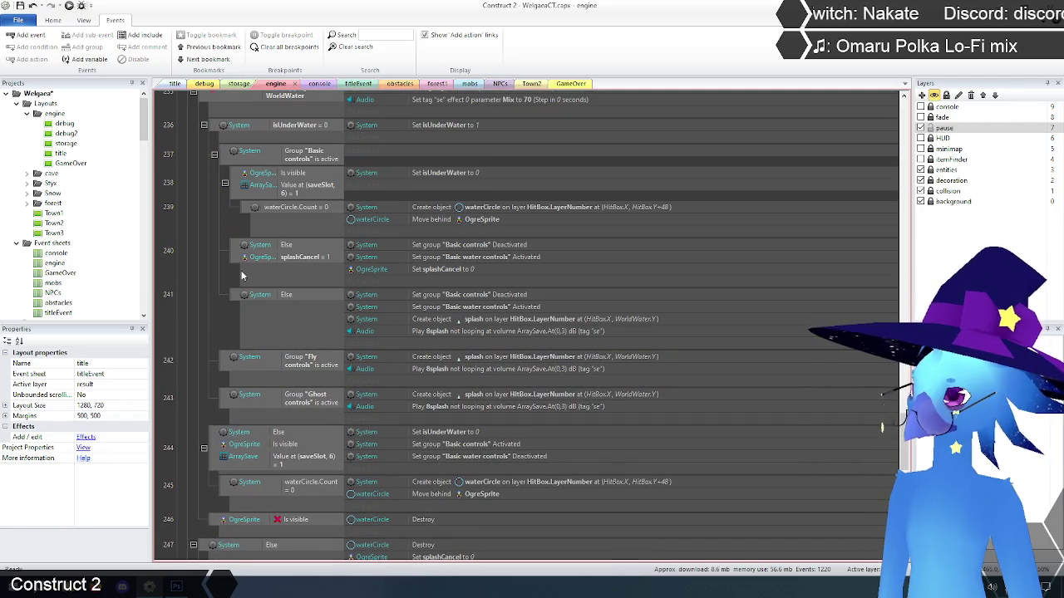
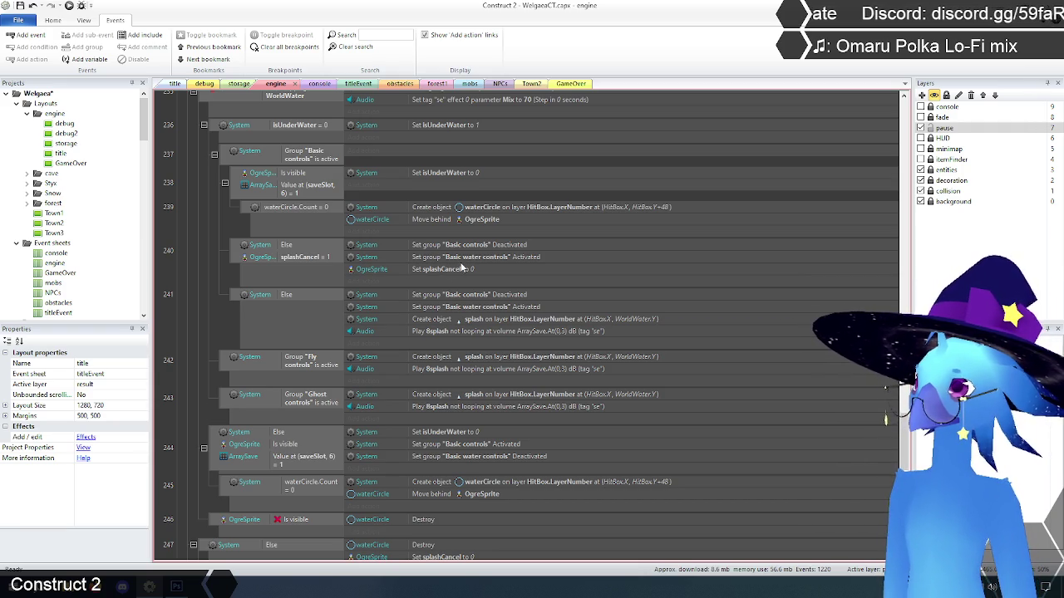
- Disable event 240's two Set group actions for Basic controls and Basic water controls
left_click(482, 247)
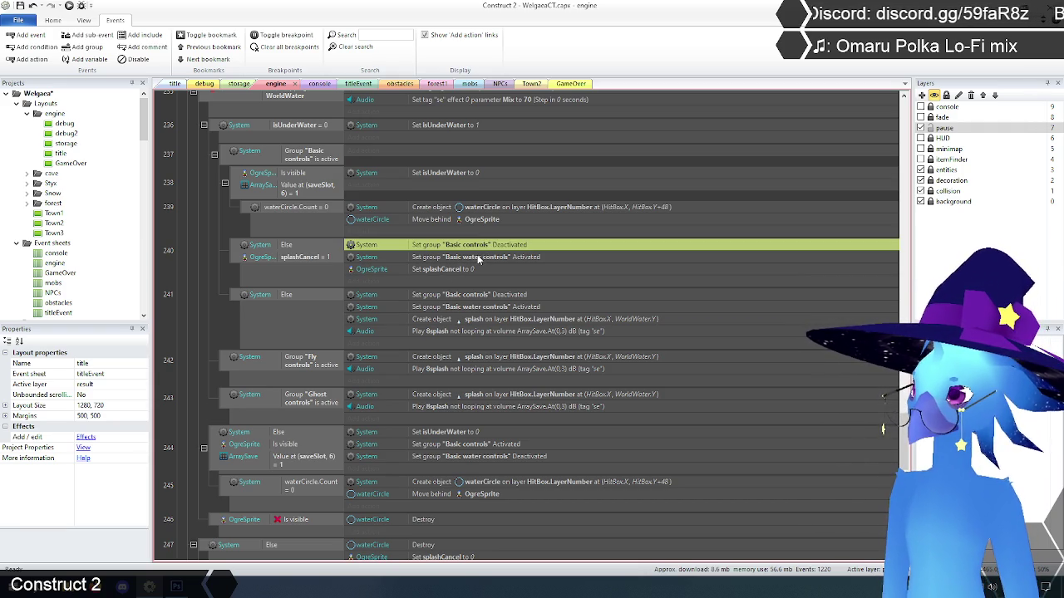
left_click(478, 257, "ctrl")
scroll(476, 269, "up", 3)
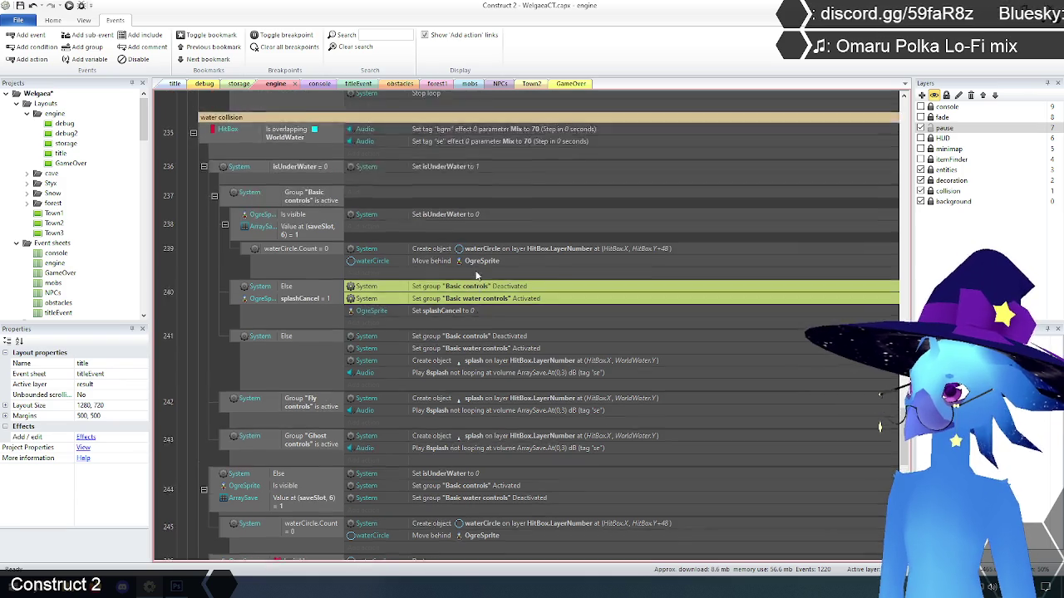
scroll(477, 269, "down", 4)
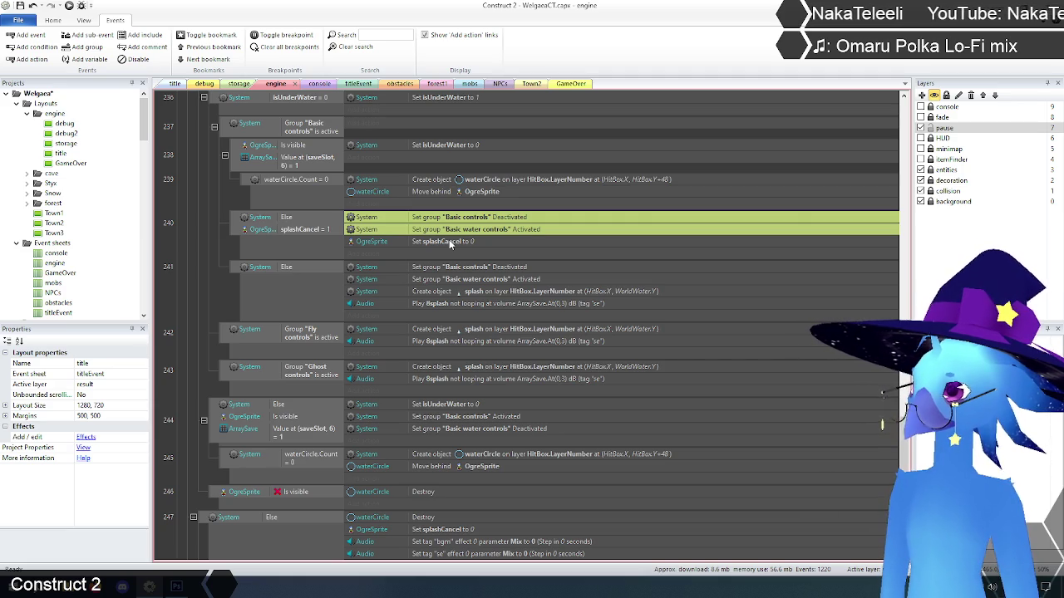
right_click(472, 219)
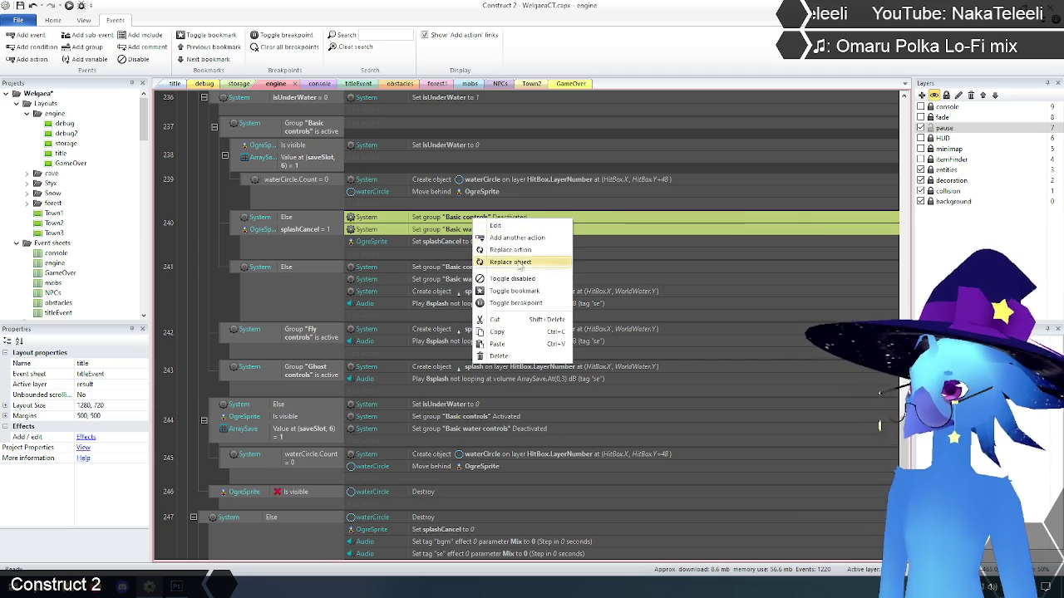
left_click(516, 284)
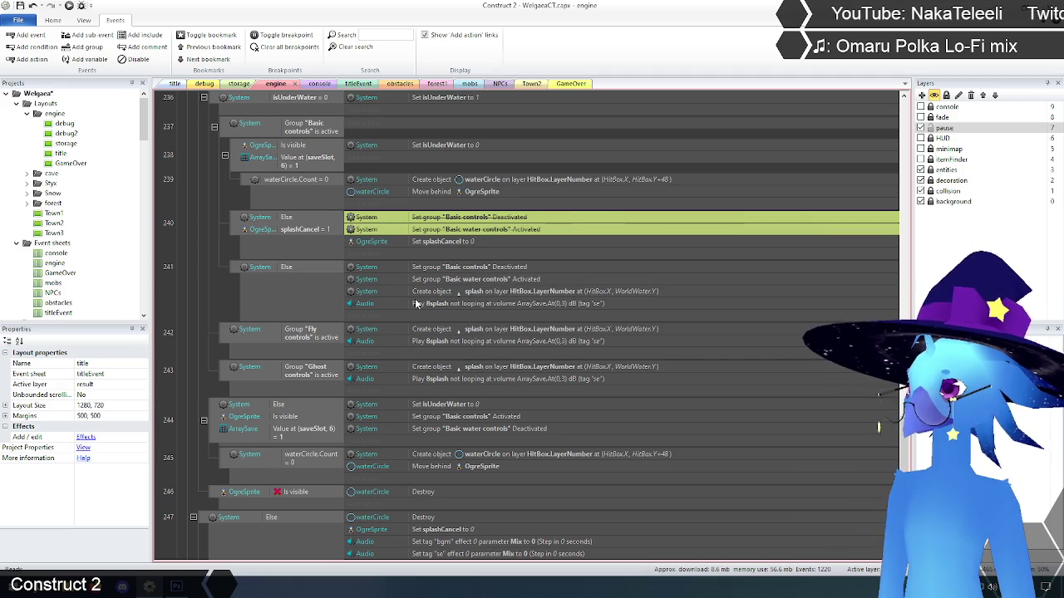
left_click(224, 285)
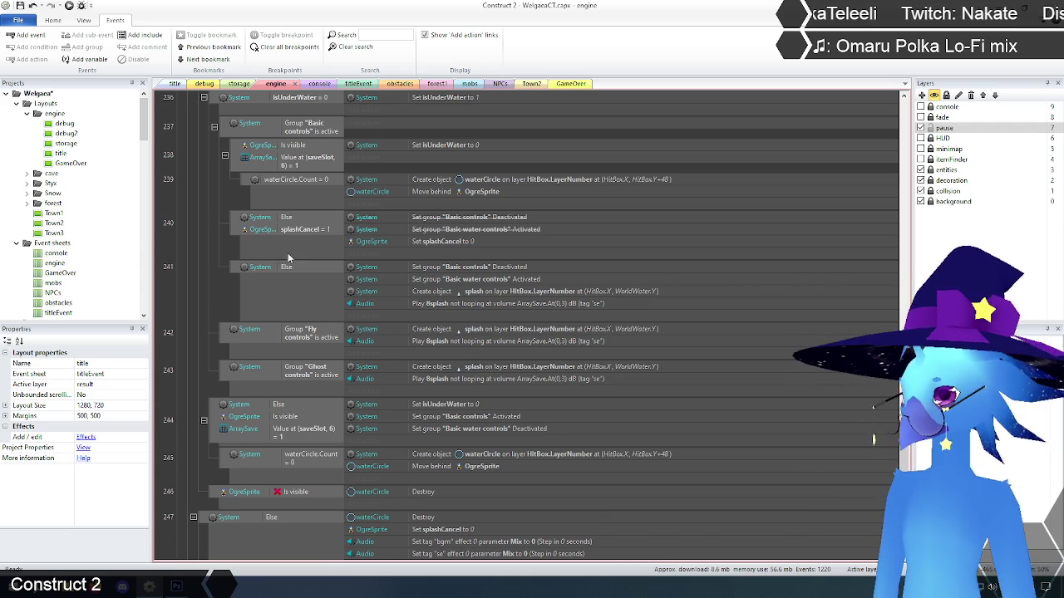
- Disable the matching two Set group actions in event 241
left_click(481, 271)
left_click(475, 281, "ctrl")
right_click(477, 274)
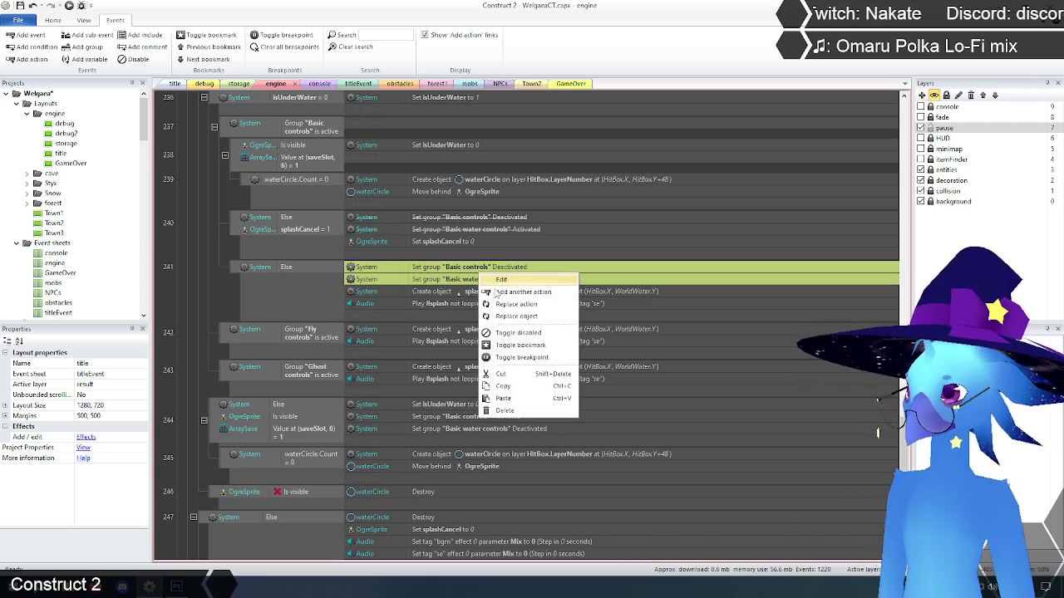
left_click(508, 339)
left_click(209, 303)
scroll(210, 302, "down", 2)
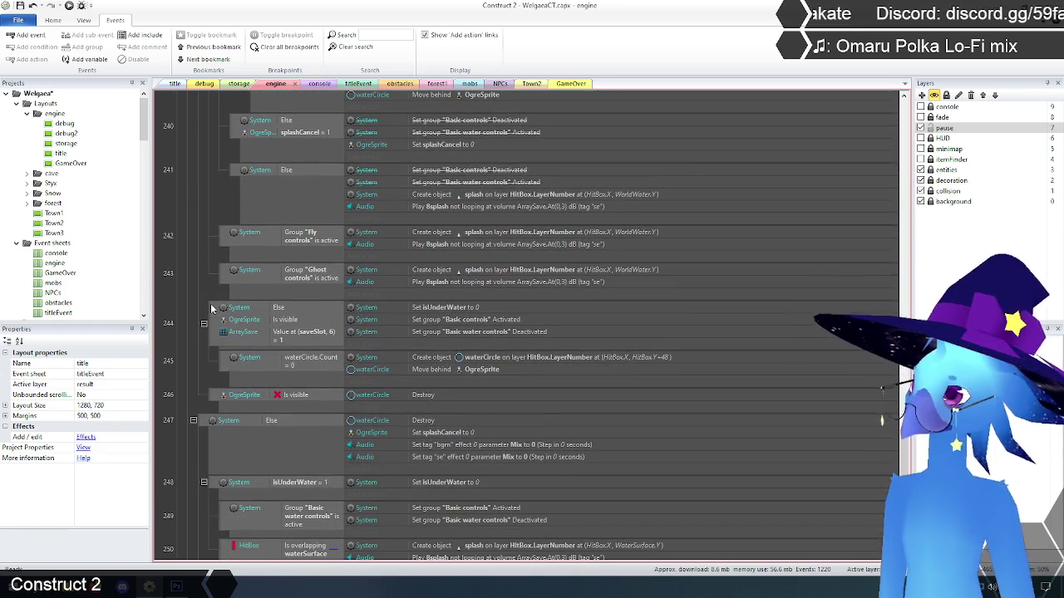
scroll(213, 299, "up", 1)
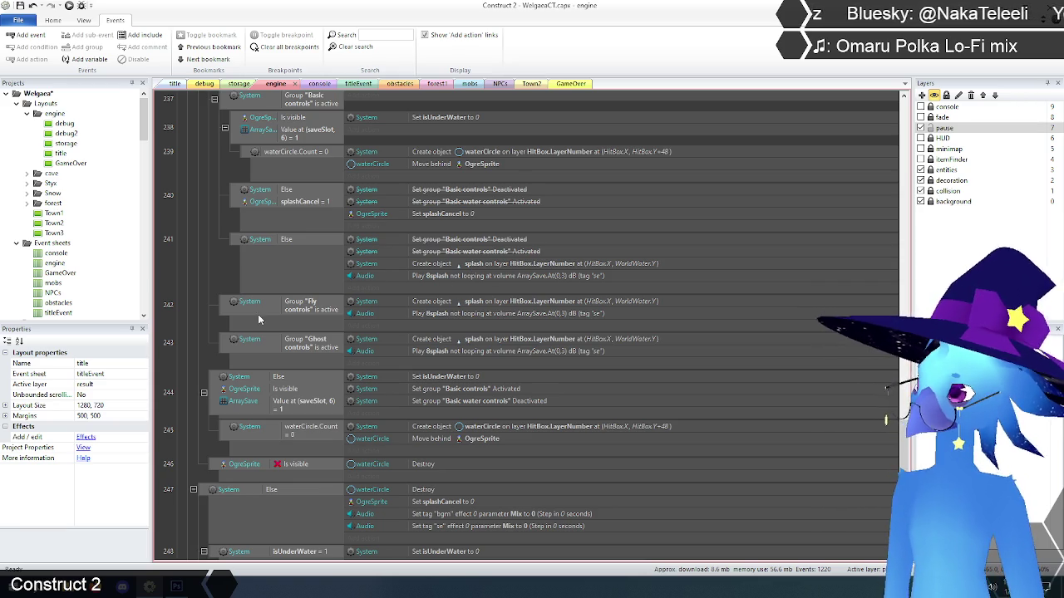
left_click(229, 312)
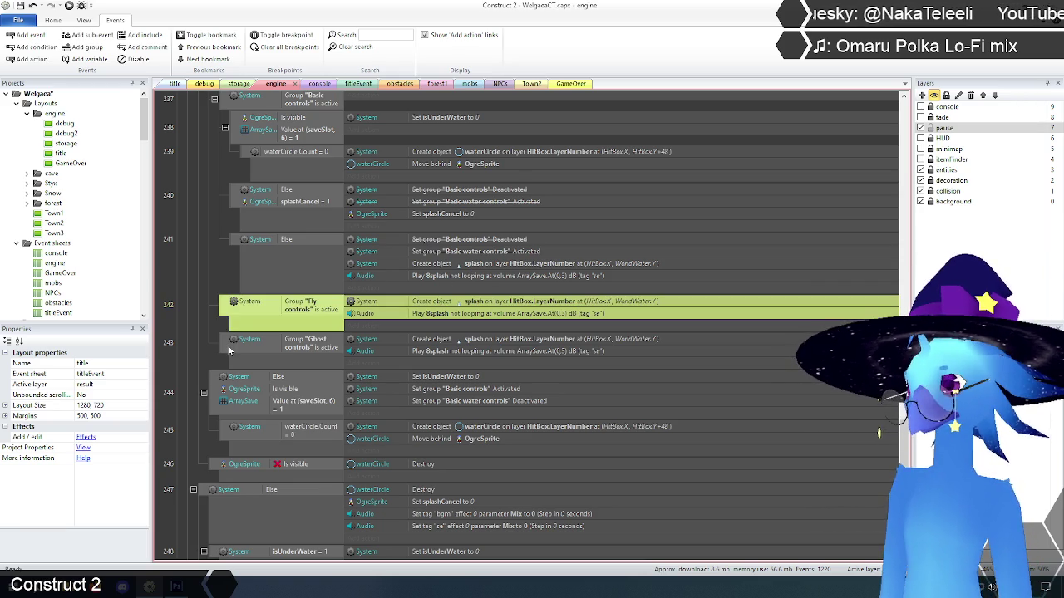
left_click(516, 342)
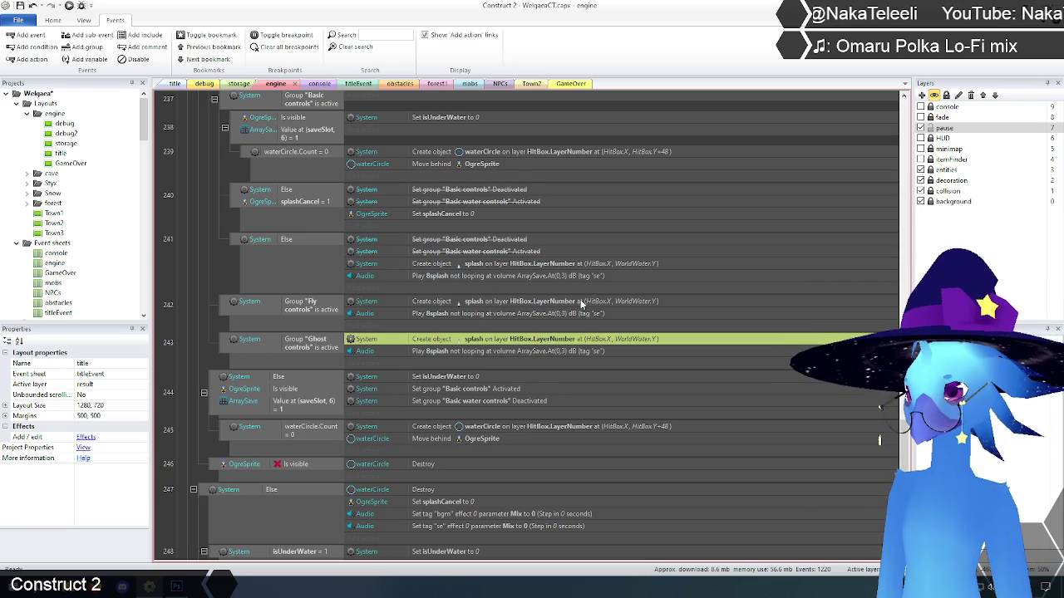
left_click(227, 312)
left_click(231, 347, "shift")
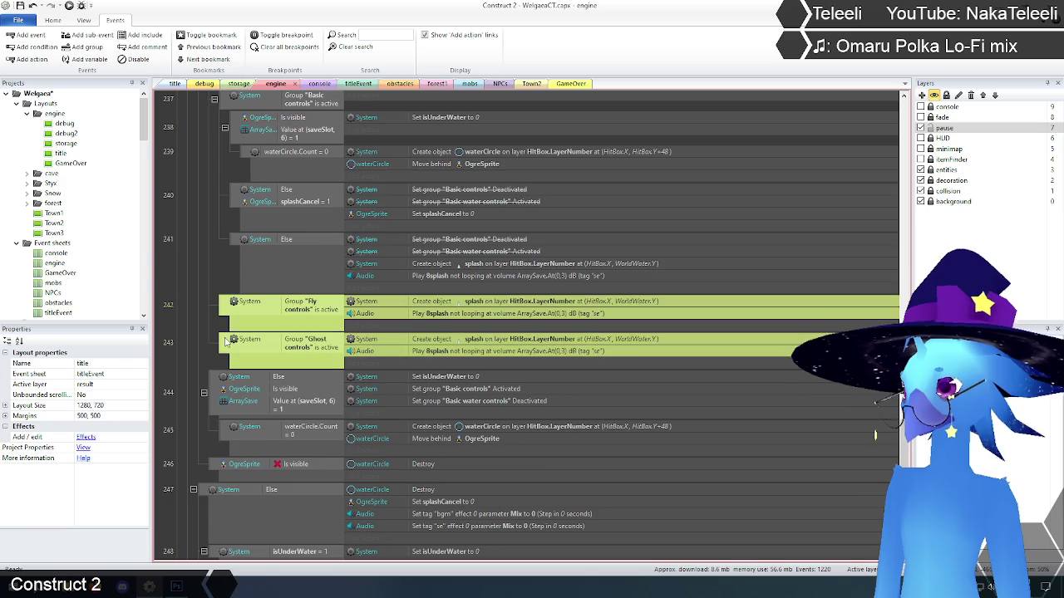
scroll(225, 342, "up", 2)
scroll(225, 342, "up", 1)
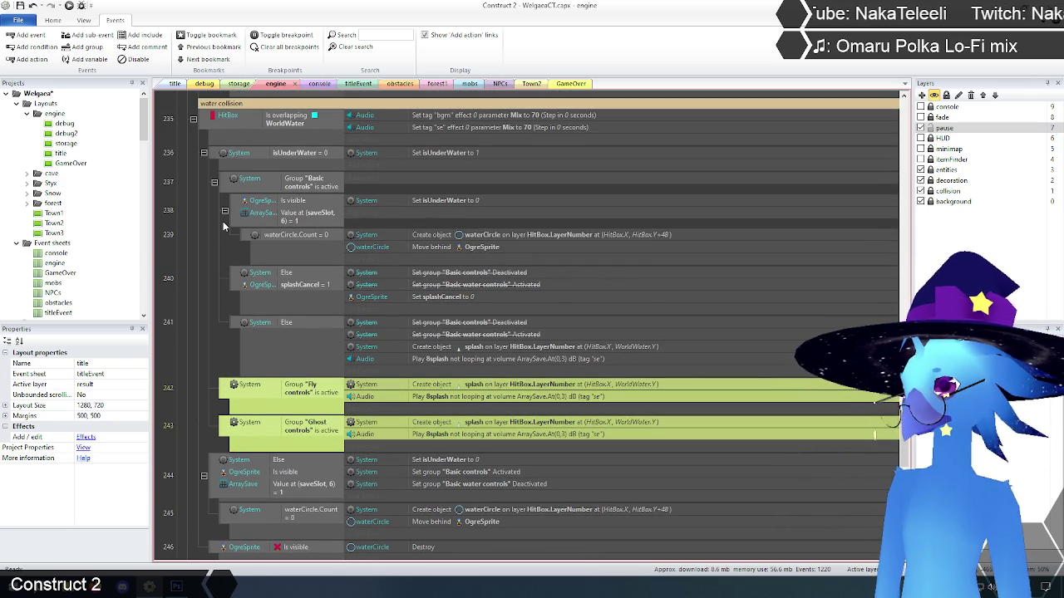
left_click(192, 336)
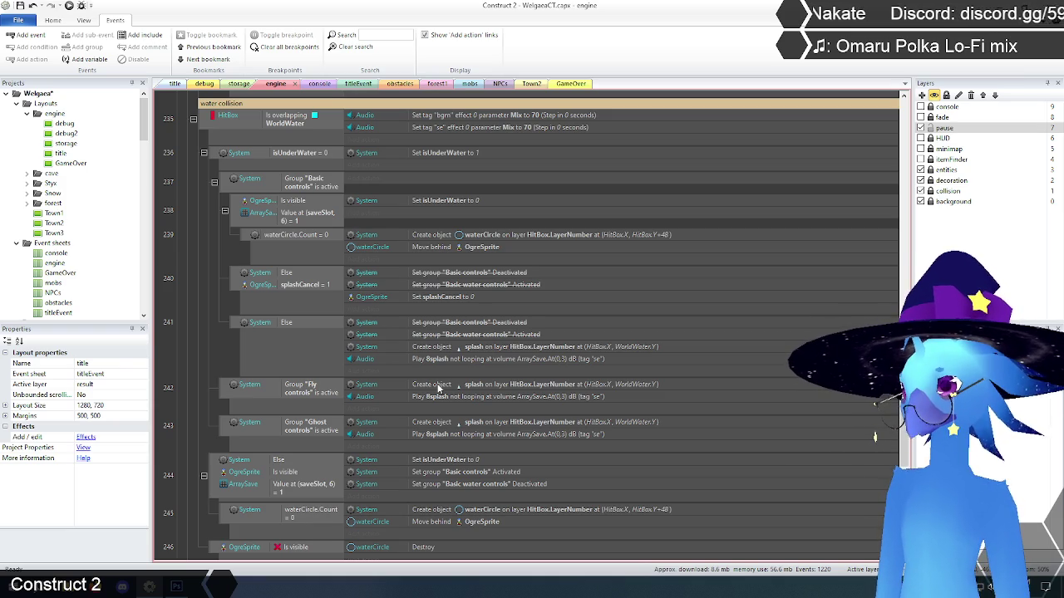
scroll(439, 388, "down", 1)
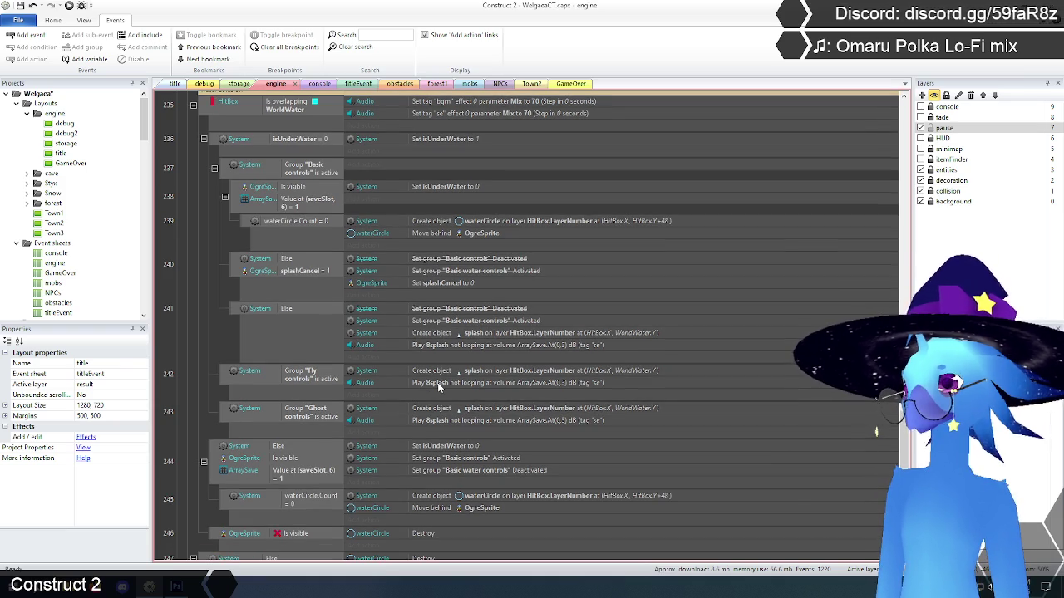
scroll(438, 386, "down", 1)
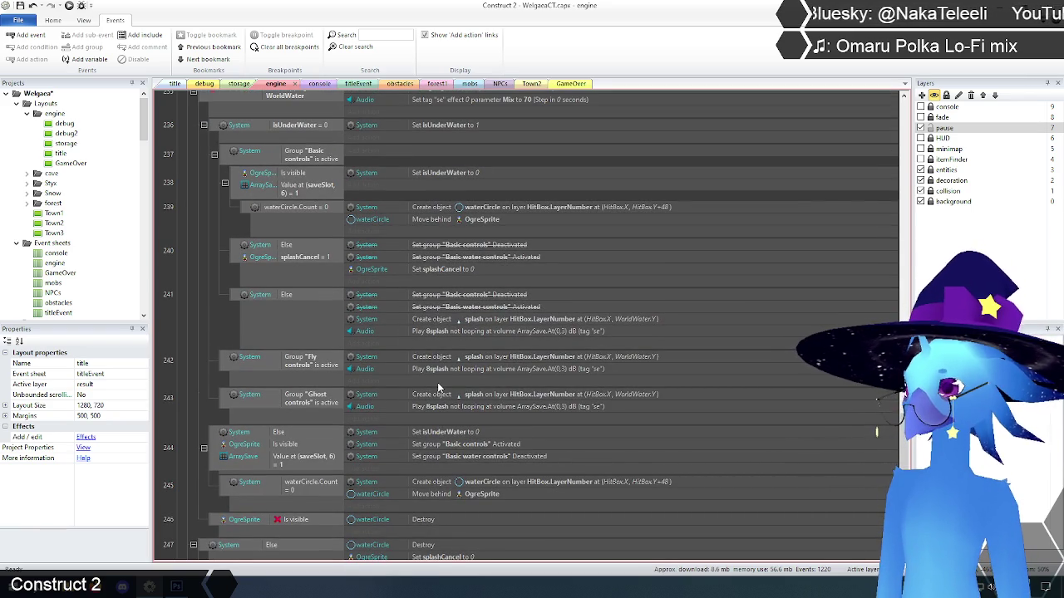
scroll(437, 382, "down", 1)
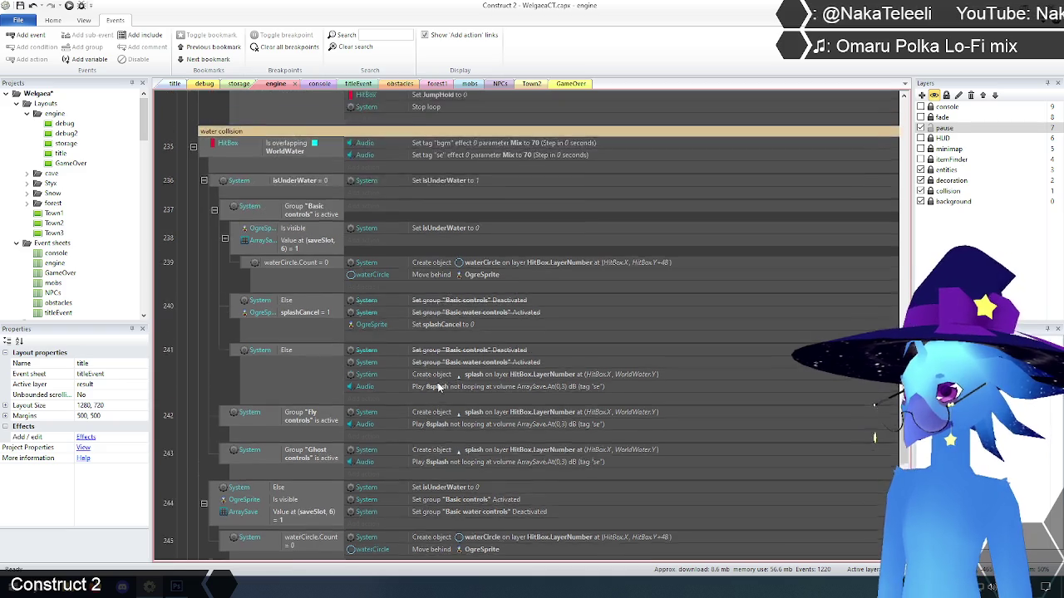
scroll(437, 382, "down", 1)
scroll(437, 382, "up", 1)
scroll(217, 392, "up", 2)
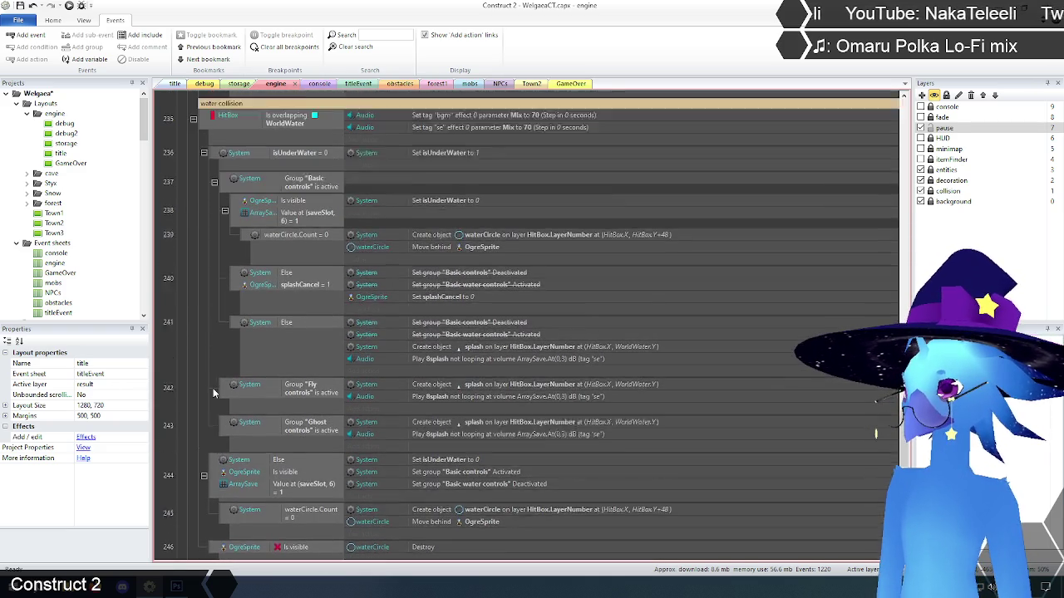
scroll(212, 388, "up", 3)
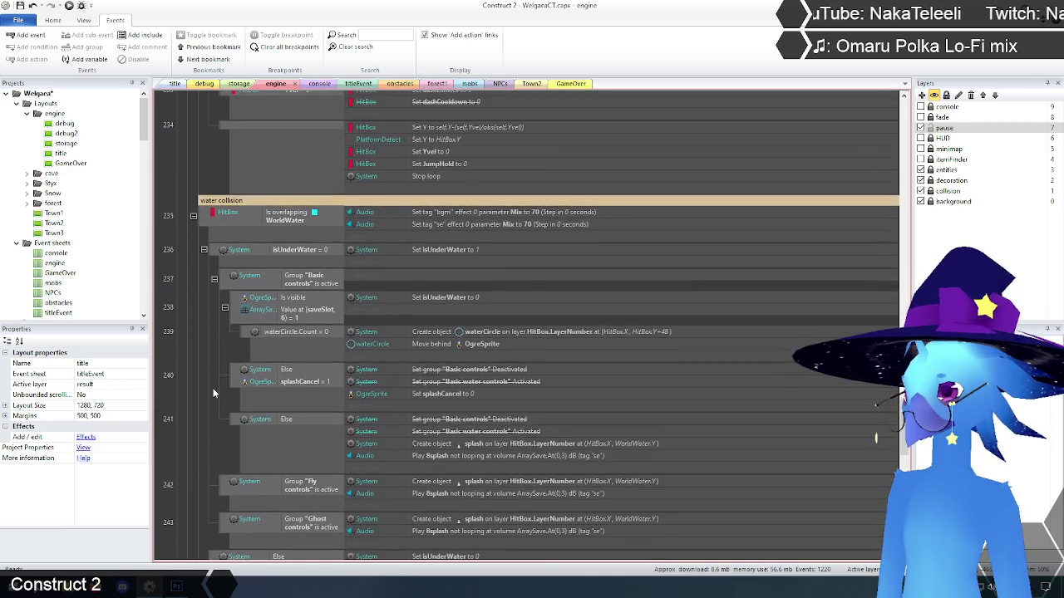
scroll(210, 330, "down", 7)
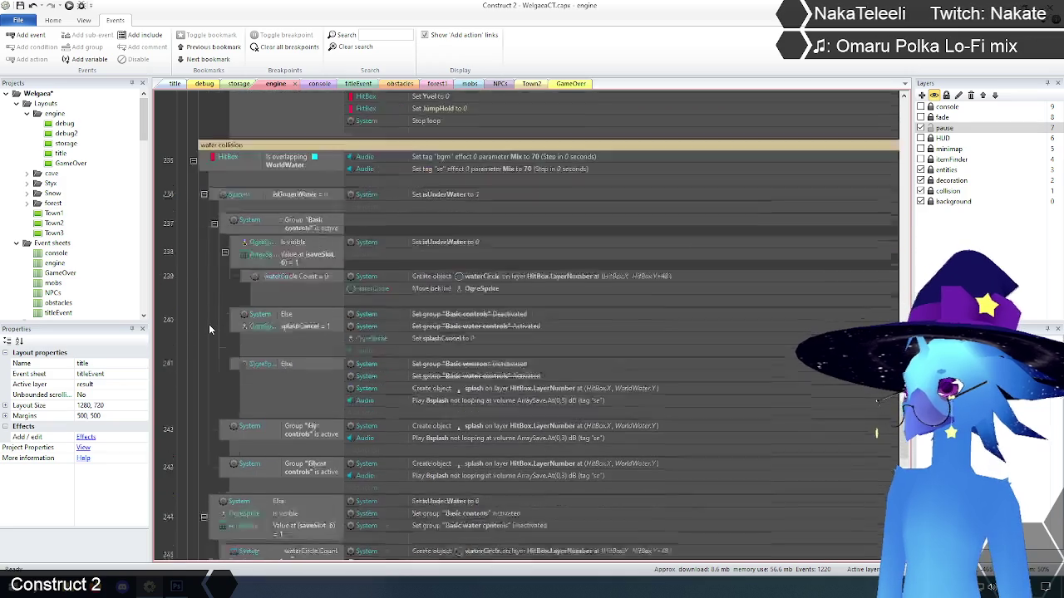
scroll(208, 331, "down", 1)
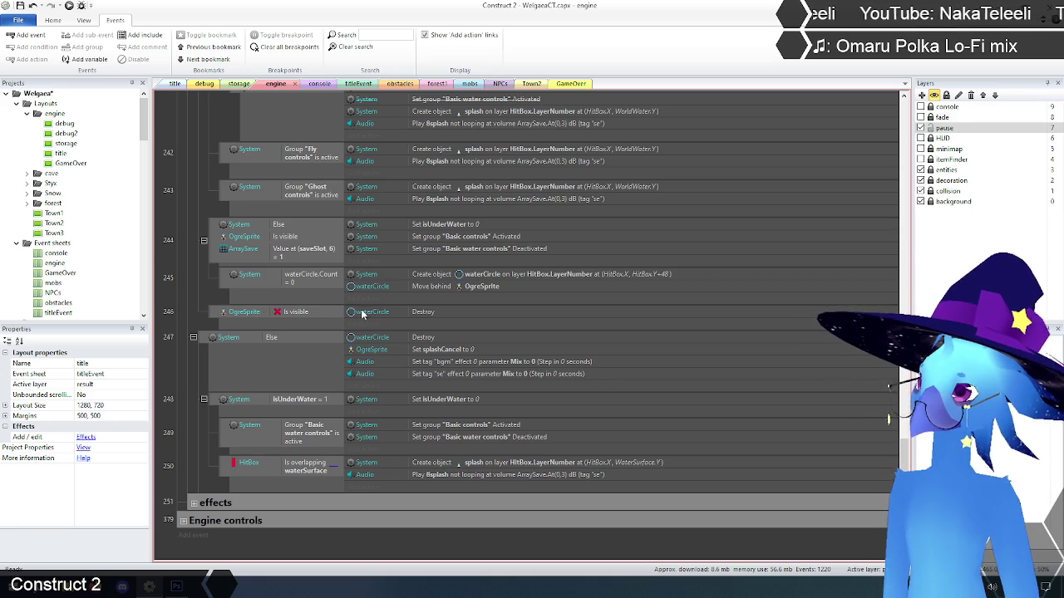
scroll(188, 291, "up", 2)
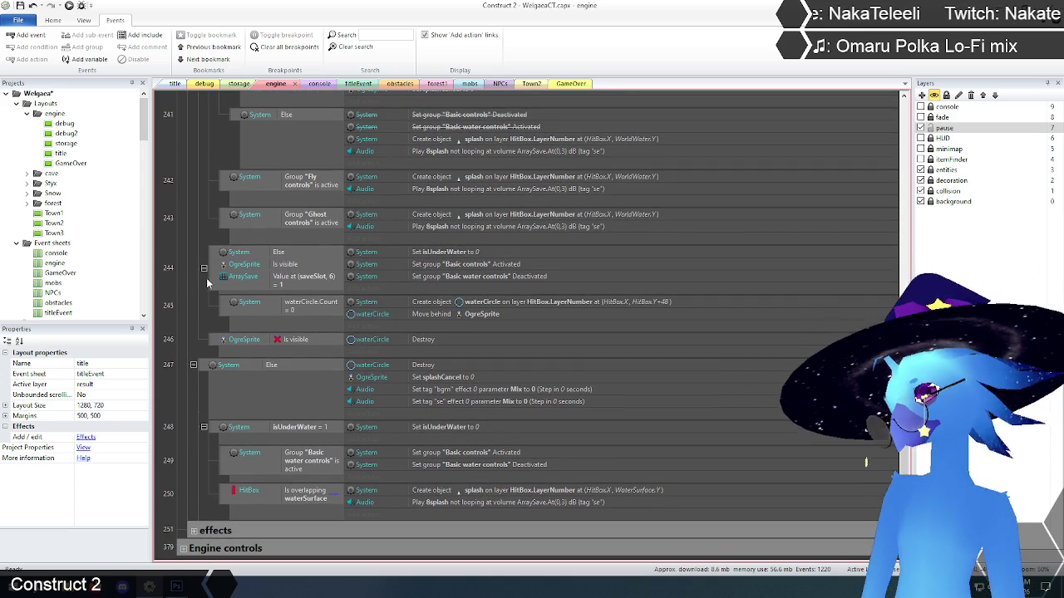
scroll(210, 279, "up", 6)
scroll(211, 284, "up", 3)
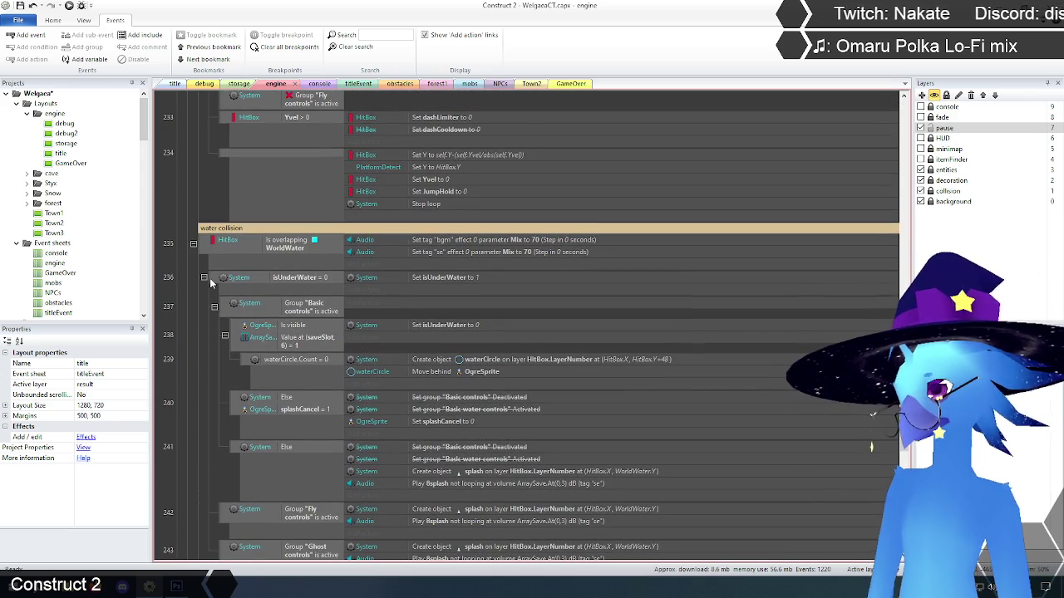
scroll(210, 281, "down", 10)
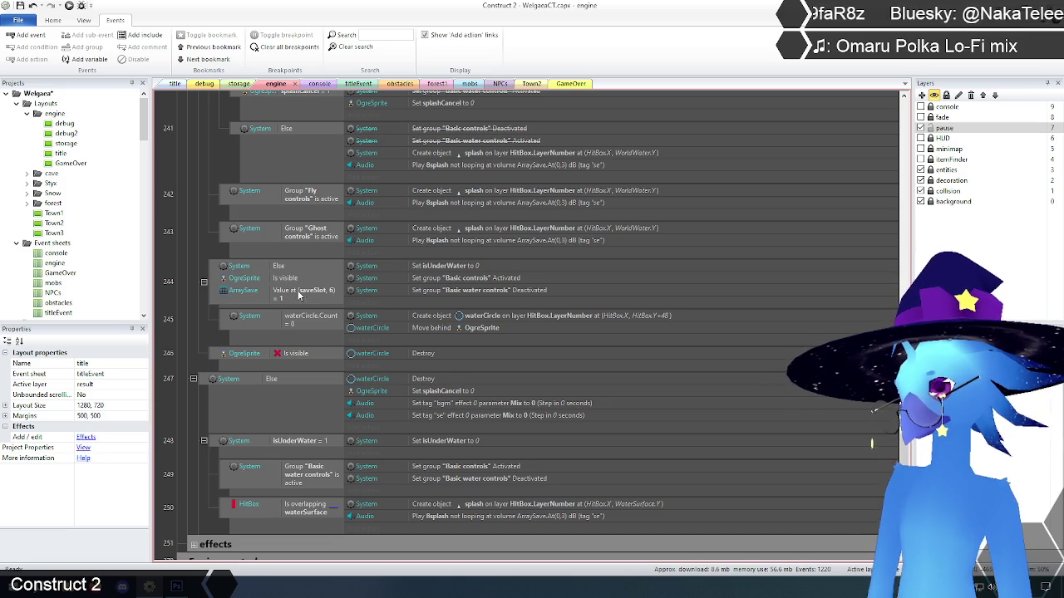
left_click(470, 283)
left_click(466, 293, "shift")
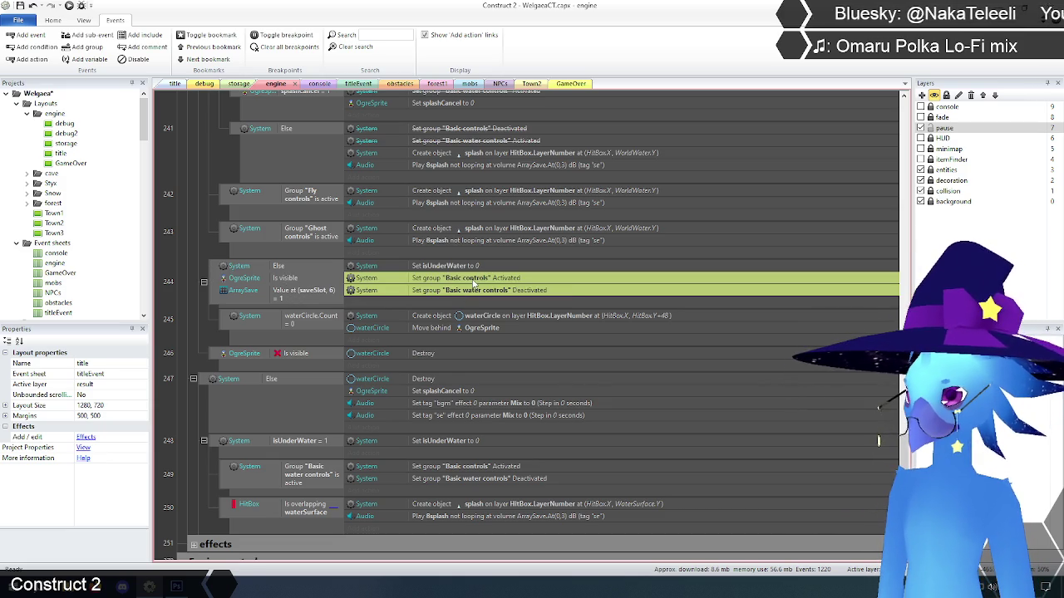
right_click(471, 281)
left_click(514, 342)
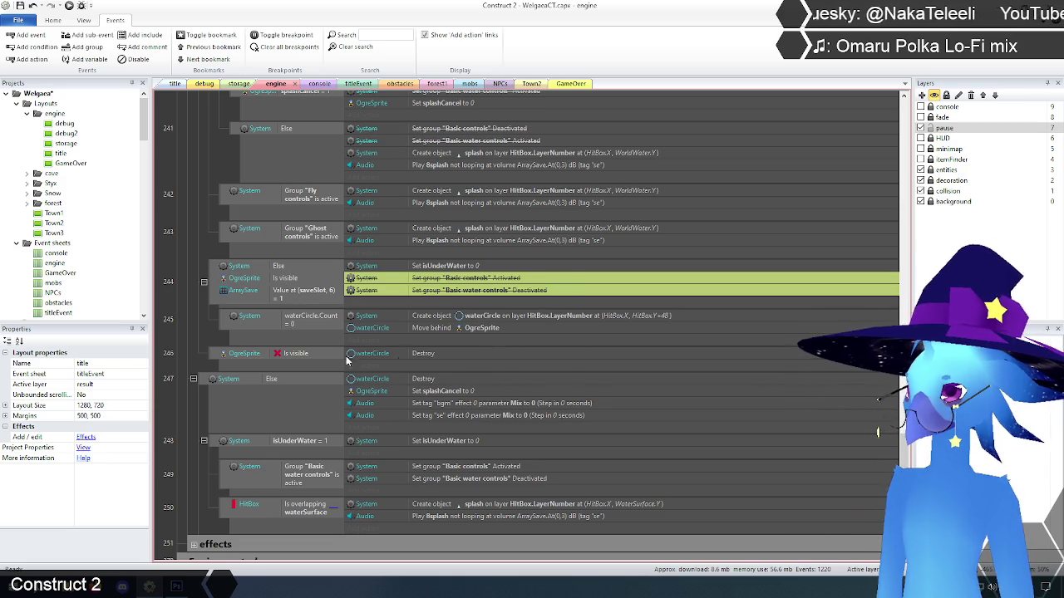
left_click(189, 325)
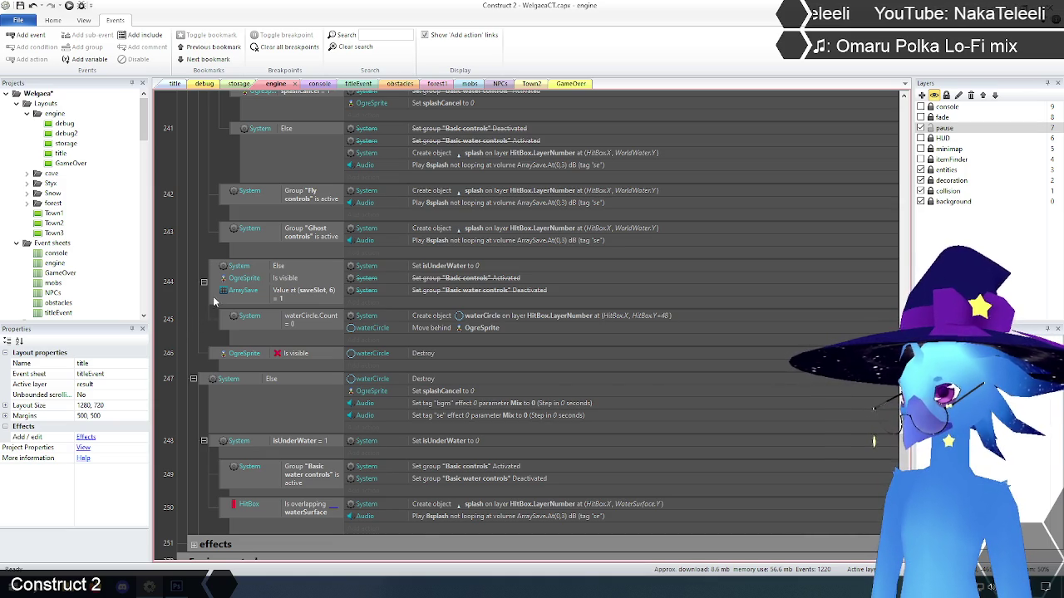
scroll(209, 299, "up", 5)
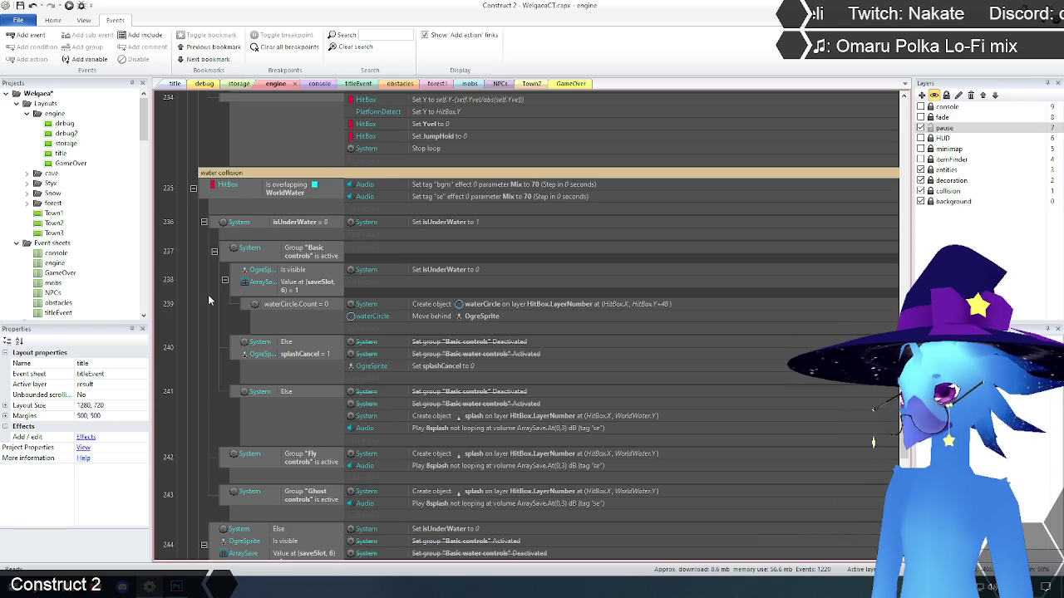
scroll(209, 299, "down", 2)
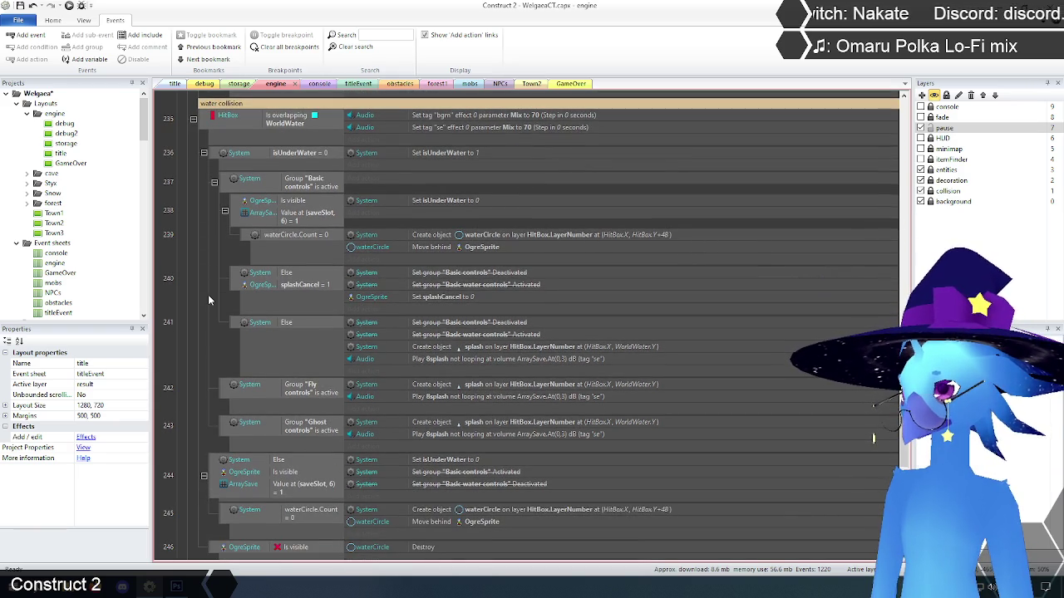
scroll(208, 300, "down", 5)
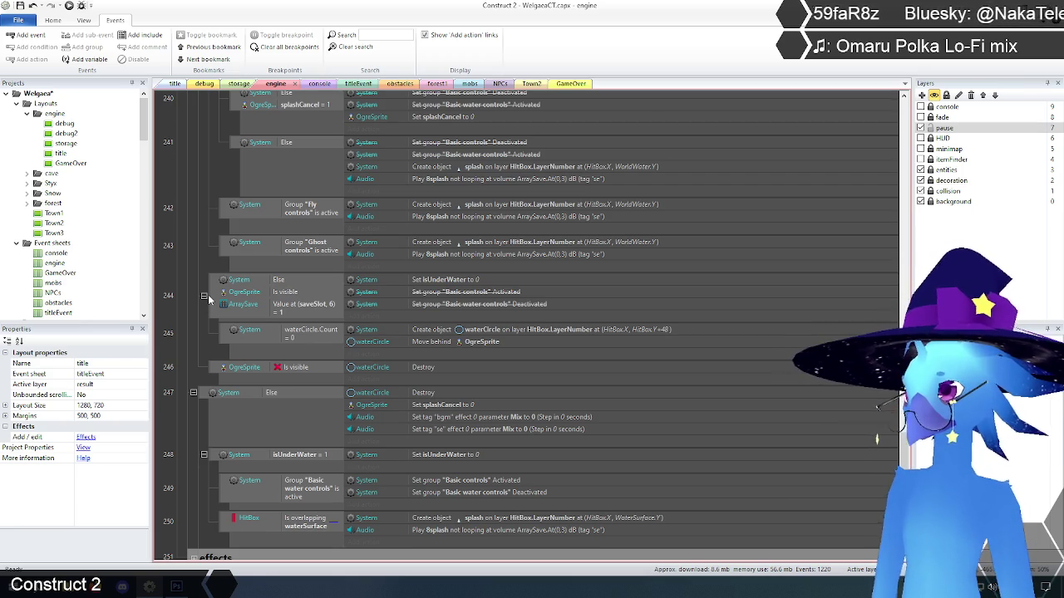
scroll(209, 300, "up", 7)
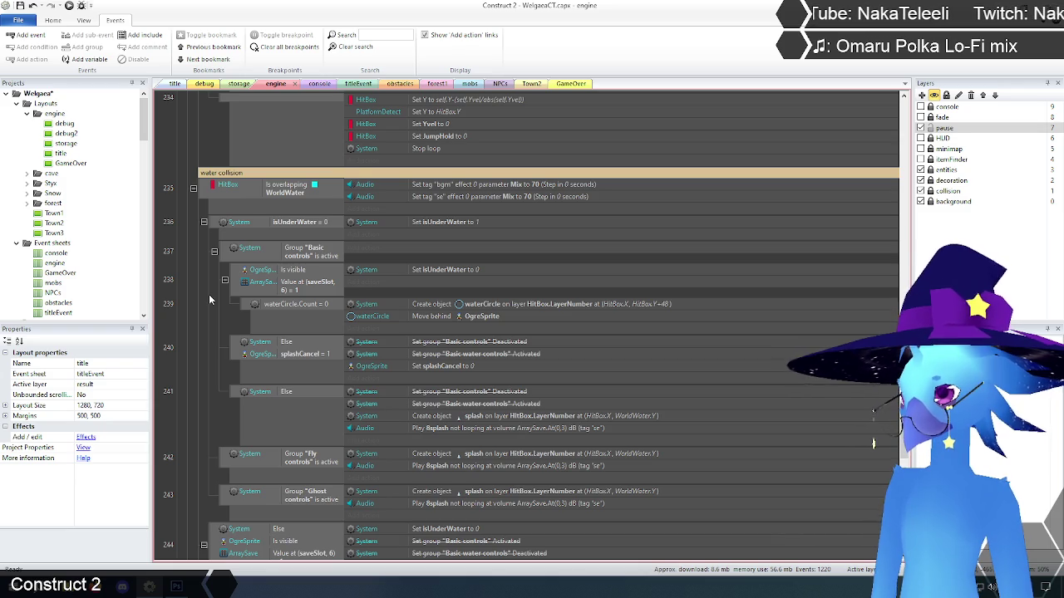
scroll(208, 294, "down", 5)
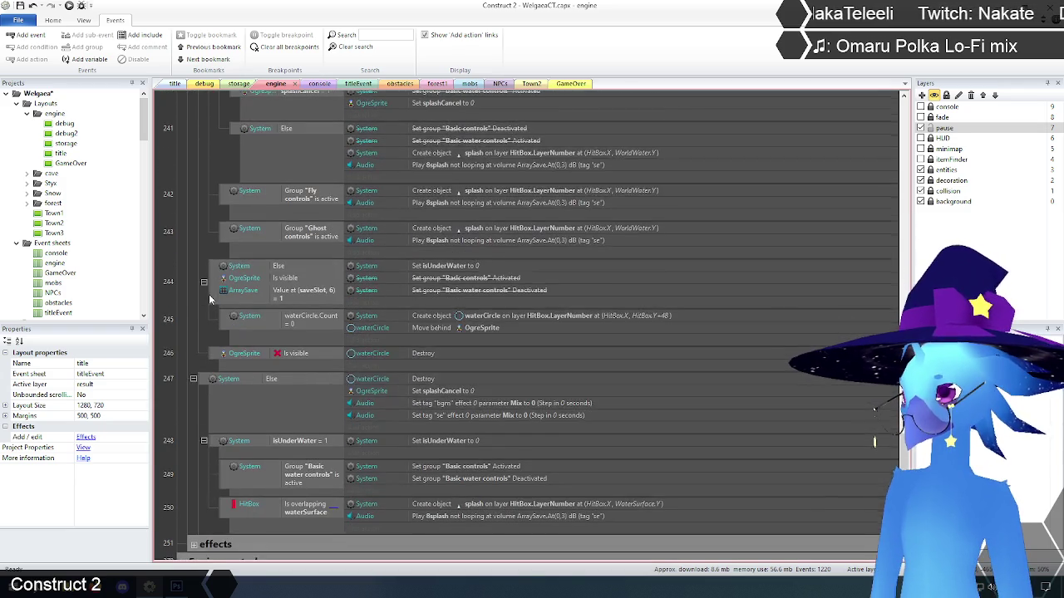
scroll(209, 299, "down", 1)
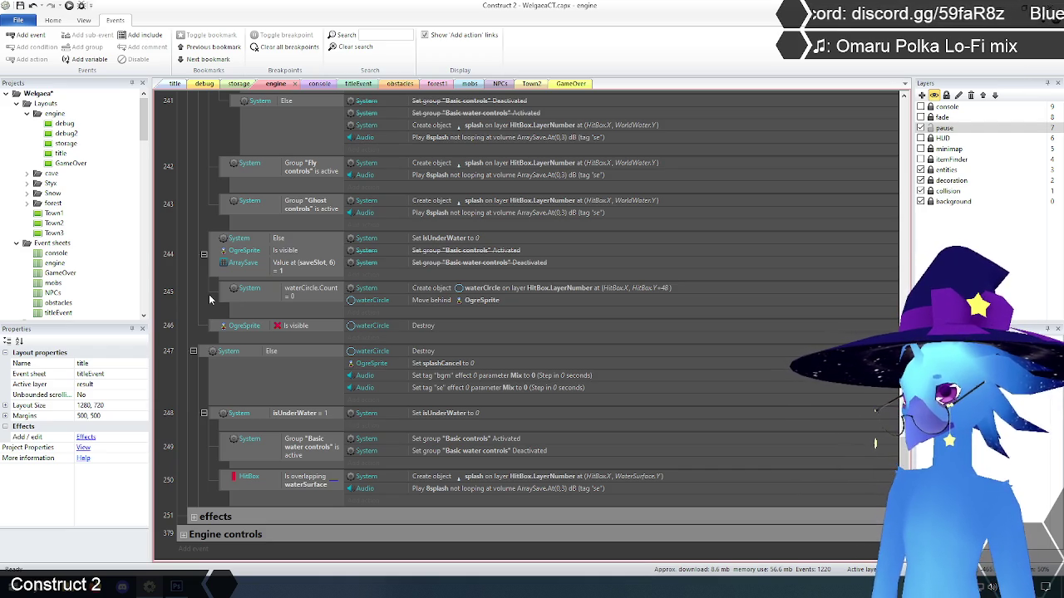
scroll(210, 299, "up", 3)
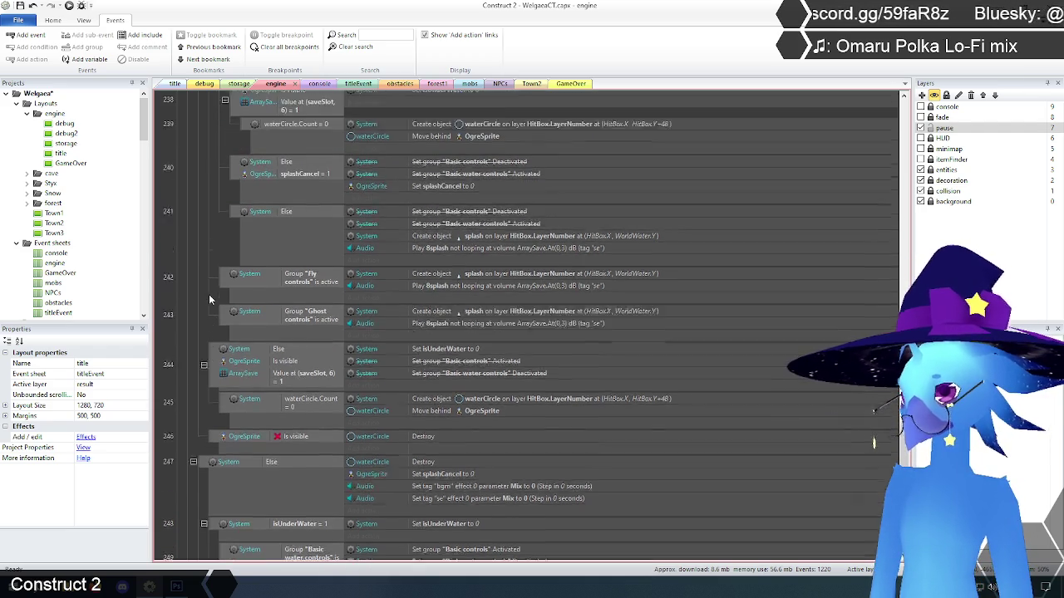
scroll(209, 297, "down", 2)
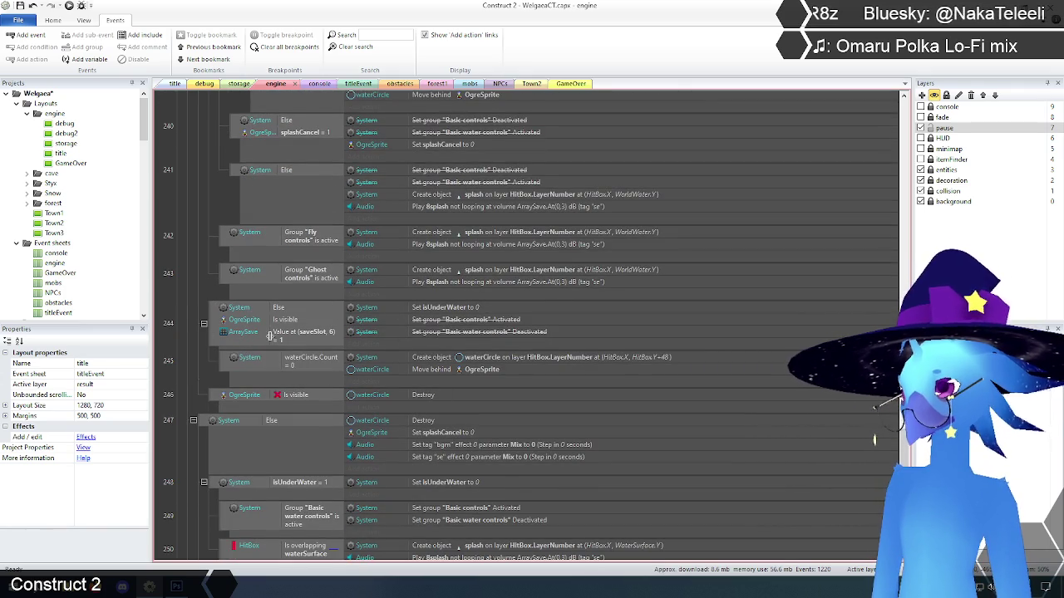
left_click(211, 327)
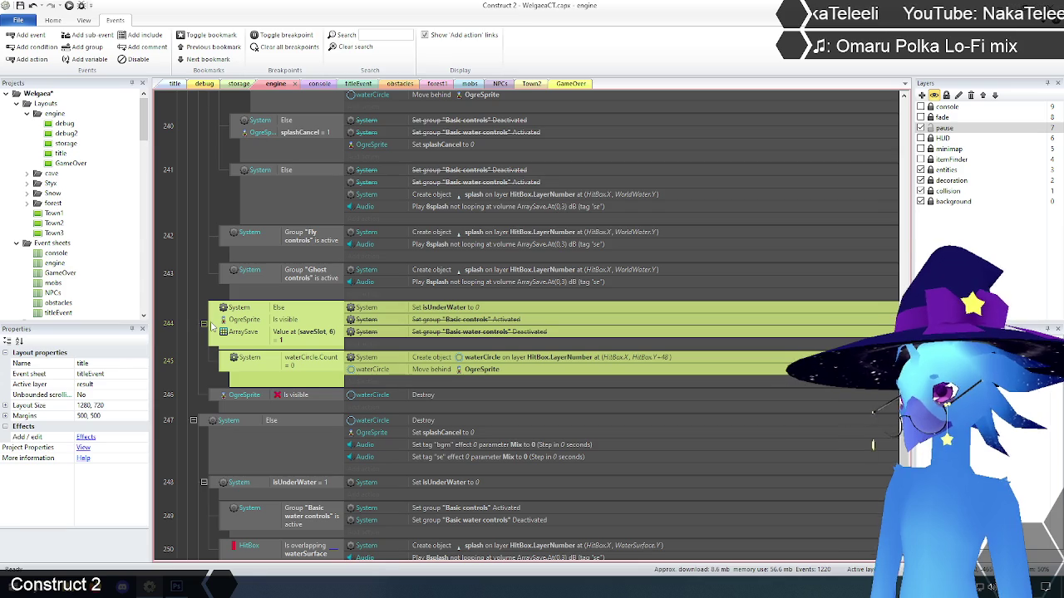
left_click(186, 306)
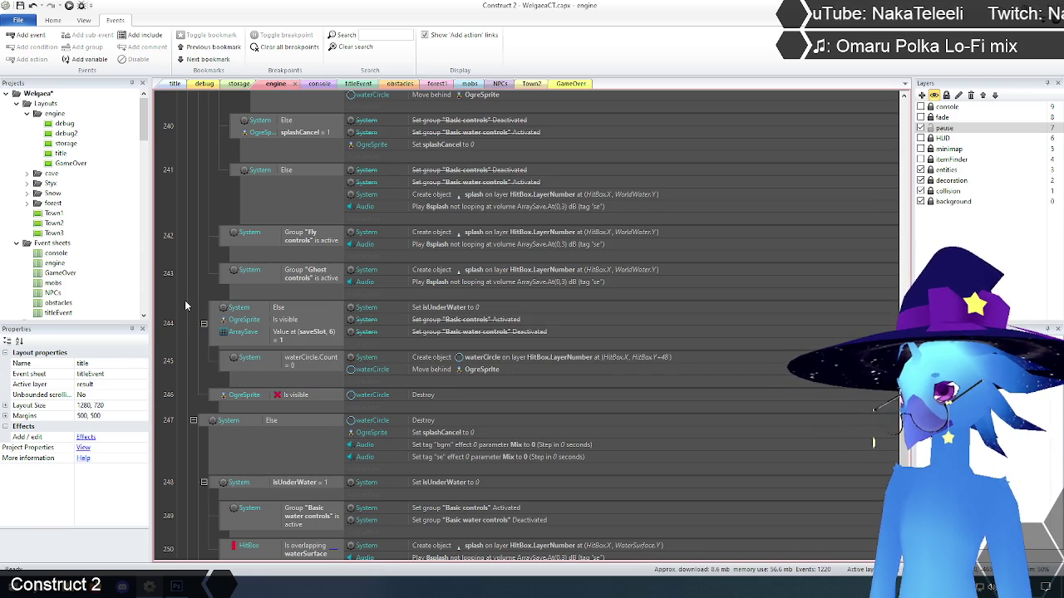
left_click(215, 317)
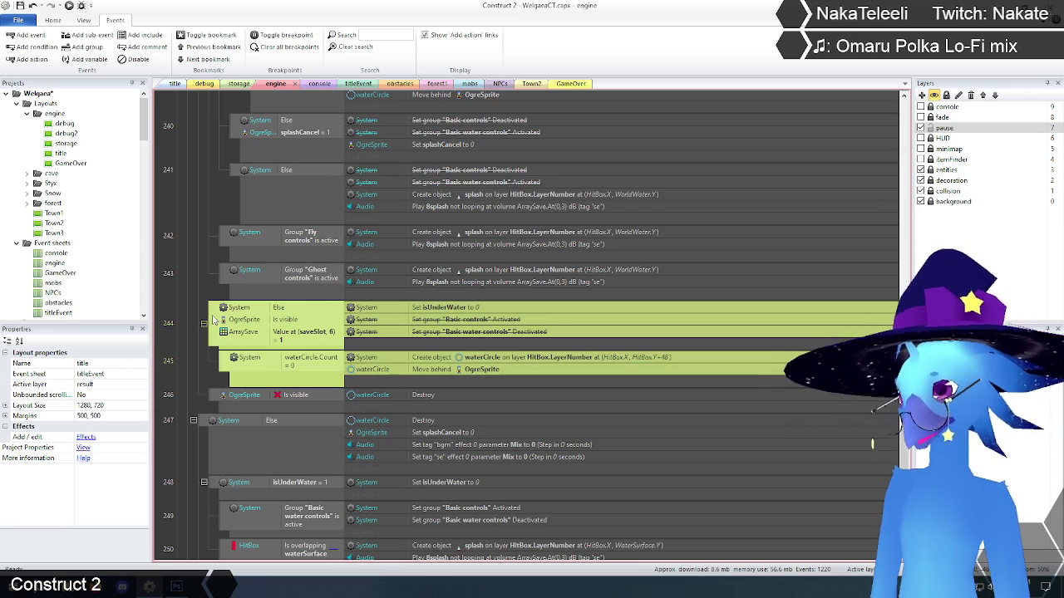
left_click(186, 305)
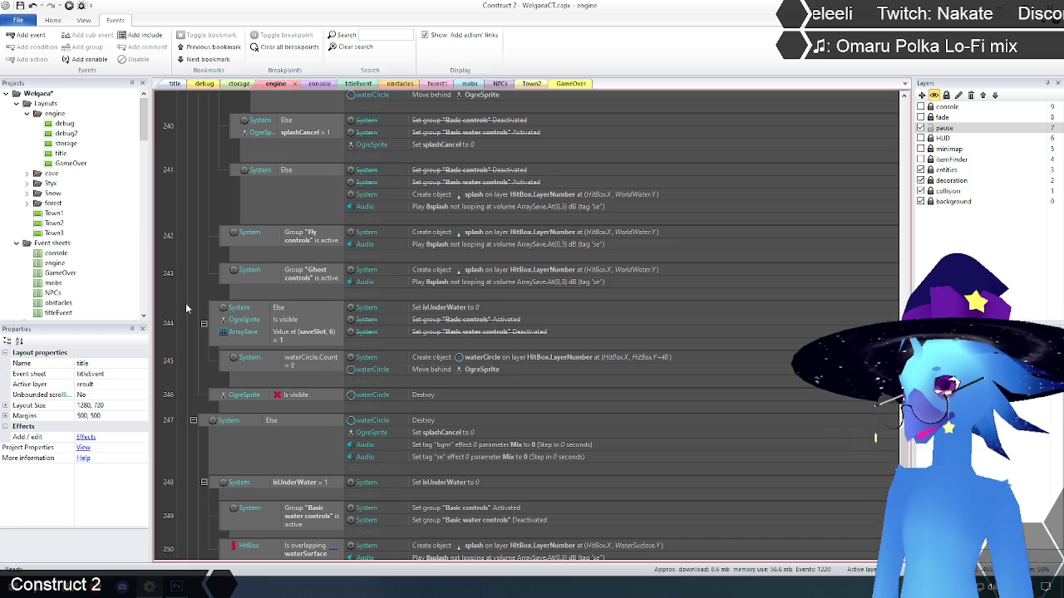
scroll(218, 375, "up", 2)
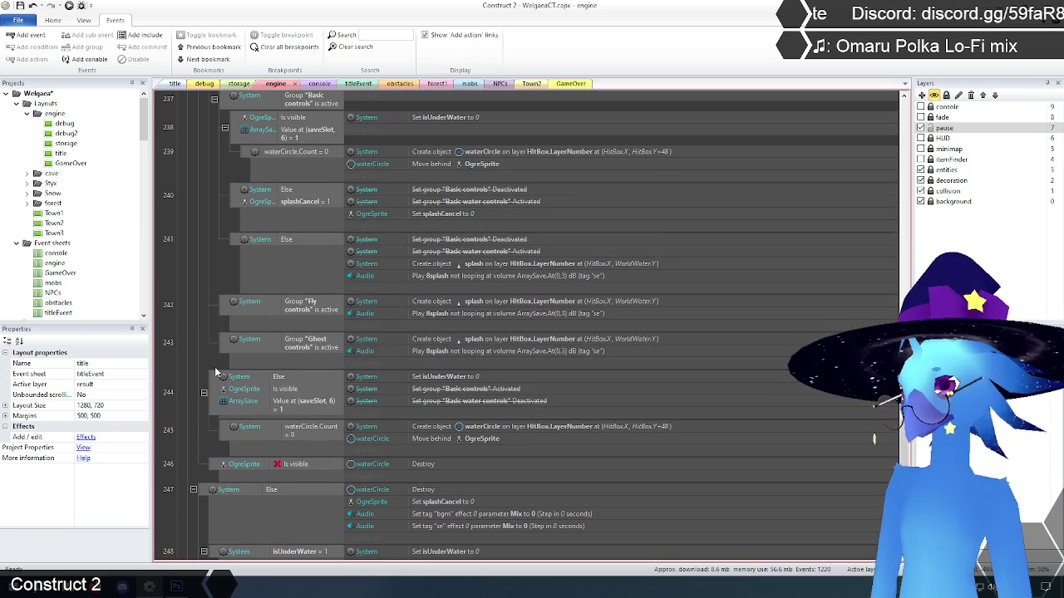
scroll(214, 367, "up", 1)
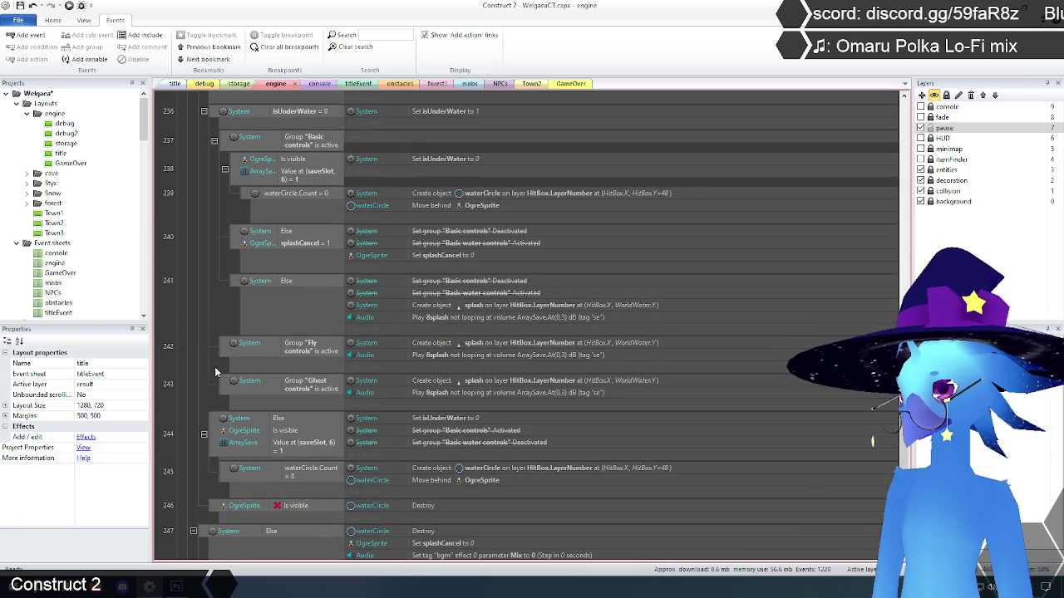
scroll(214, 366, "down", 4)
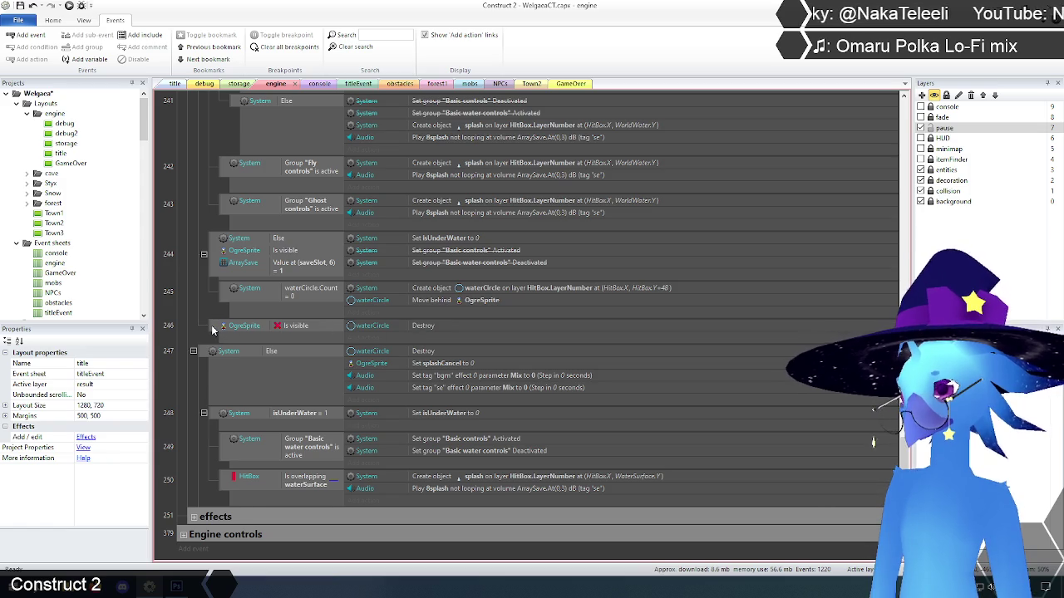
scroll(212, 330, "down", 2)
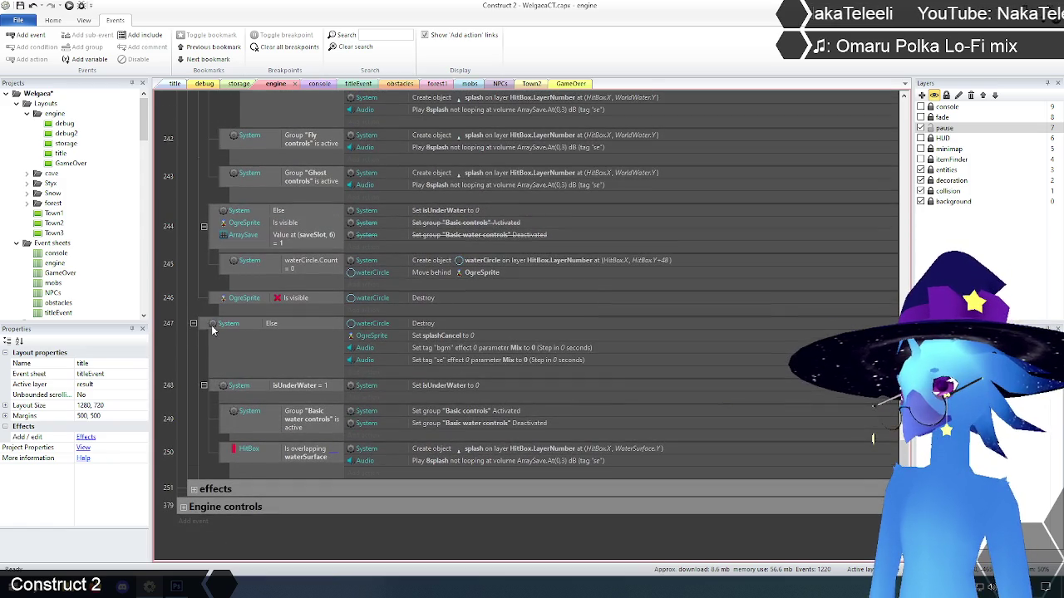
scroll(212, 330, "down", 3)
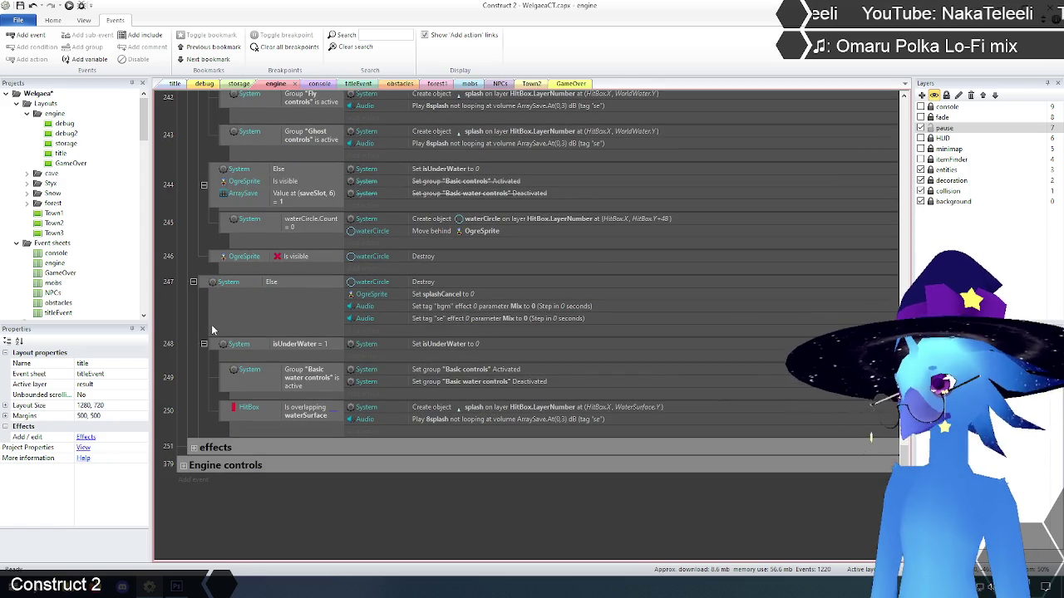
scroll(201, 285, "up", 10)
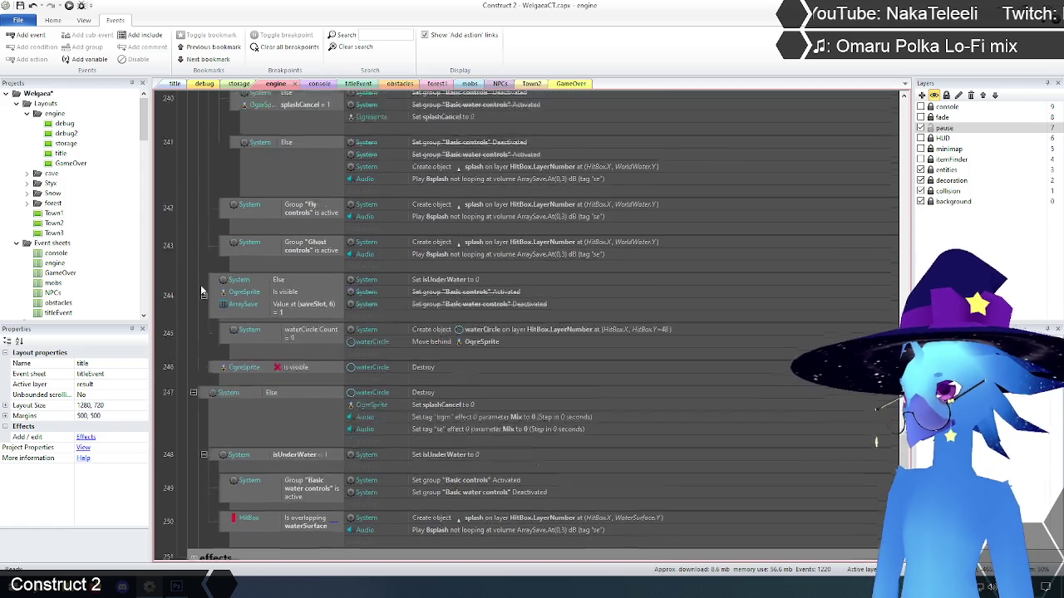
scroll(200, 285, "up", 4)
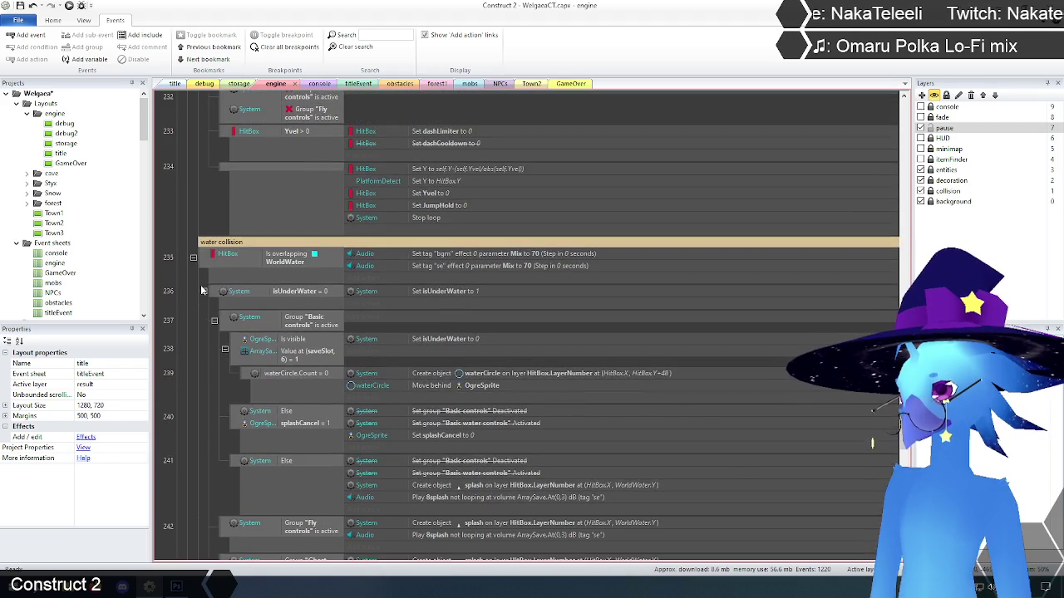
scroll(200, 285, "down", 4)
scroll(200, 285, "down", 10)
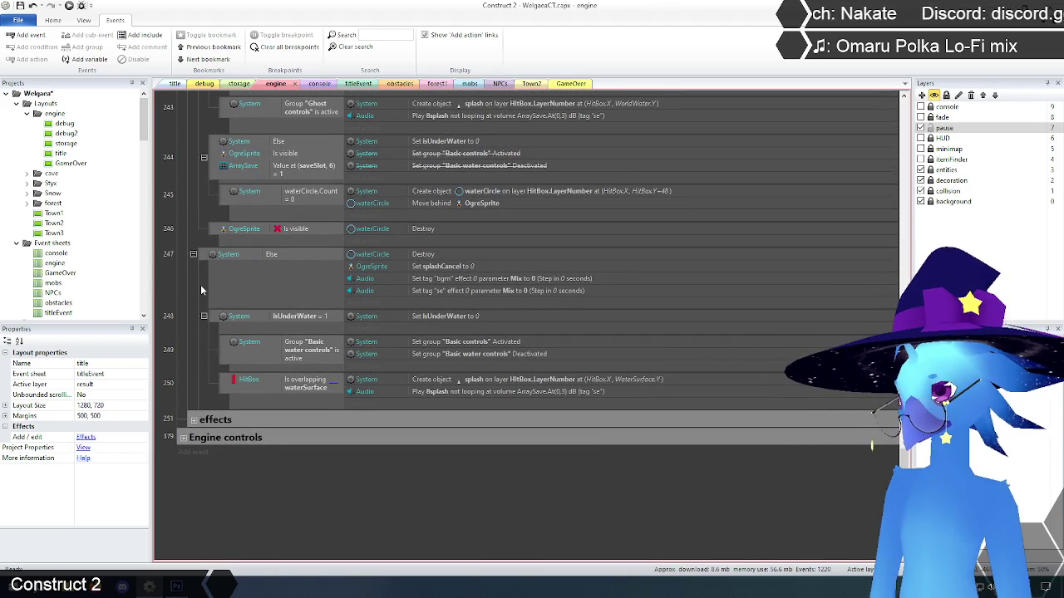
scroll(201, 289, "up", 8)
scroll(200, 289, "up", 7)
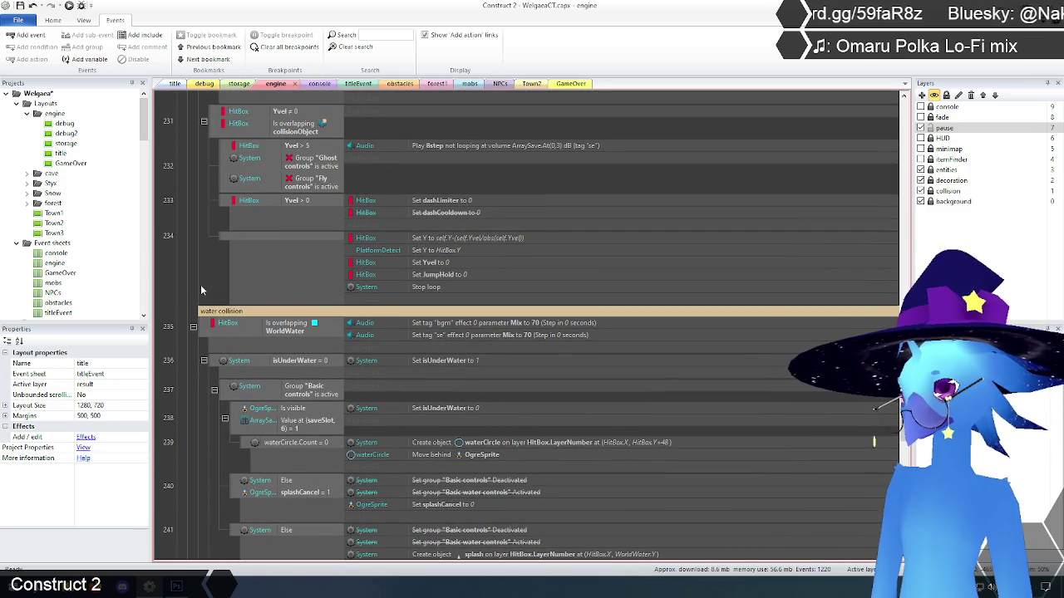
scroll(201, 289, "down", 7)
scroll(200, 289, "down", 6)
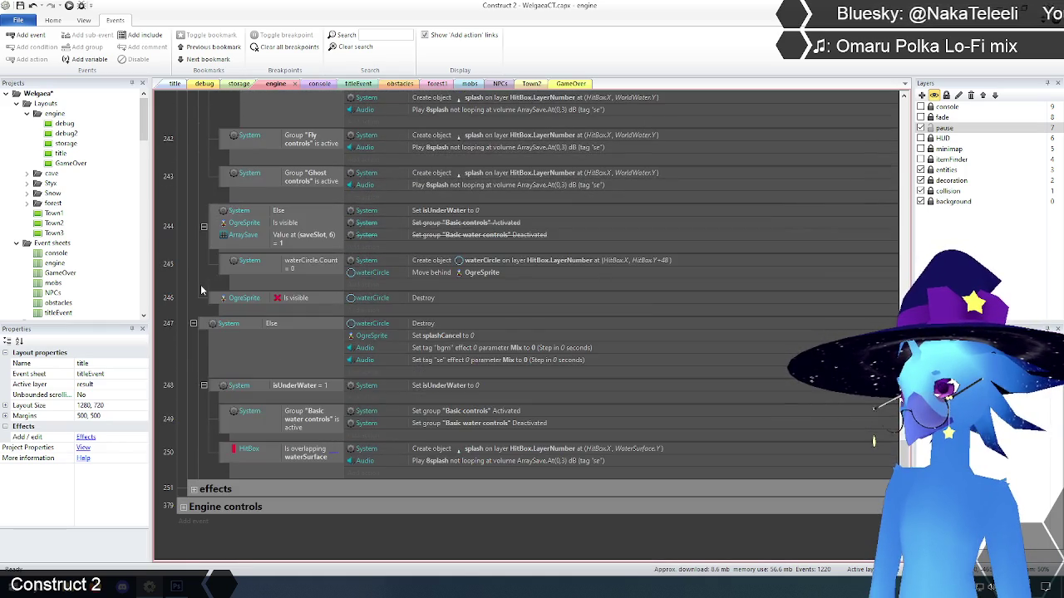
scroll(200, 289, "down", 2)
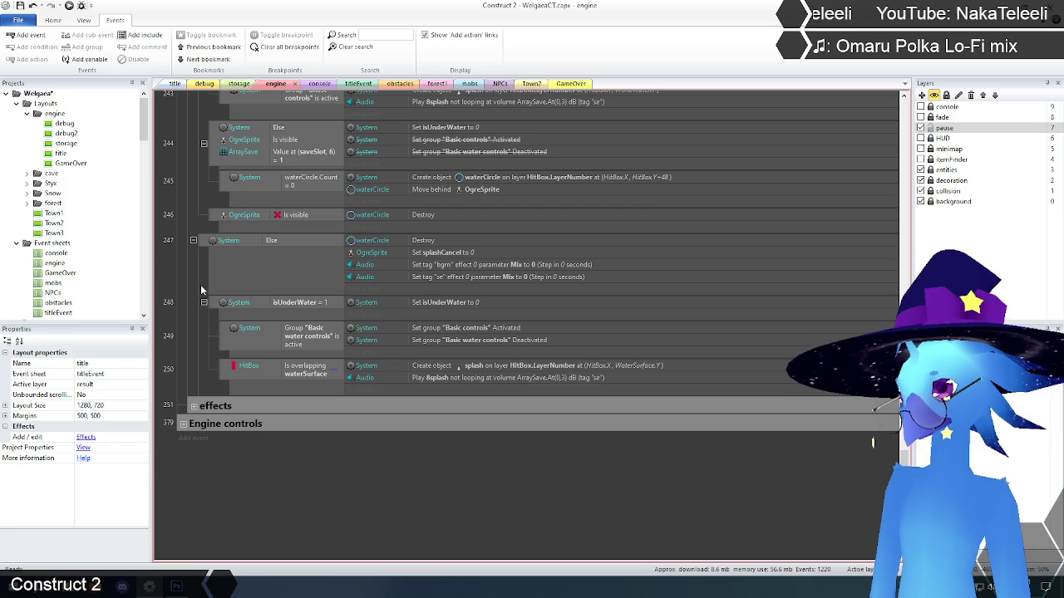
scroll(201, 288, "up", 2)
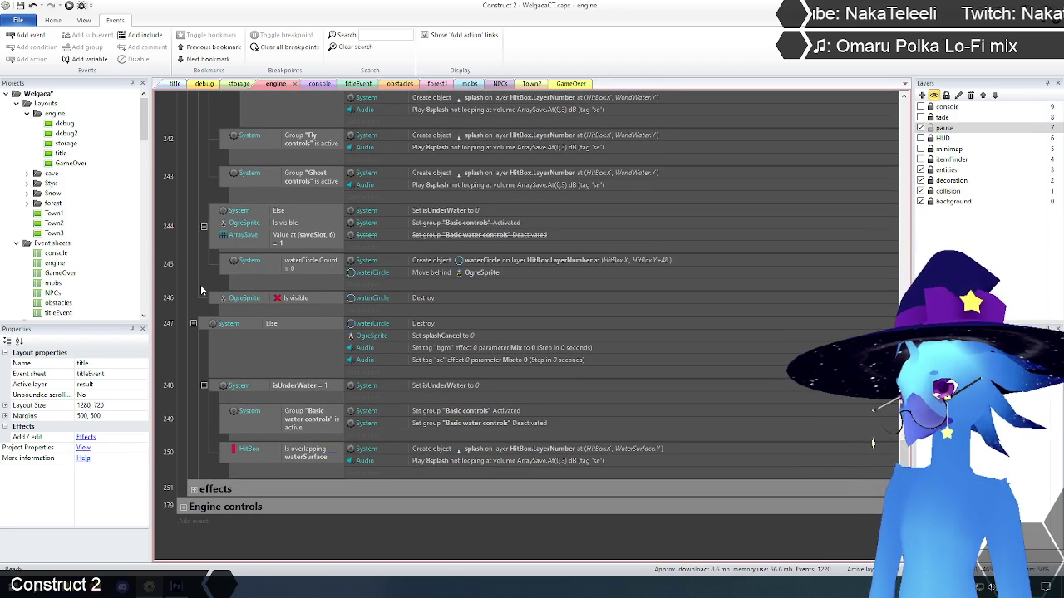
scroll(200, 285, "up", 1)
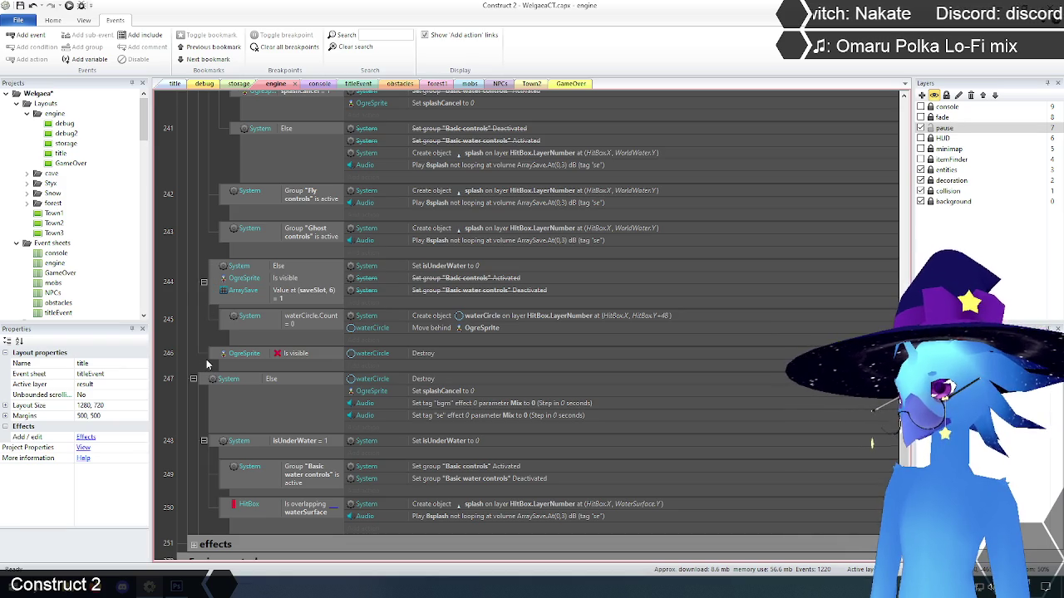
scroll(207, 359, "up", 2)
scroll(206, 359, "up", 6)
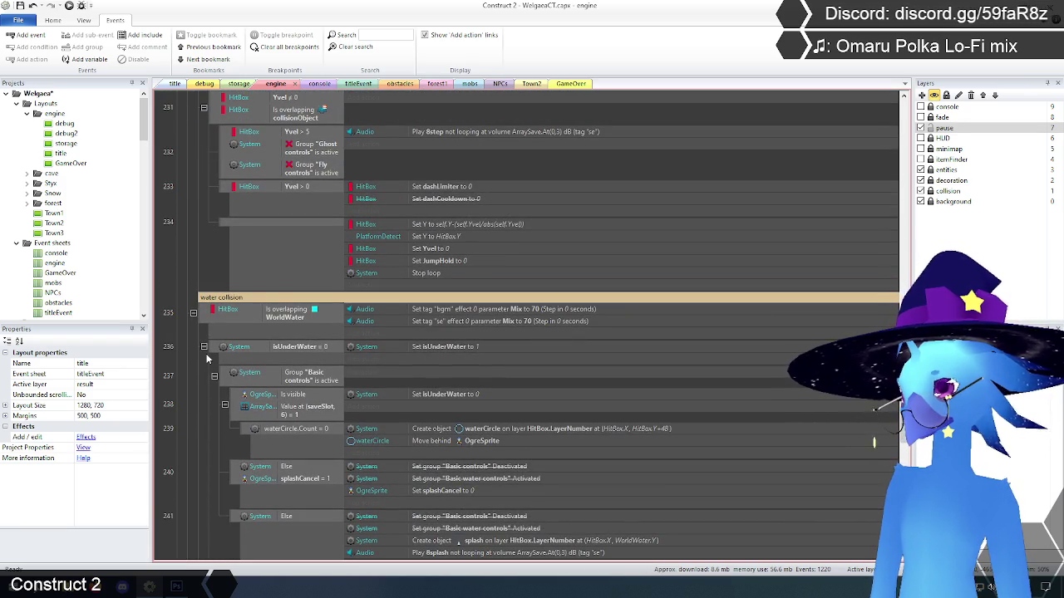
scroll(207, 359, "down", 7)
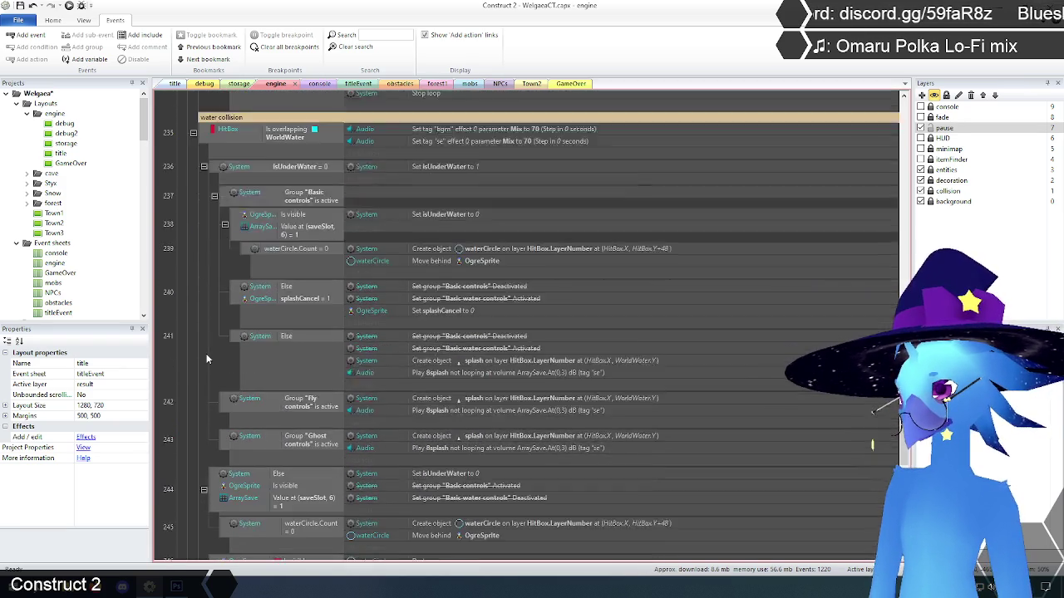
scroll(207, 359, "down", 2)
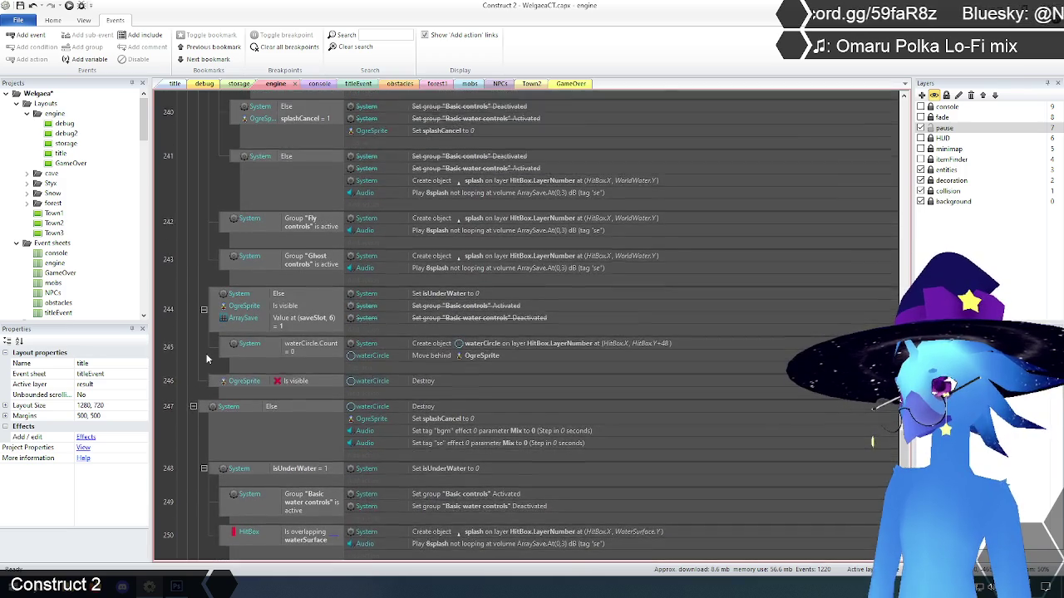
scroll(207, 359, "up", 3)
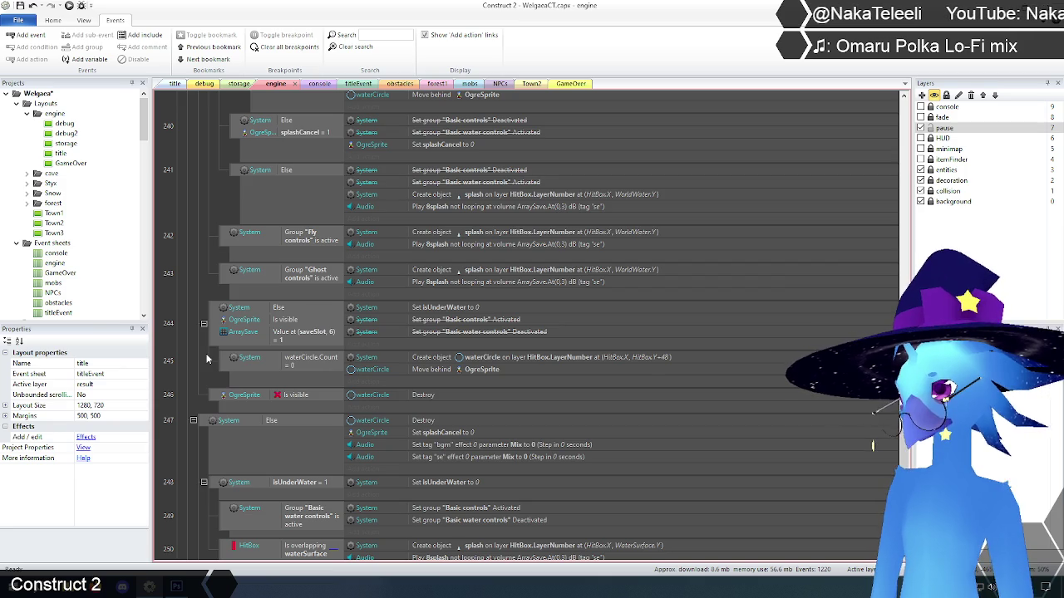
scroll(207, 359, "up", 5)
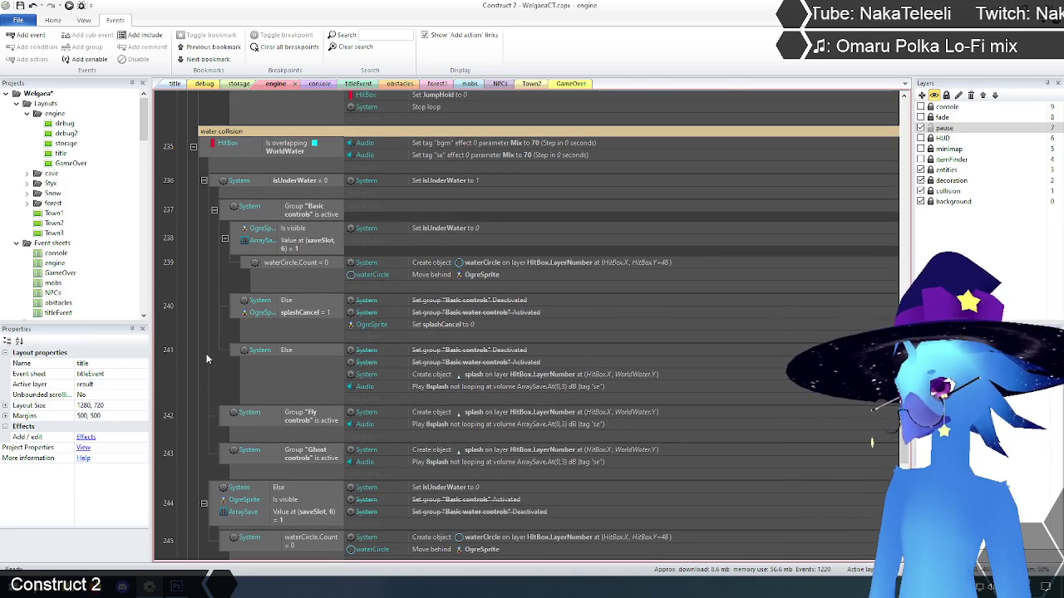
scroll(207, 359, "down", 5)
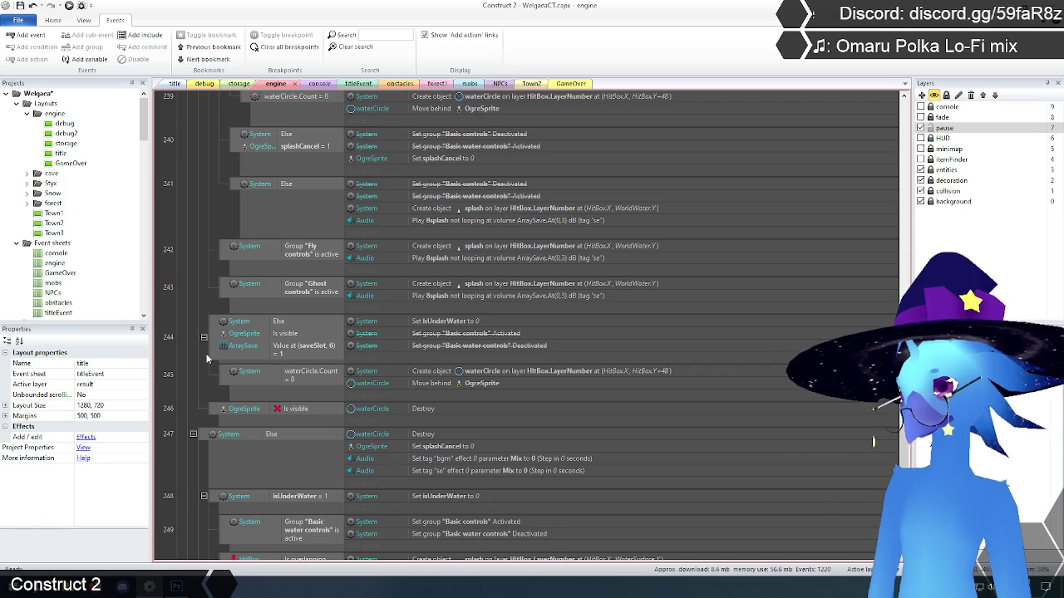
scroll(207, 359, "down", 2)
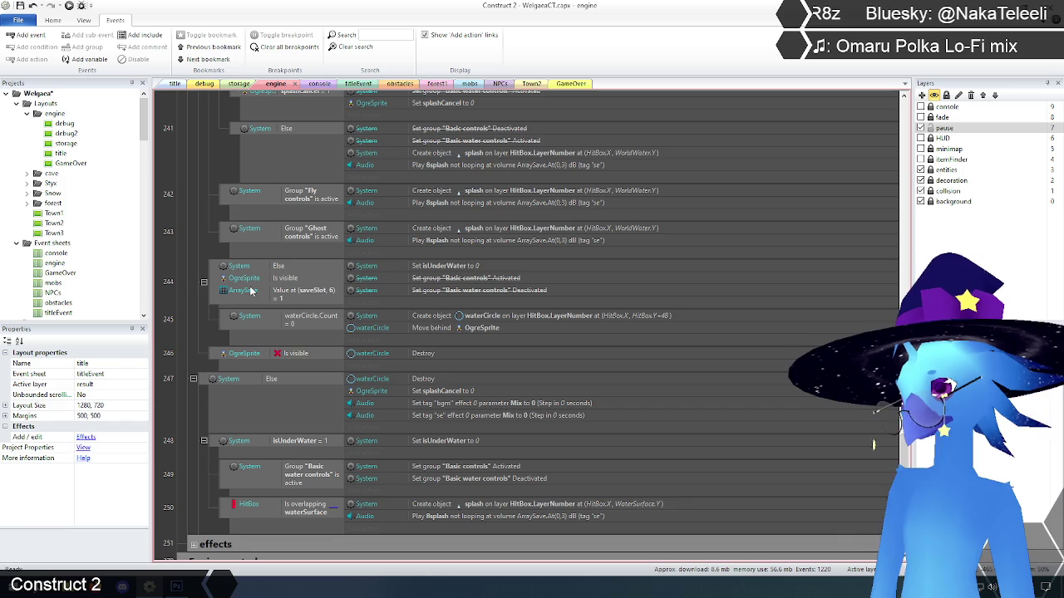
scroll(251, 290, "down", 1)
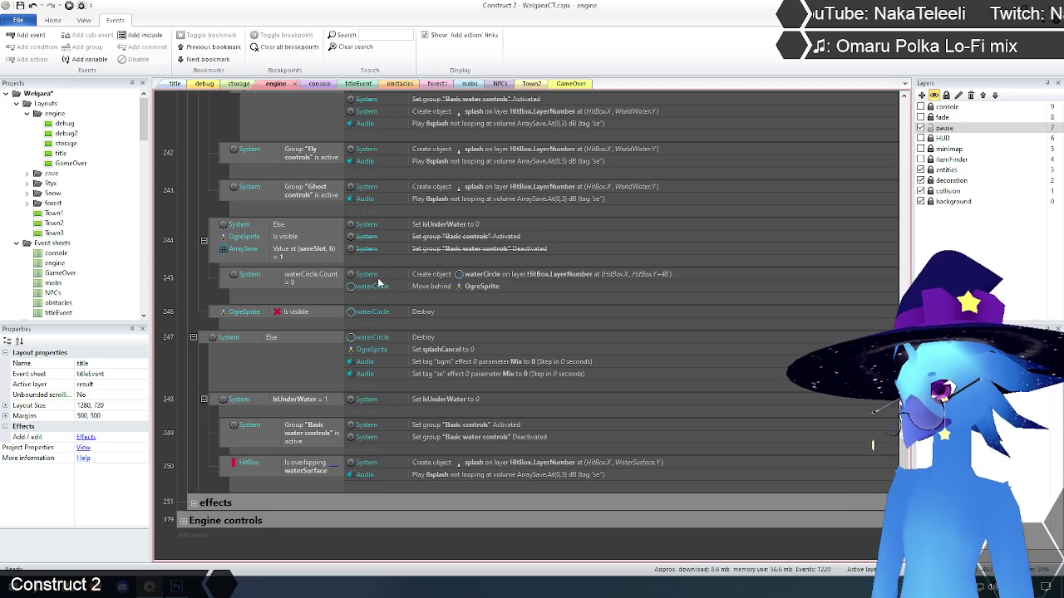
scroll(209, 270, "up", 1)
scroll(212, 272, "down", 1)
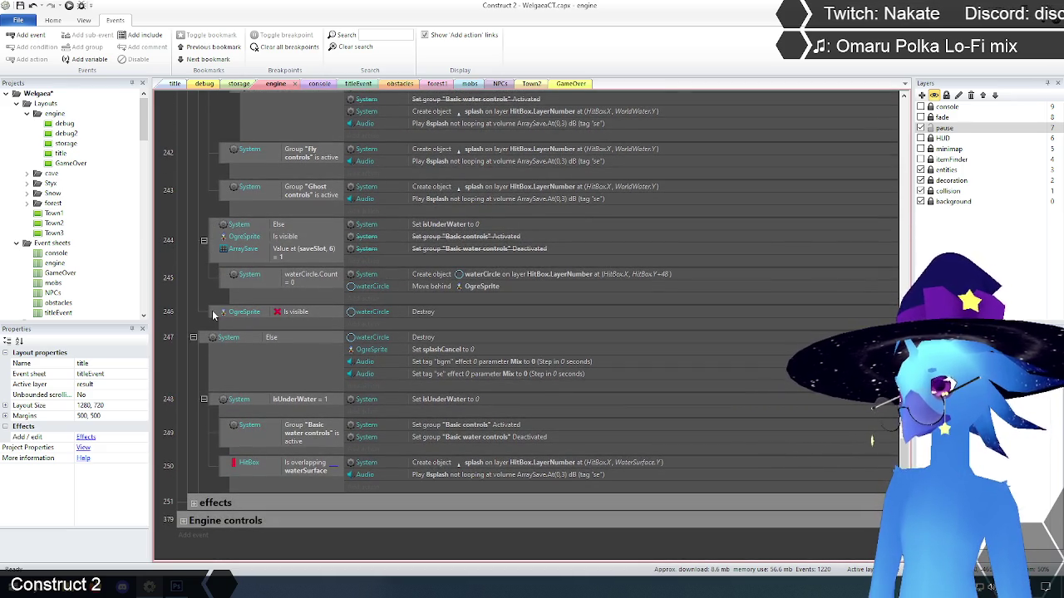
scroll(212, 310, "down", 1)
scroll(199, 332, "up", 5)
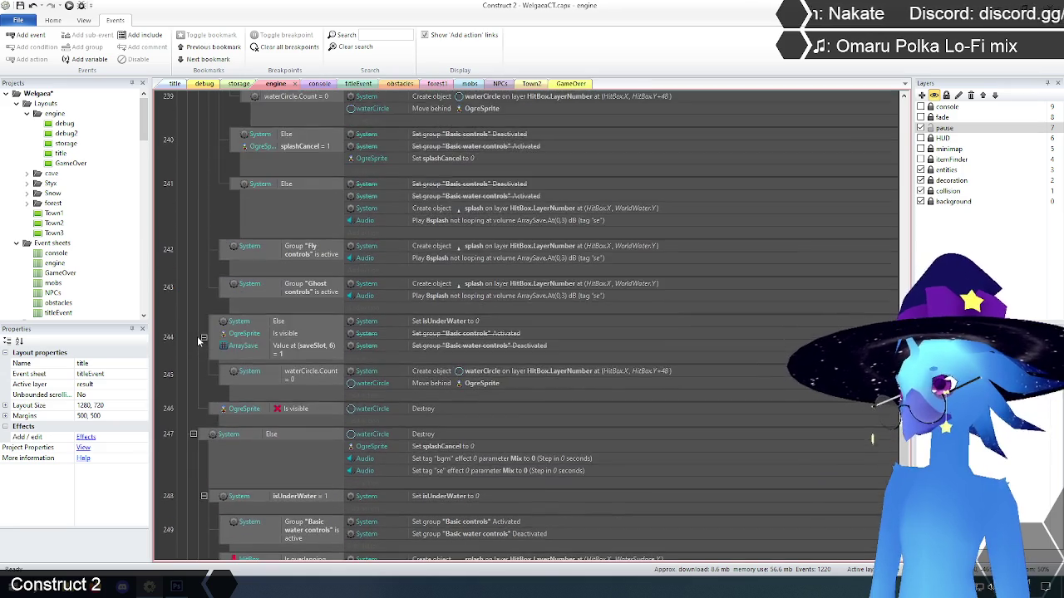
scroll(196, 335, "up", 1)
scroll(196, 335, "down", 2)
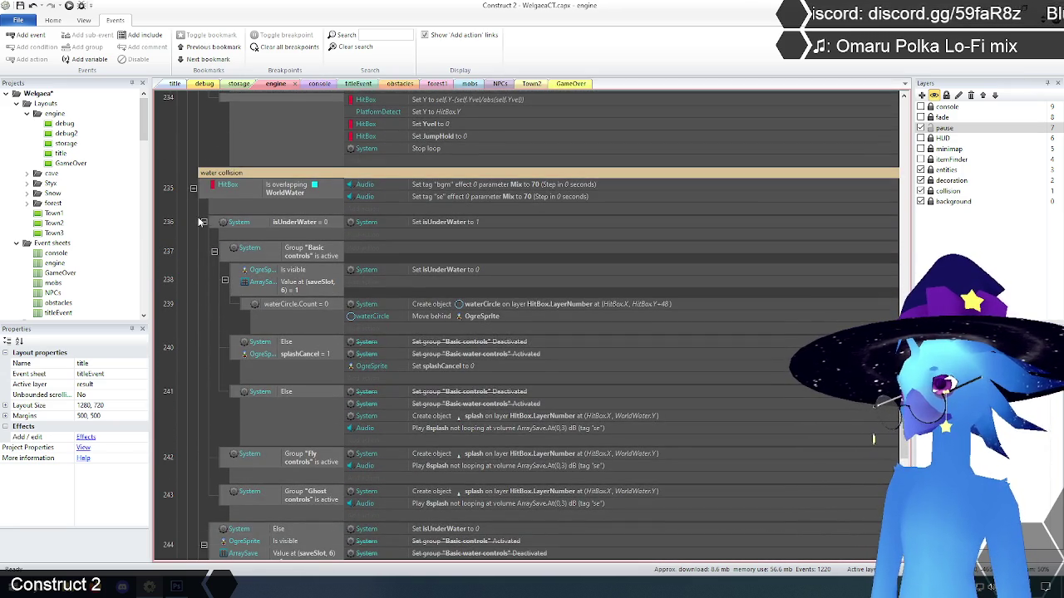
scroll(198, 223, "down", 2)
scroll(198, 223, "down", 3)
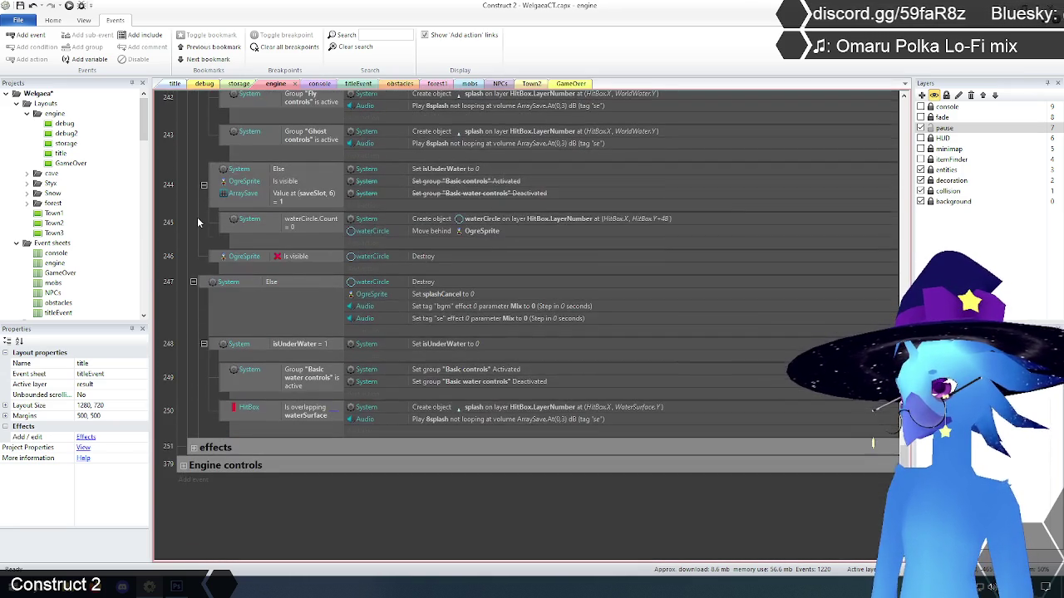
scroll(198, 221, "down", 1)
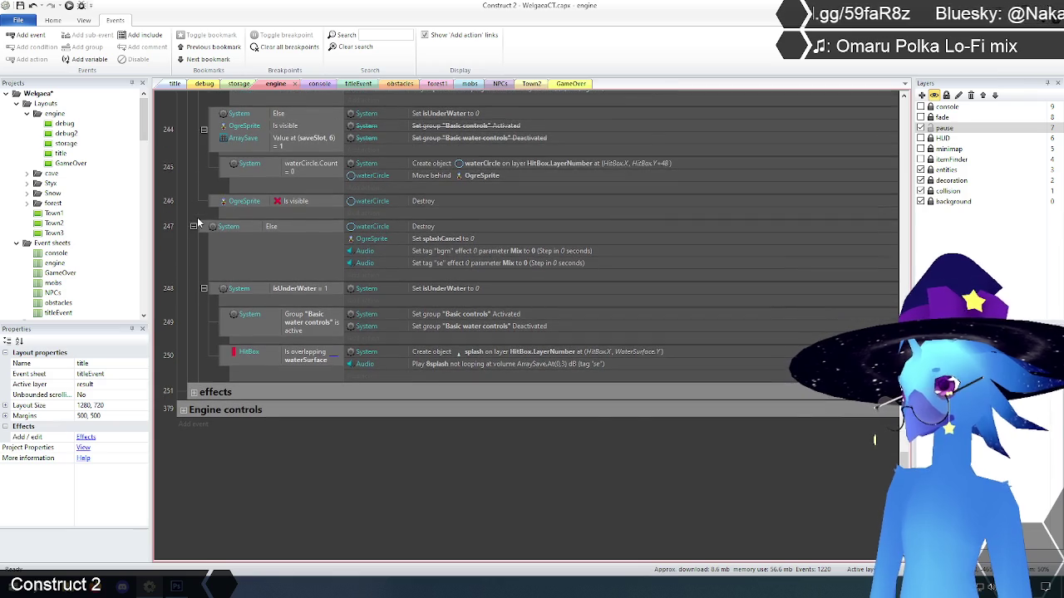
scroll(200, 283, "up", 1)
scroll(200, 288, "up", 1)
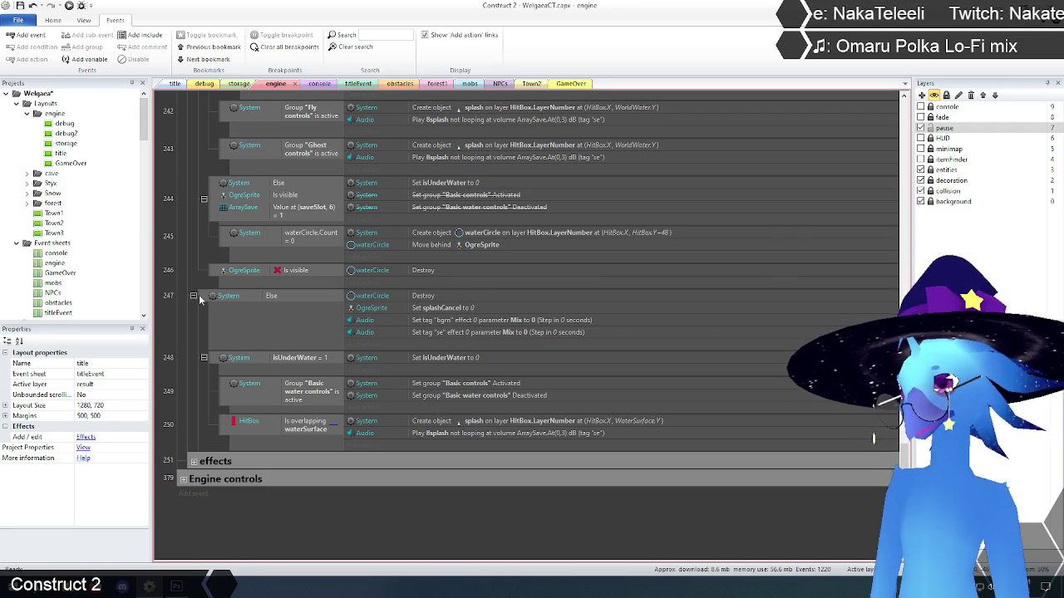
scroll(197, 295, "up", 5)
scroll(197, 295, "up", 10)
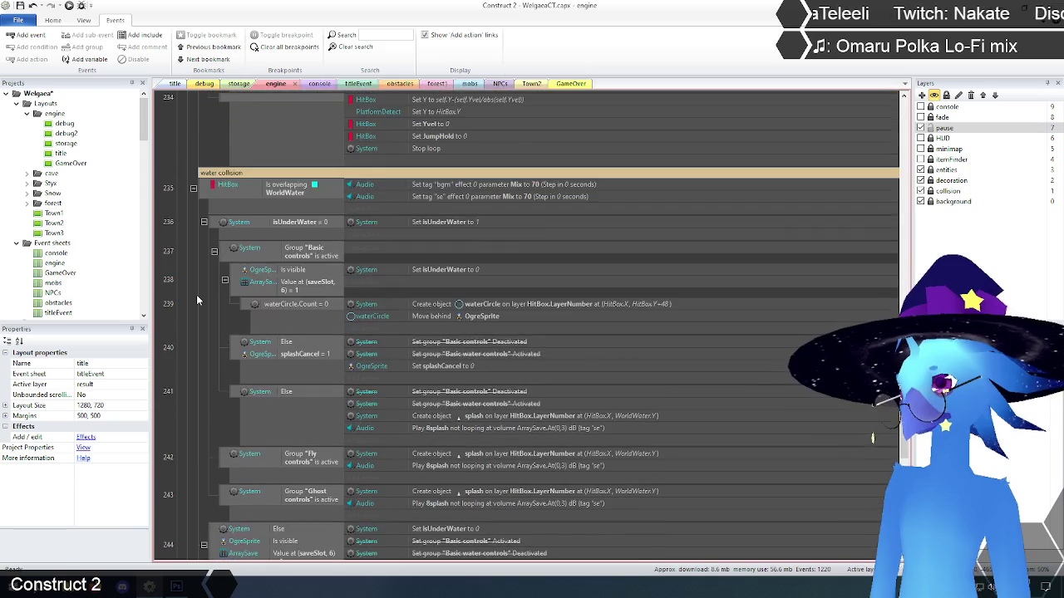
scroll(197, 297, "up", 10)
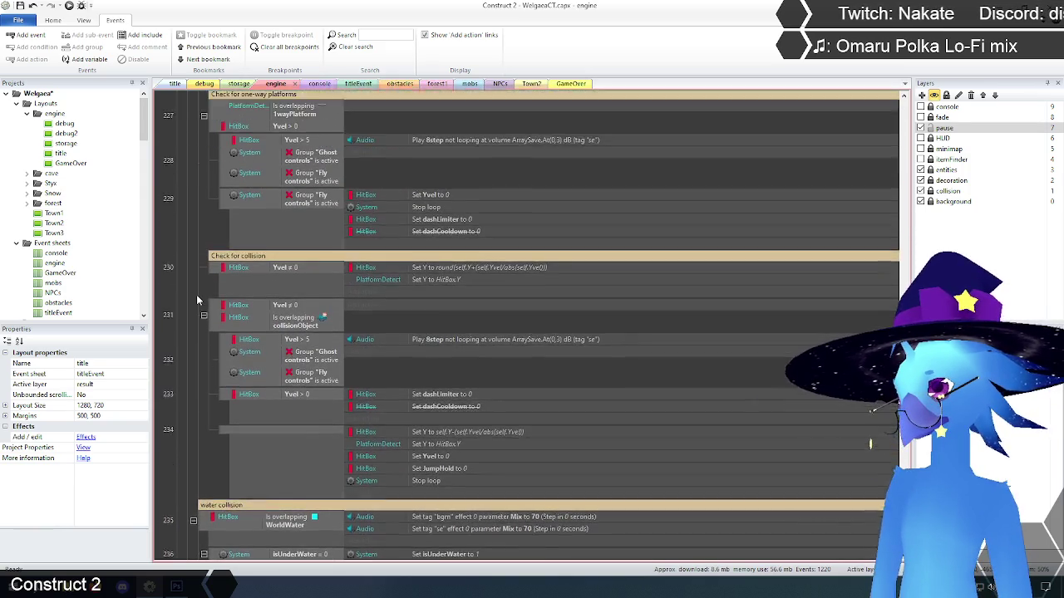
scroll(197, 300, "up", 1)
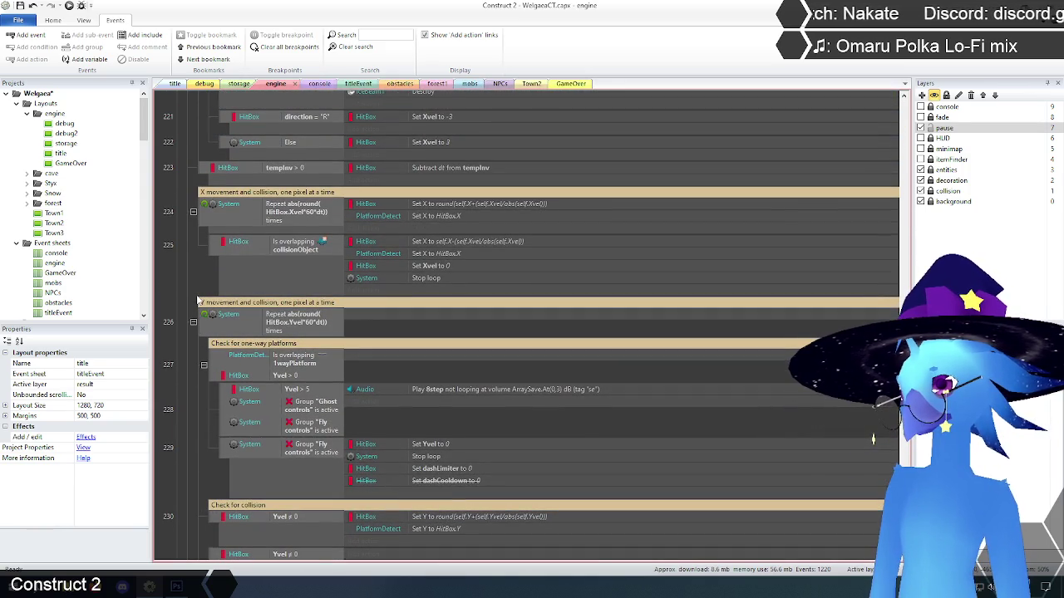
scroll(197, 300, "down", 2)
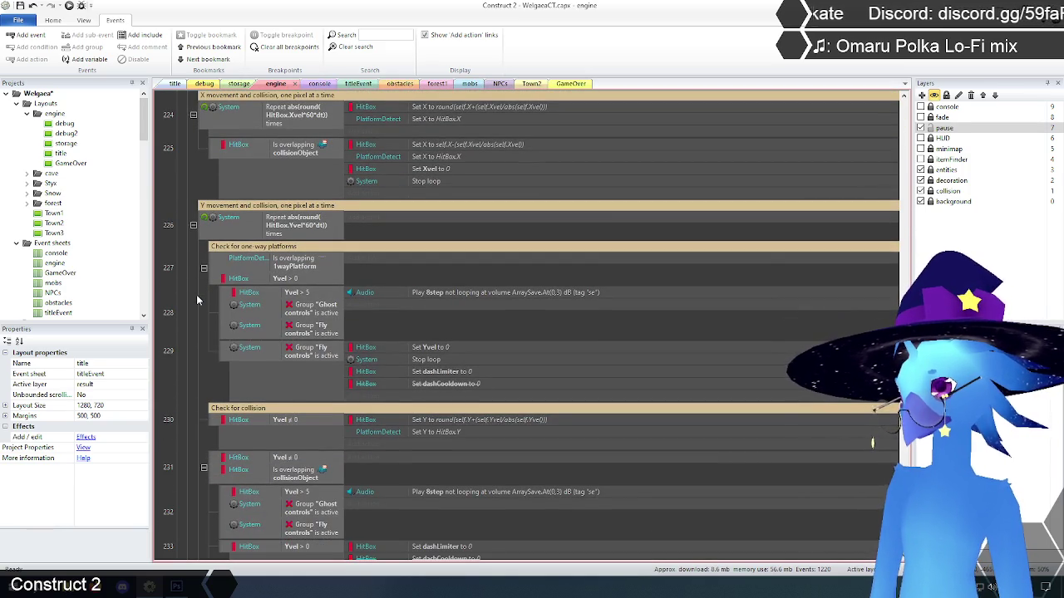
scroll(197, 300, "down", 7)
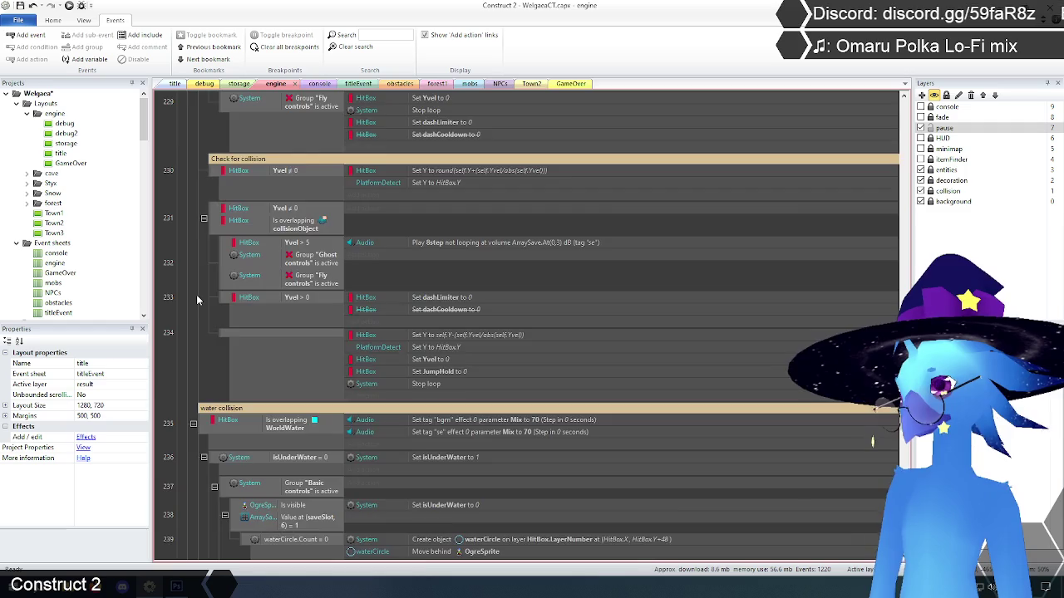
scroll(197, 300, "down", 4)
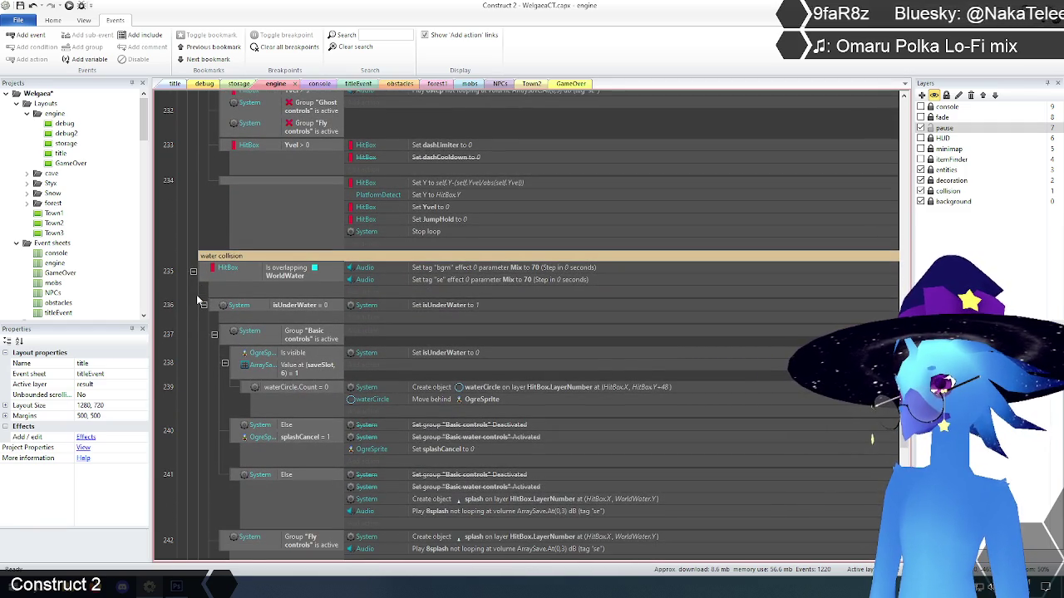
scroll(197, 300, "down", 11)
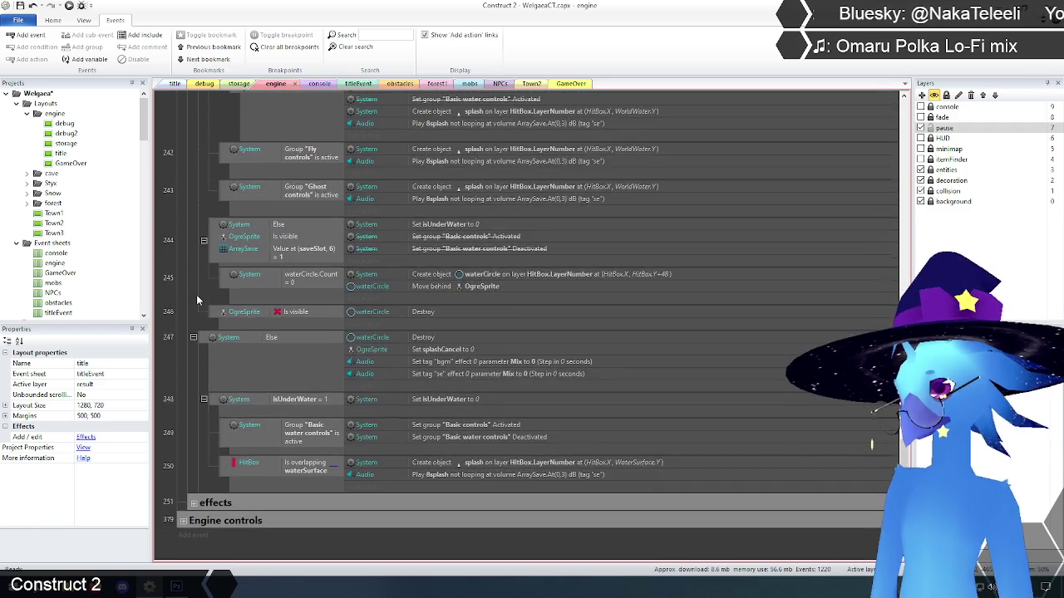
scroll(197, 300, "down", 2)
scroll(197, 300, "up", 1)
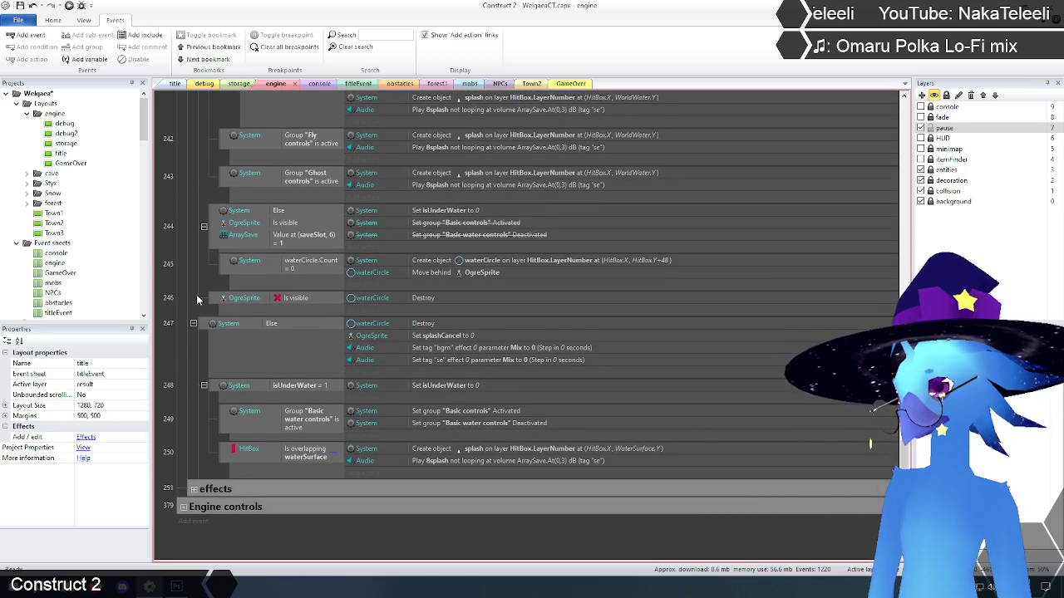
right_click(197, 300)
- Toggle event 249 disabled so its Basic water to Basic controls switch is struck through
left_click(164, 360)
scroll(170, 332, "down", 2)
scroll(172, 333, "up", 1)
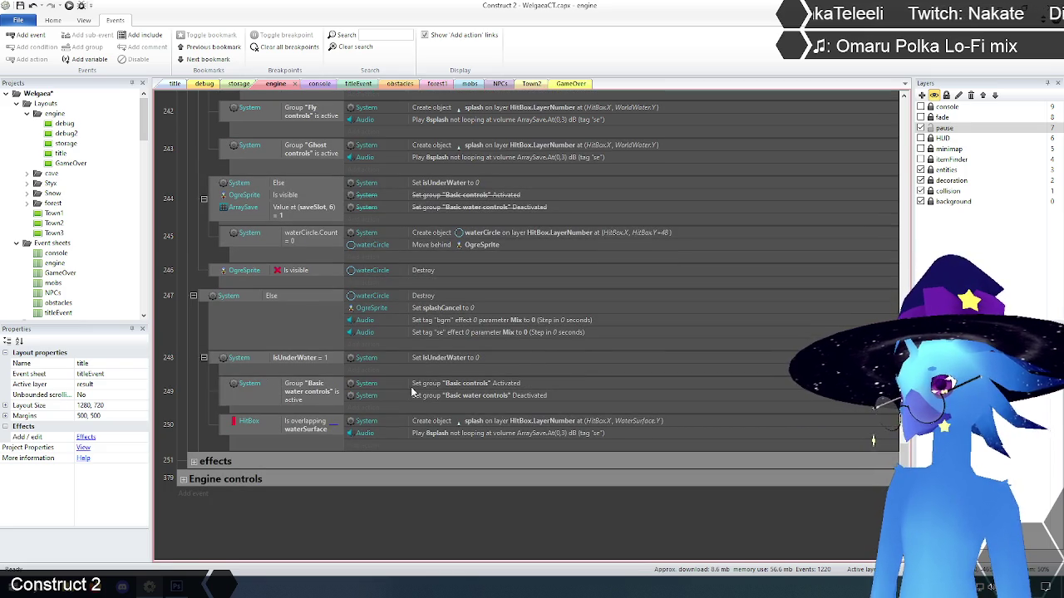
left_click(221, 394)
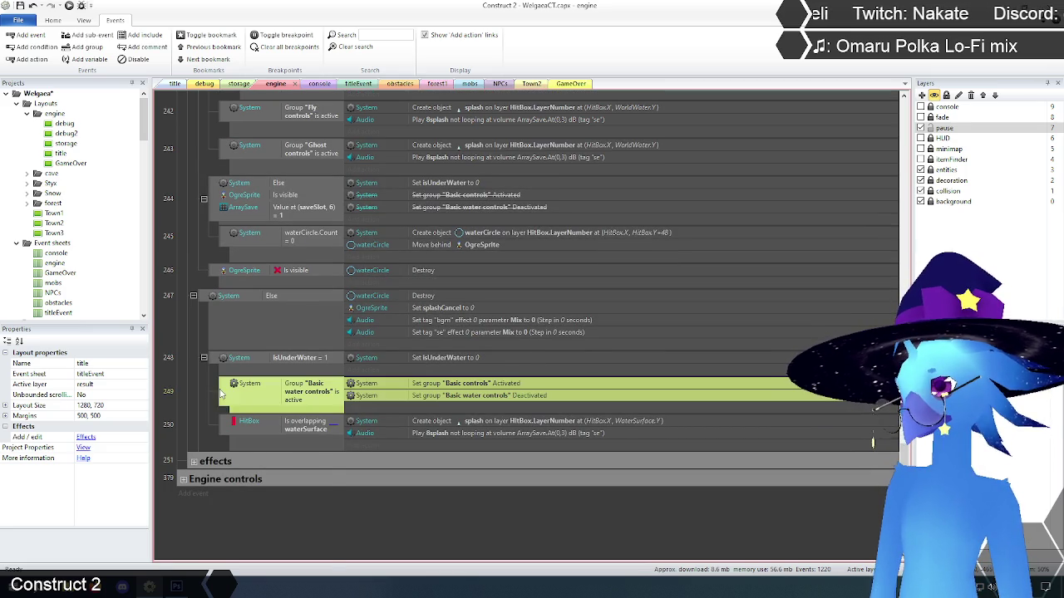
right_click(221, 394)
left_click(256, 451)
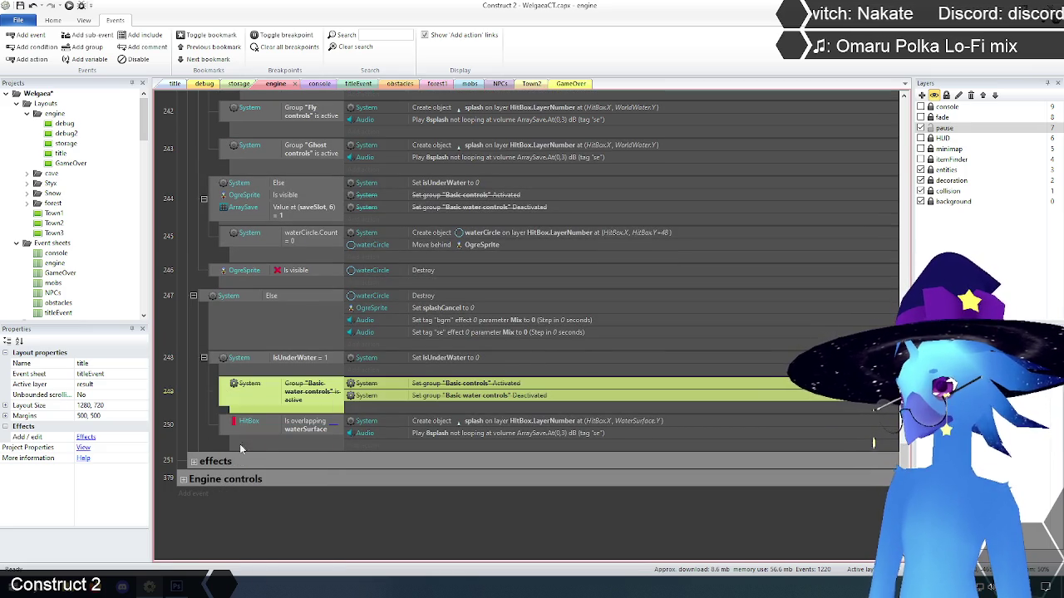
left_click(192, 391)
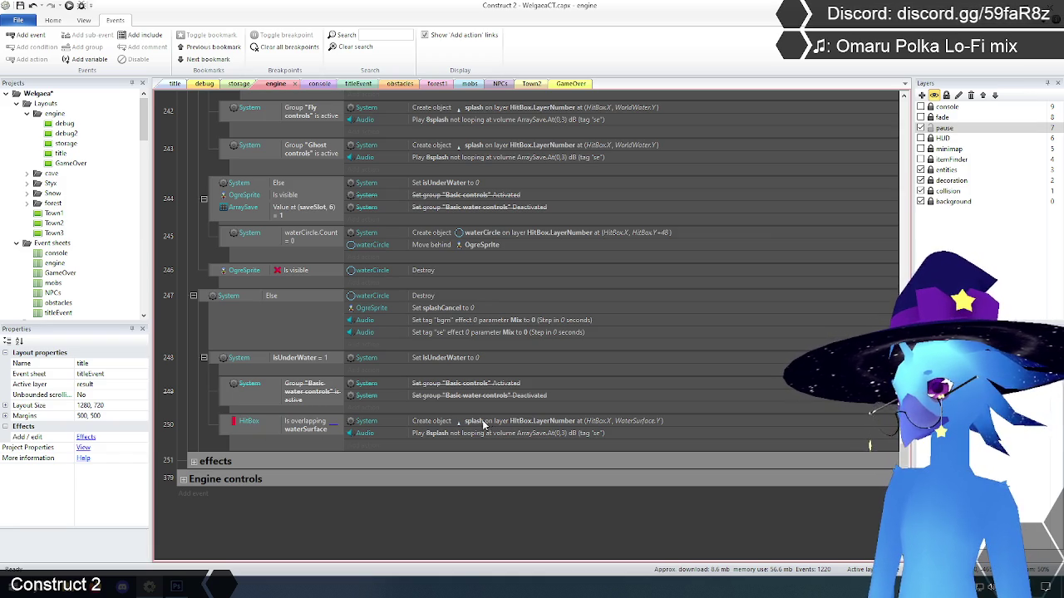
left_click(283, 360)
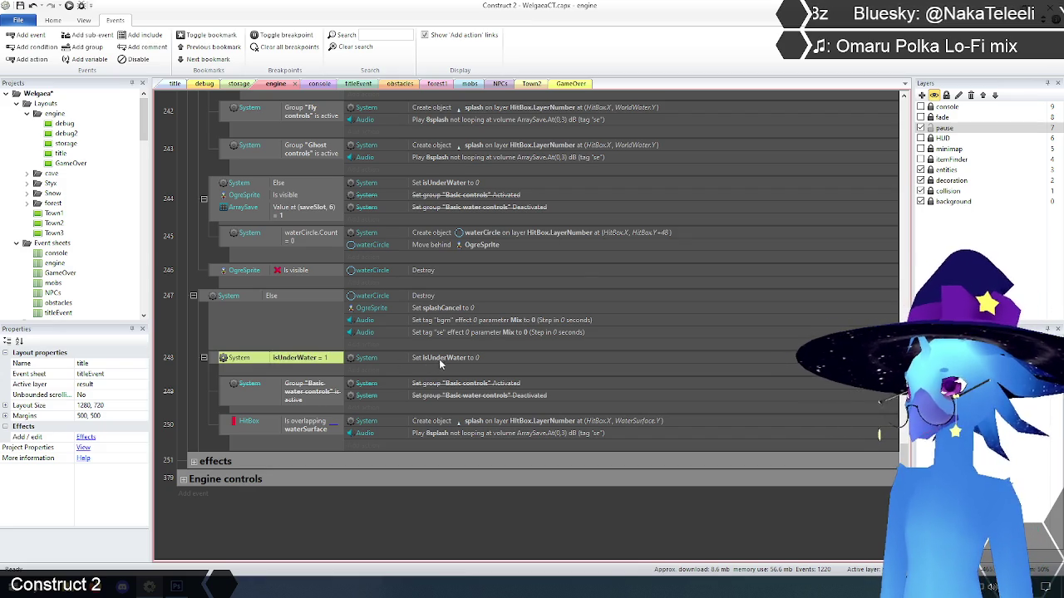
left_click(433, 308)
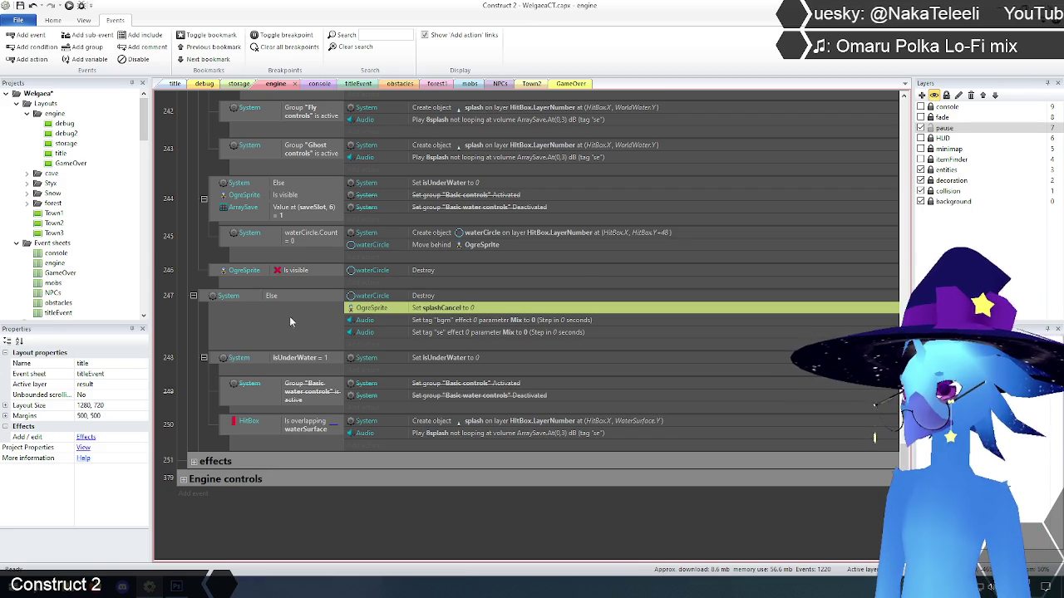
left_click(191, 342)
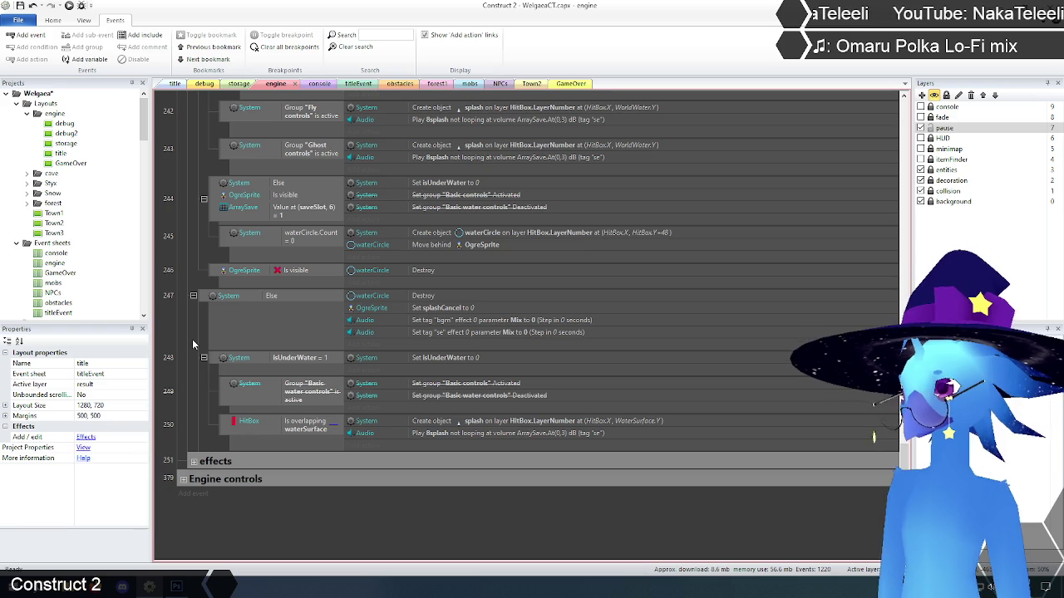
left_click(272, 299)
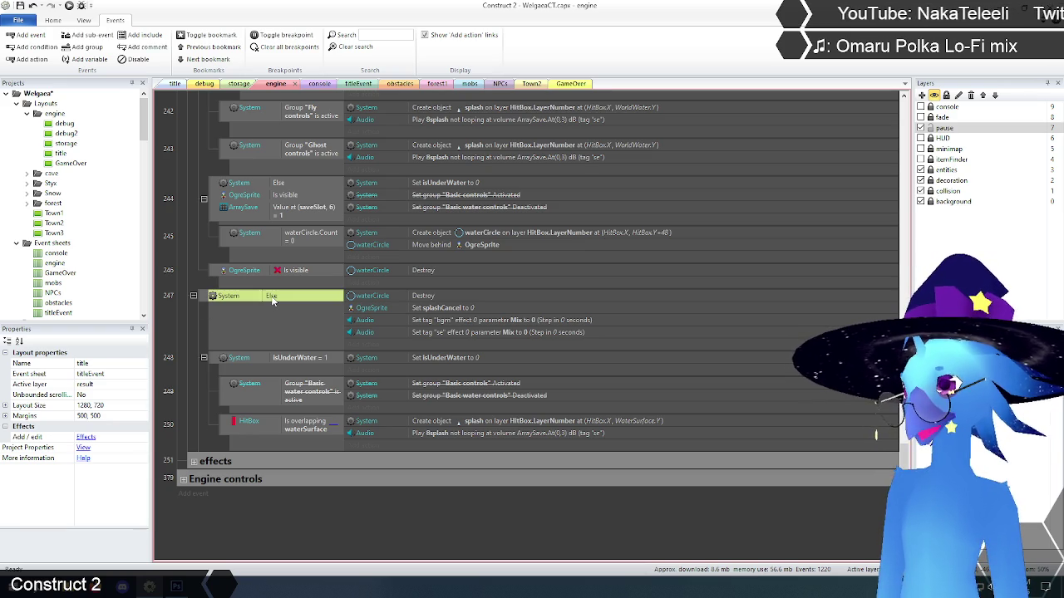
left_click(434, 362)
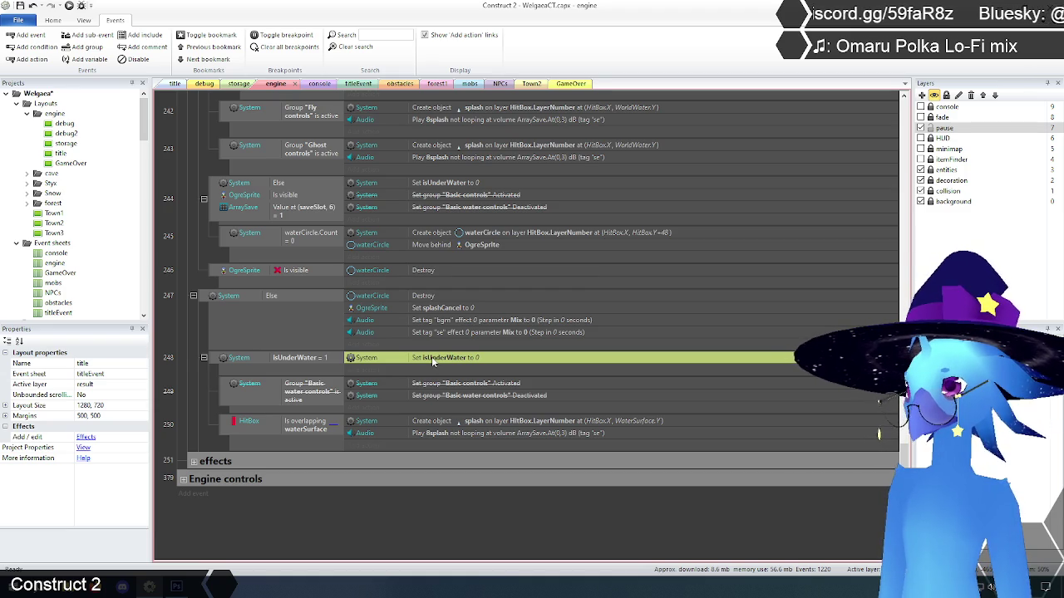
left_click(163, 335)
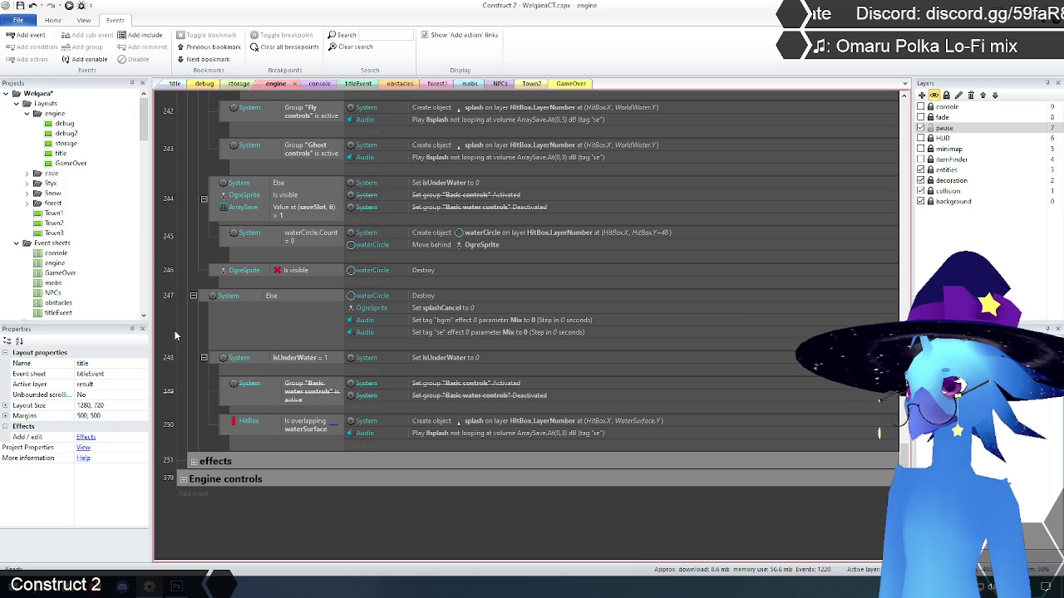
scroll(175, 335, "up", 5)
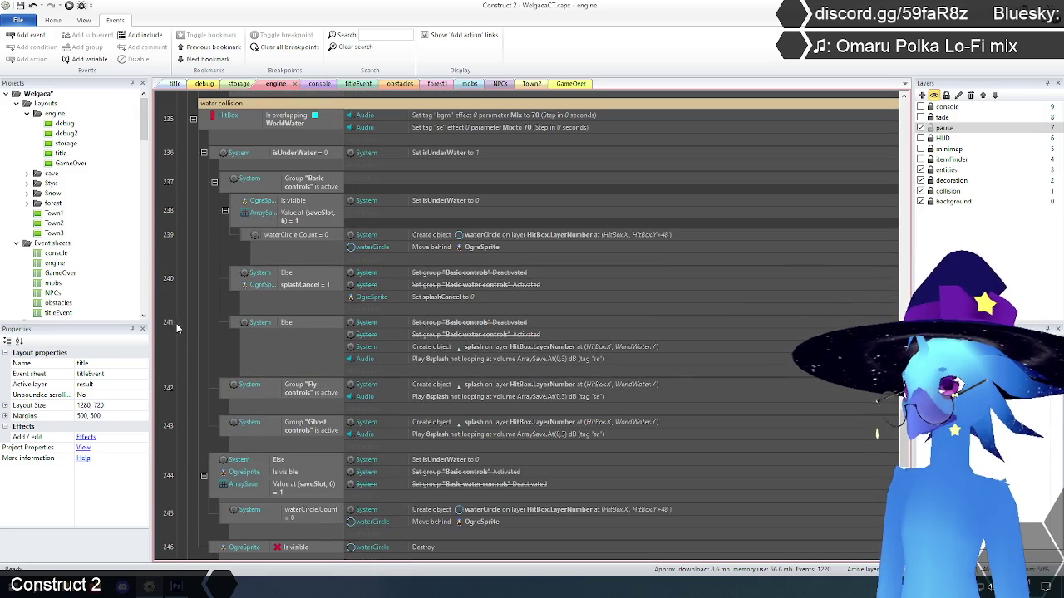
- Save the project and collapse the Yuki controls and movement and collision groups
scroll(174, 323, "up", 5)
scroll(176, 316, "up", 1)
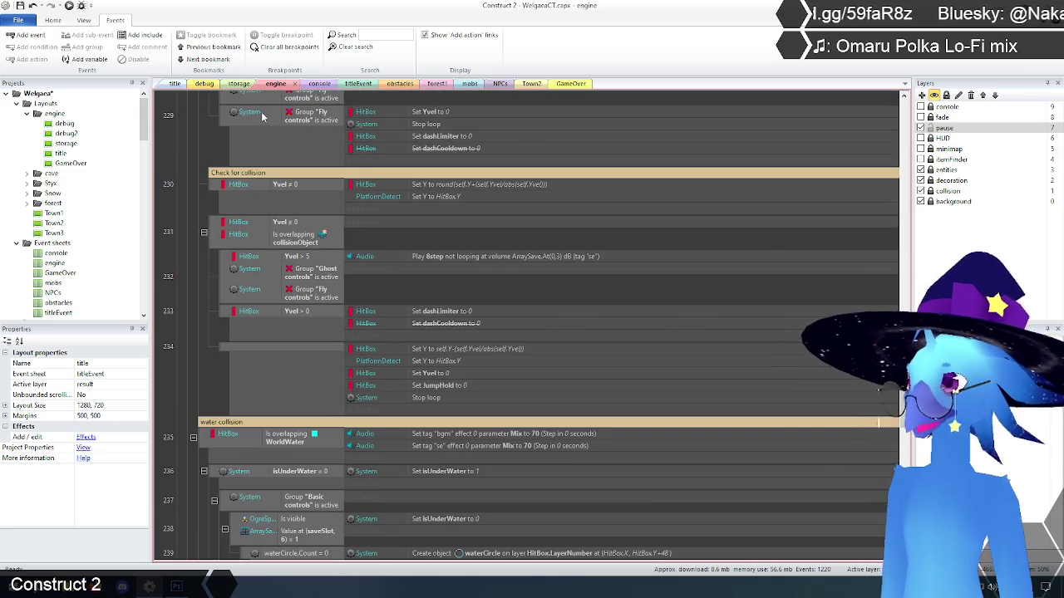
left_click(20, 5)
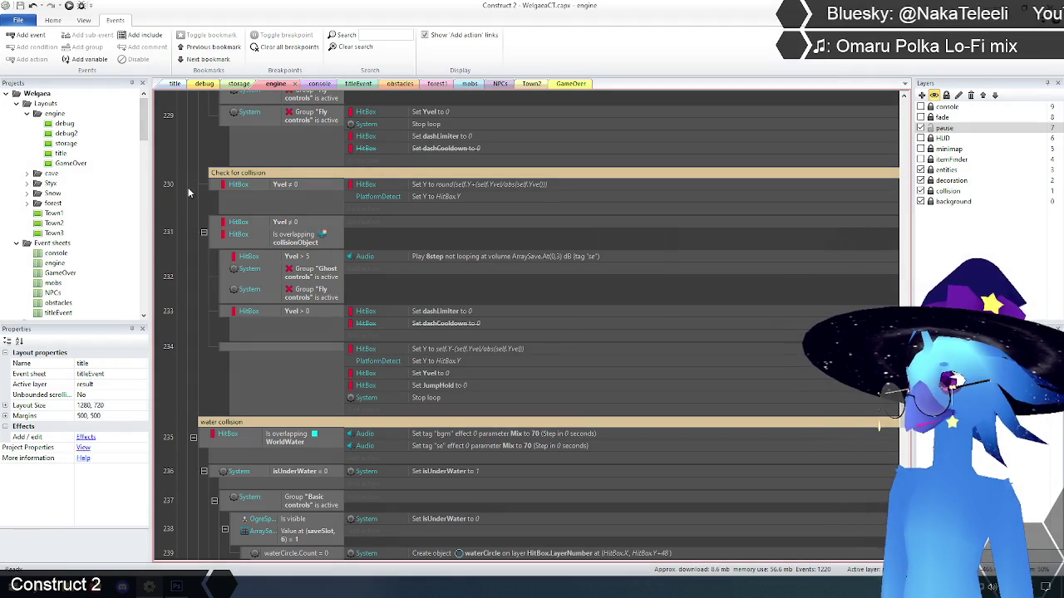
scroll(821, 143, "up", 15)
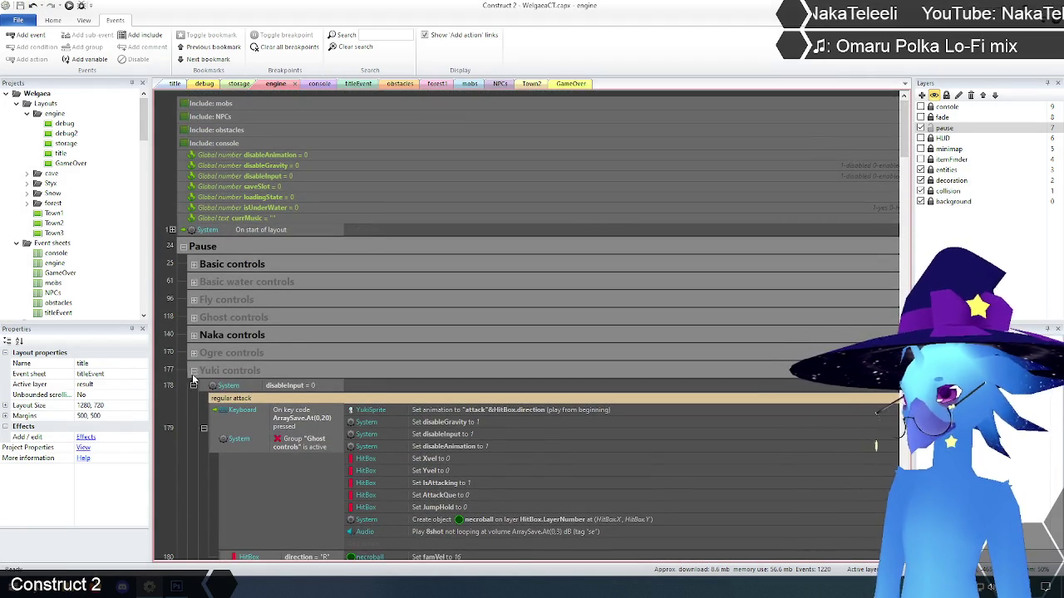
left_click(192, 371)
left_click(192, 406)
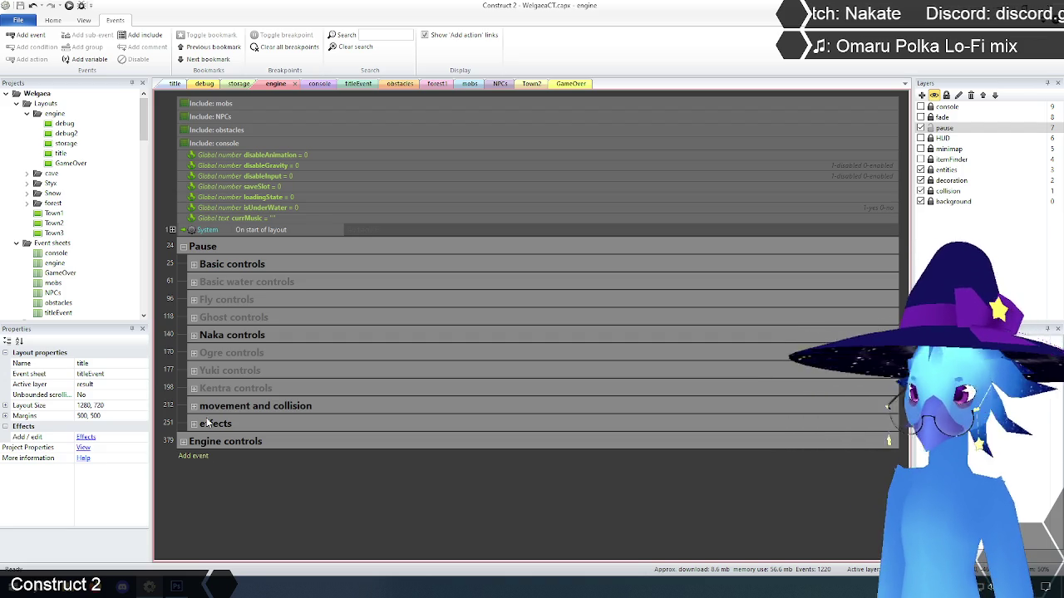
- Select the Basic, Naka, Yuki and Kentra controls group headers in turn to compare them
left_click(271, 265)
left_click(262, 496)
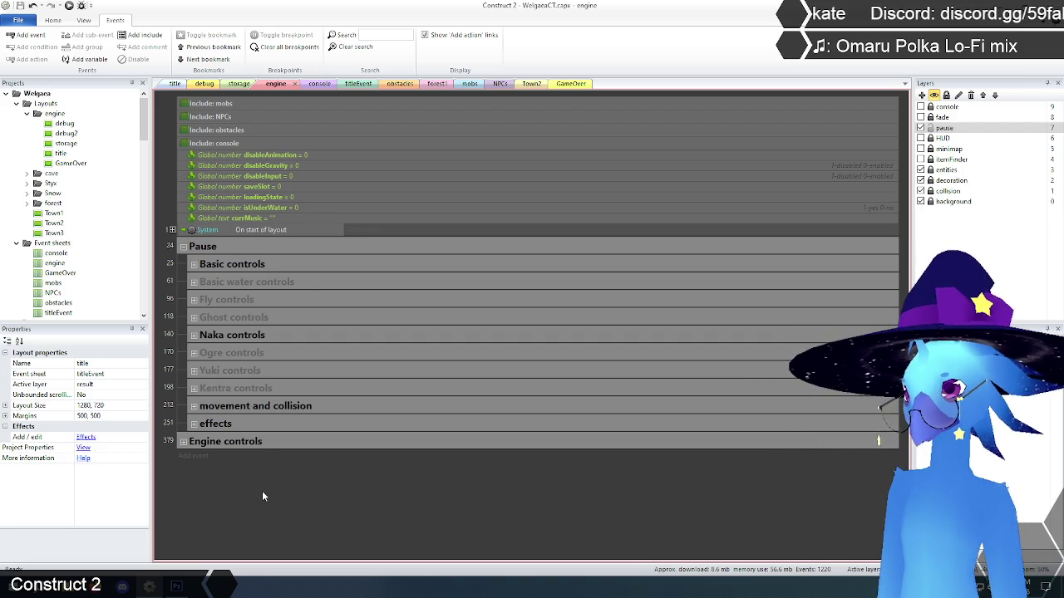
left_click(254, 335)
left_click(265, 497)
left_click(245, 338)
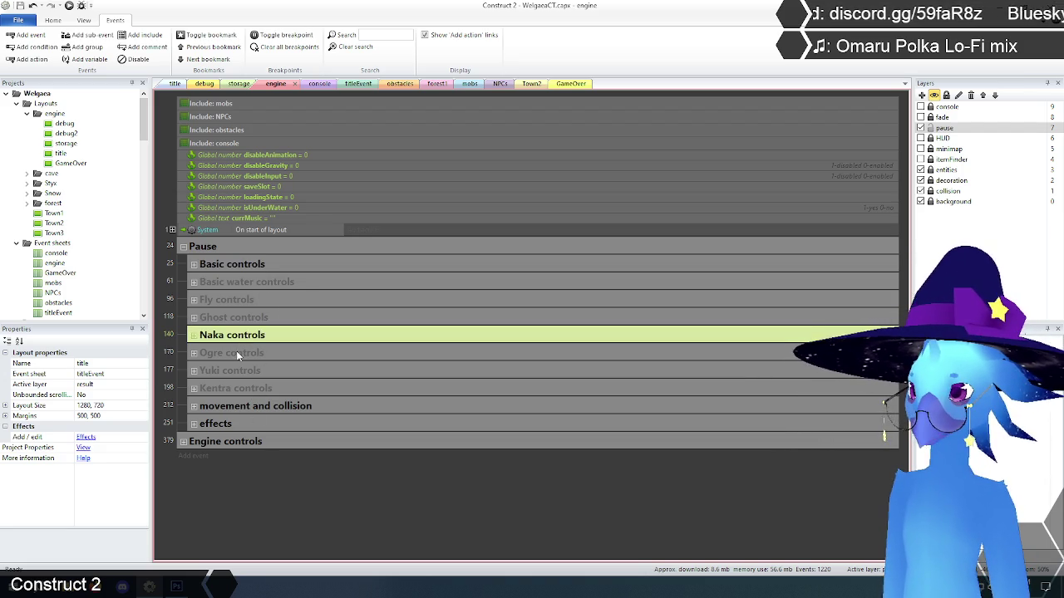
left_click(237, 371)
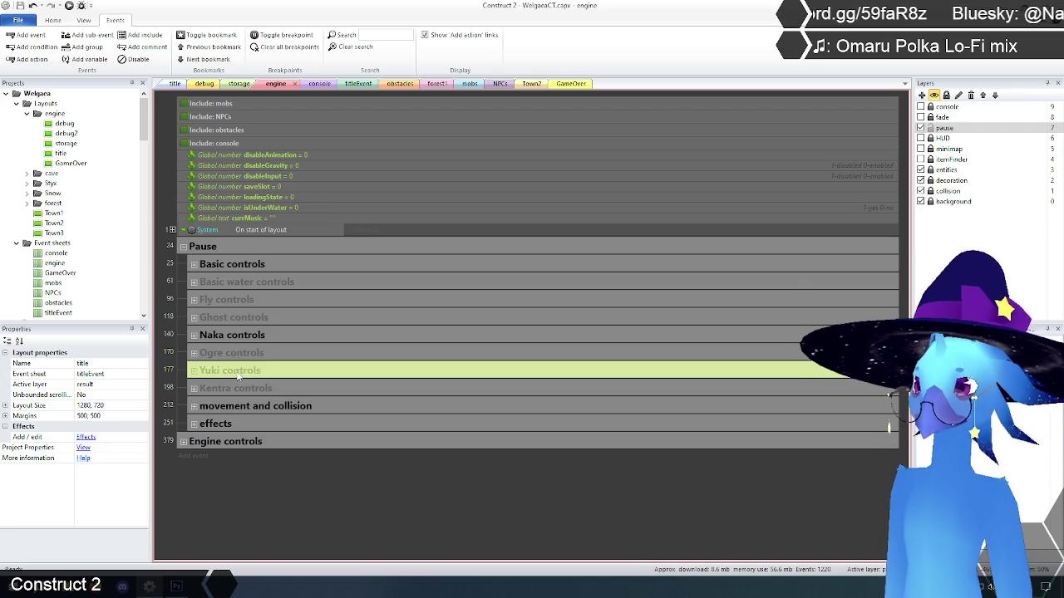
left_click(241, 388)
left_click(247, 338)
left_click(260, 543)
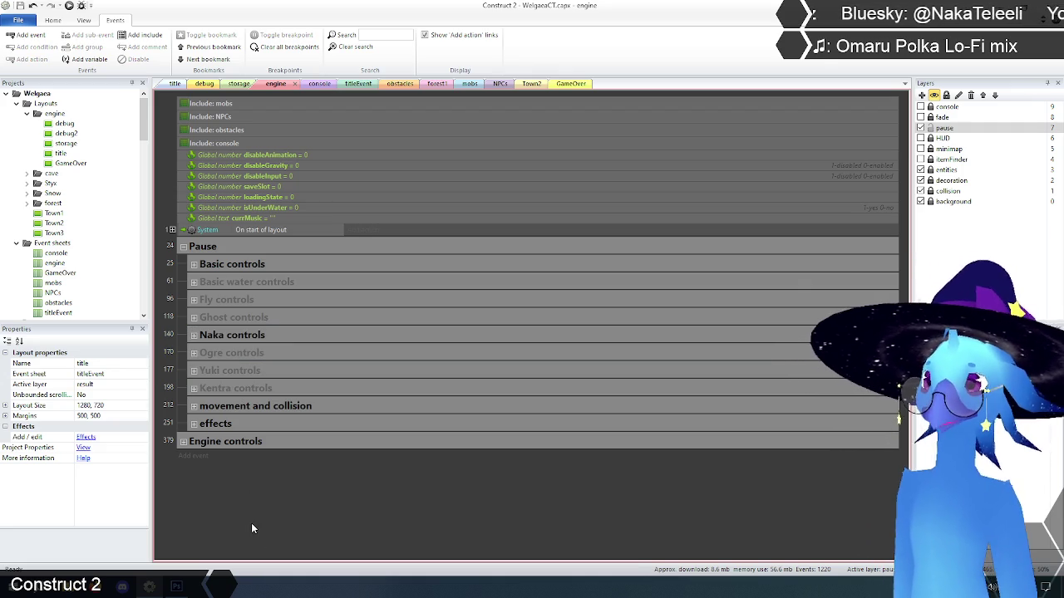
- Compare the Basic, Fly and Ghost controls groups, then expand Ghost controls to show events 119–125
left_click(241, 266)
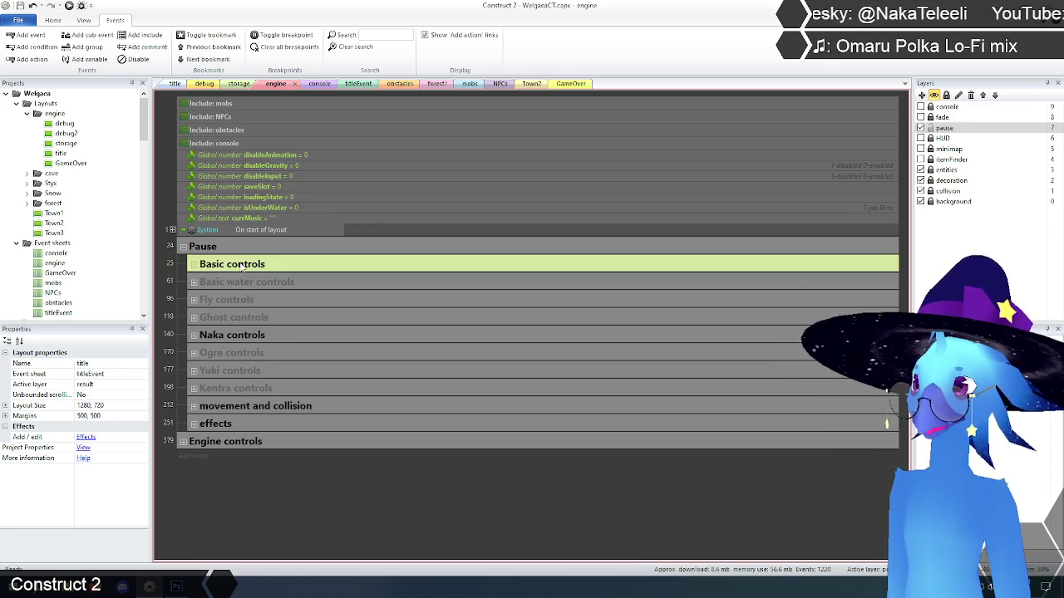
left_click(233, 301)
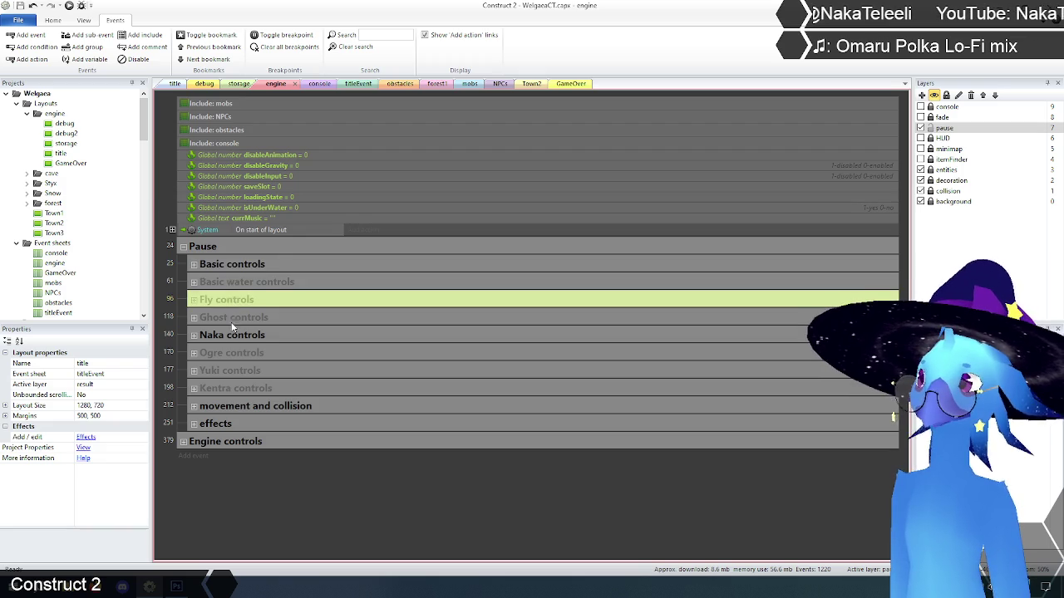
left_click(235, 319)
left_click(255, 514)
left_click(243, 301)
left_click(236, 266)
left_click(235, 299)
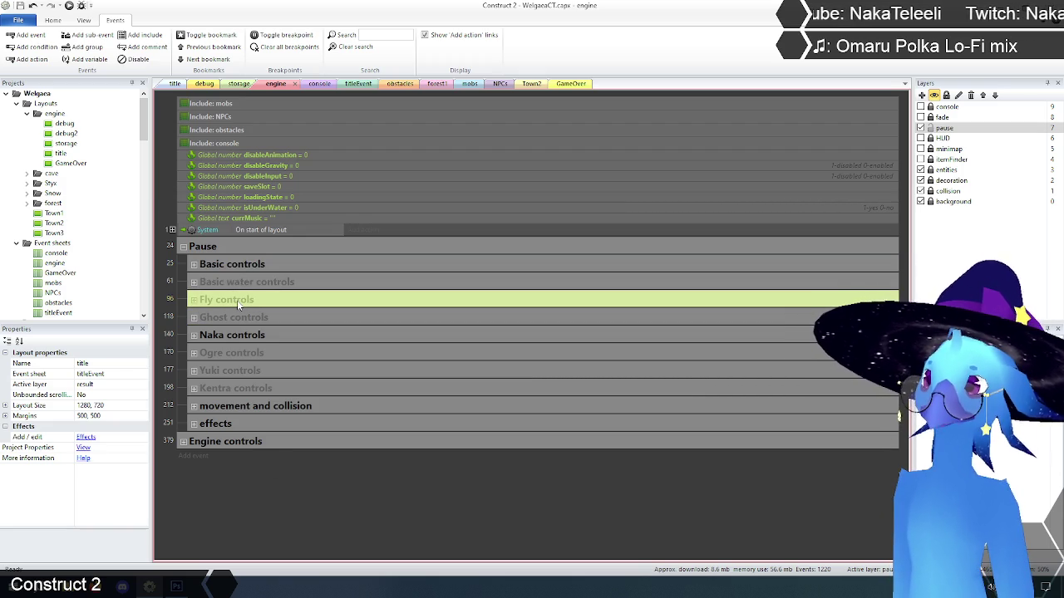
left_click(238, 264)
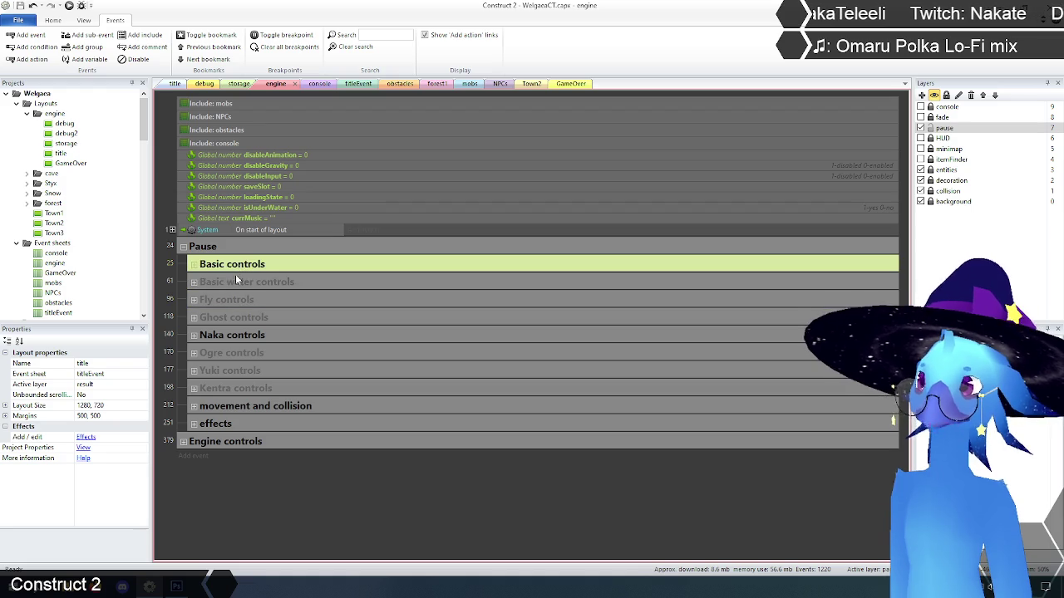
left_click(240, 301)
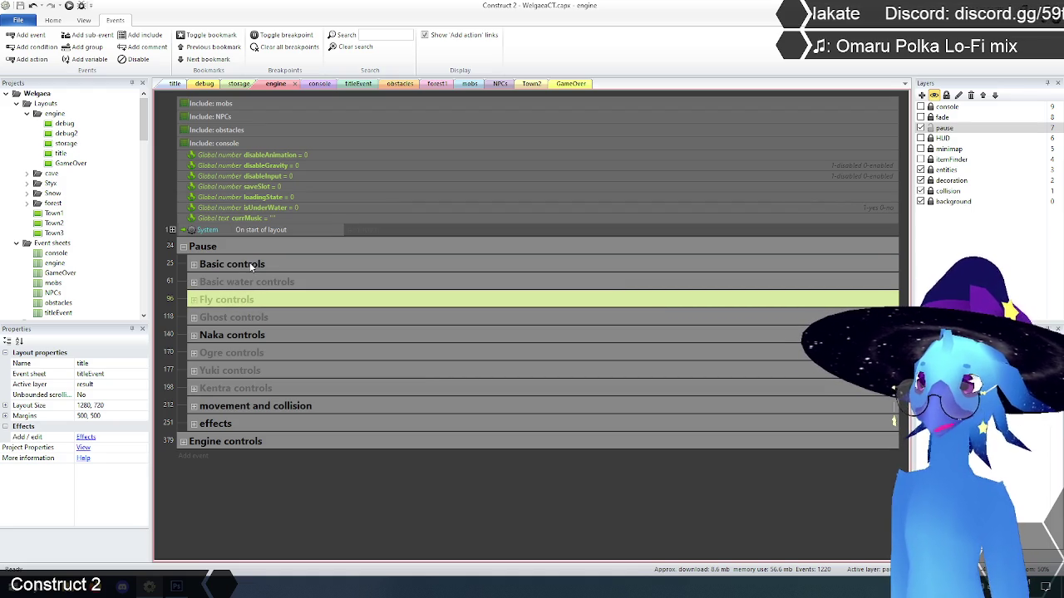
left_click(252, 266)
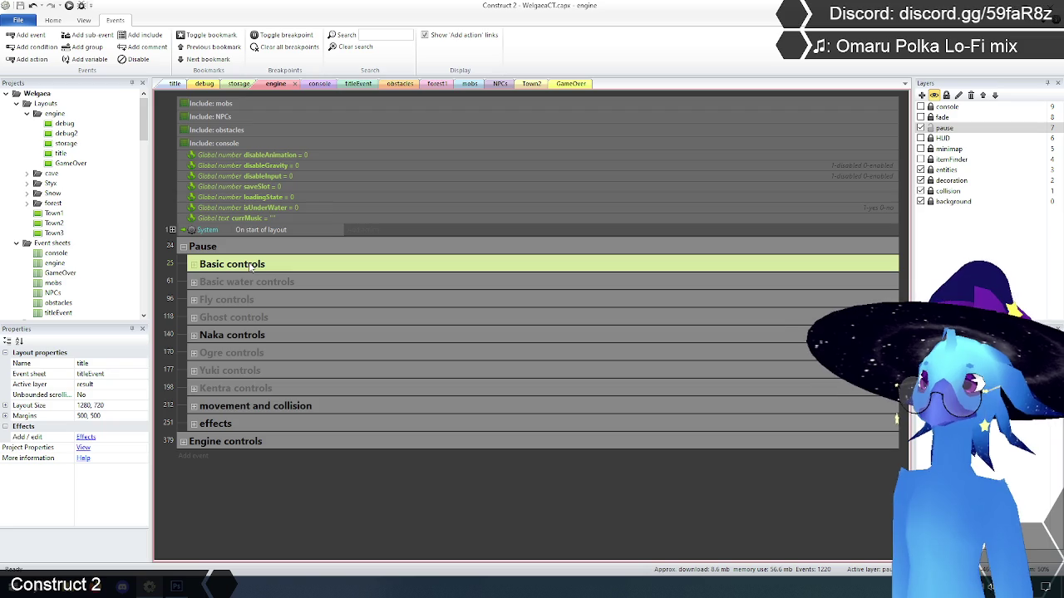
left_click(245, 317)
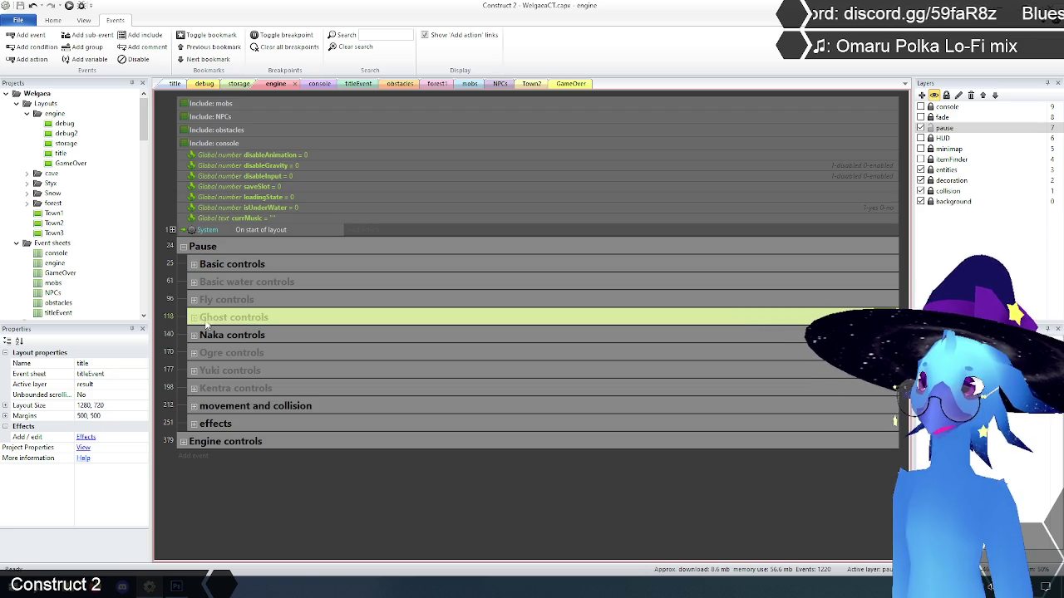
left_click(193, 317)
left_click(187, 363)
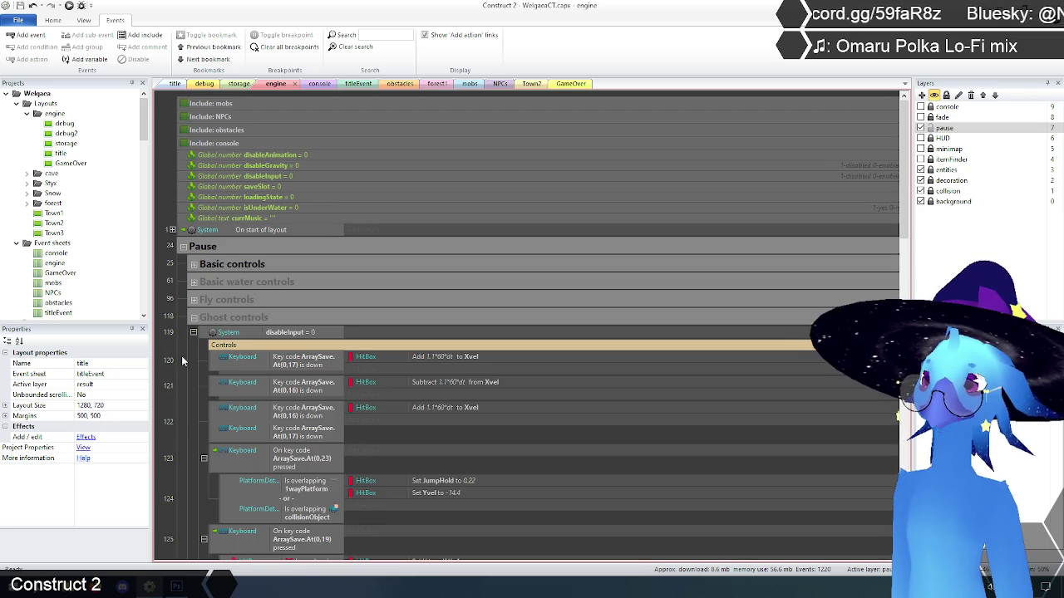
- Expand the Basic controls group and scroll through its events and the Ghost controls events
scroll(186, 362, "down", 3)
scroll(186, 362, "down", 3)
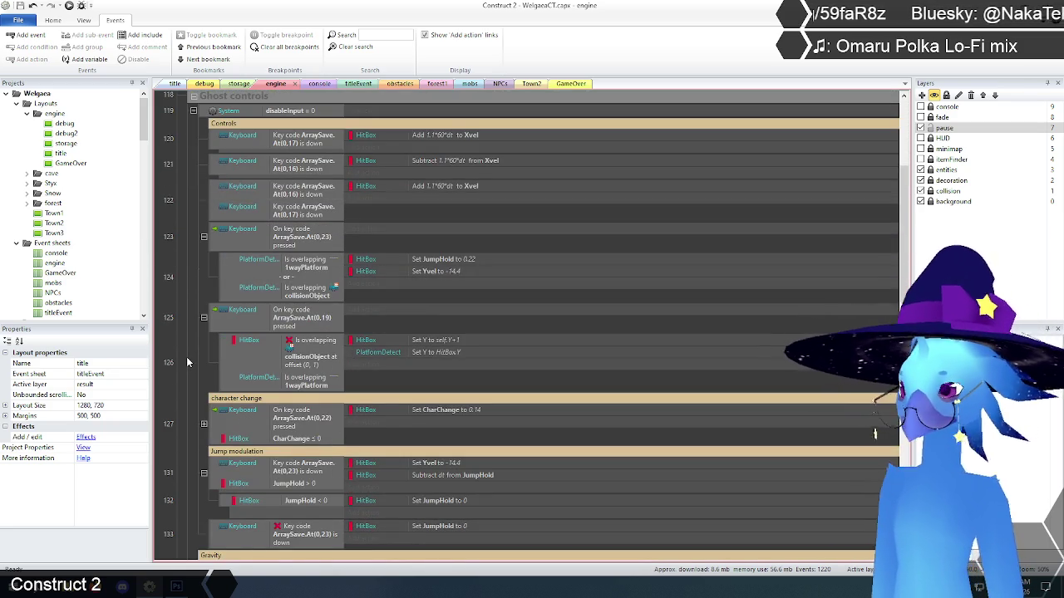
scroll(186, 358, "down", 5)
scroll(185, 357, "up", 5)
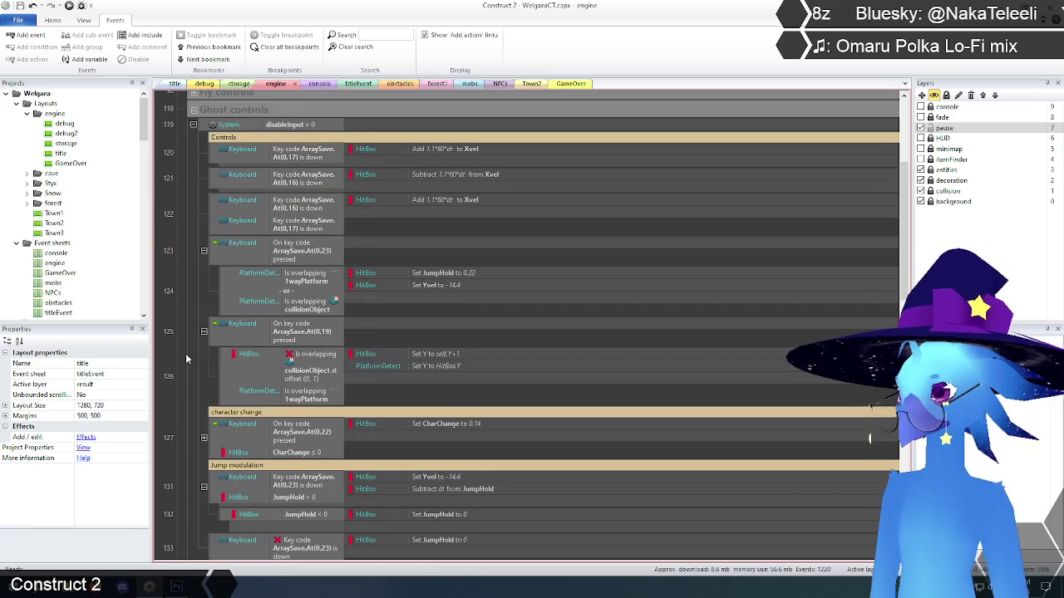
scroll(185, 353, "up", 5)
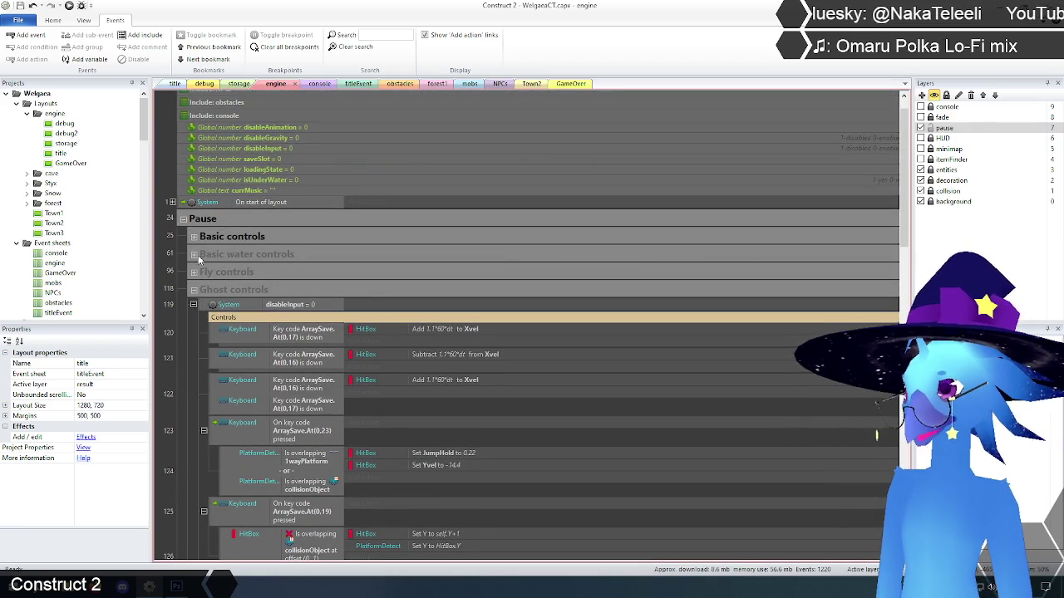
left_click(194, 237)
scroll(183, 333, "down", 7)
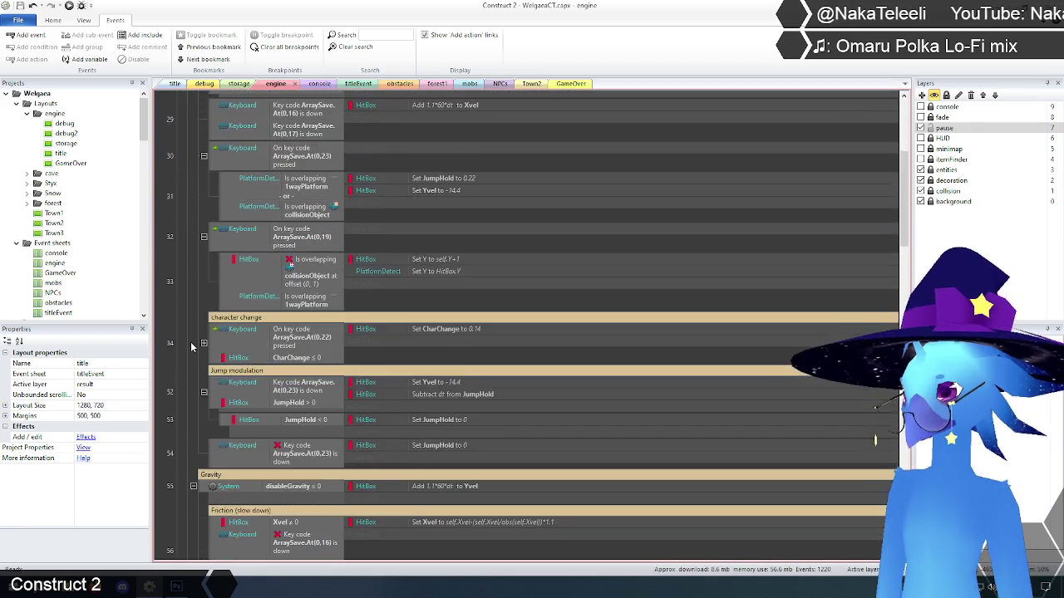
scroll(190, 342, "down", 2)
scroll(184, 300, "down", 3)
scroll(187, 295, "down", 7)
scroll(222, 310, "down", 7)
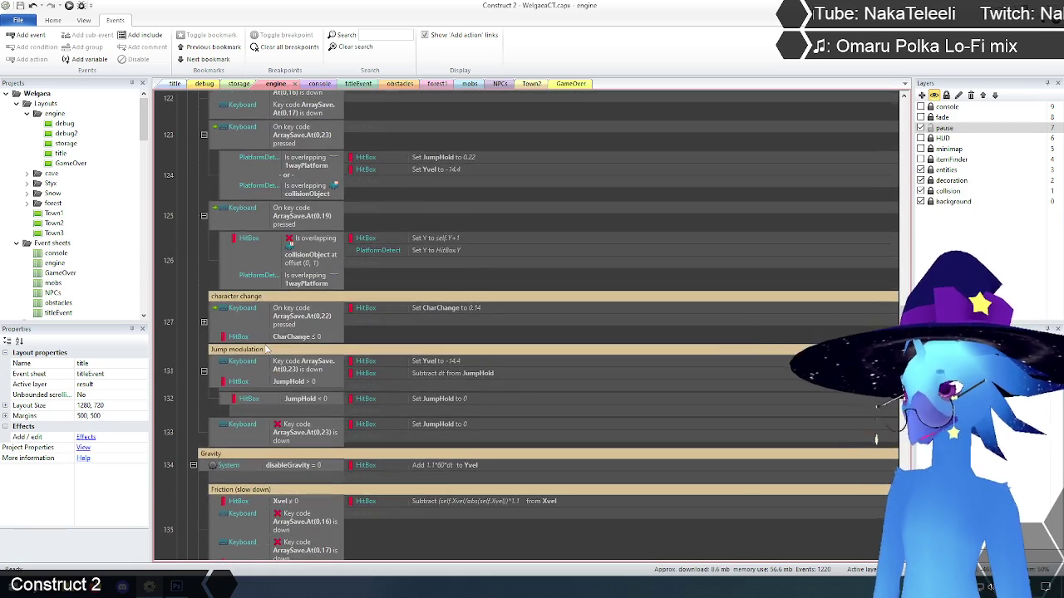
scroll(266, 349, "down", 7)
scroll(204, 353, "up", 14)
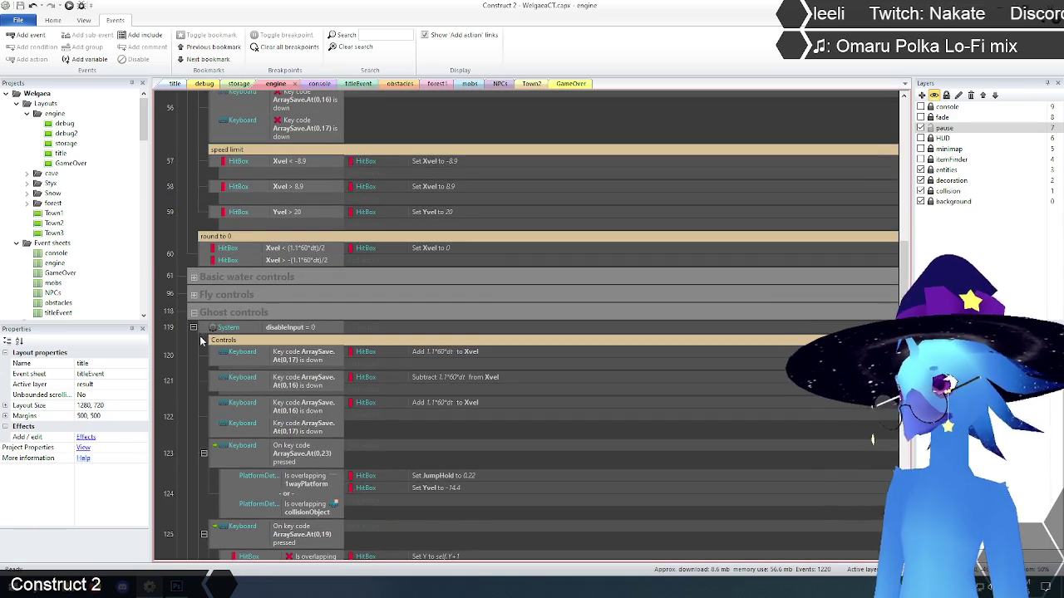
- Collapse the Ghost controls and Basic controls groups, leaving only group headers
left_click(192, 314)
scroll(181, 338, "up", 9)
scroll(181, 337, "up", 10)
left_click(193, 244)
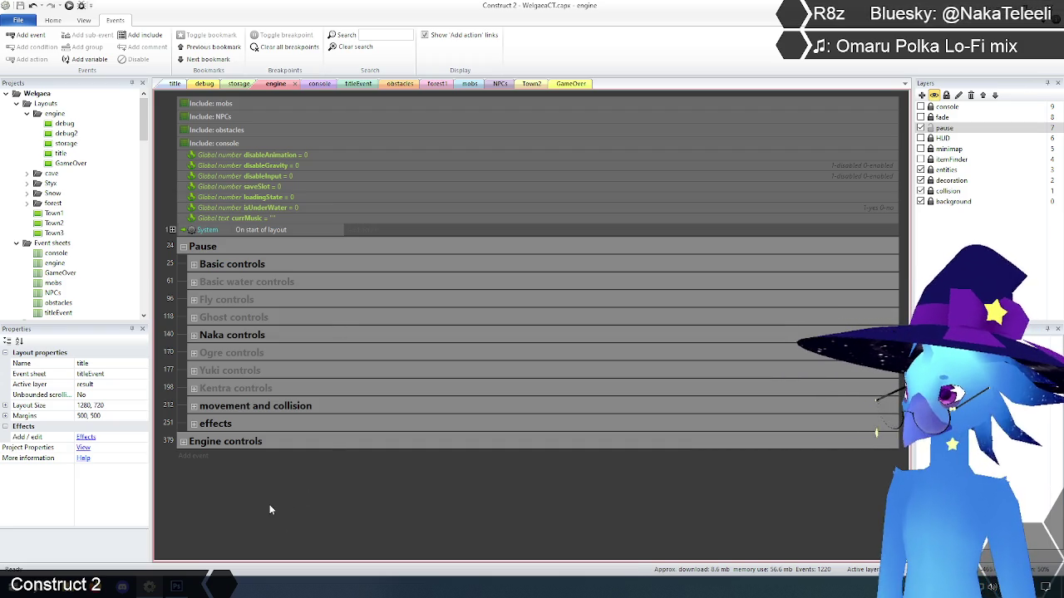
- Search the event sheet for 'ghost controls' and scroll through the matching events
left_click(376, 35)
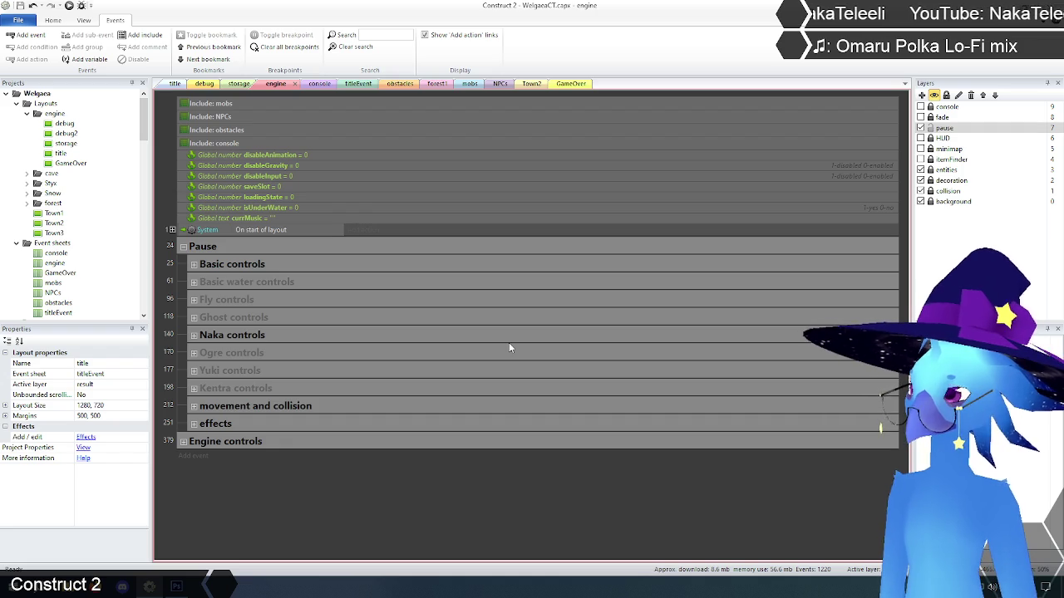
type("host controls")
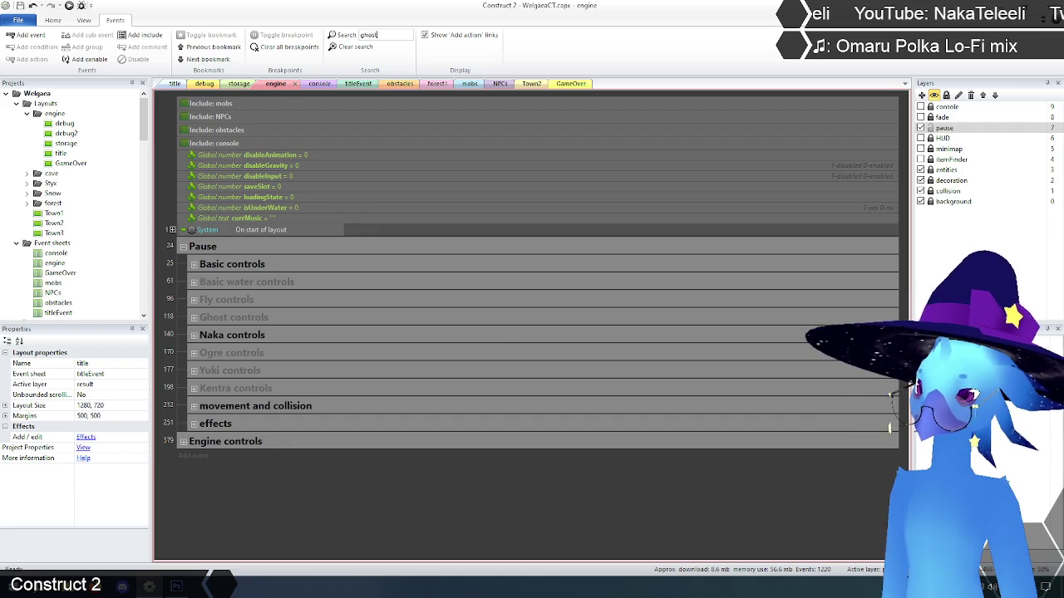
key("Return")
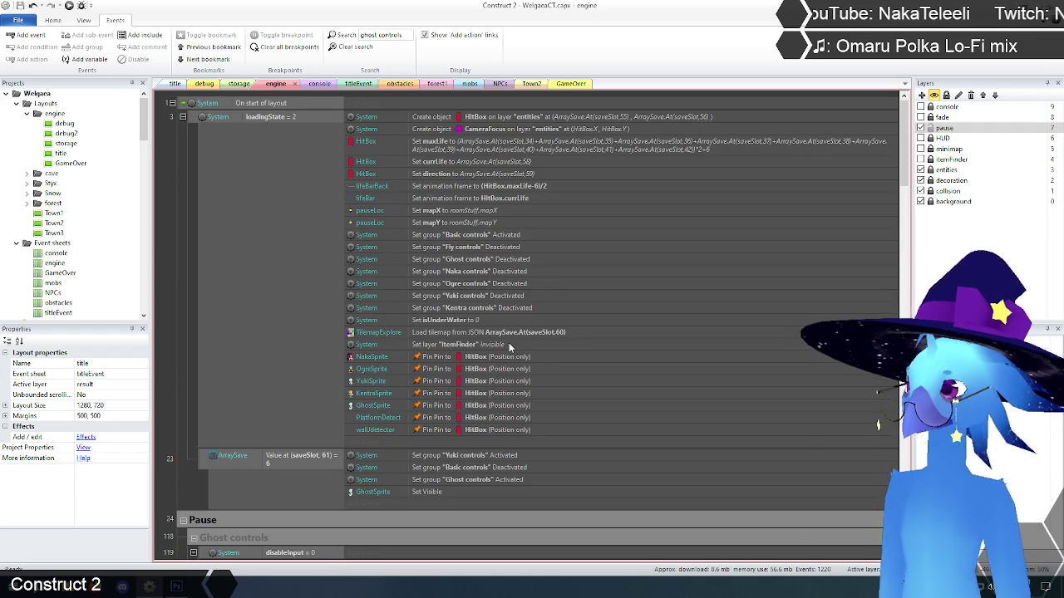
scroll(258, 357, "down", 5)
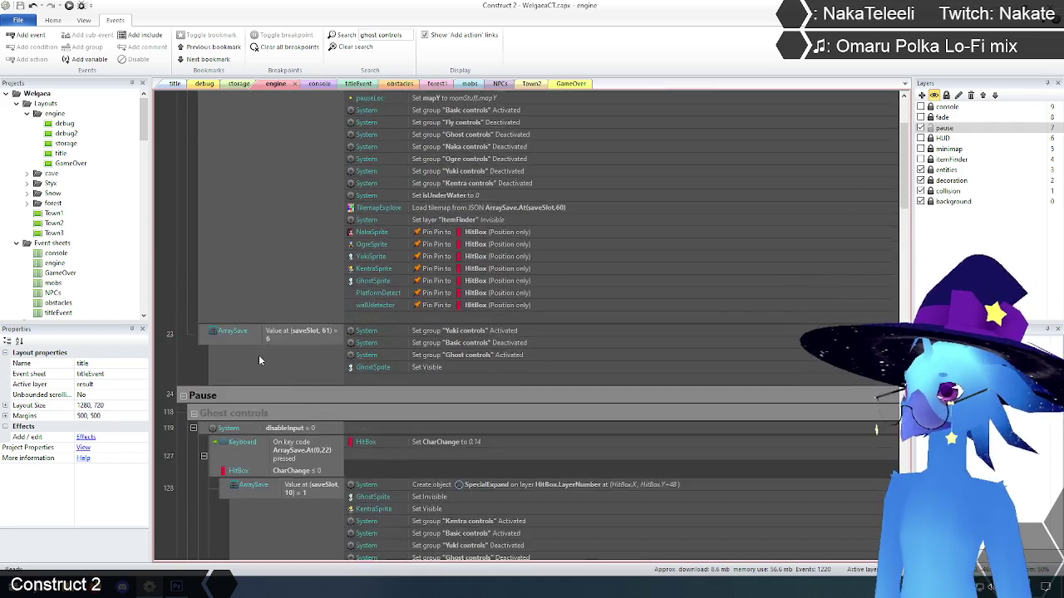
scroll(207, 336, "down", 10)
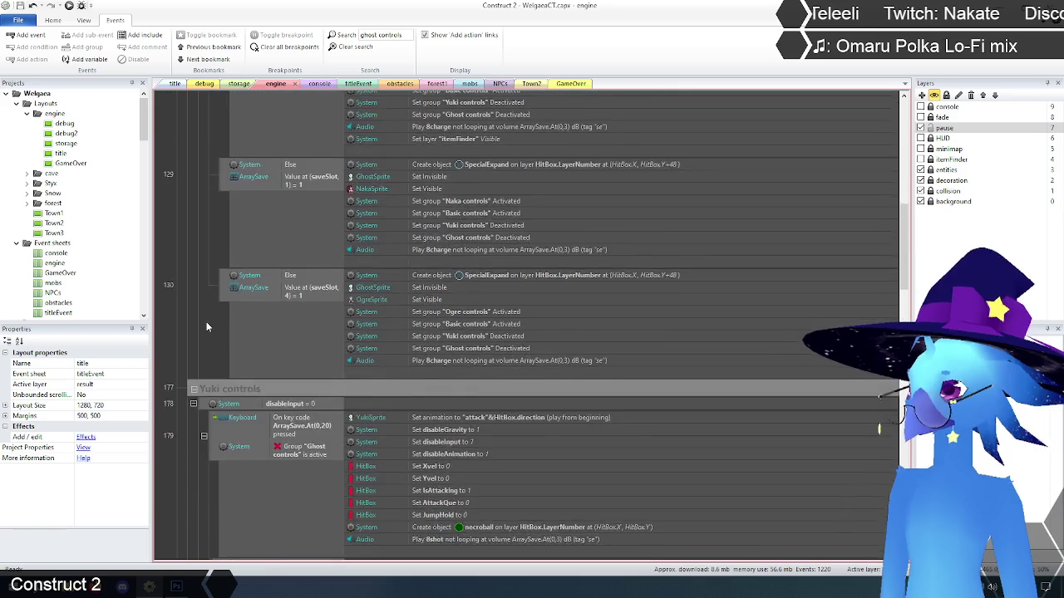
scroll(206, 326, "down", 3)
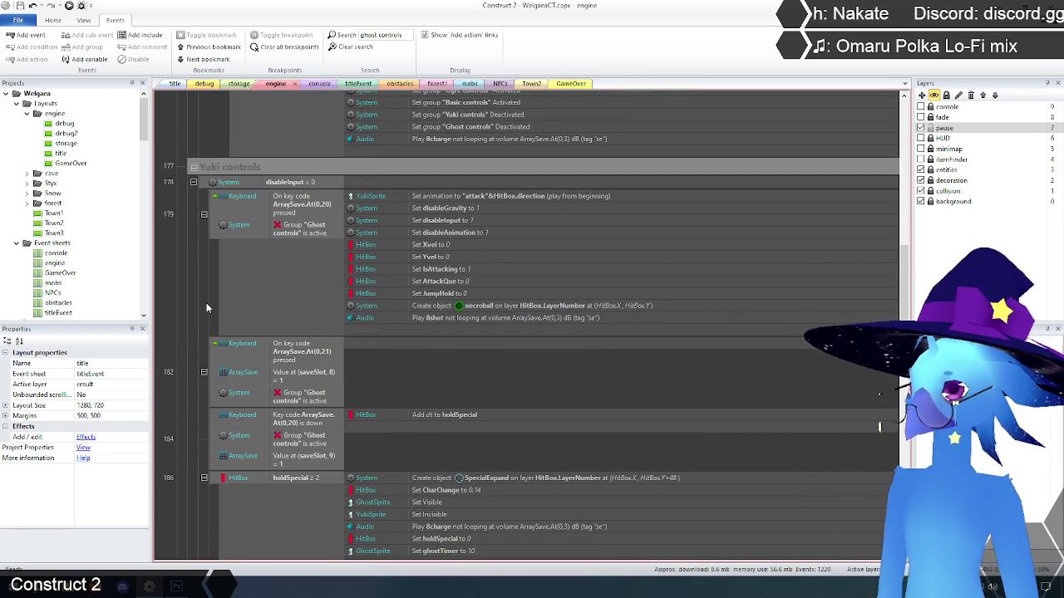
scroll(452, 250, "down", 3)
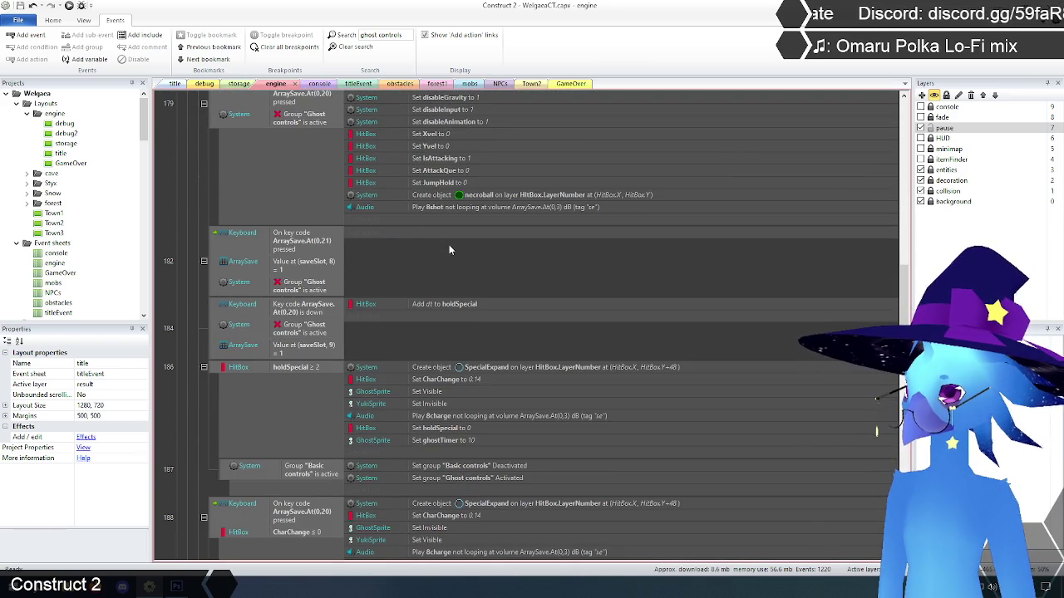
scroll(287, 181, "down", 3)
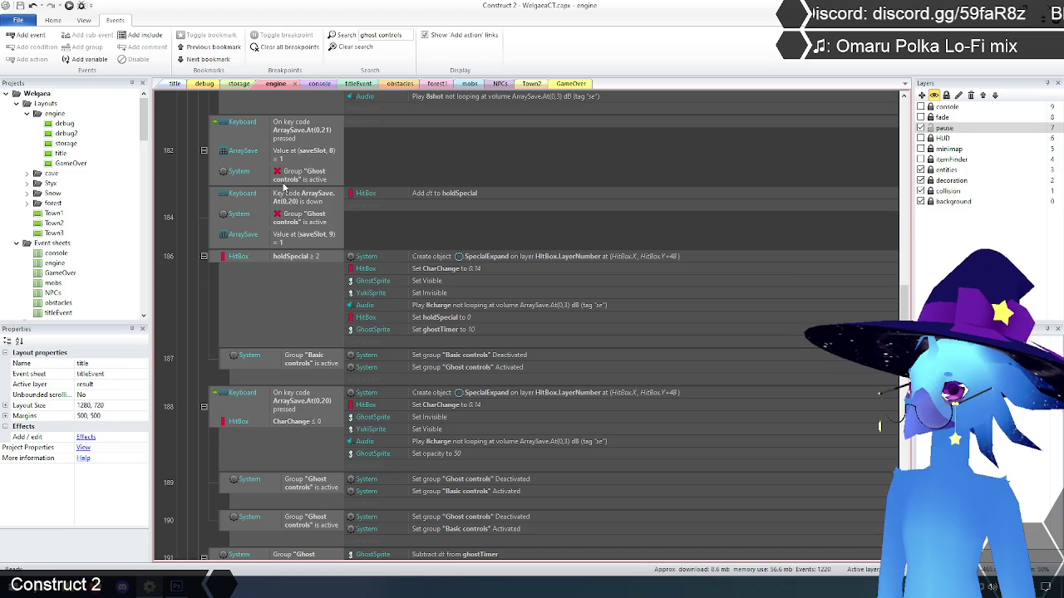
scroll(477, 370, "down", 3)
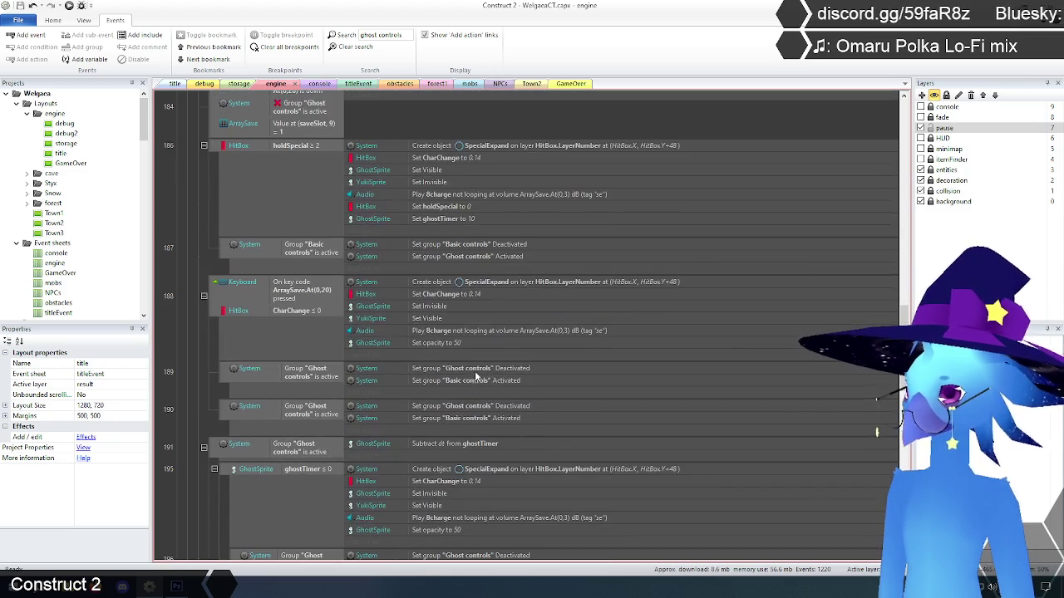
scroll(490, 381, "down", 3)
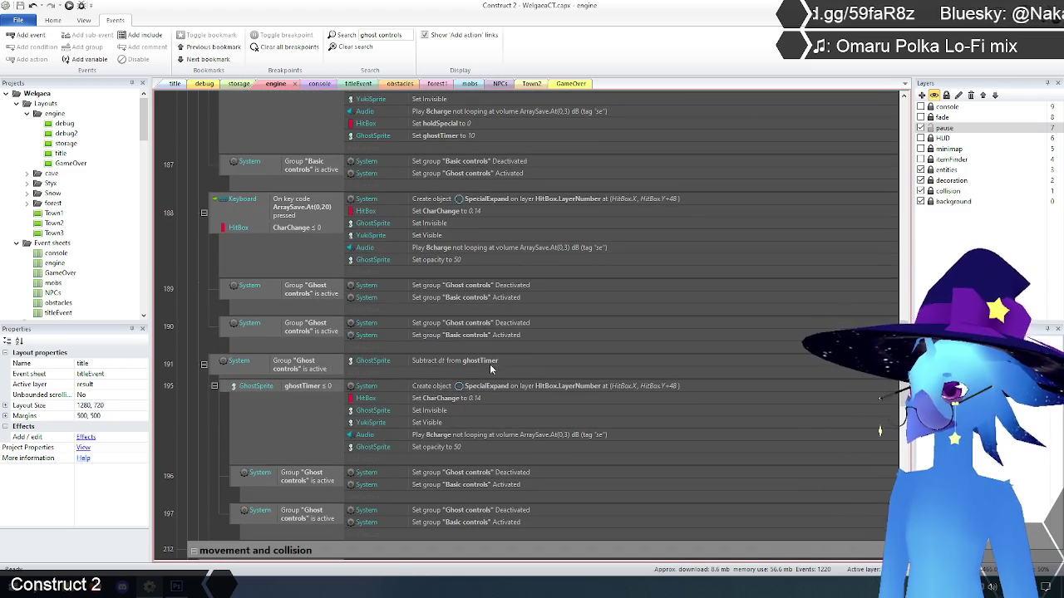
scroll(496, 365, "down", 1)
scroll(497, 368, "down", 1)
scroll(482, 442, "down", 9)
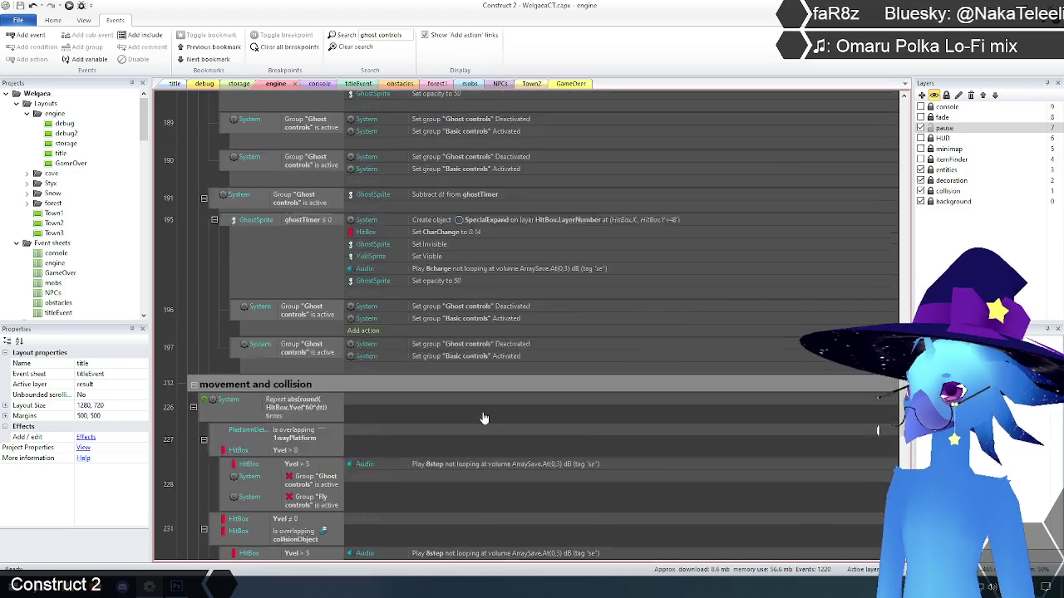
scroll(483, 413, "up", 1)
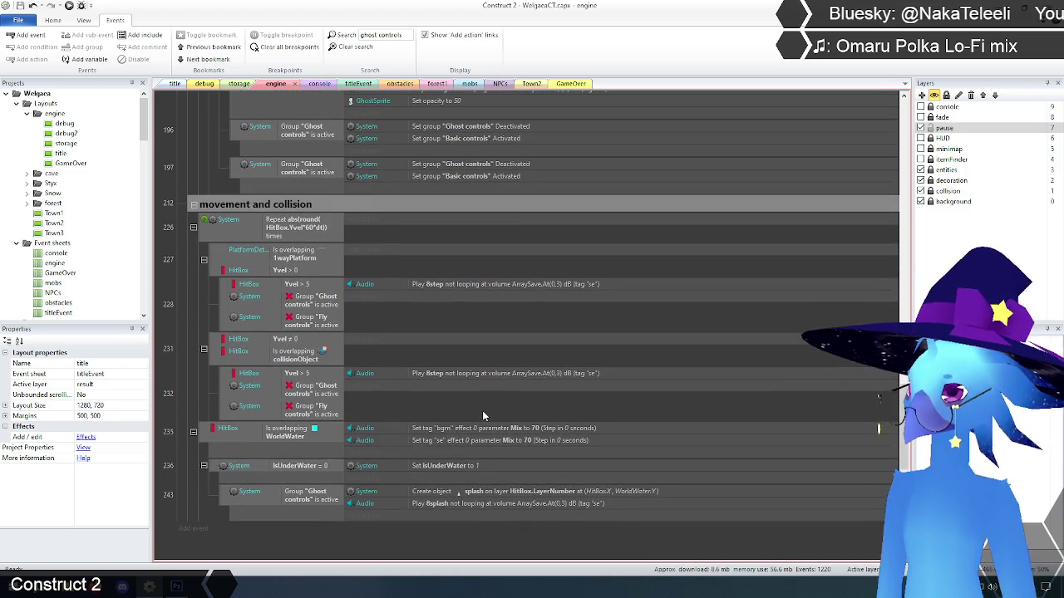
scroll(482, 410, "up", 10)
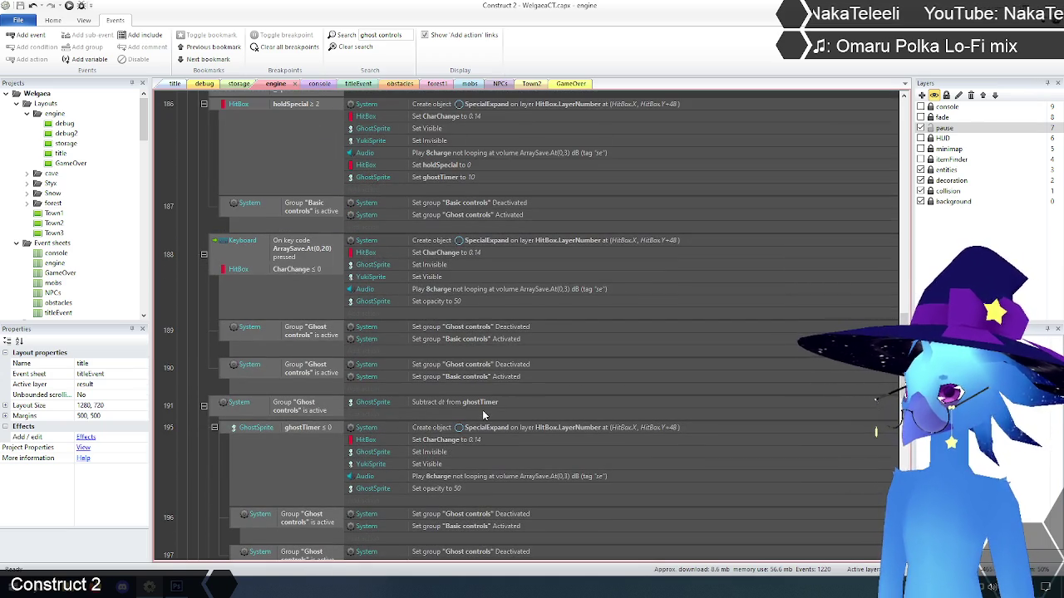
scroll(482, 409, "up", 4)
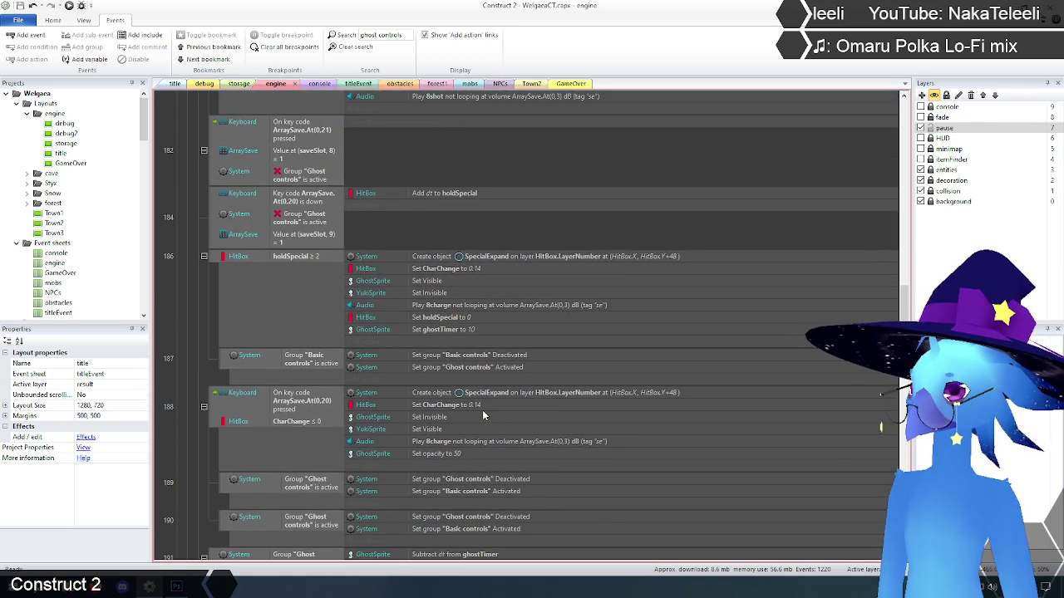
scroll(482, 413, "up", 7)
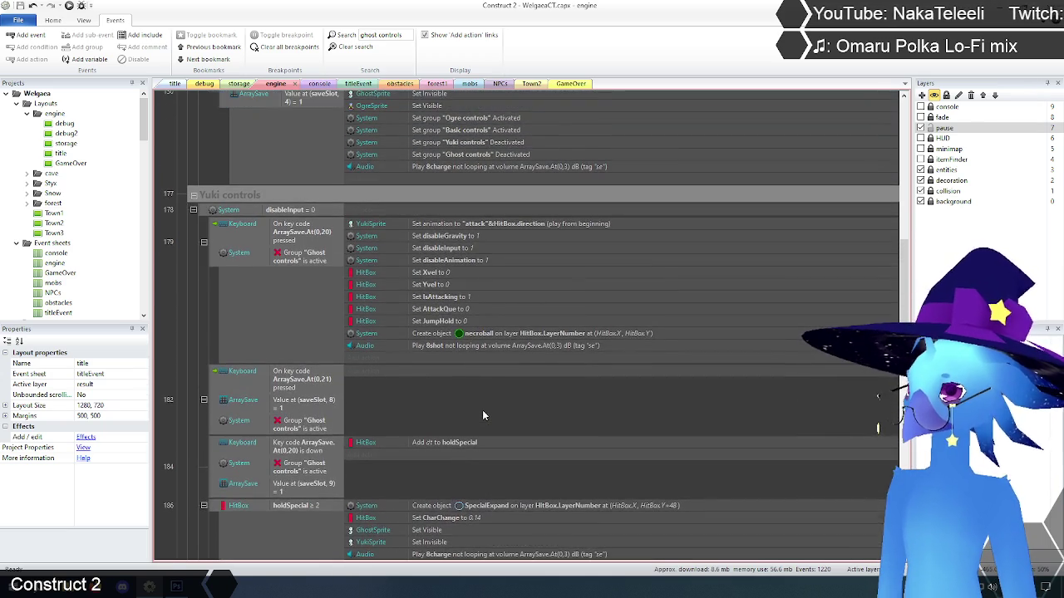
scroll(482, 410, "up", 20)
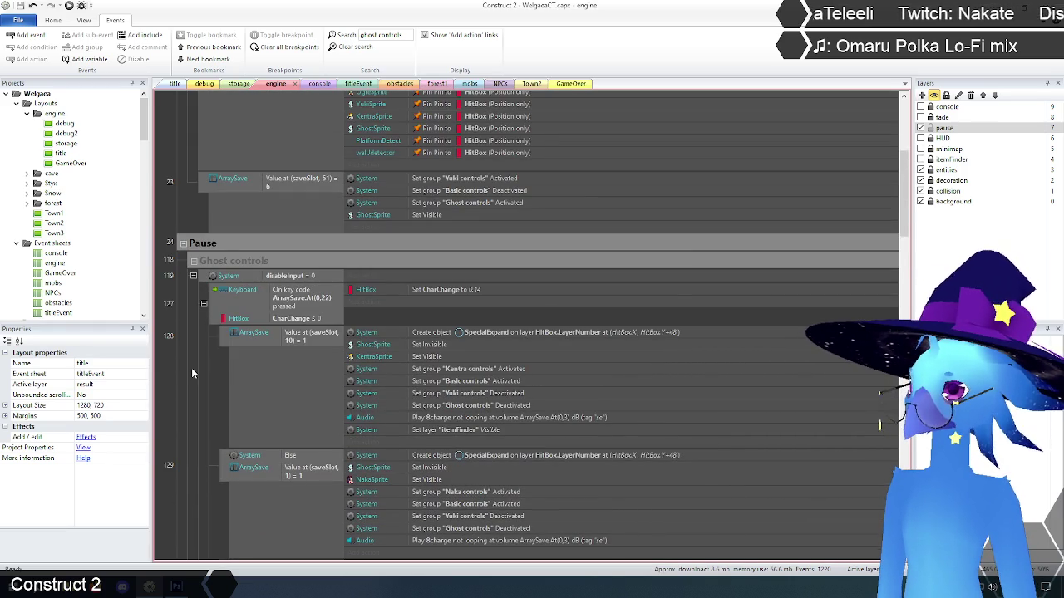
- Clear the search filter and expand the Basic water controls group
left_click(353, 47)
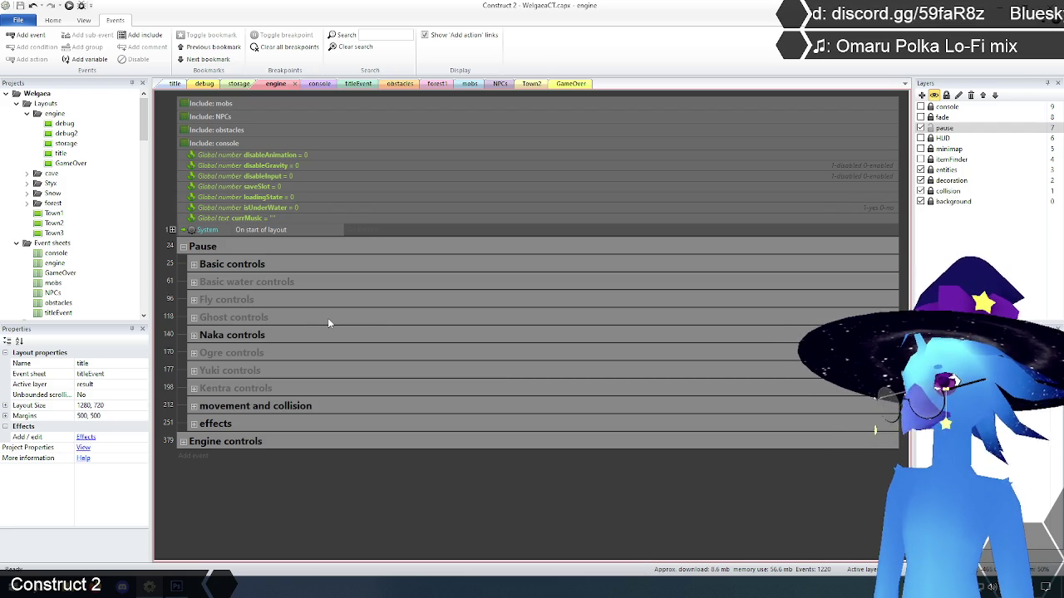
left_click(264, 282)
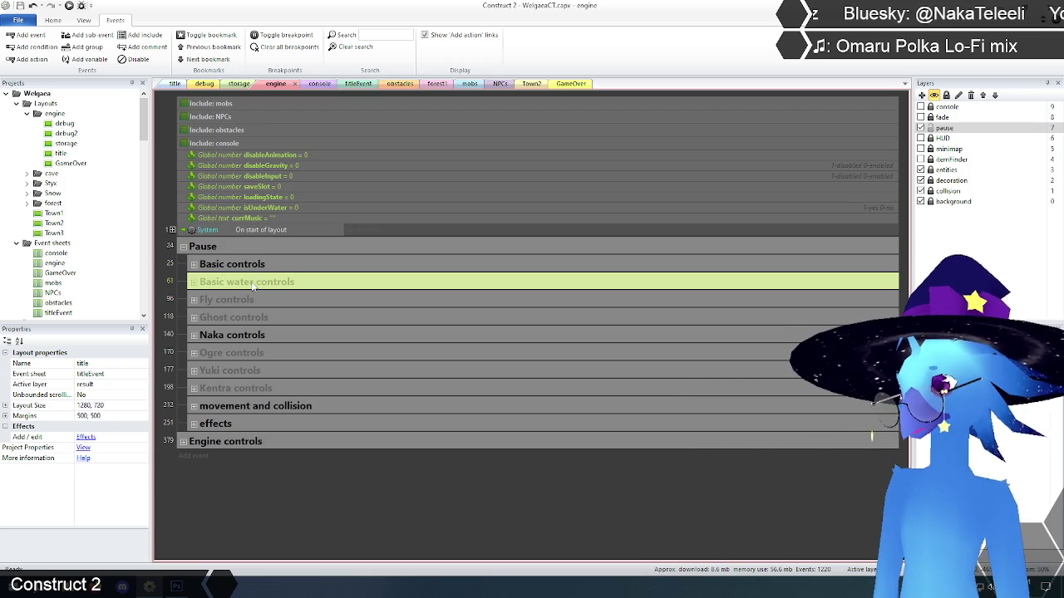
left_click(222, 497)
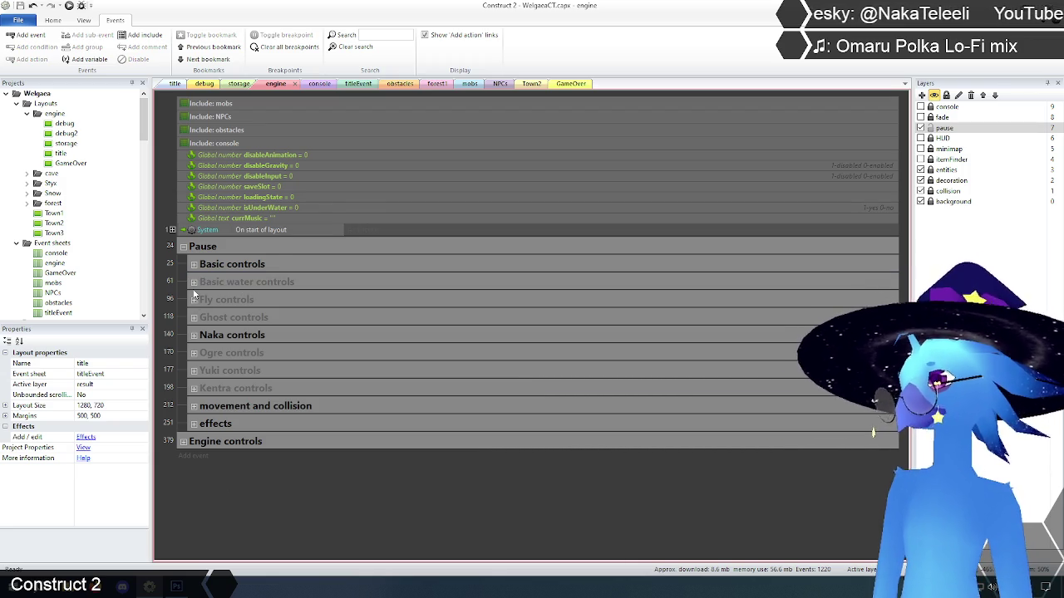
left_click(194, 282)
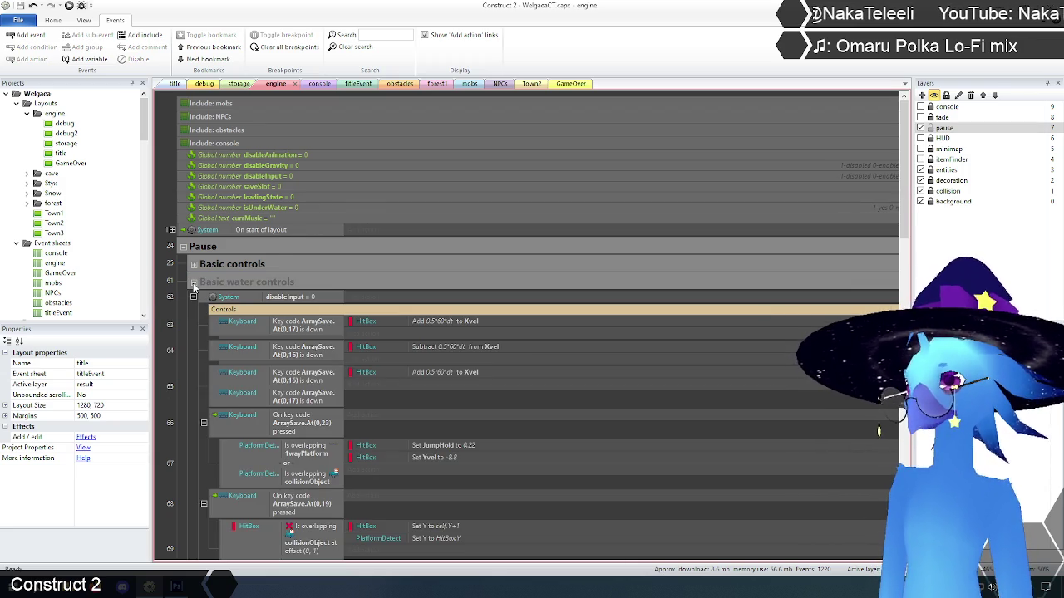
- Collapse Basic water controls again, then briefly select the Ghost, Basic water and Naka group headers and deselect
left_click(194, 282)
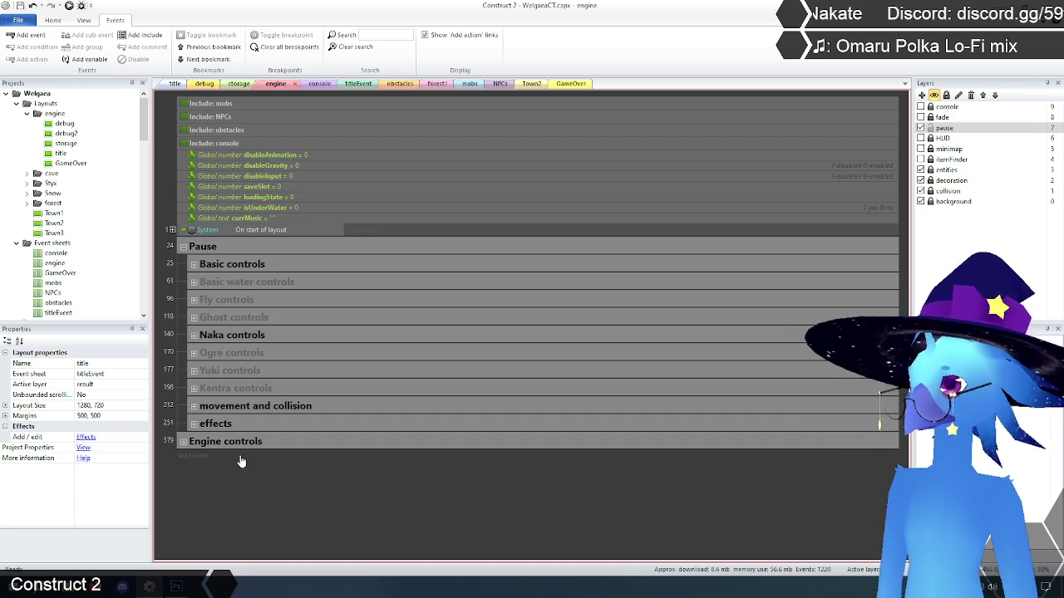
left_click(233, 319)
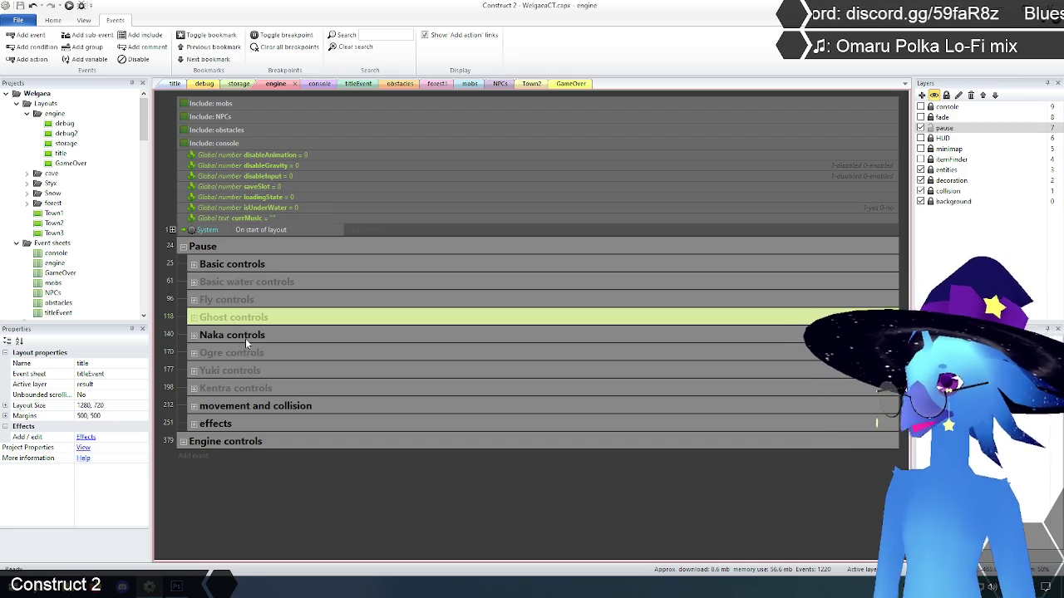
left_click(251, 282)
left_click(288, 540)
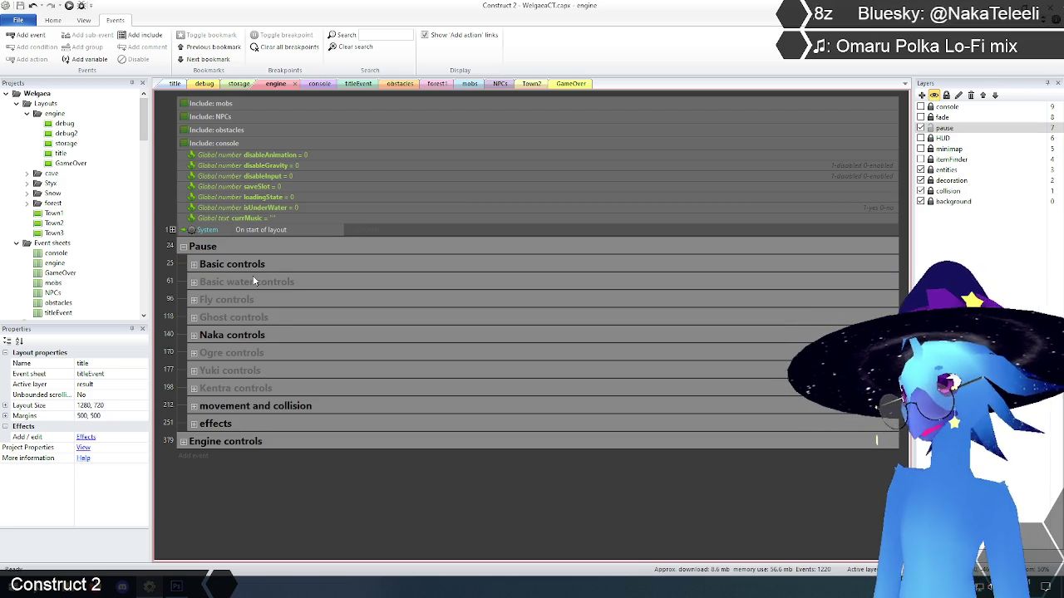
left_click(263, 319)
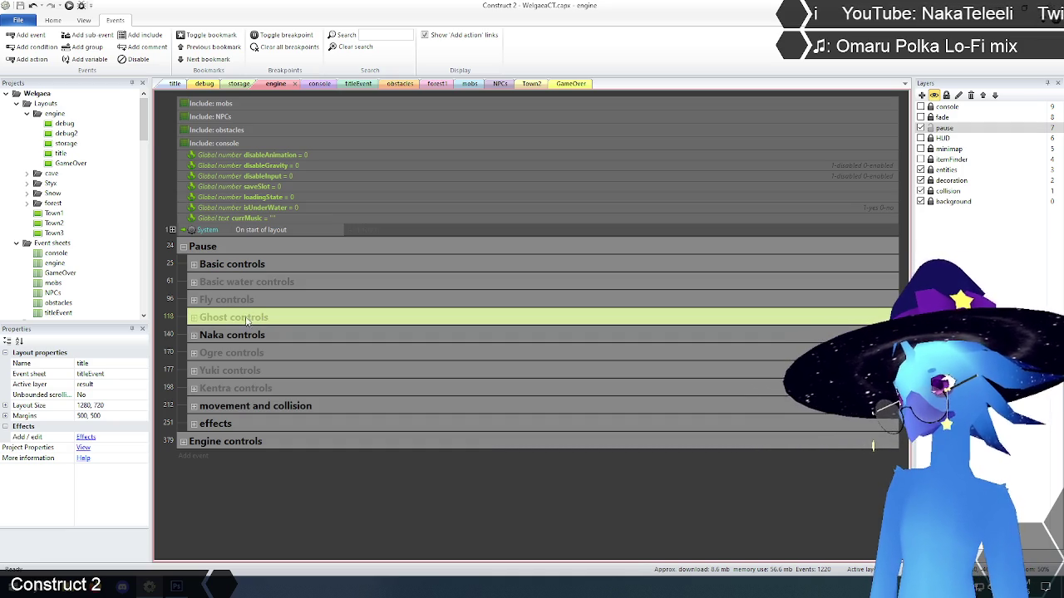
left_click(248, 336)
left_click(262, 514)
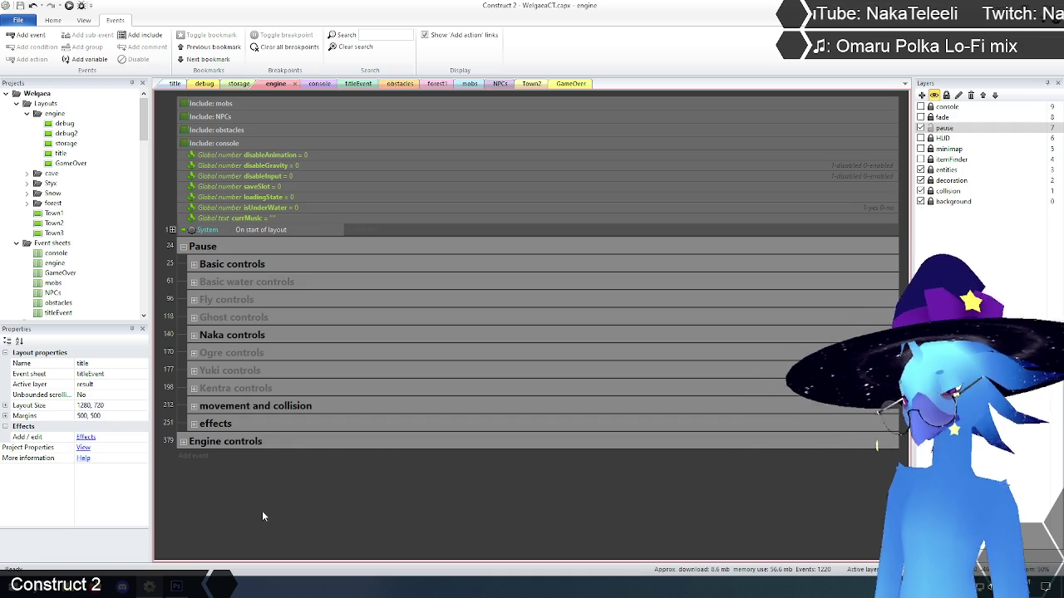